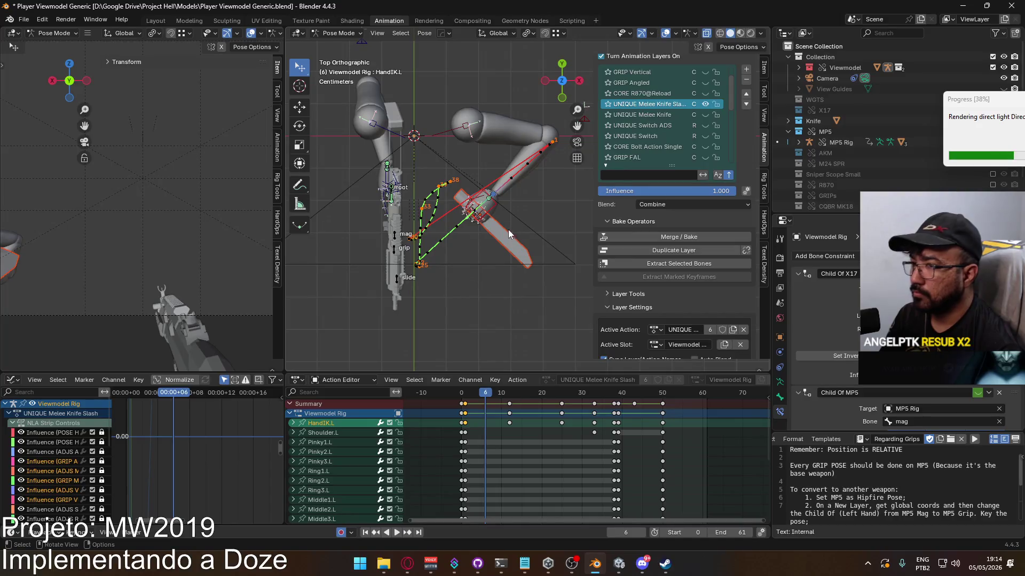
Preview the slash, then lower the left-hand IK bone along global Y at frame 7
{"action": "key", "text": "space"}
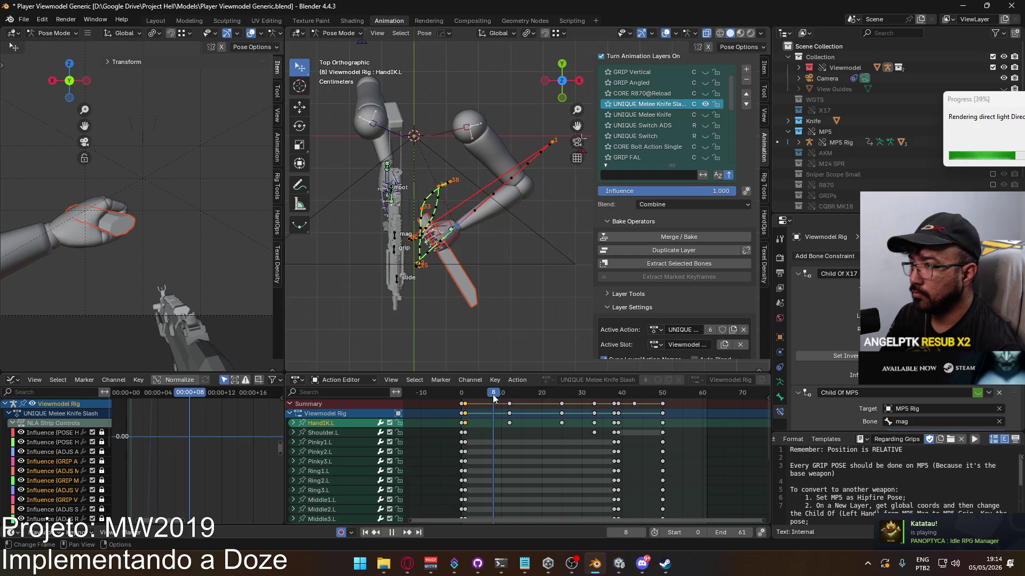
{"action": "left_click_drag", "start_coordinate": [494, 397], "coordinate": [491, 397]}
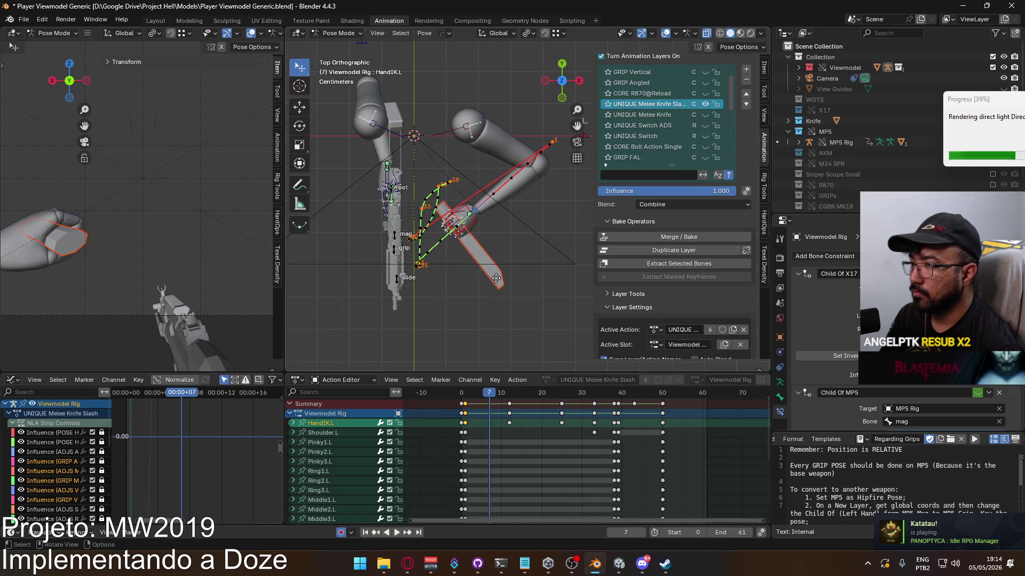
{"action": "key", "text": "g"}
{"action": "key", "text": "y"}
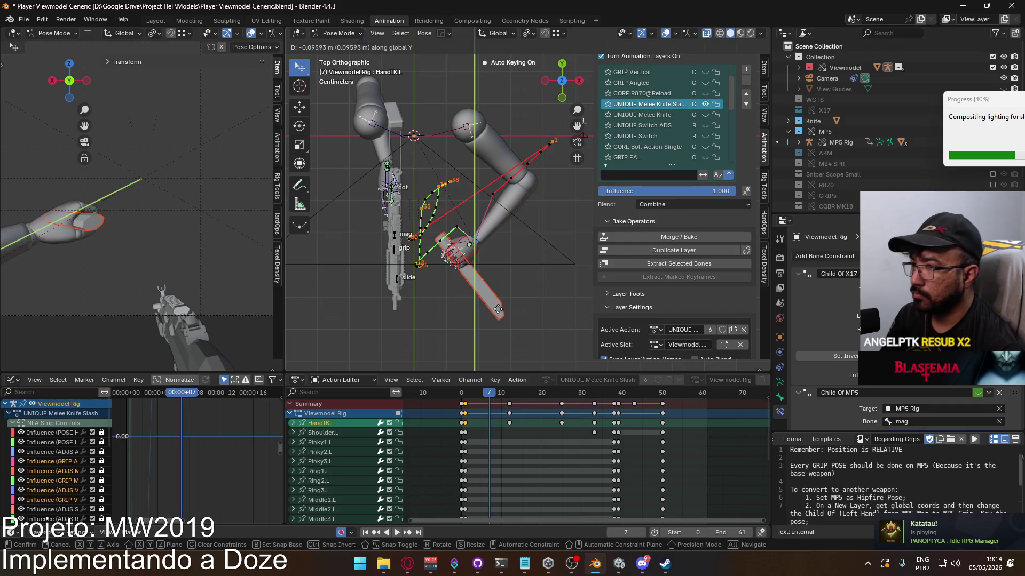
{"action": "left_click", "coordinate": [494, 319]}
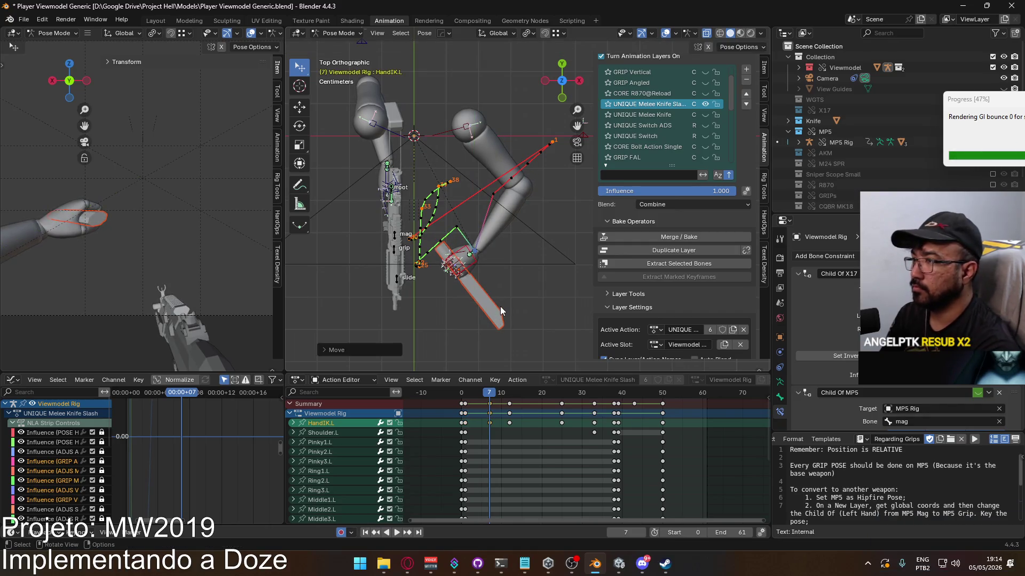
Tilt the left hand around global X from the side view and replay to check the pose
{"action": "key", "text": "KP_3"}
{"action": "key", "text": "r"}
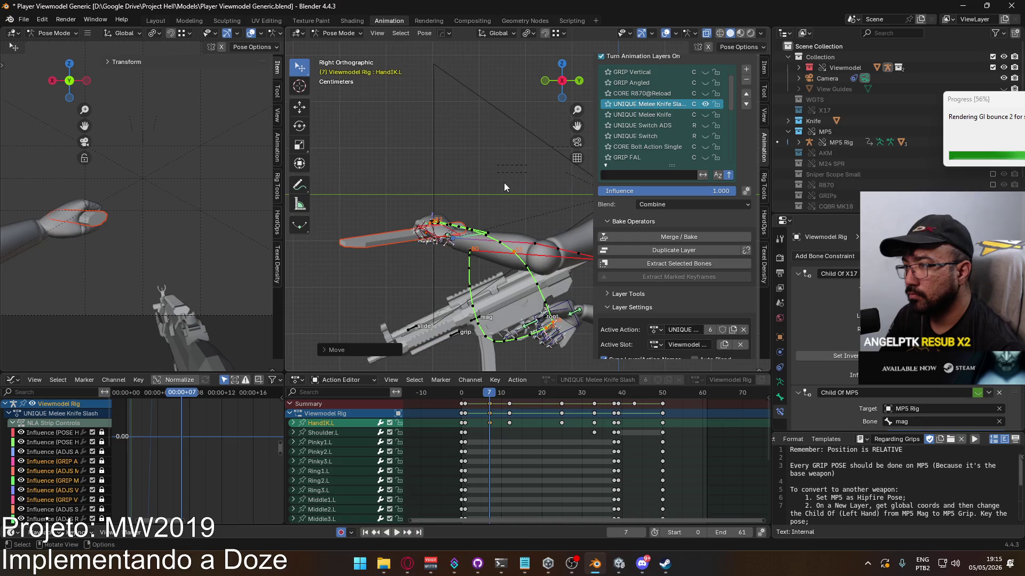
{"action": "key", "text": "x"}
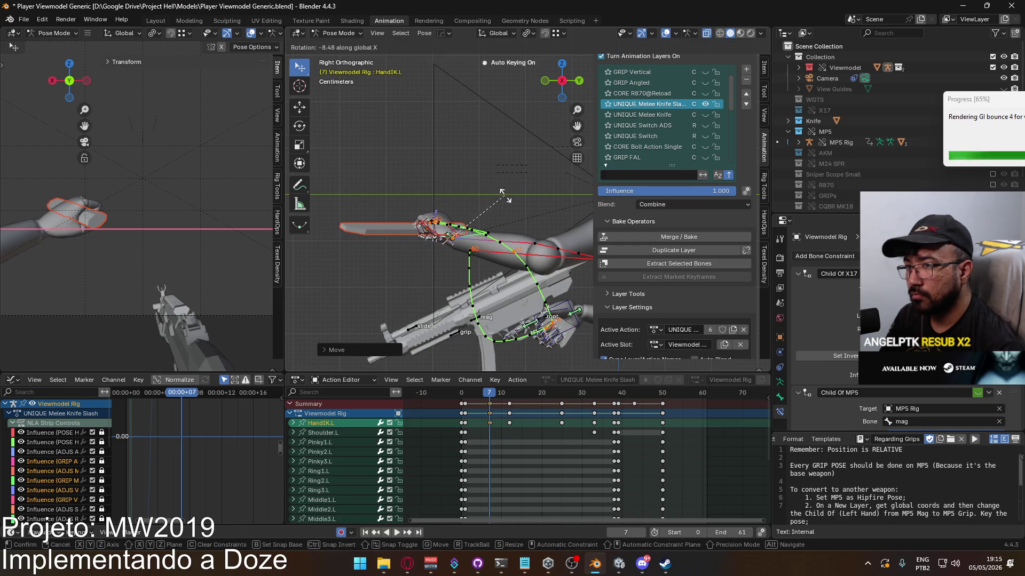
{"action": "left_click", "coordinate": [504, 201]}
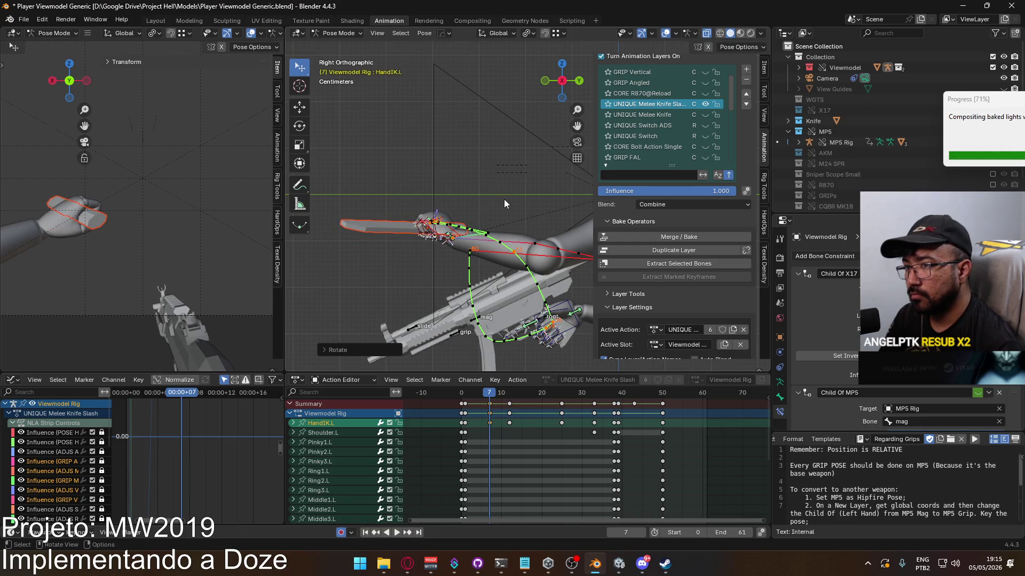
{"action": "key", "text": "space"}
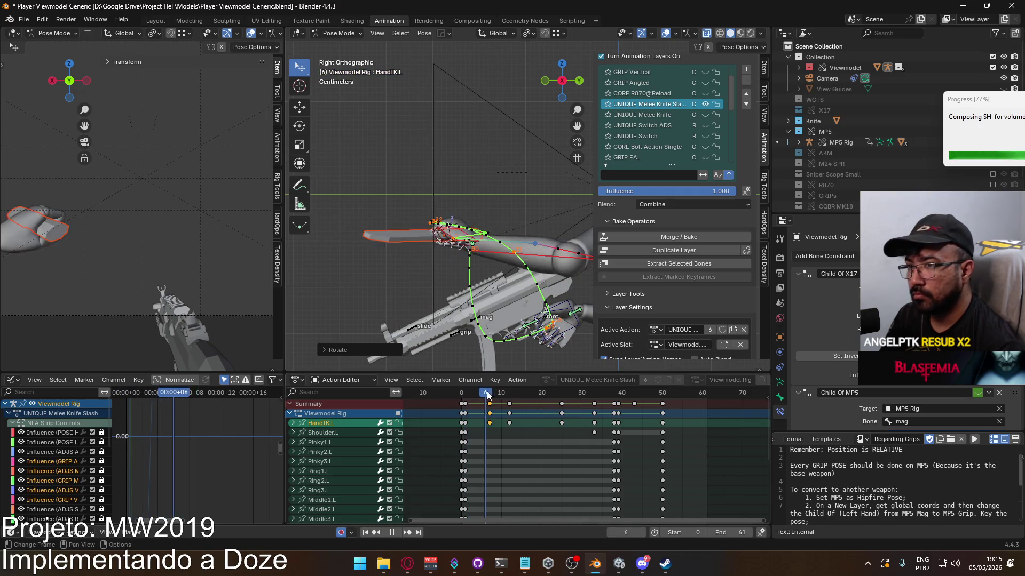
{"action": "left_click_drag", "start_coordinate": [516, 395], "coordinate": [511, 395]}
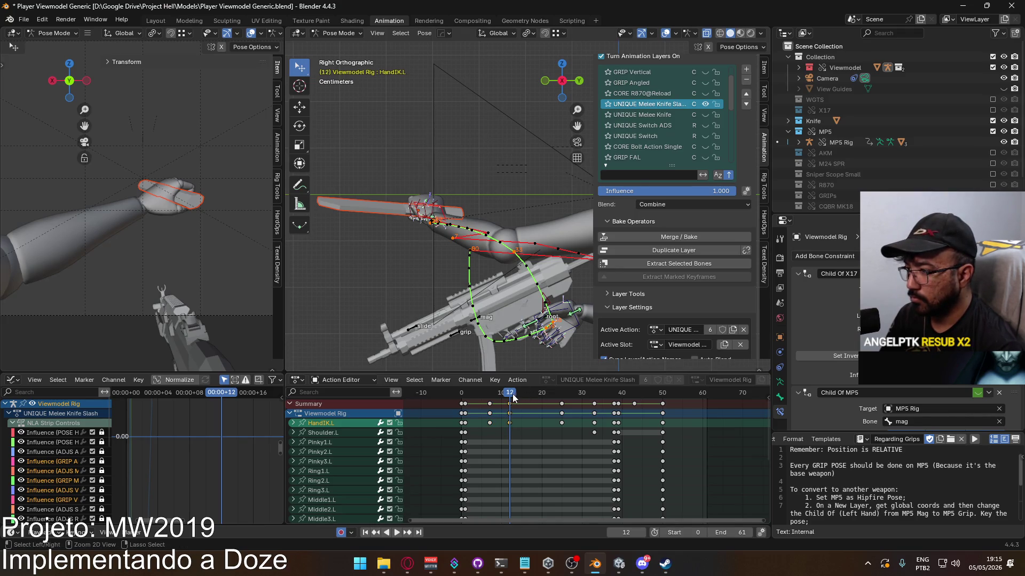
Paste the hand pose as keys at frame 18, then move and rotate HandIK.L in top view
{"action": "mouse_move", "coordinate": [508, 396]}
{"action": "left_mouse_down"}
{"action": "mouse_move", "coordinate": [492, 401]}
{"action": "mouse_move", "coordinate": [531, 404]}
{"action": "left_mouse_up"}
{"action": "key", "text": "ctrl+v"}
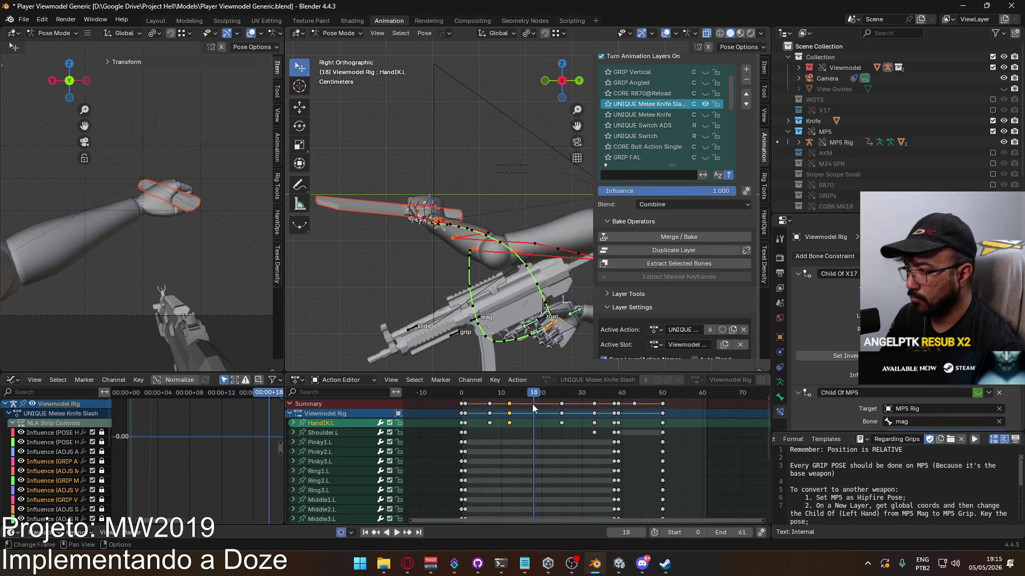
{"action": "middle_click_drag", "start_coordinate": [434, 224], "coordinate": [421, 234]}
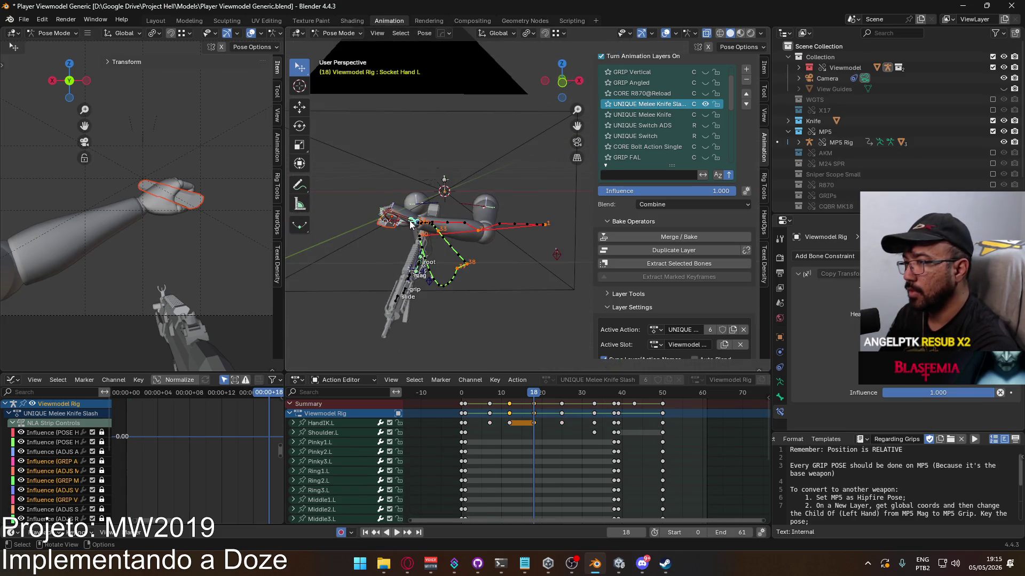
{"action": "key", "text": "KP_7"}
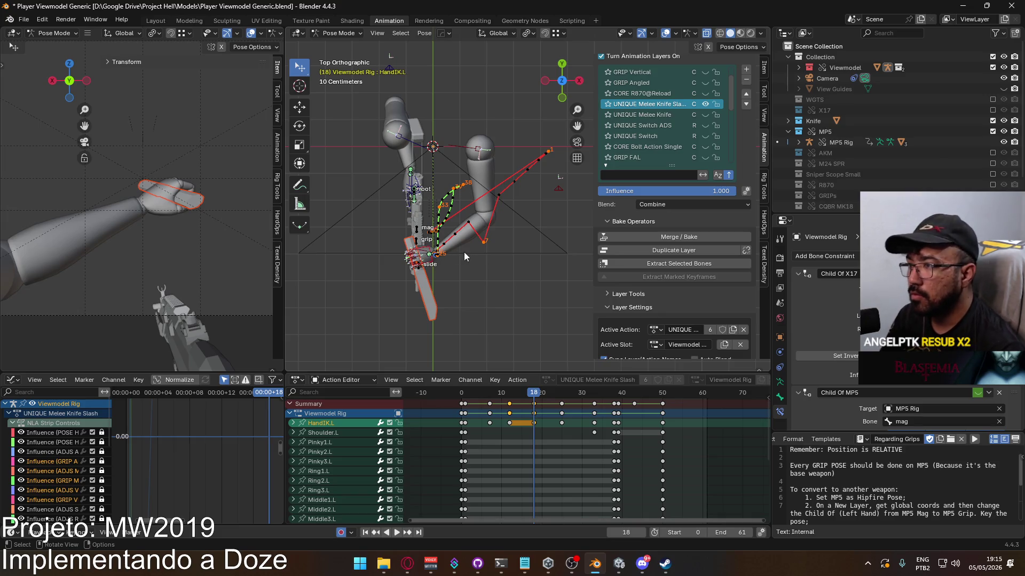
{"action": "key", "text": "g"}
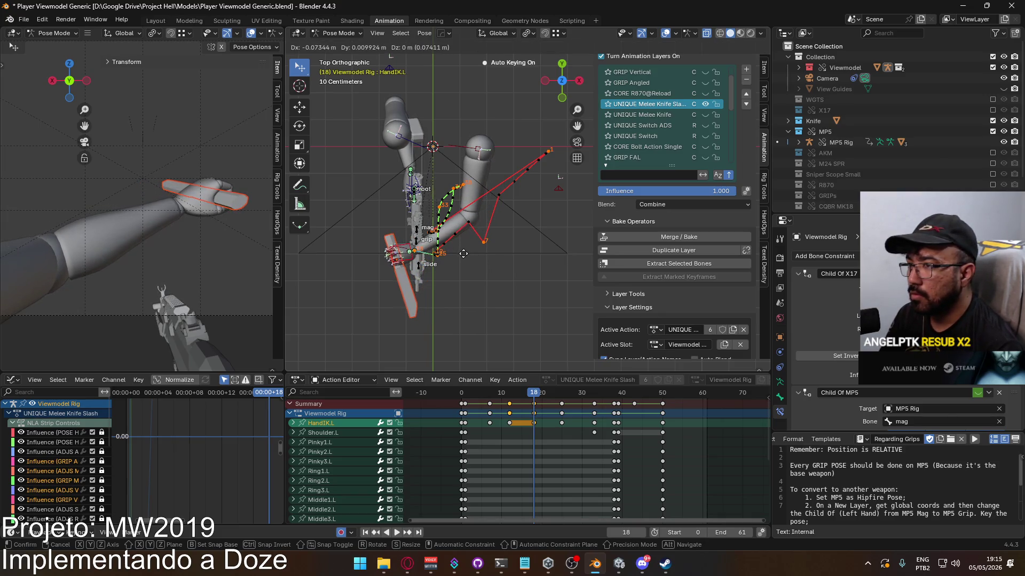
{"action": "left_click", "coordinate": [462, 247]}
{"action": "key", "text": "r"}
{"action": "left_click", "coordinate": [497, 254]}
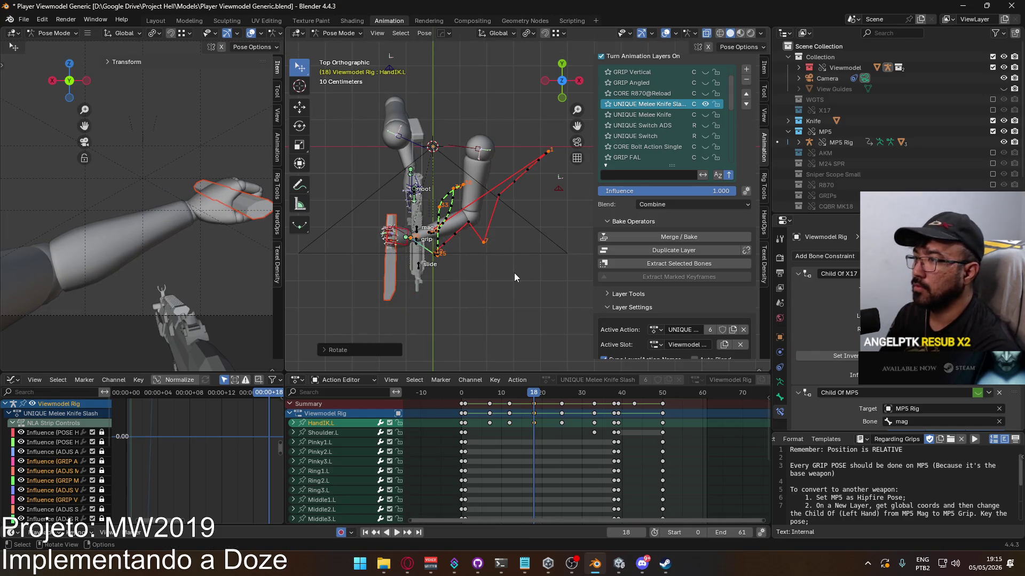
Rotate and nudge the left-hand IK bone again from the front view
{"action": "key", "text": "KP_1"}
{"action": "key", "text": "r"}
{"action": "left_click", "coordinate": [492, 220]}
{"action": "key", "text": "g"}
{"action": "left_click", "coordinate": [495, 231]}
Recalculate the bone motion paths from Quick Favorites and return to frame 7
{"action": "key", "text": "q"}
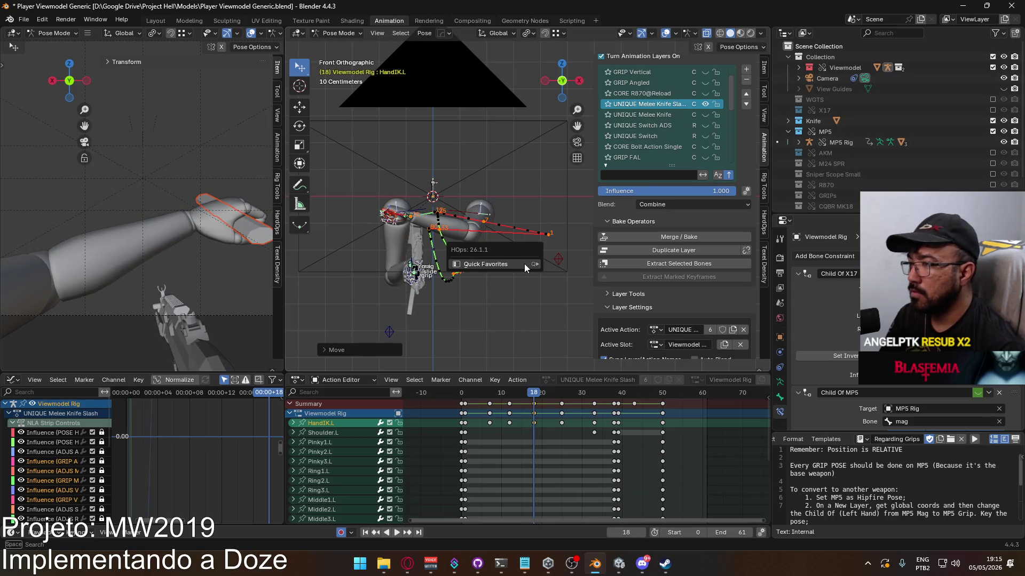
{"action": "mouse_move", "coordinate": [526, 267]}
{"action": "left_click", "coordinate": [590, 264]}
{"action": "left_click", "coordinate": [569, 312]}
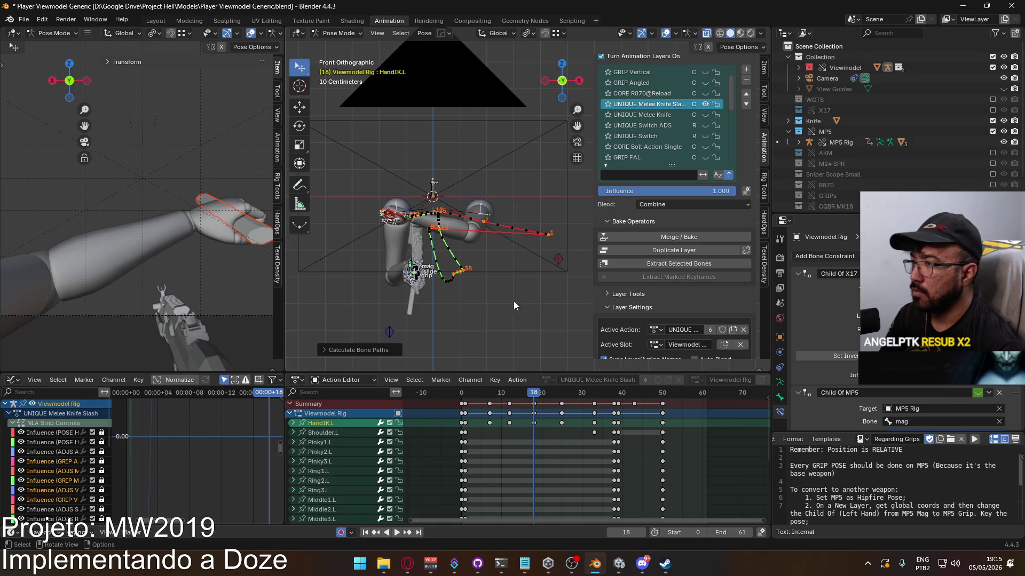
{"action": "left_click_drag", "start_coordinate": [538, 393], "coordinate": [489, 398]}
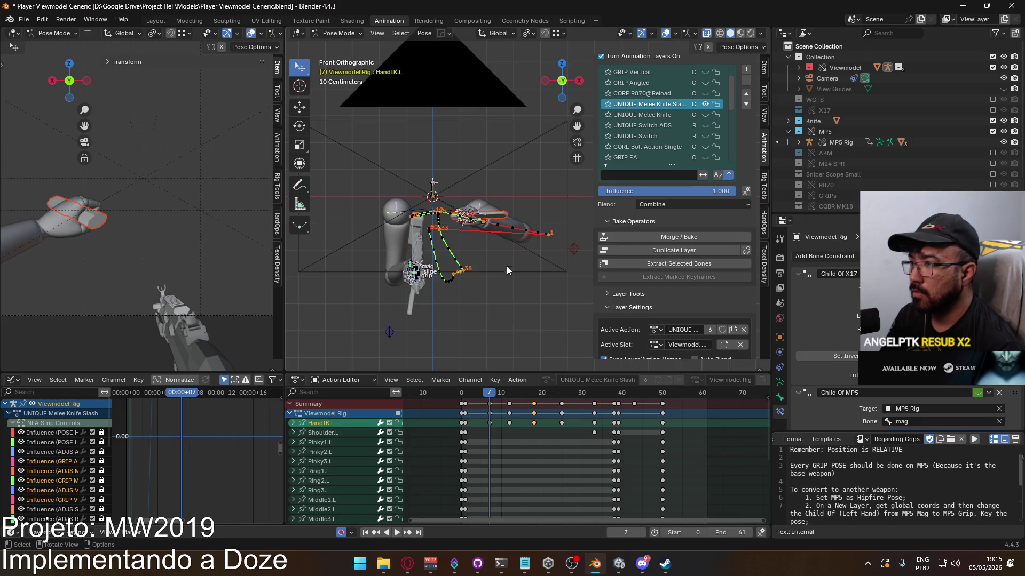
Raise the left-hand IK bone slightly along global Z at frame 7
{"action": "scroll", "coordinate": [480, 252], "scroll_direction": "up", "scroll_amount": 3}
{"action": "key", "text": "g"}
{"action": "key", "text": "z"}
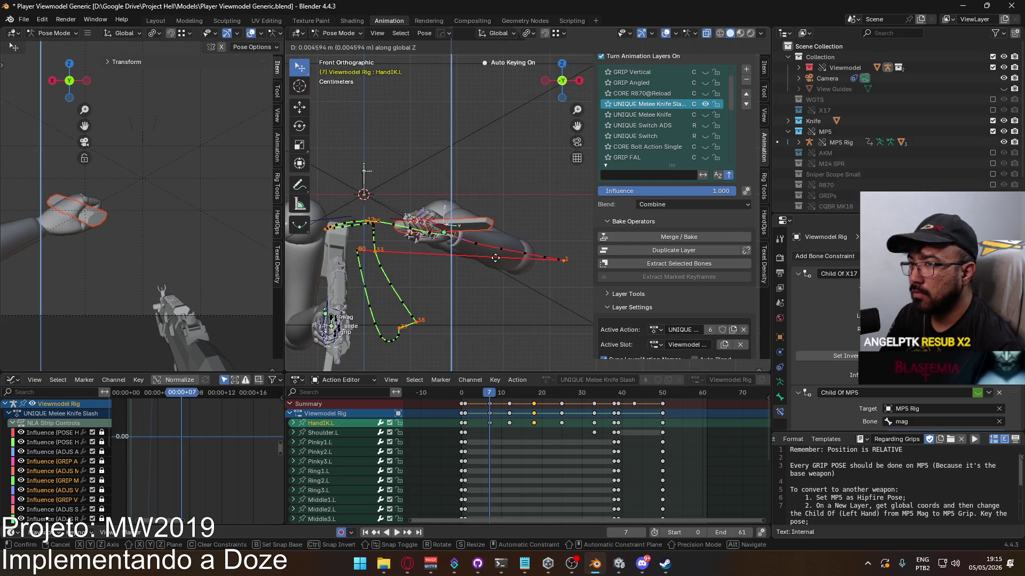
{"action": "left_click", "coordinate": [497, 254]}
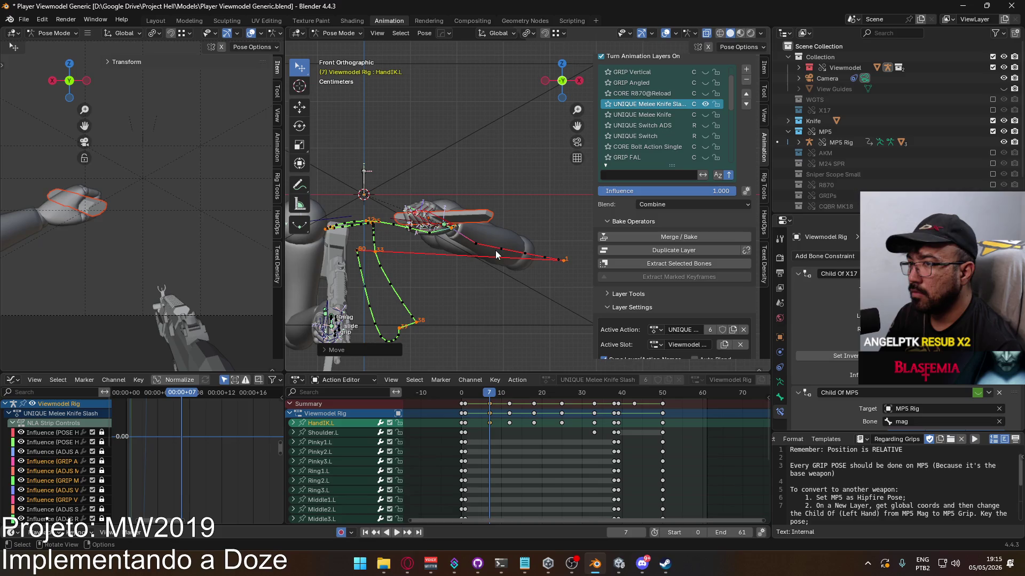
At frame 5, rotate the left hand around global Z and then around global X
{"action": "left_click_drag", "start_coordinate": [487, 397], "coordinate": [479, 397]}
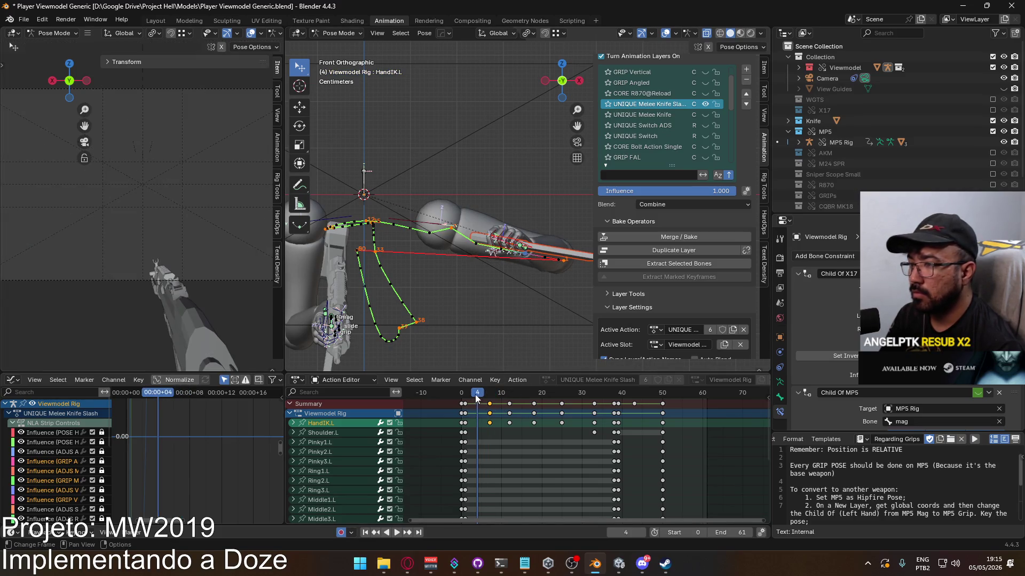
{"action": "key", "text": "Right"}
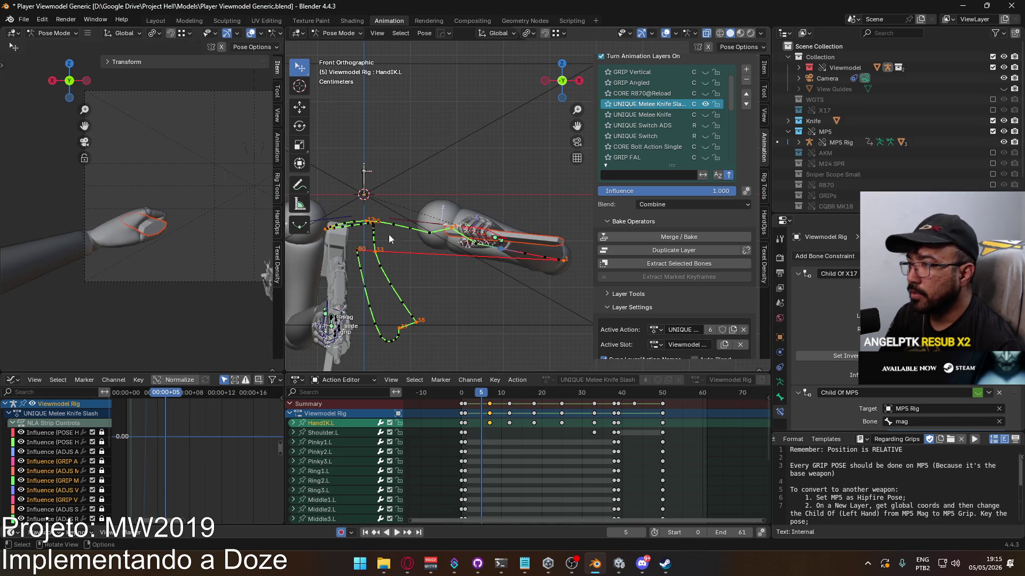
{"action": "scroll", "coordinate": [467, 246], "scroll_direction": "up", "scroll_amount": 2}
{"action": "key", "text": "r"}
{"action": "key", "text": "z"}
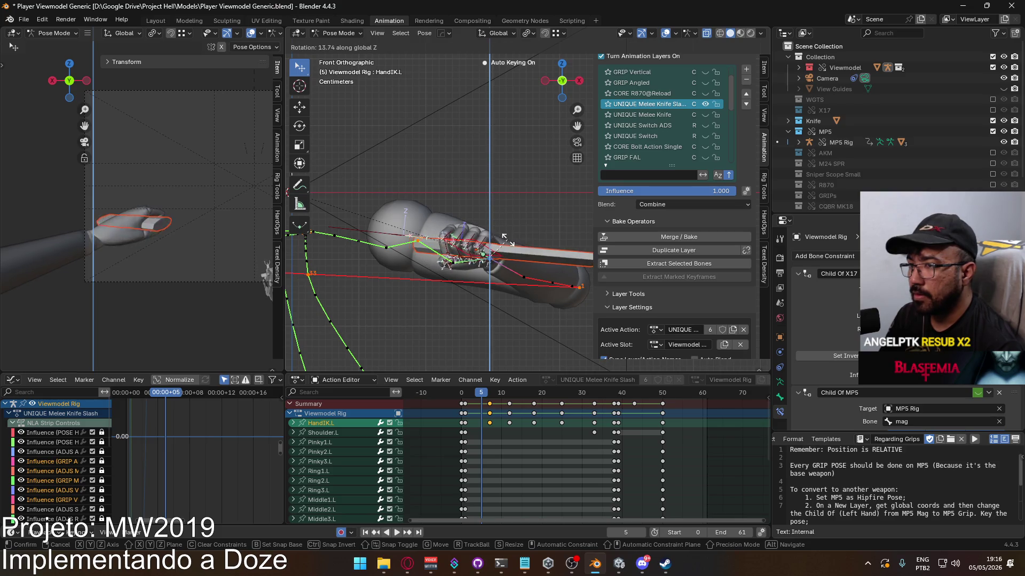
{"action": "left_click", "coordinate": [513, 238]}
{"action": "key", "text": "r"}
{"action": "key", "text": "x"}
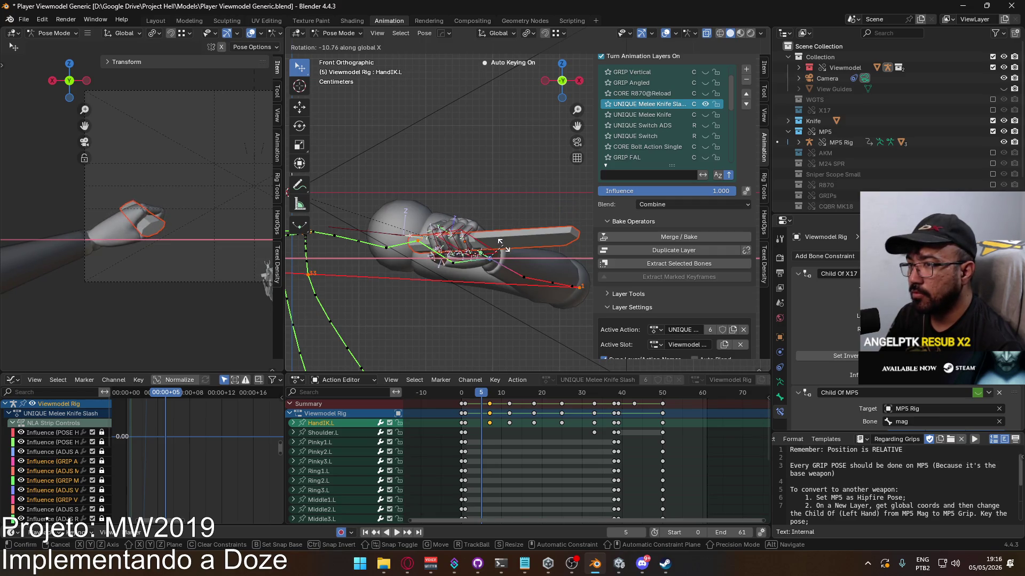
{"action": "left_click", "coordinate": [507, 251]}
Try one more X rotation, play it back, then undo the frame 5 hand change
{"action": "key", "text": "r"}
{"action": "key", "text": "z"}
{"action": "key", "text": "x"}
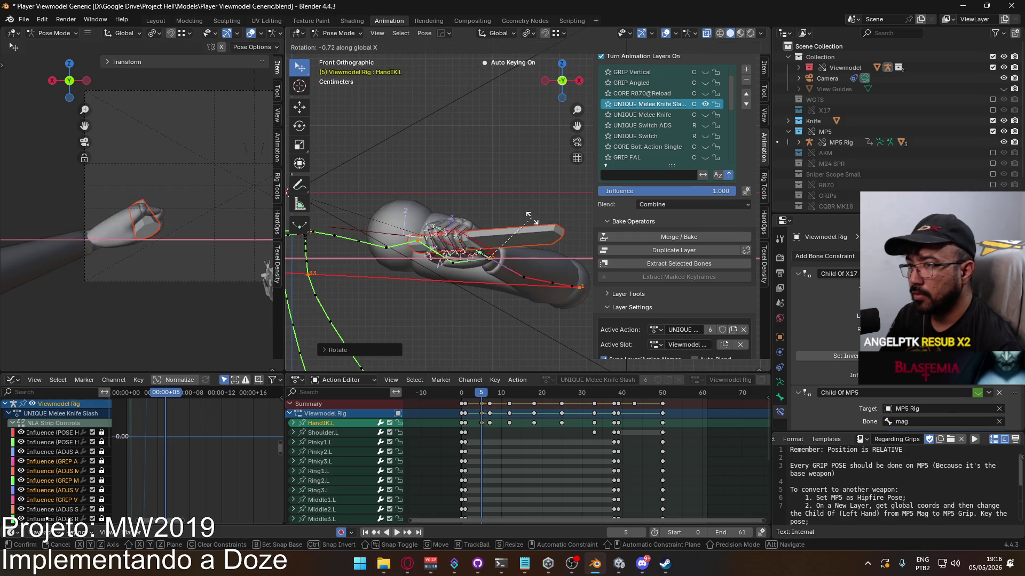
{"action": "left_click", "coordinate": [530, 217]}
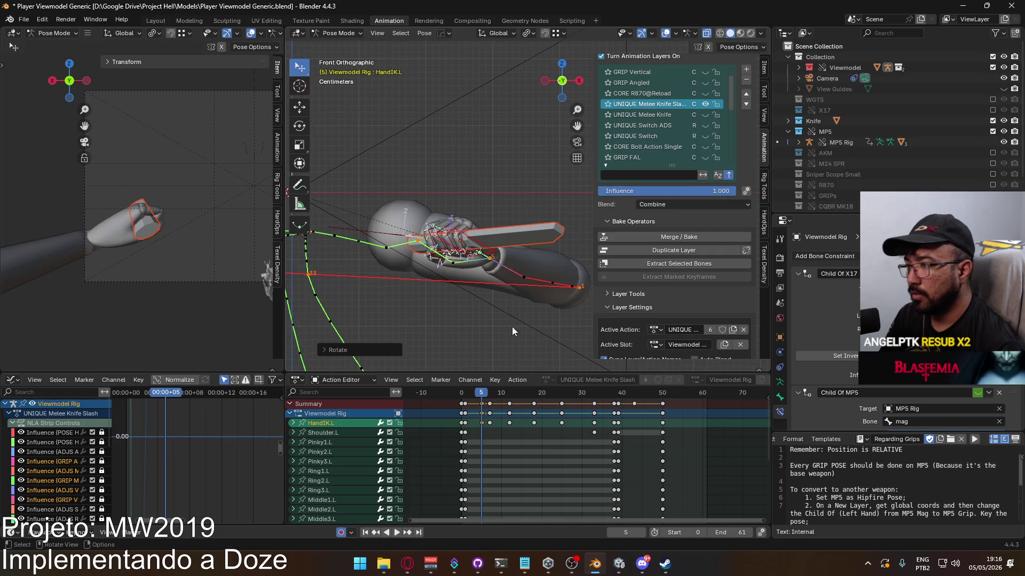
{"action": "key", "text": "space"}
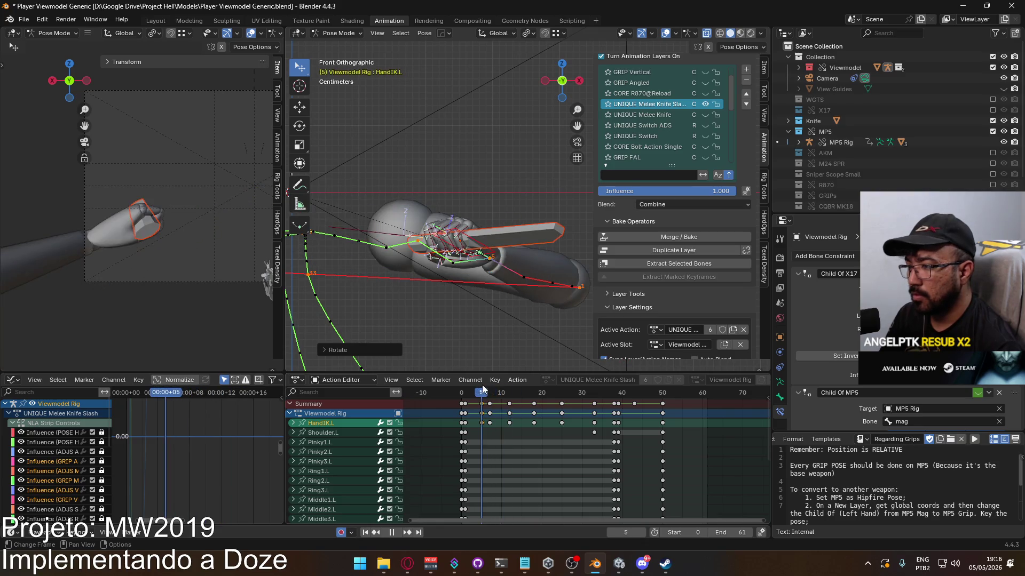
{"action": "key", "text": "Escape"}
{"action": "key", "text": "ctrl+z"}
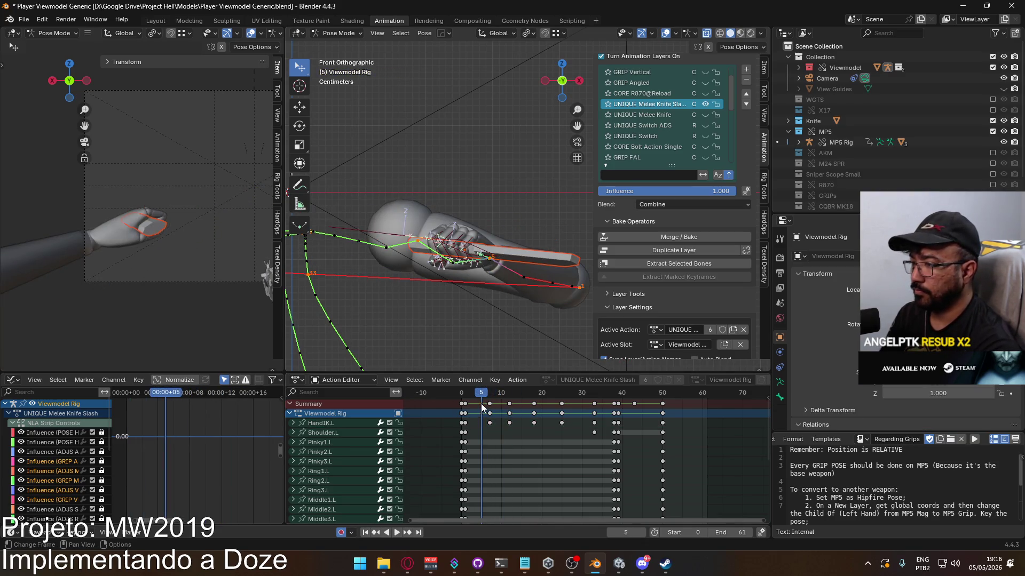
Calculate motion paths for the selected hand bones via Calculate Paths
{"action": "right_click", "coordinate": [498, 257]}
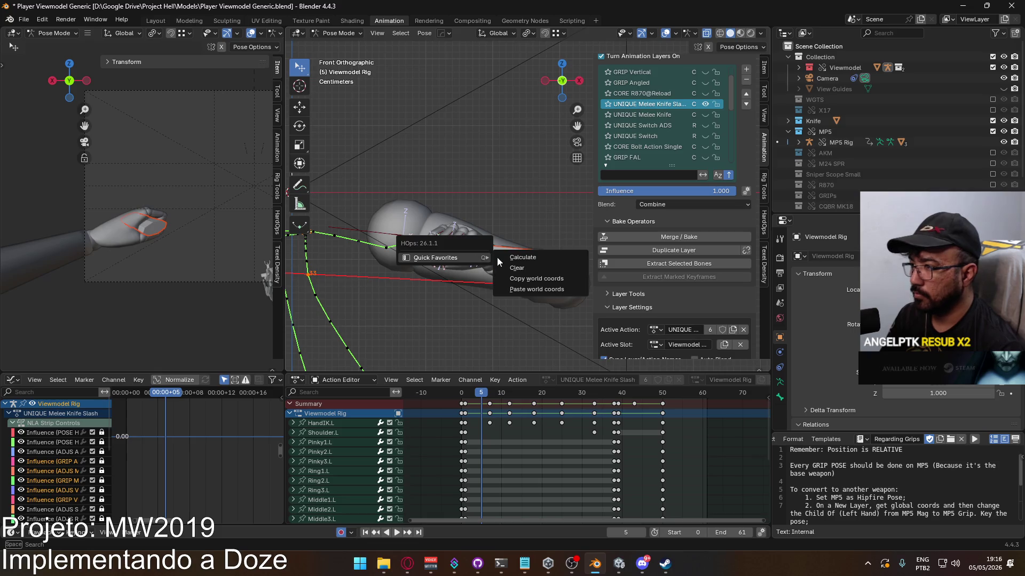
{"action": "left_click", "coordinate": [535, 260]}
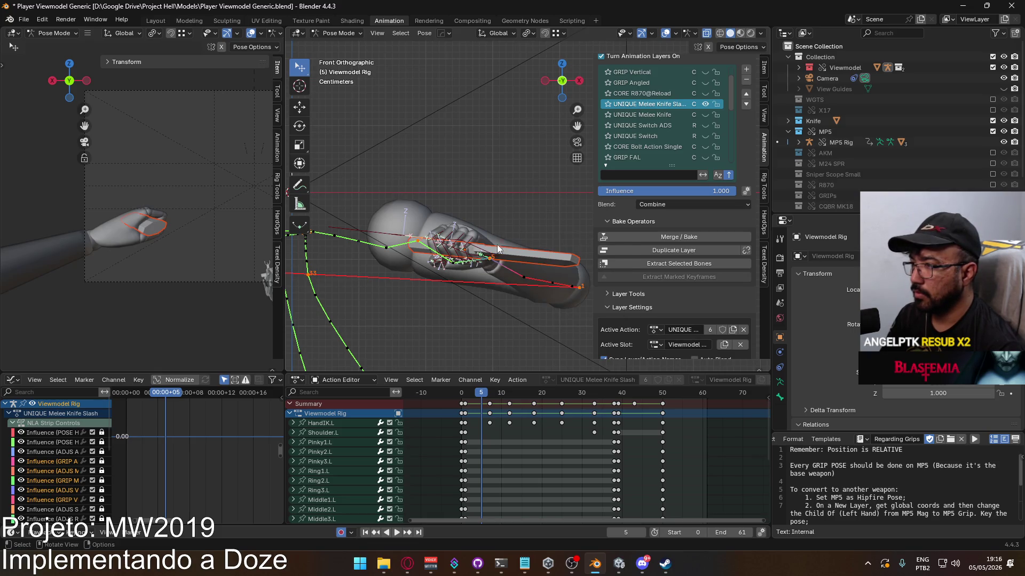
{"action": "left_click", "coordinate": [484, 251]}
{"action": "key", "text": "q"}
{"action": "mouse_move", "coordinate": [483, 251]}
{"action": "left_click", "coordinate": [533, 247]}
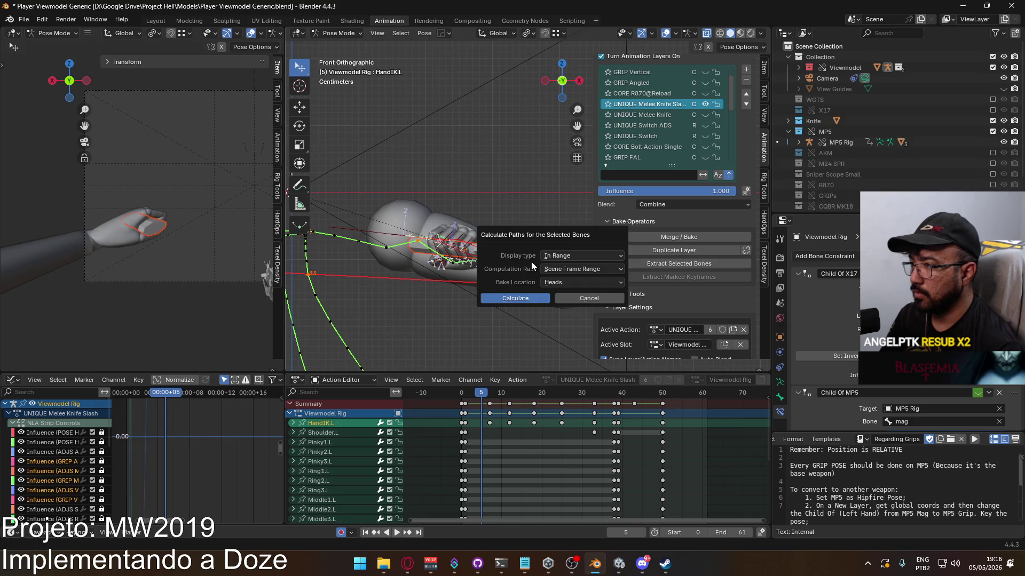
{"action": "left_click", "coordinate": [516, 298]}
Orbit and scrub to inspect the motion paths, then play from frame 10
{"action": "mouse_move", "coordinate": [497, 329]}
{"action": "middle_mouse_down"}
{"action": "mouse_move", "coordinate": [393, 293]}
{"action": "mouse_move", "coordinate": [428, 330]}
{"action": "middle_mouse_up"}
{"action": "mouse_move", "coordinate": [481, 396]}
{"action": "left_mouse_down"}
{"action": "mouse_move", "coordinate": [470, 395]}
{"action": "mouse_move", "coordinate": [514, 386]}
{"action": "mouse_move", "coordinate": [491, 391]}
{"action": "left_mouse_up"}
{"action": "mouse_move", "coordinate": [493, 362]}
{"action": "middle_mouse_down"}
{"action": "mouse_move", "coordinate": [509, 344]}
{"action": "mouse_move", "coordinate": [514, 365]}
{"action": "middle_mouse_up"}
{"action": "left_click", "coordinate": [501, 395]}
{"action": "key", "text": "space"}
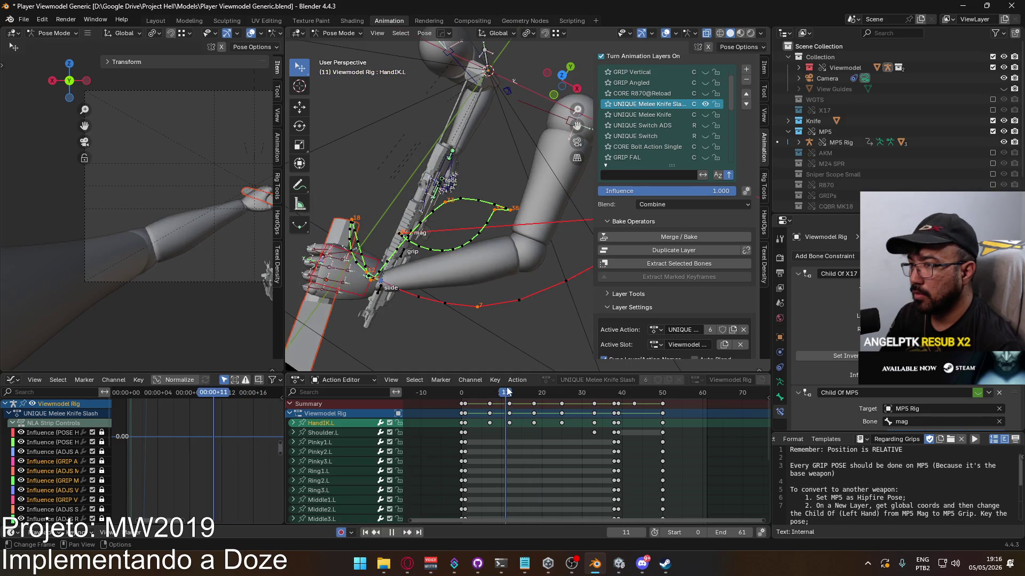
Widen the camera view area and narrow the 3D view's sidebar at frame 3
{"action": "left_click", "coordinate": [472, 393]}
{"action": "left_click_drag", "start_coordinate": [472, 391], "coordinate": [469, 394]}
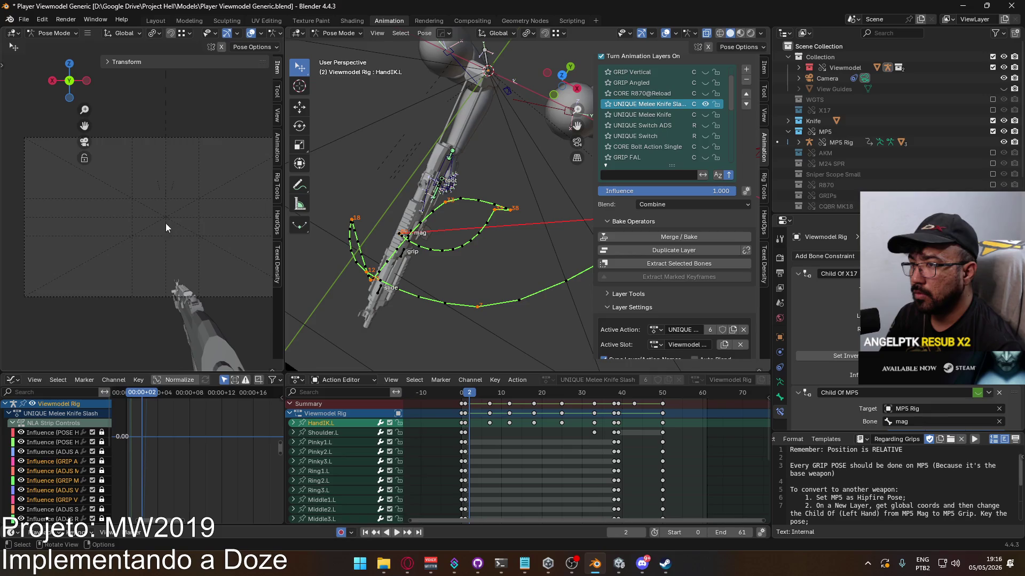
{"action": "middle_click_drag", "start_coordinate": [176, 228], "coordinate": [175, 228], "text": "shift"}
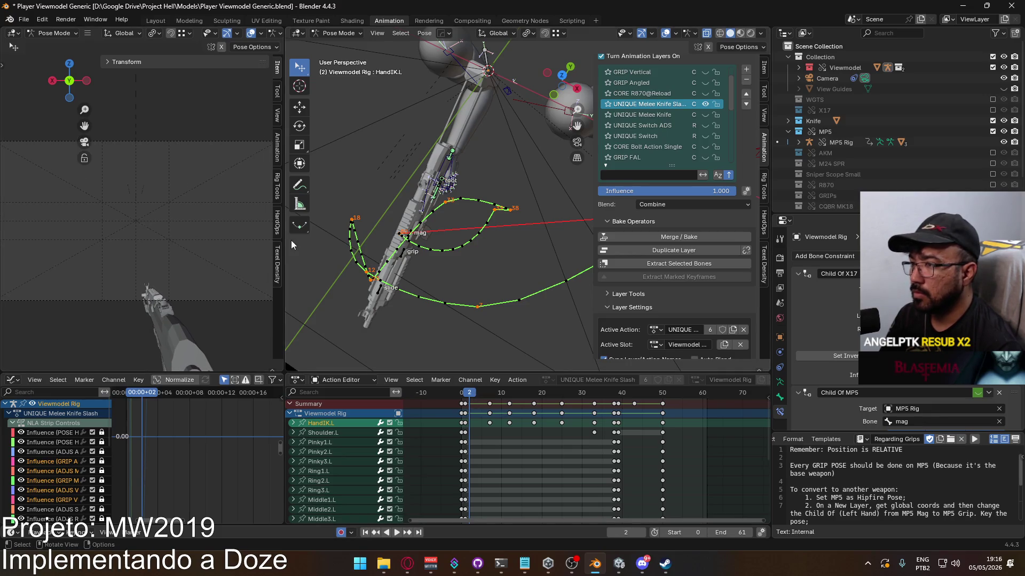
{"action": "left_click_drag", "start_coordinate": [283, 245], "coordinate": [473, 267]}
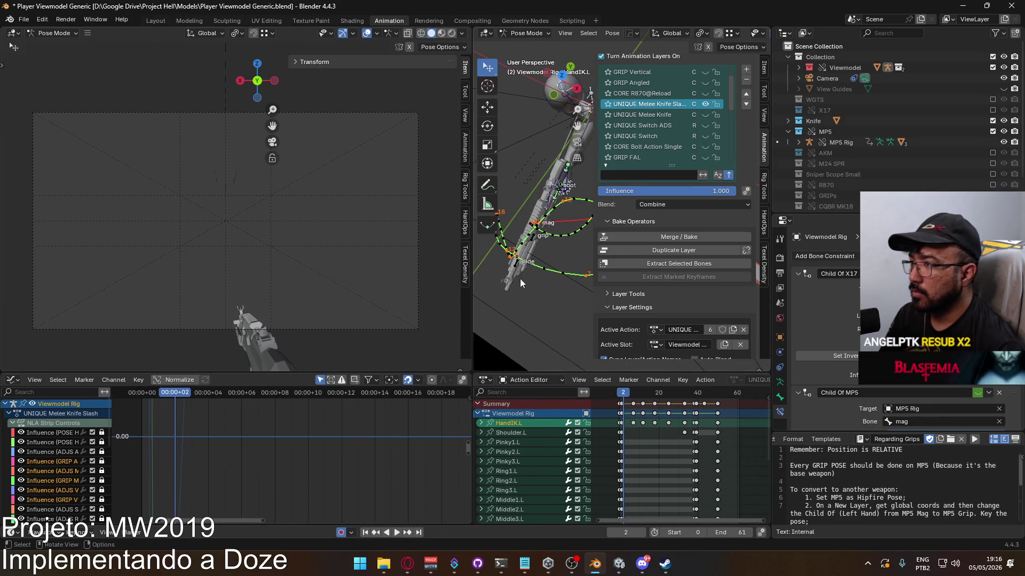
{"action": "middle_click_drag", "start_coordinate": [518, 282], "coordinate": [618, 234], "text": "shift"}
{"action": "left_click_drag", "start_coordinate": [592, 227], "coordinate": [668, 226]}
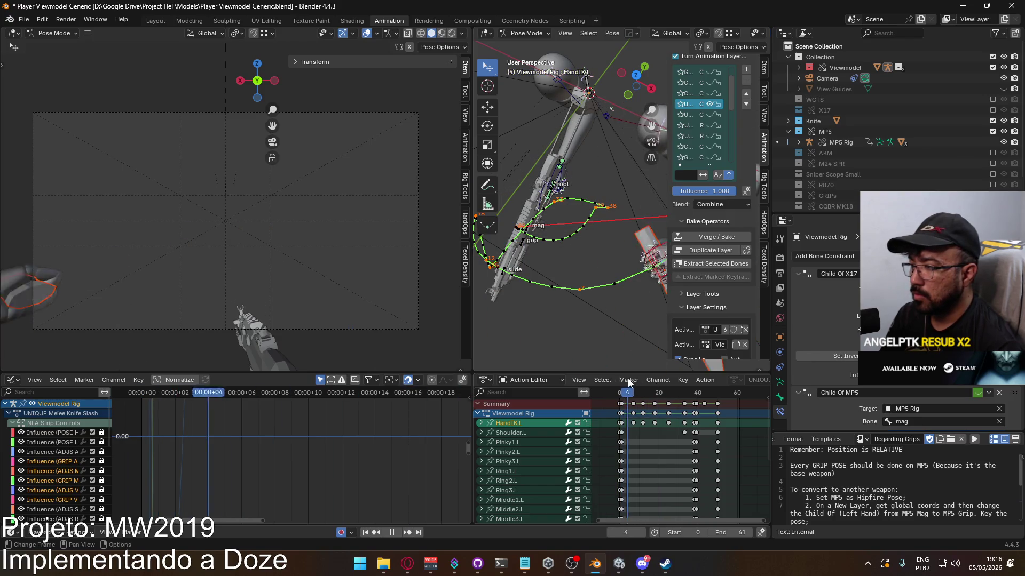
Replay the slash animation from the start, then bring the Unity editor forward
{"action": "key", "text": "Escape"}
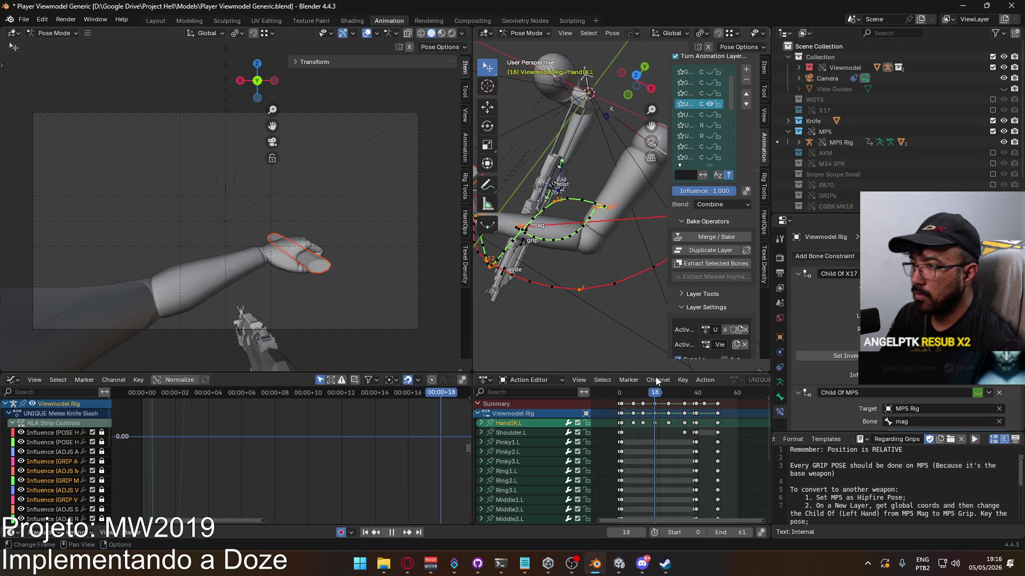
{"action": "key", "text": "space"}
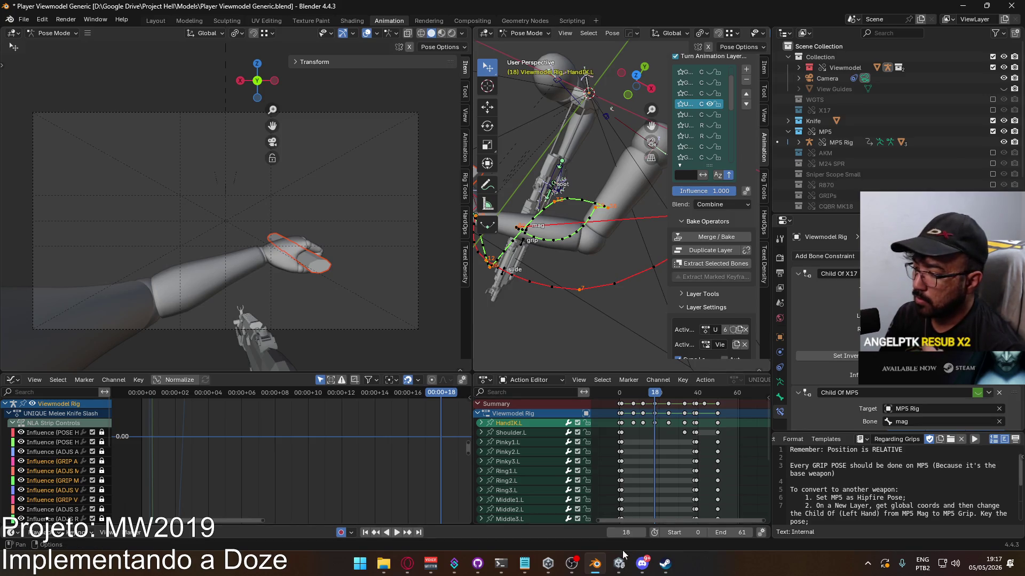
{"action": "left_click", "coordinate": [622, 568]}
{"action": "mouse_move", "coordinate": [482, 223]}
{"action": "right_mouse_down"}
{"action": "mouse_move", "coordinate": [424, 157]}
{"action": "mouse_move", "coordinate": [317, 178]}
{"action": "mouse_move", "coordinate": [593, 159]}
{"action": "mouse_move", "coordinate": [464, 163]}
{"action": "mouse_move", "coordinate": [421, 152]}
{"action": "mouse_move", "coordinate": [523, 173]}
{"action": "mouse_move", "coordinate": [368, 186]}
{"action": "mouse_move", "coordinate": [391, 113]}
{"action": "right_mouse_up"}
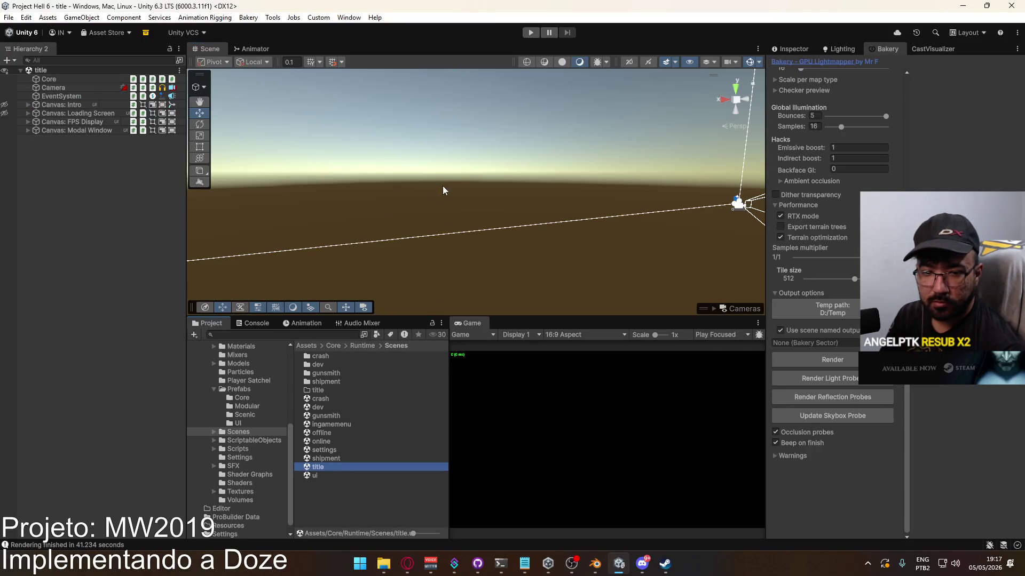
Enter play mode and create a match to load the shipment map
{"action": "left_click", "coordinate": [531, 32]}
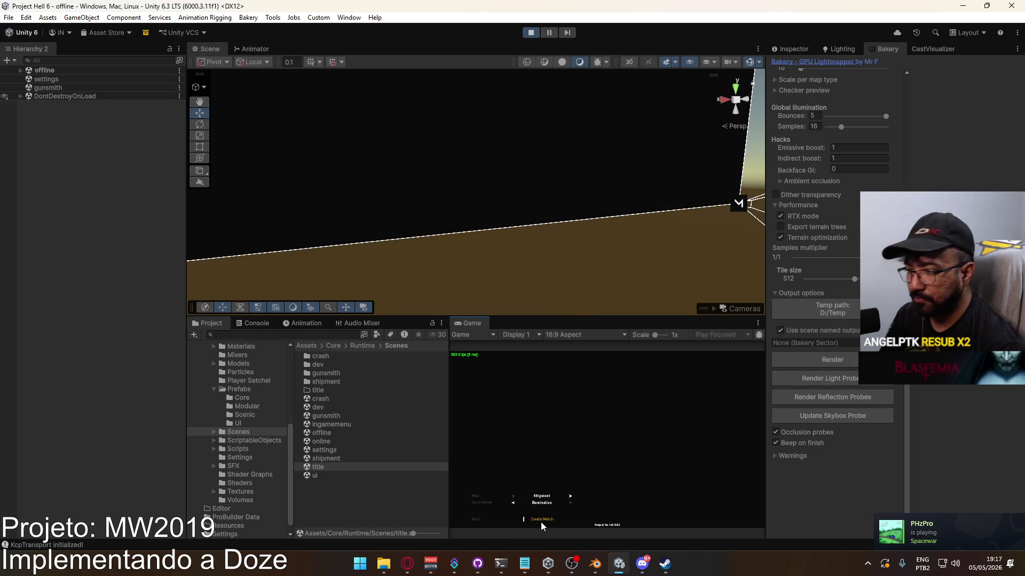
{"action": "left_click", "coordinate": [541, 522]}
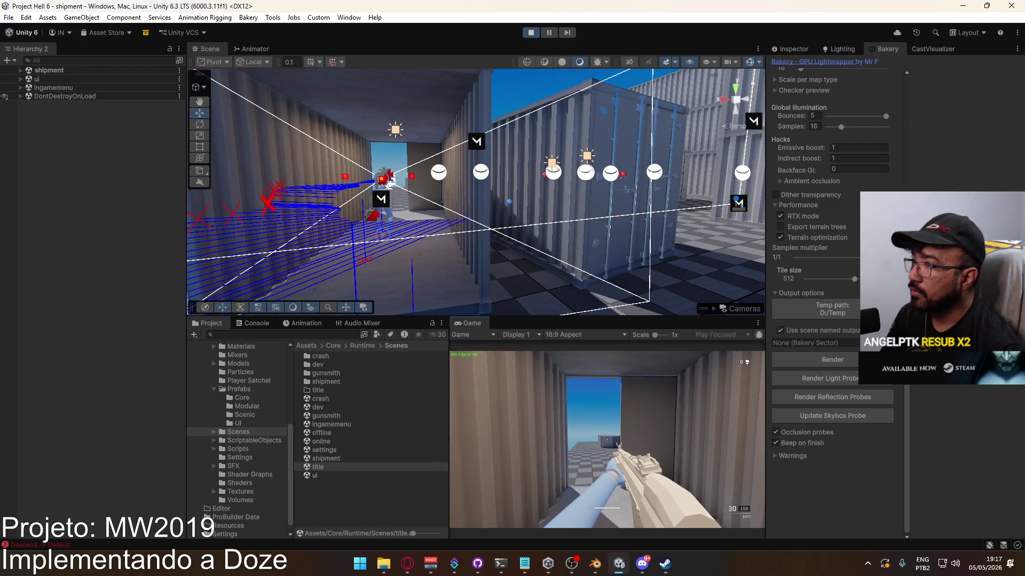
{"action": "key", "text": "super"}
{"action": "key", "text": "super"}
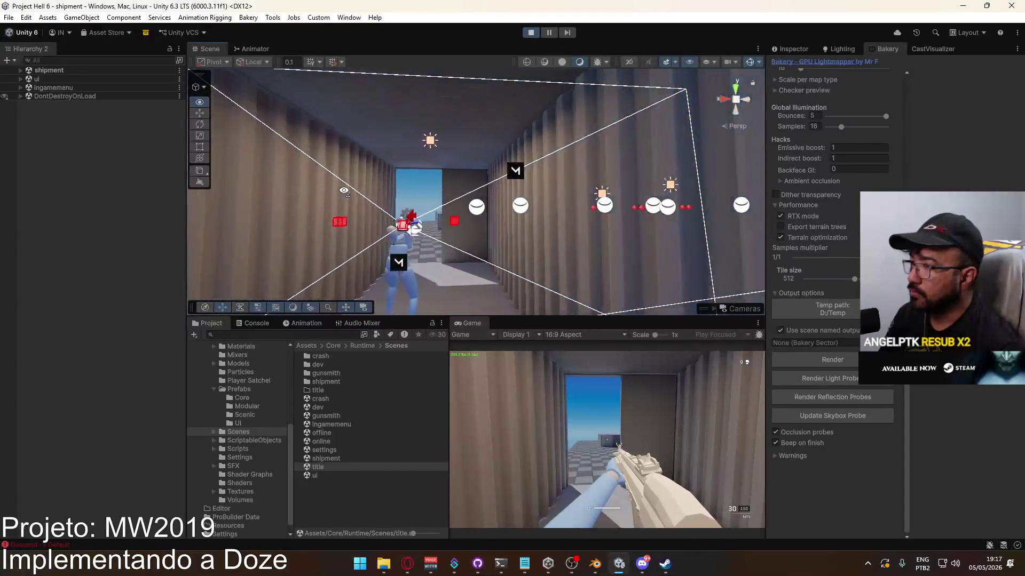
{"action": "mouse_move", "coordinate": [148, 258]}
{"action": "right_mouse_down"}
{"action": "mouse_move", "coordinate": [480, 192]}
{"action": "mouse_move", "coordinate": [829, 266]}
{"action": "right_mouse_up"}
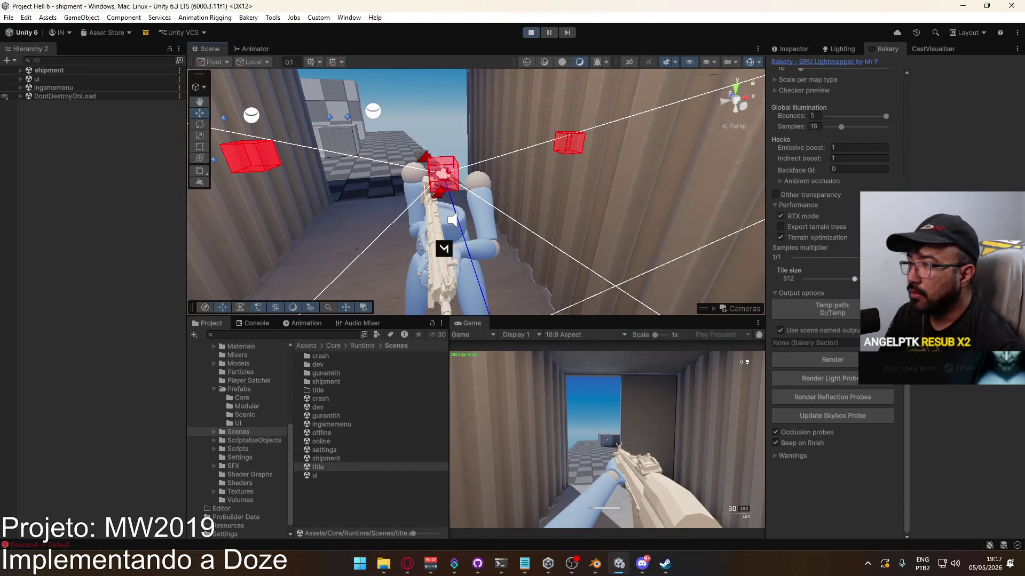
Walk and sprint the first-person player through the yard toward a container wall
{"action": "key", "text": "w"}
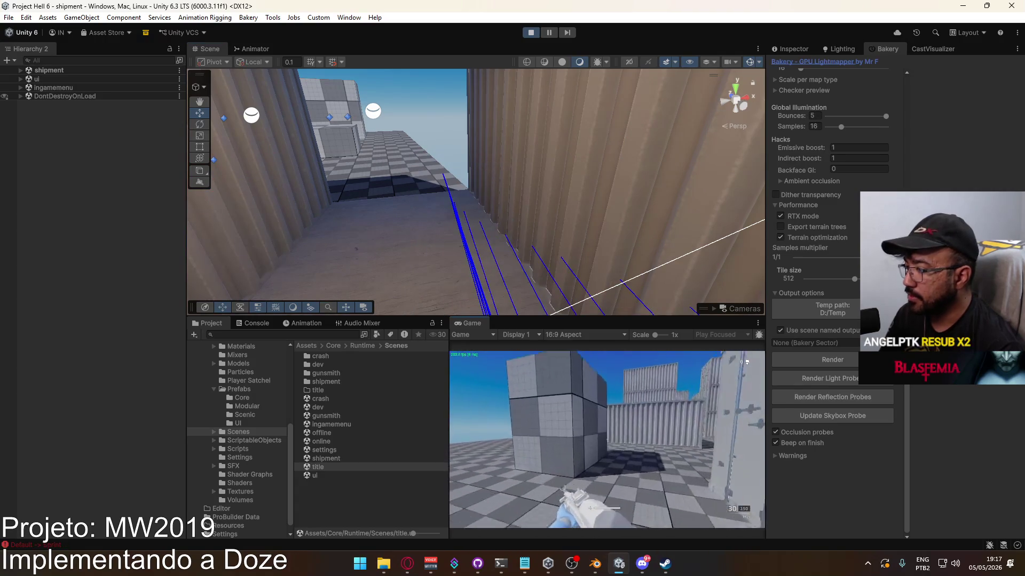
{"action": "key", "text": "w"}
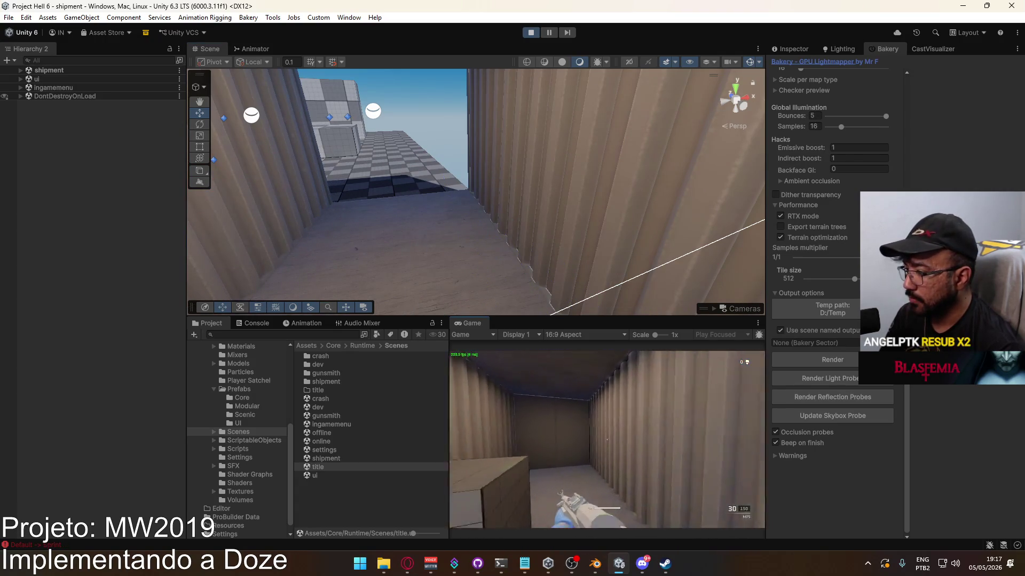
{"action": "key", "text": "shift"}
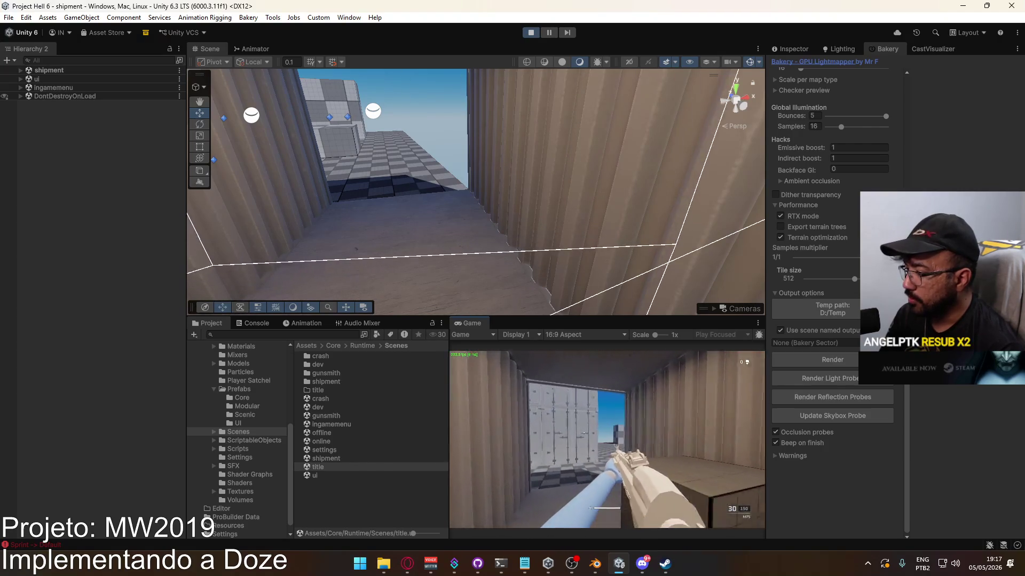
{"action": "key", "text": "super"}
{"action": "left_click", "coordinate": [526, 38]}
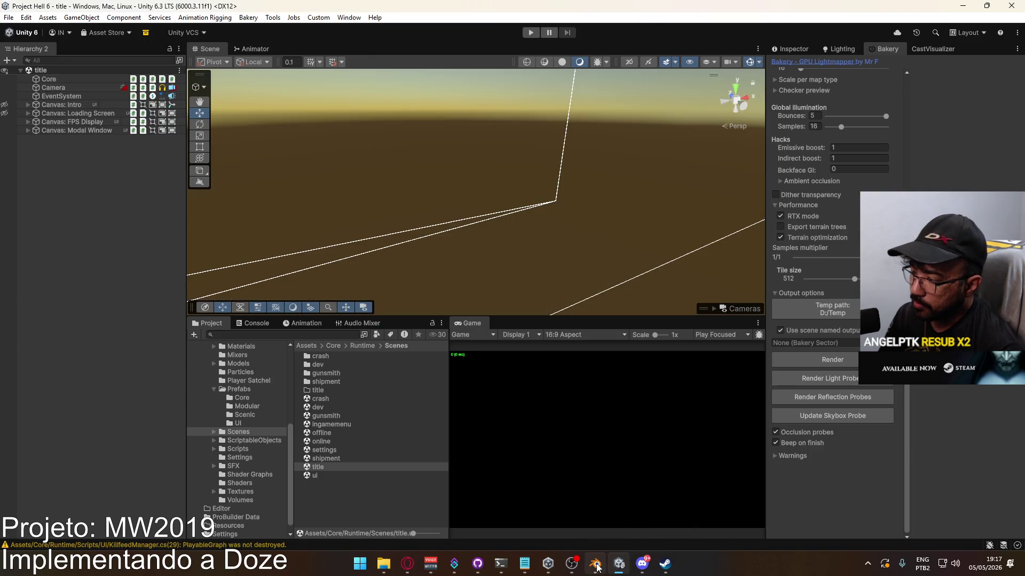
Stop Unity play mode and review the Blender pose around frame 12 in top view
{"action": "left_click", "coordinate": [594, 564]}
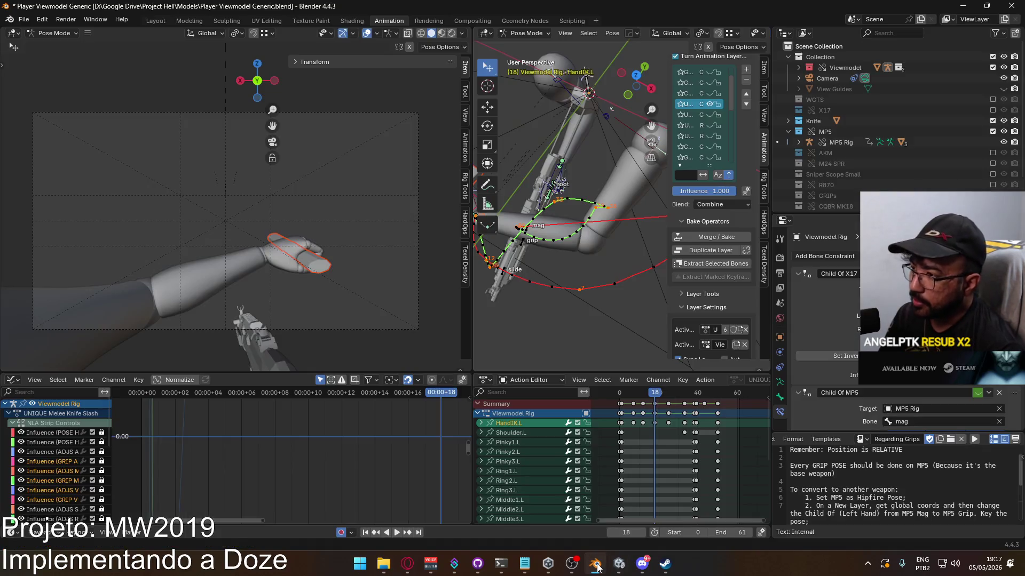
{"action": "key", "text": "space"}
{"action": "mouse_move", "coordinate": [653, 394]}
{"action": "left_mouse_down"}
{"action": "mouse_move", "coordinate": [630, 390]}
{"action": "mouse_move", "coordinate": [654, 387]}
{"action": "left_mouse_up"}
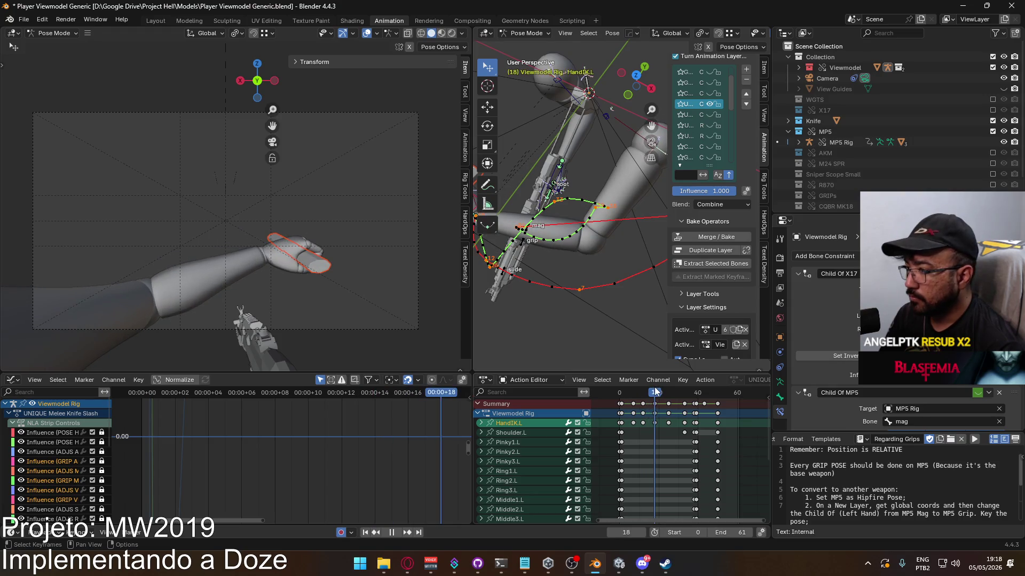
{"action": "middle_click_drag", "start_coordinate": [535, 226], "coordinate": [613, 240]}
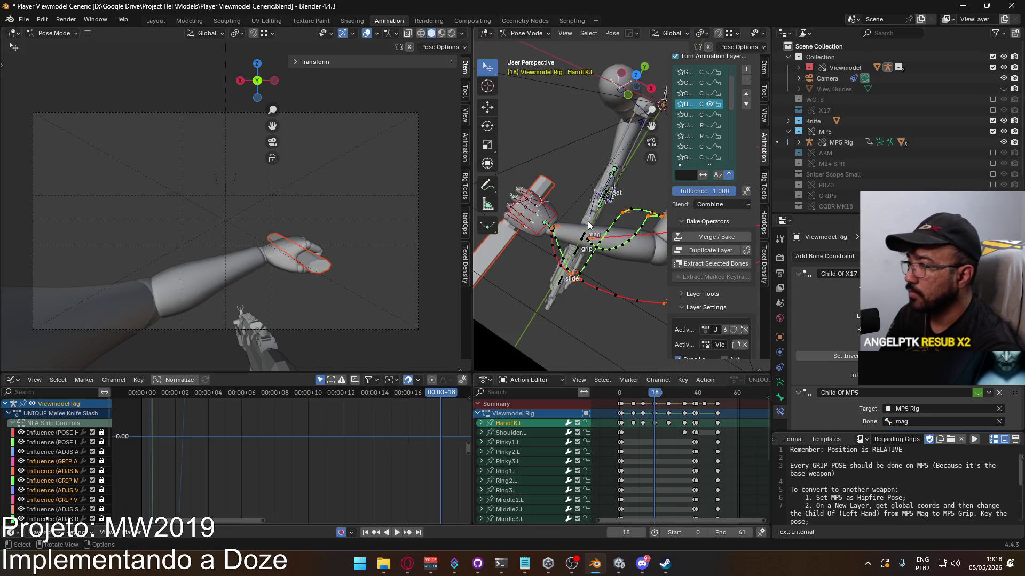
{"action": "key", "text": "KP_7"}
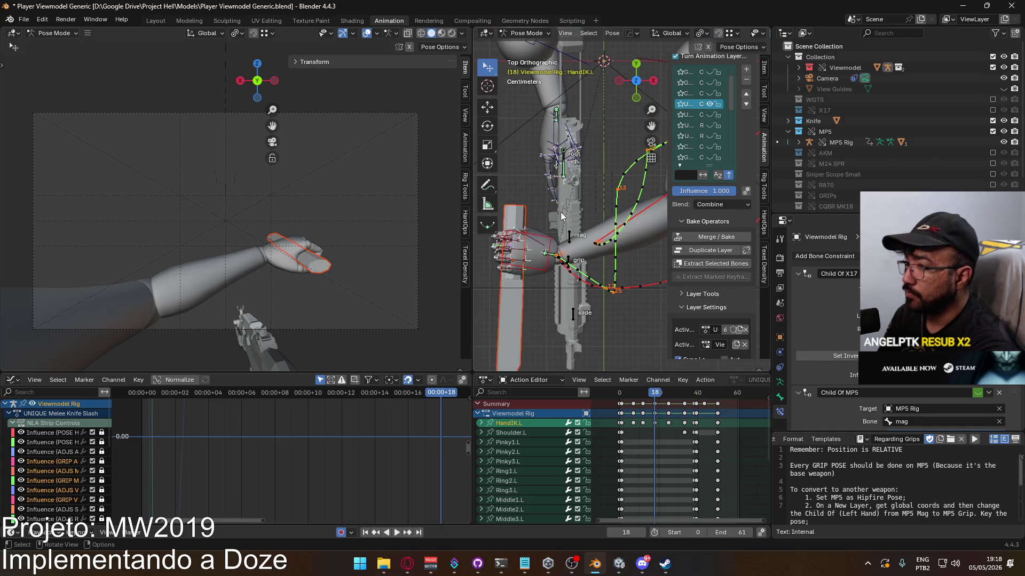
{"action": "mouse_move", "coordinate": [560, 213]}
{"action": "middle_mouse_down", "text": "shift"}
{"action": "mouse_move", "coordinate": [549, 261]}
{"action": "mouse_move", "coordinate": [571, 255]}
{"action": "middle_mouse_up", "text": "shift"}
Move and rotate the left-hand IK bone at frame 18
{"action": "key", "text": "g"}
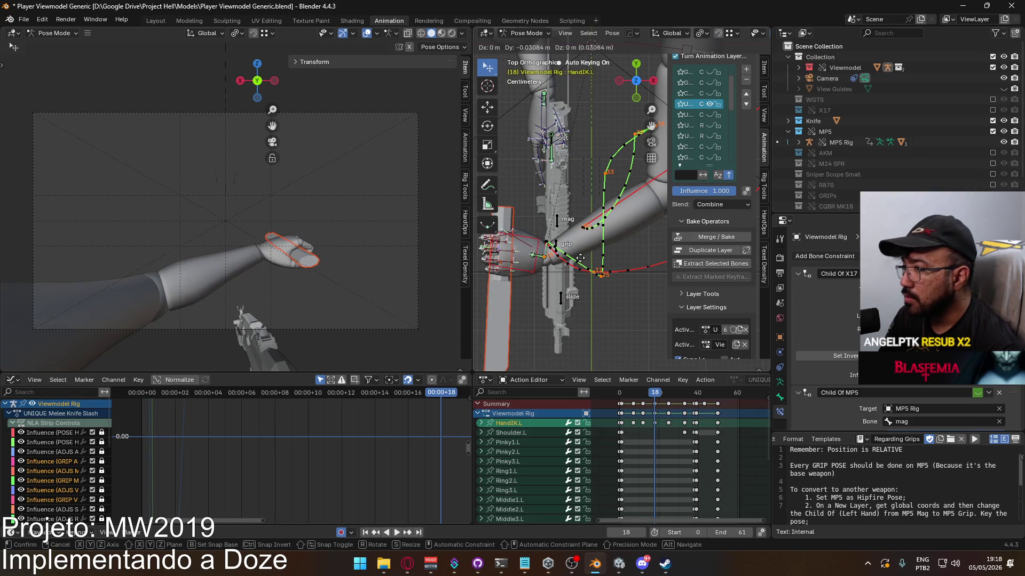
{"action": "left_click", "coordinate": [581, 261]}
{"action": "key", "text": "r"}
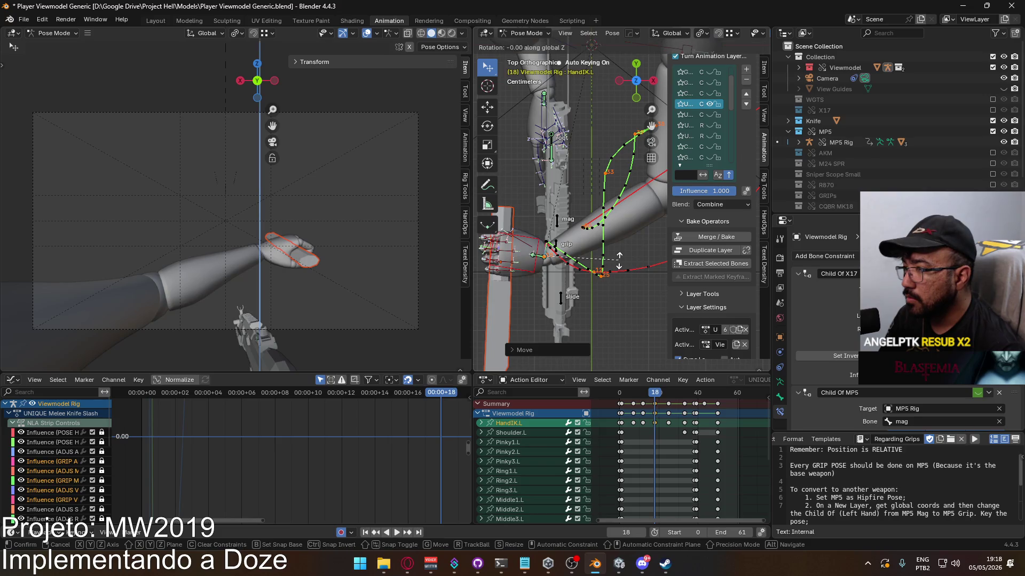
{"action": "left_click", "coordinate": [616, 248]}
Recalculate the bone motion paths and play the animation
{"action": "key", "text": "q"}
{"action": "mouse_move", "coordinate": [616, 249]}
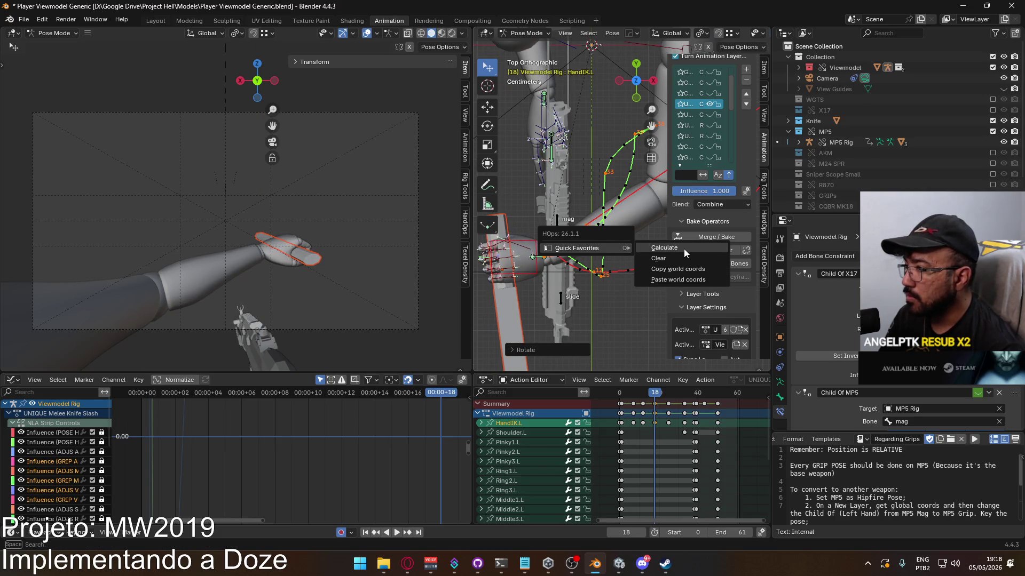
{"action": "left_click", "coordinate": [682, 249]}
{"action": "left_click", "coordinate": [649, 294]}
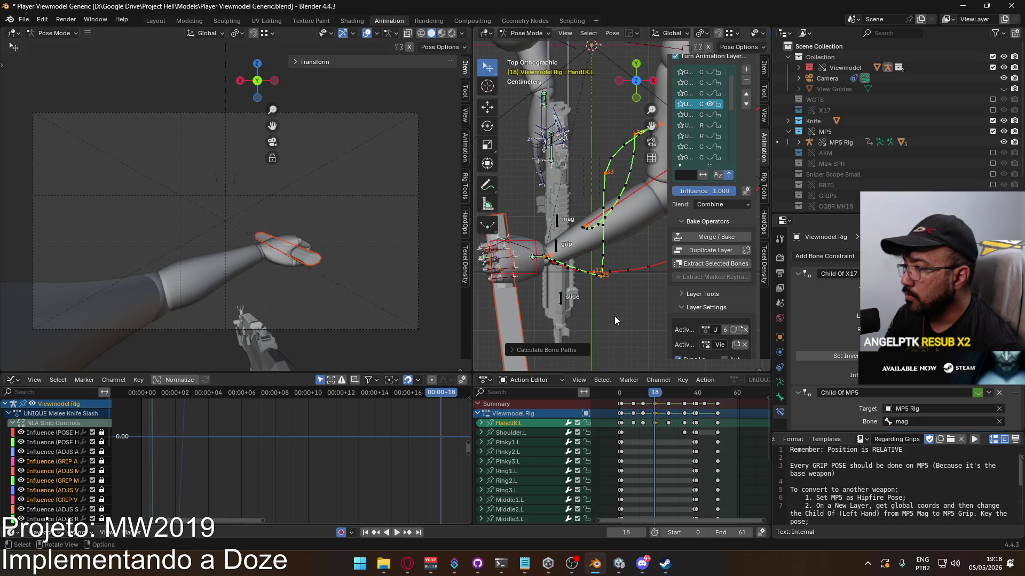
{"action": "key", "text": "space"}
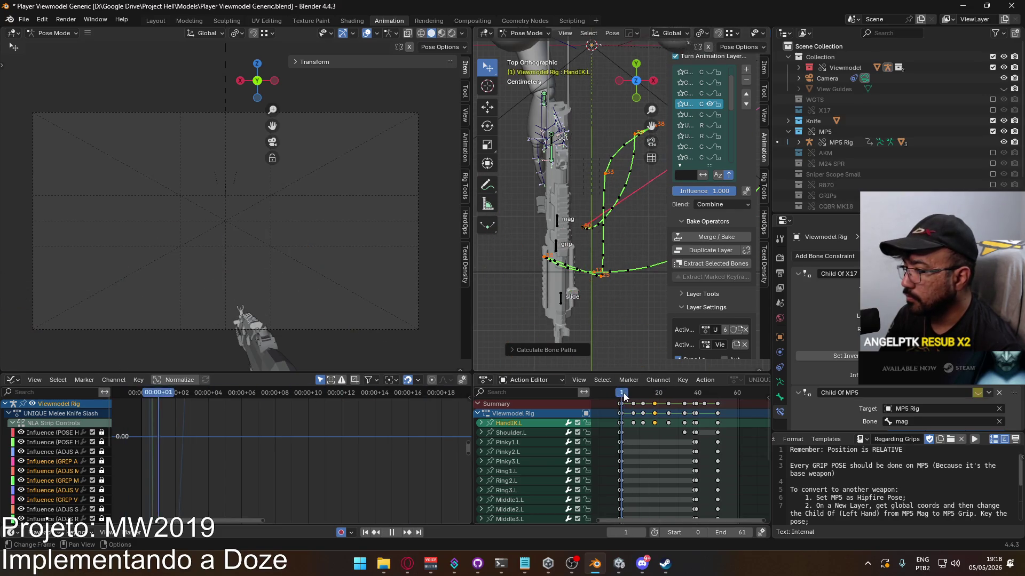
Copy the hand pose at frame 18 and paste it at frame 25
{"action": "left_click", "coordinate": [650, 395]}
{"action": "left_click_drag", "start_coordinate": [650, 395], "coordinate": [656, 394]}
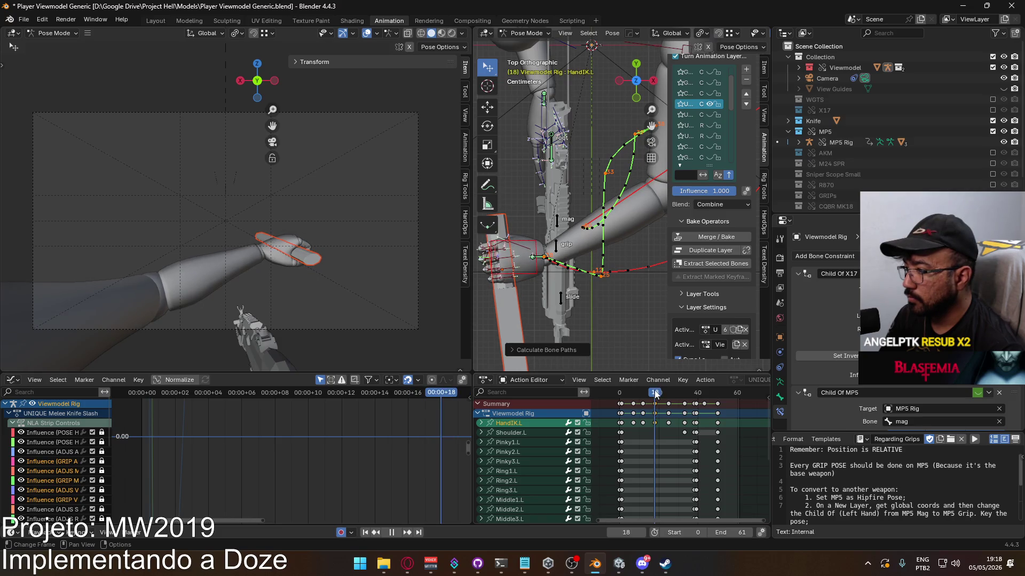
{"action": "key", "text": "space"}
{"action": "right_click", "coordinate": [537, 255]}
{"action": "left_click", "coordinate": [533, 239]}
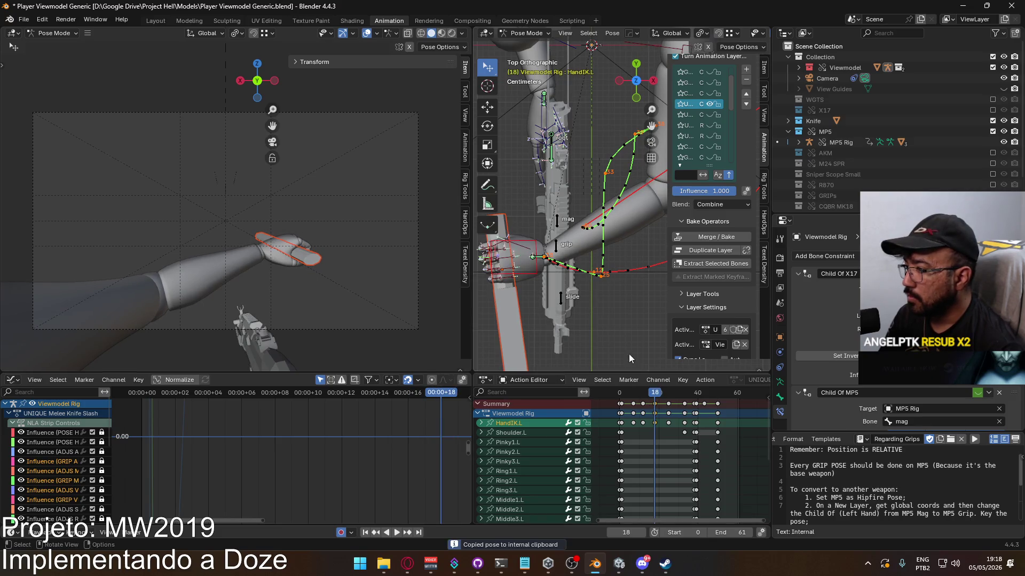
{"action": "left_click_drag", "start_coordinate": [655, 393], "coordinate": [668, 392]}
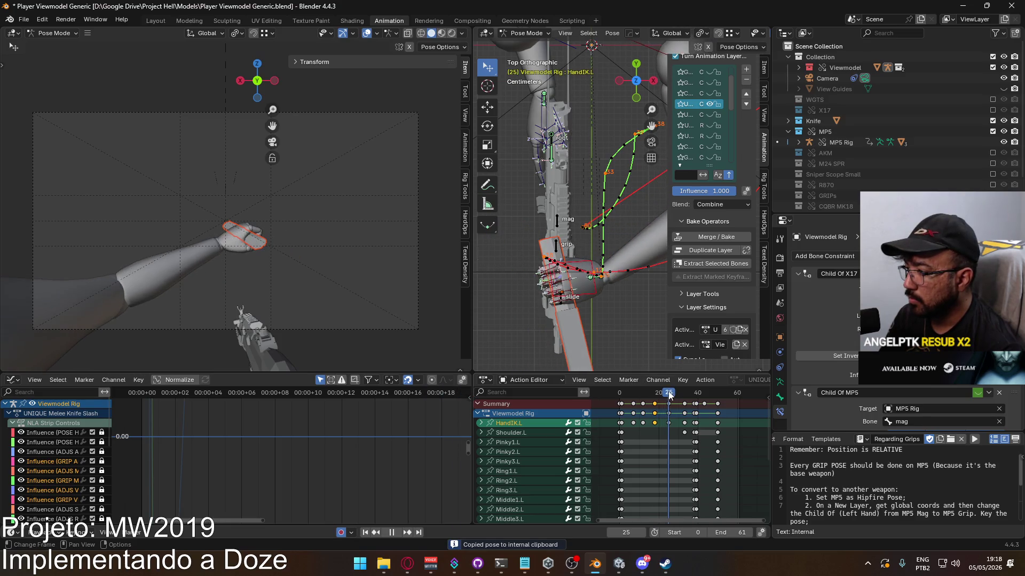
{"action": "right_click", "coordinate": [593, 290]}
{"action": "left_click", "coordinate": [587, 300]}
In side view, rotate, move and rotate again the left-hand IK bone at frame 25
{"action": "key", "text": "KP_3"}
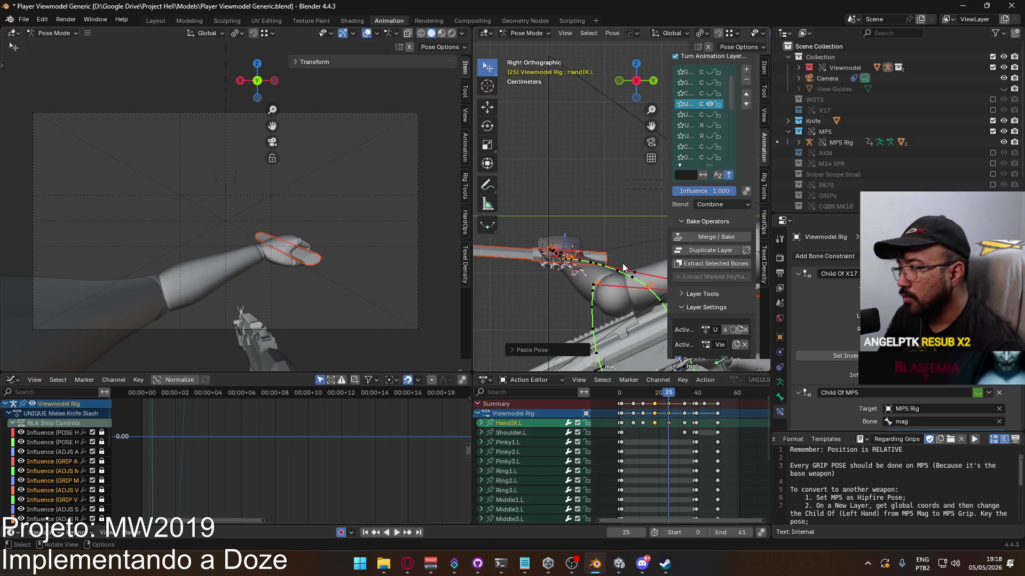
{"action": "key", "text": "r"}
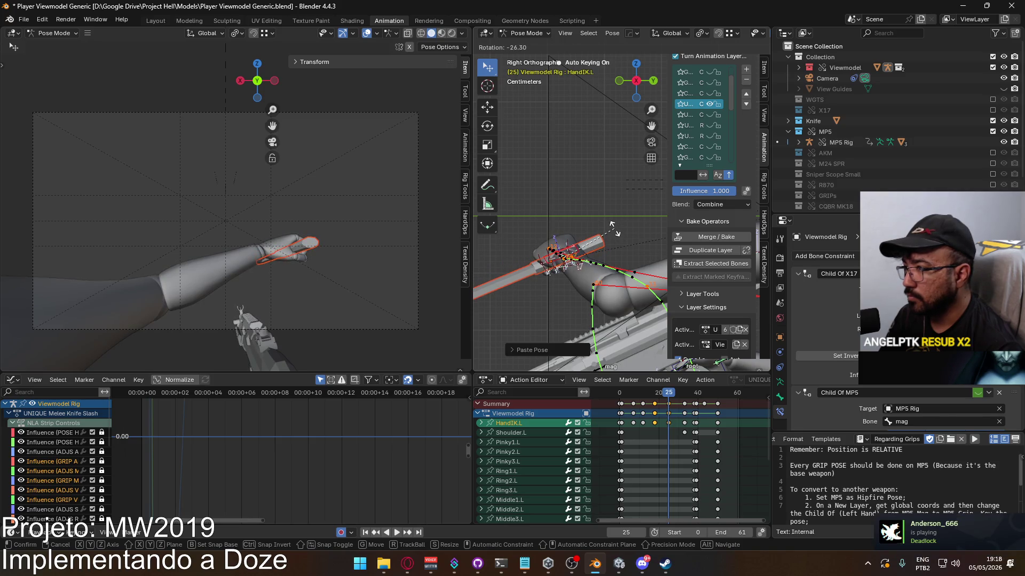
{"action": "left_click", "coordinate": [614, 230]}
{"action": "key", "text": "g"}
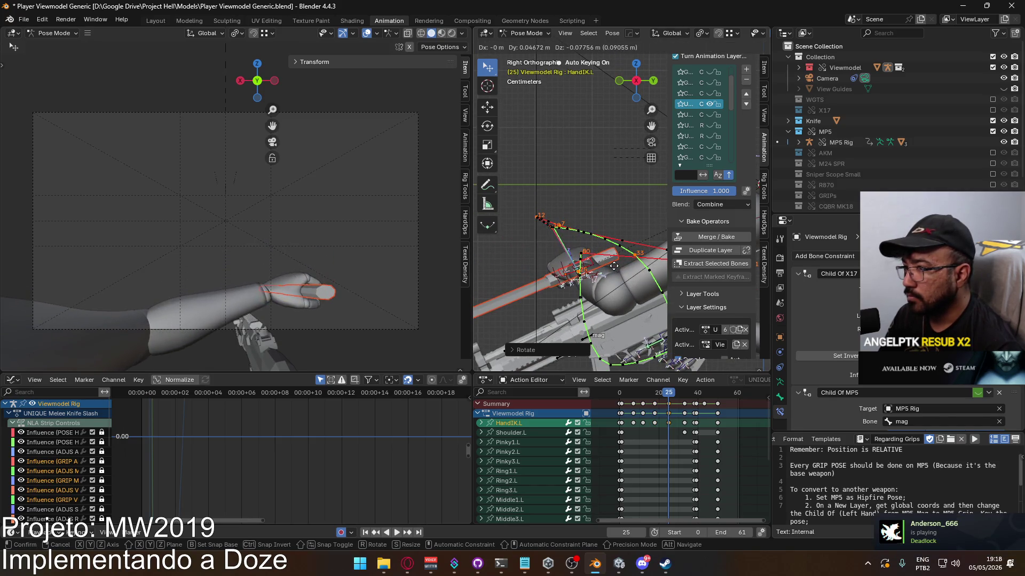
{"action": "left_click", "coordinate": [613, 266]}
{"action": "key", "text": "r"}
{"action": "left_click", "coordinate": [638, 311]}
Play and scrub the animation to preview the new frame-25 pose
{"action": "key", "text": "space"}
{"action": "left_click", "coordinate": [647, 394]}
{"action": "mouse_move", "coordinate": [647, 394]}
{"action": "left_mouse_down"}
{"action": "mouse_move", "coordinate": [670, 393]}
{"action": "mouse_move", "coordinate": [629, 387]}
{"action": "mouse_move", "coordinate": [657, 382]}
{"action": "left_mouse_up"}
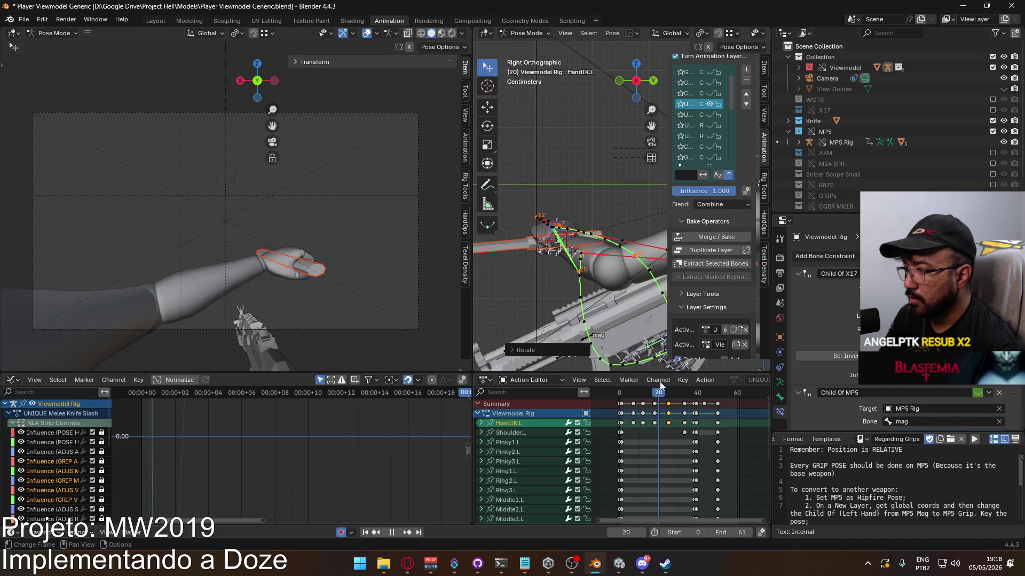
{"action": "key", "text": "space"}
{"action": "mouse_move", "coordinate": [75, 277]}
{"action": "middle_mouse_down"}
{"action": "mouse_move", "coordinate": [46, 294]}
{"action": "mouse_move", "coordinate": [246, 304]}
{"action": "mouse_move", "coordinate": [294, 267]}
{"action": "mouse_move", "coordinate": [117, 286]}
{"action": "mouse_move", "coordinate": [238, 282]}
{"action": "mouse_move", "coordinate": [275, 247]}
{"action": "mouse_move", "coordinate": [543, 339]}
{"action": "middle_mouse_up"}
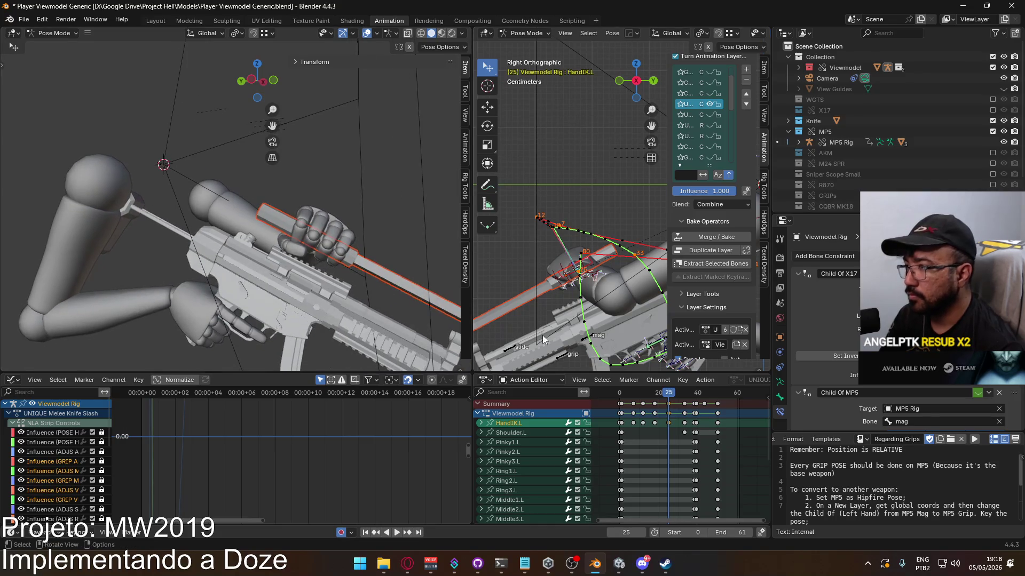
Frame the arms and rifle, return to camera view, and set the right viewport to front view
{"action": "scroll", "coordinate": [310, 272], "scroll_direction": "down", "scroll_amount": 2}
{"action": "middle_click_drag", "start_coordinate": [310, 272], "coordinate": [674, 297], "text": "shift"}
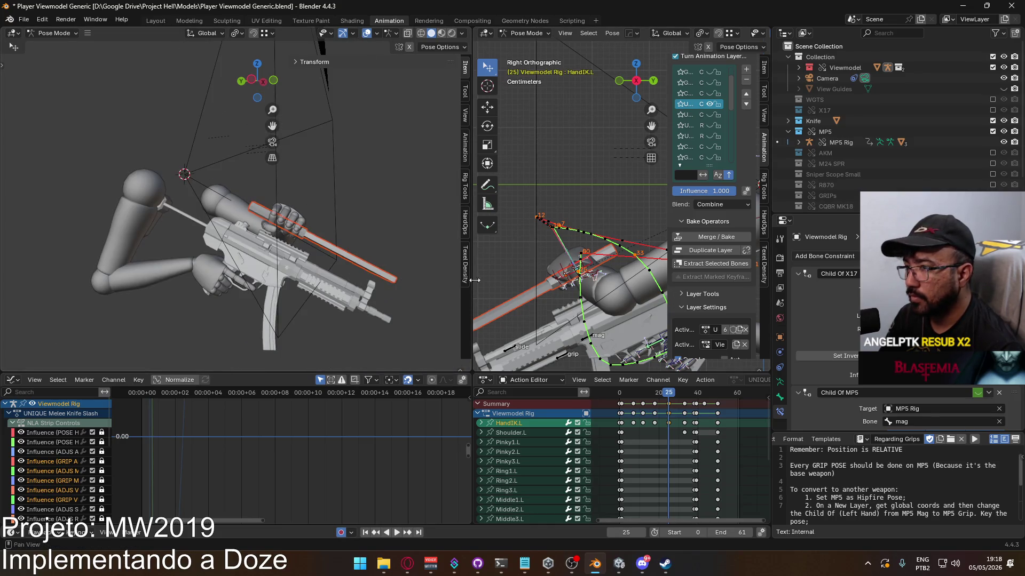
{"action": "key", "text": "KP_0"}
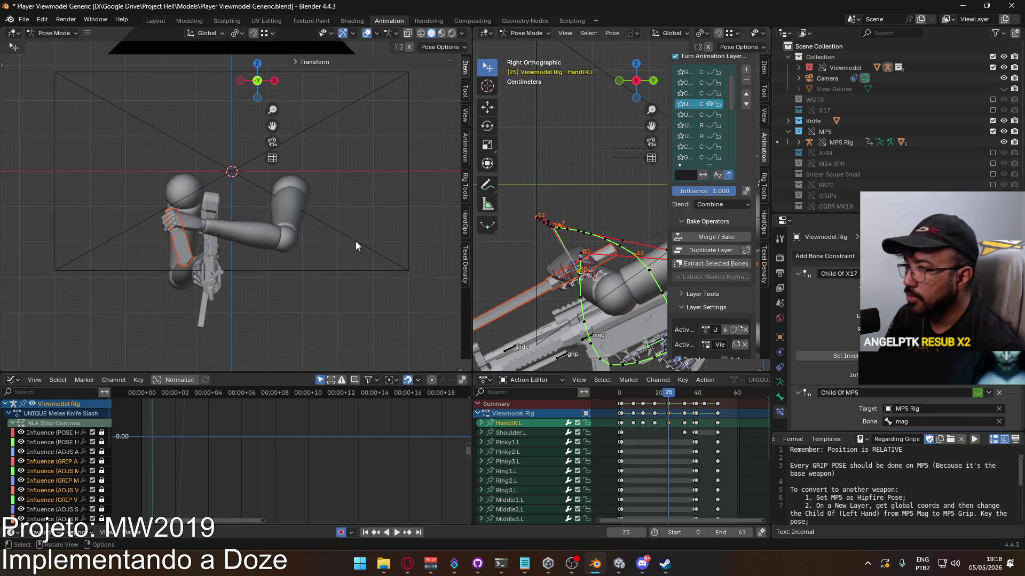
{"action": "key", "text": "KP_0"}
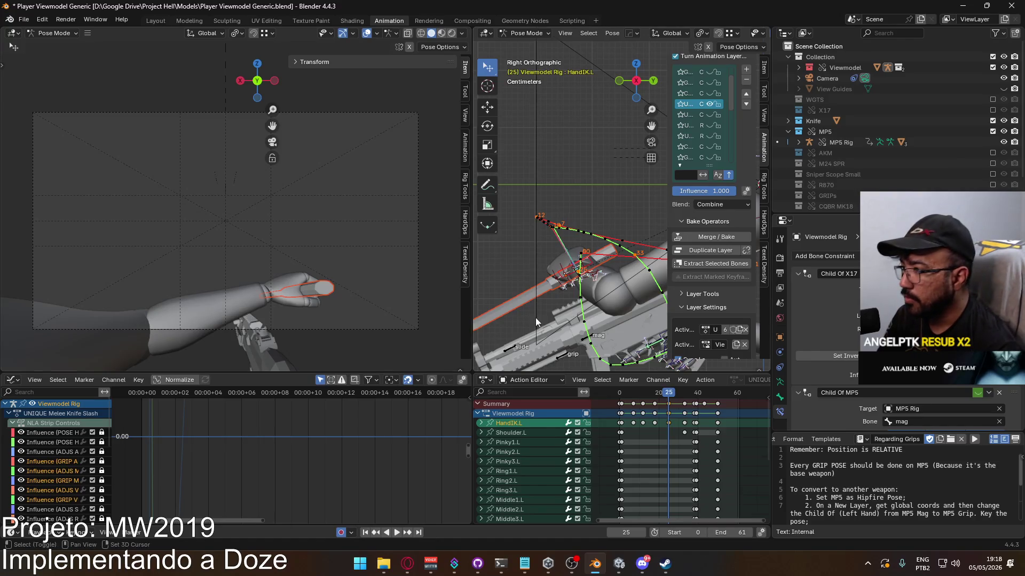
{"action": "key", "text": "KP_1"}
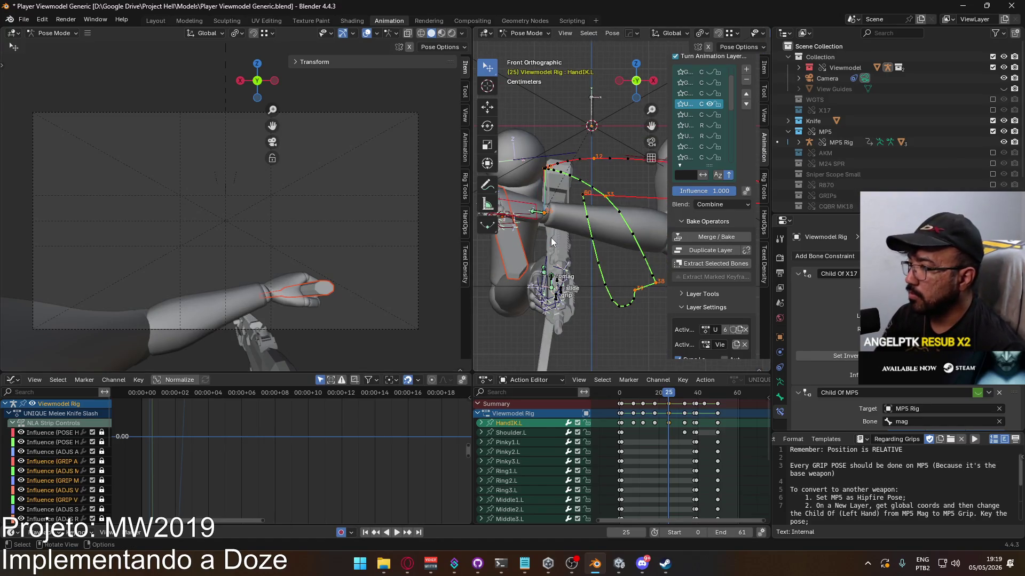
Lower, rotate and shift the left-hand IK bone along X at frame 25
{"action": "key", "text": "g"}
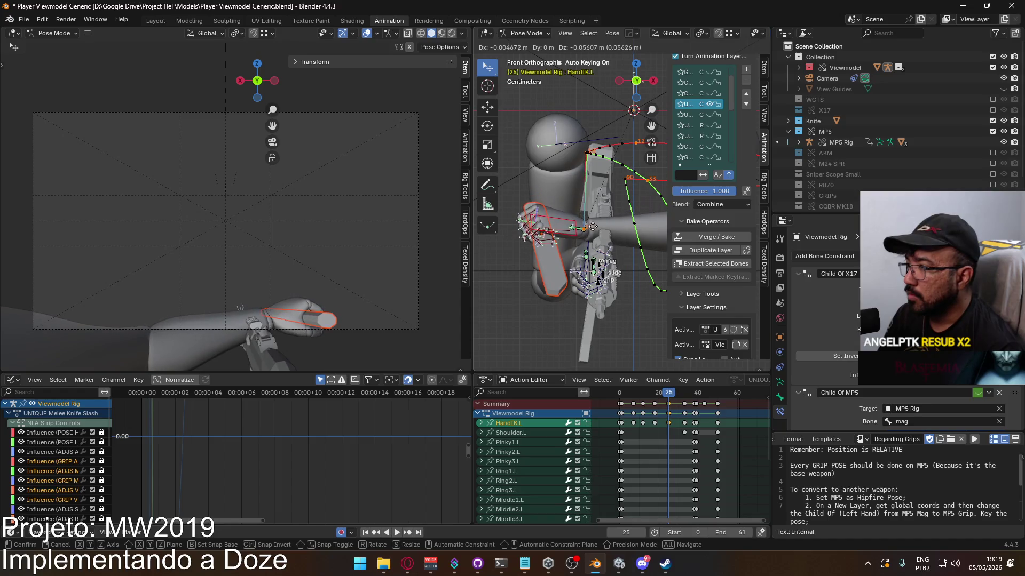
{"action": "left_click", "coordinate": [608, 211]}
{"action": "key", "text": "r"}
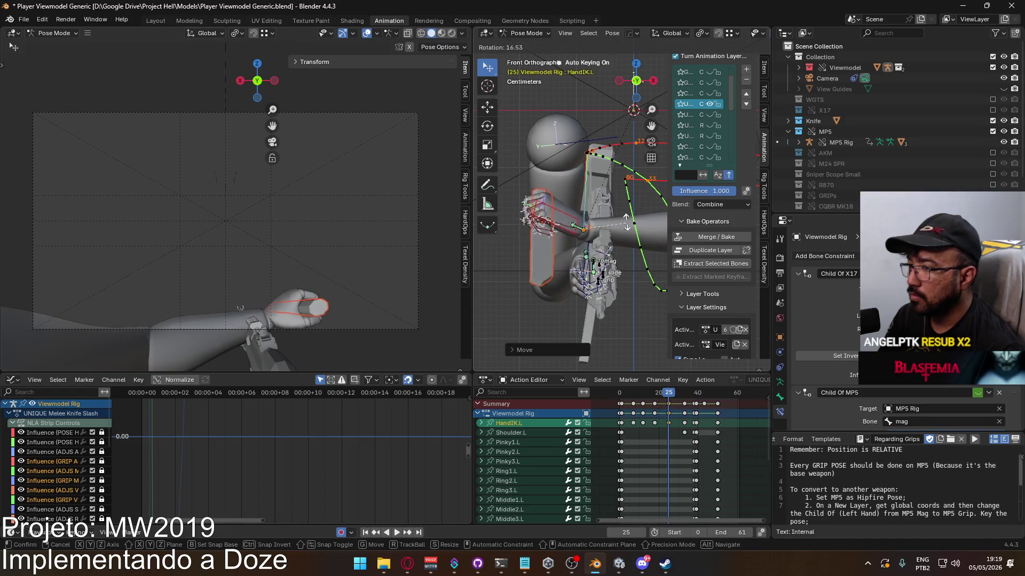
{"action": "left_click", "coordinate": [612, 211]}
{"action": "key", "text": "g"}
{"action": "key", "text": "x"}
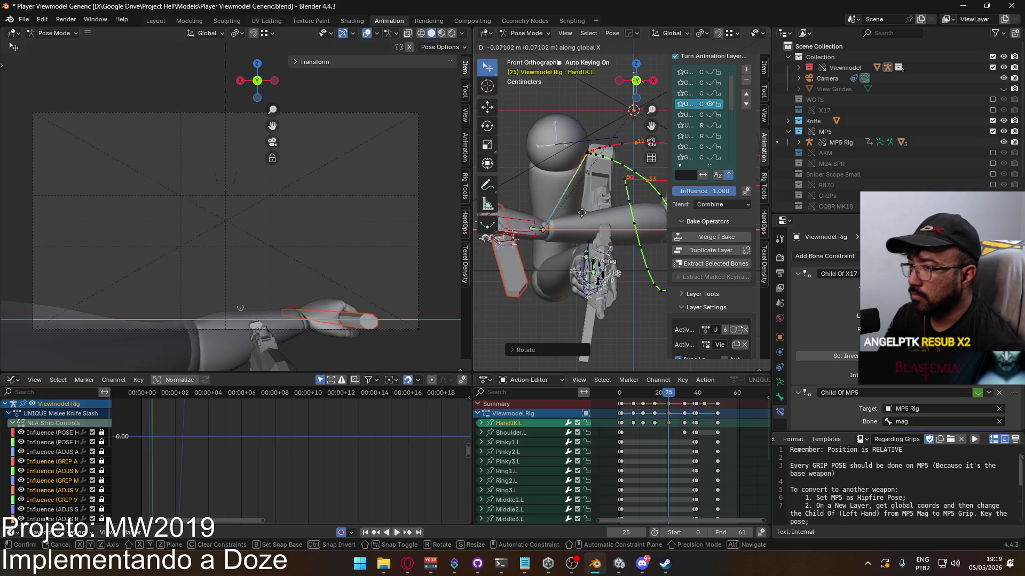
{"action": "left_click", "coordinate": [587, 213]}
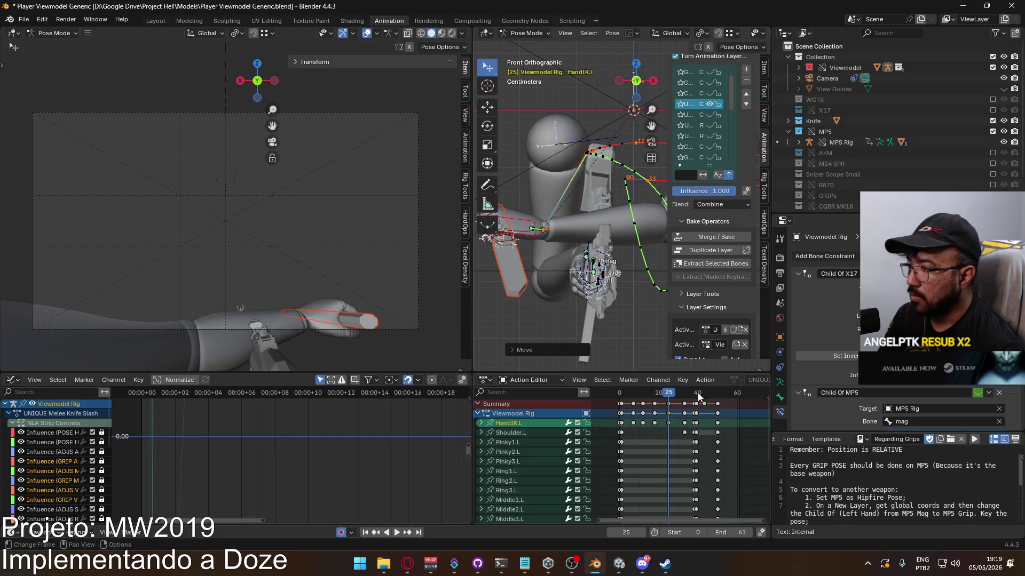
{"action": "mouse_move", "coordinate": [667, 395]}
{"action": "left_mouse_down"}
{"action": "mouse_move", "coordinate": [621, 396]}
{"action": "mouse_move", "coordinate": [662, 386]}
{"action": "mouse_move", "coordinate": [633, 383]}
{"action": "mouse_move", "coordinate": [643, 383]}
{"action": "left_mouse_up"}
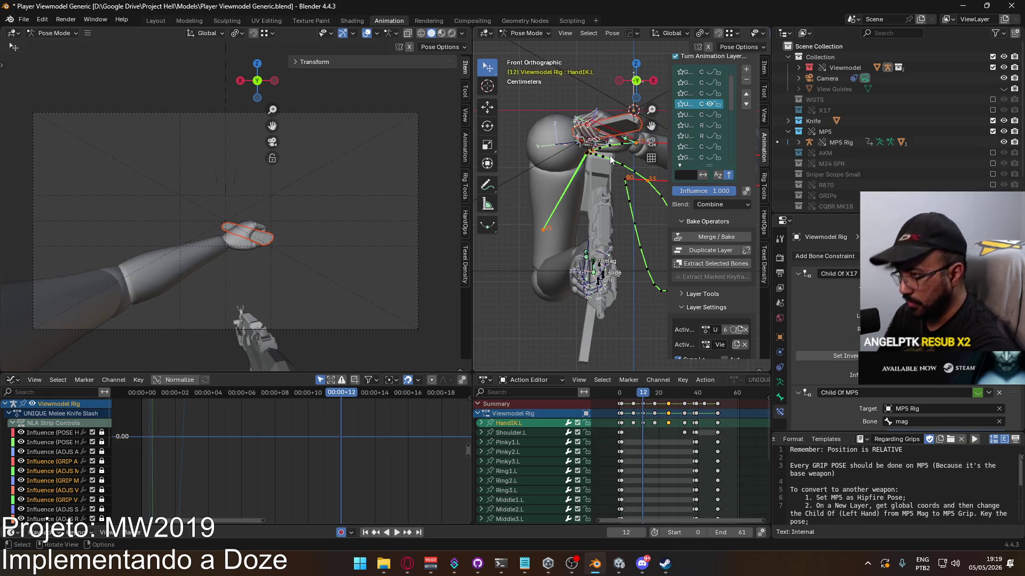
In top view, rotate the left-hand IK about X and move it toward the shoulder
{"action": "key", "text": "KP_7"}
{"action": "middle_click_drag", "start_coordinate": [627, 279], "coordinate": [563, 228], "text": "shift"}
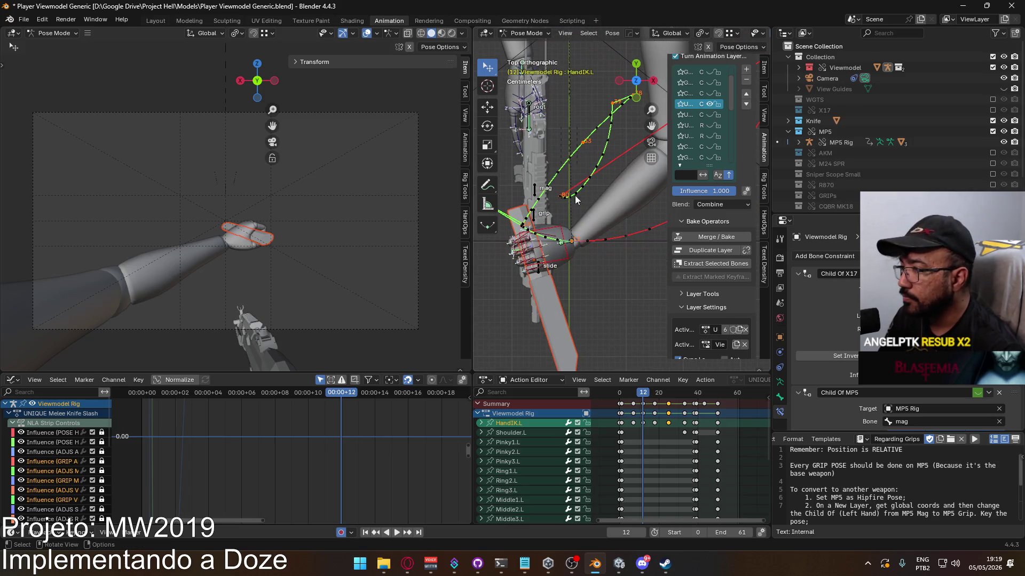
{"action": "key", "text": "r"}
{"action": "key", "text": "x"}
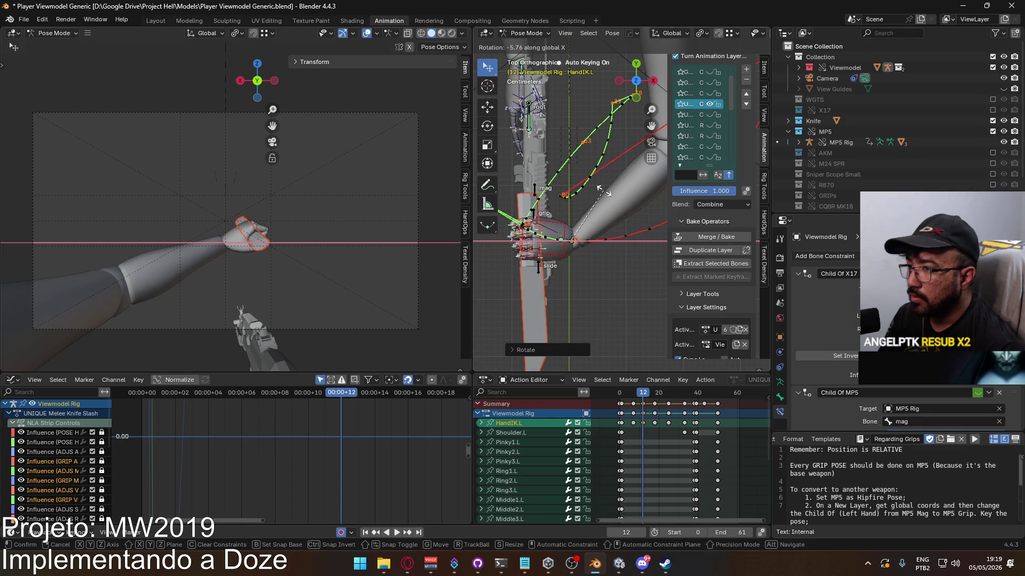
{"action": "left_click", "coordinate": [603, 191]}
{"action": "key", "text": "g"}
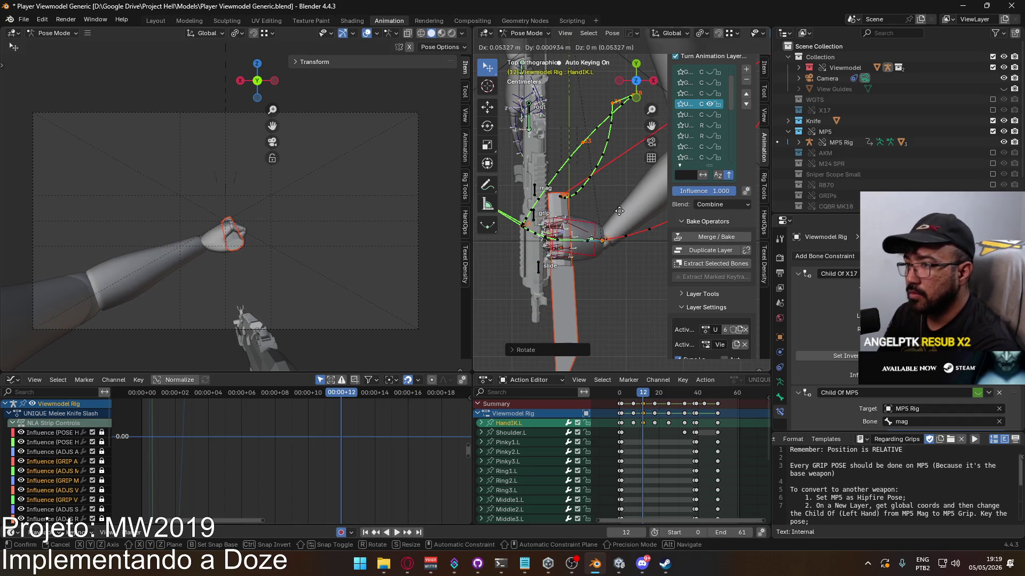
{"action": "left_click", "coordinate": [606, 205]}
In front view, rotate the hand and nudge it slightly down along Z, checking the motion
{"action": "key", "text": "KP_1"}
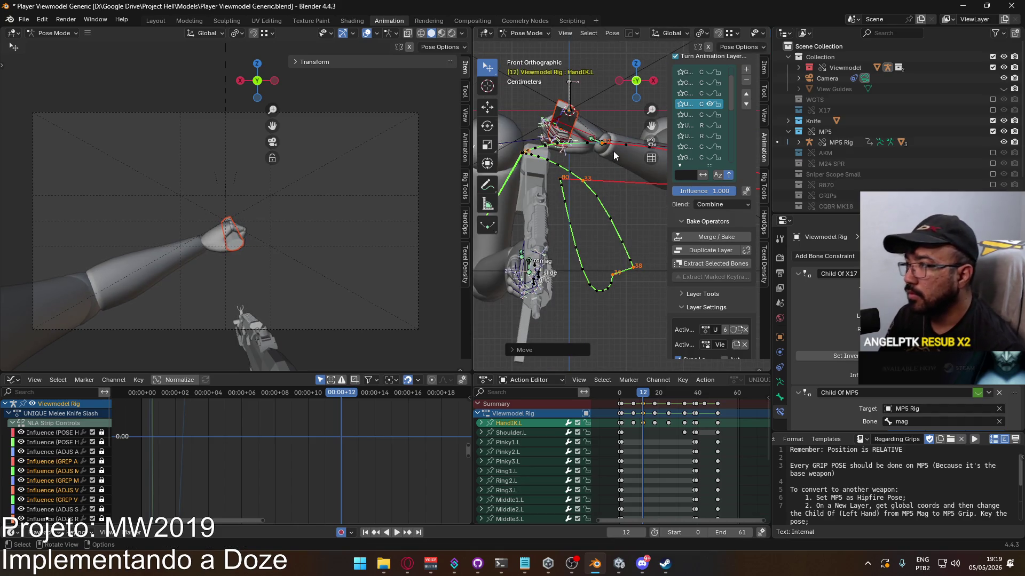
{"action": "key", "text": "r"}
{"action": "left_click", "coordinate": [644, 161]}
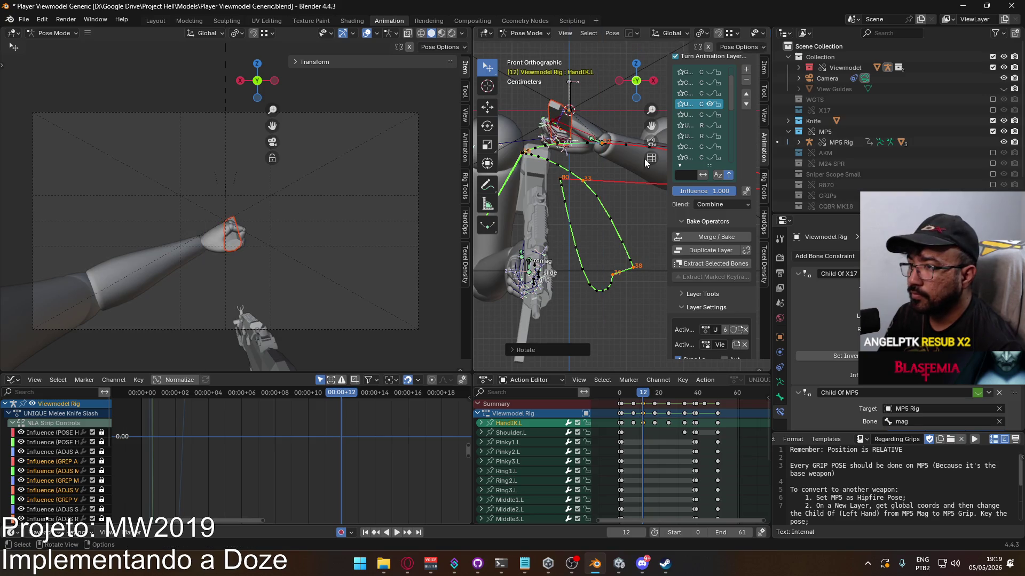
{"action": "key", "text": "g"}
{"action": "key", "text": "z"}
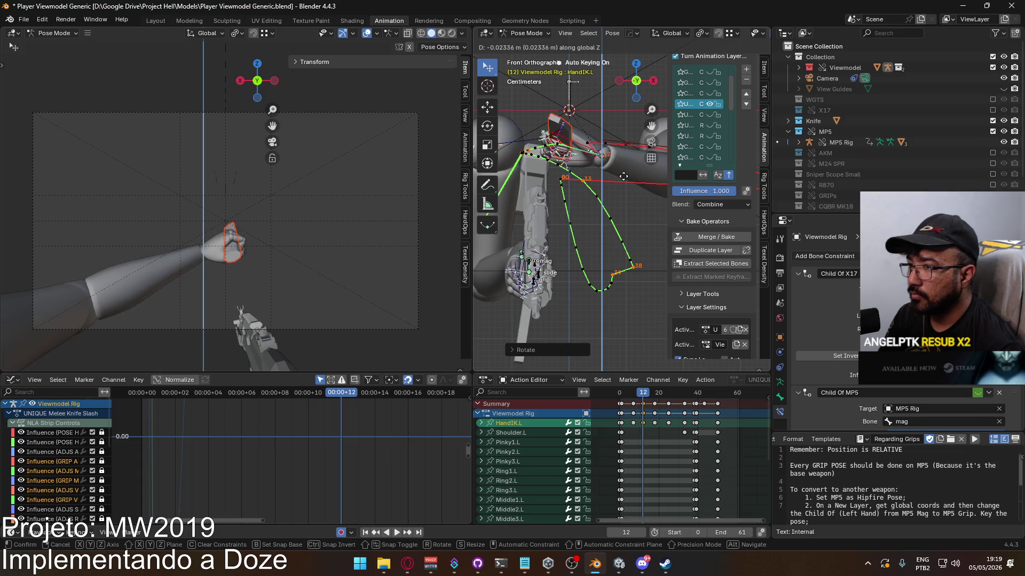
{"action": "left_click", "coordinate": [624, 176]}
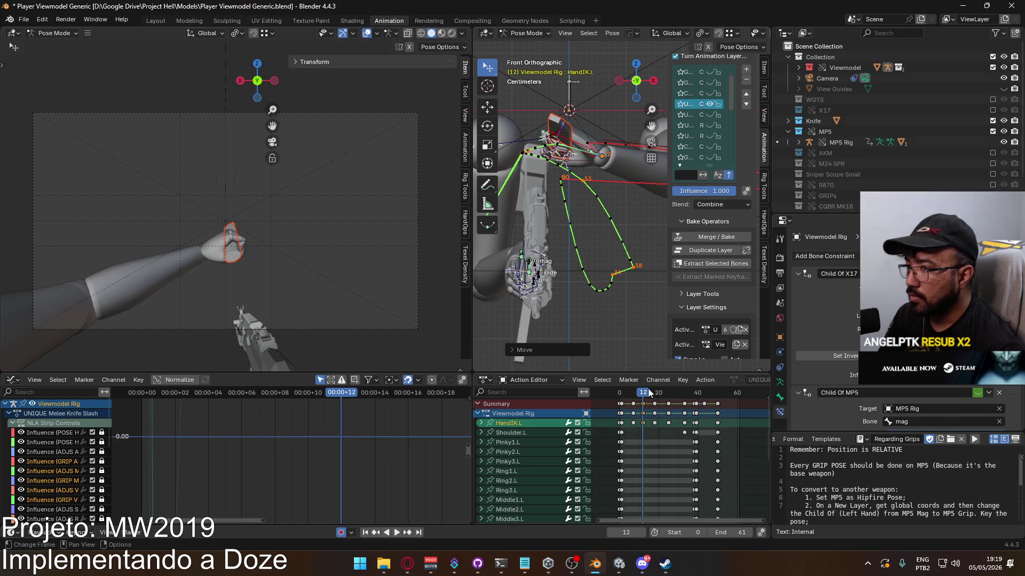
{"action": "mouse_move", "coordinate": [643, 393]}
{"action": "left_mouse_down"}
{"action": "mouse_move", "coordinate": [633, 390]}
{"action": "mouse_move", "coordinate": [657, 384]}
{"action": "mouse_move", "coordinate": [643, 383]}
{"action": "left_mouse_up"}
{"action": "right_click", "coordinate": [581, 151]}
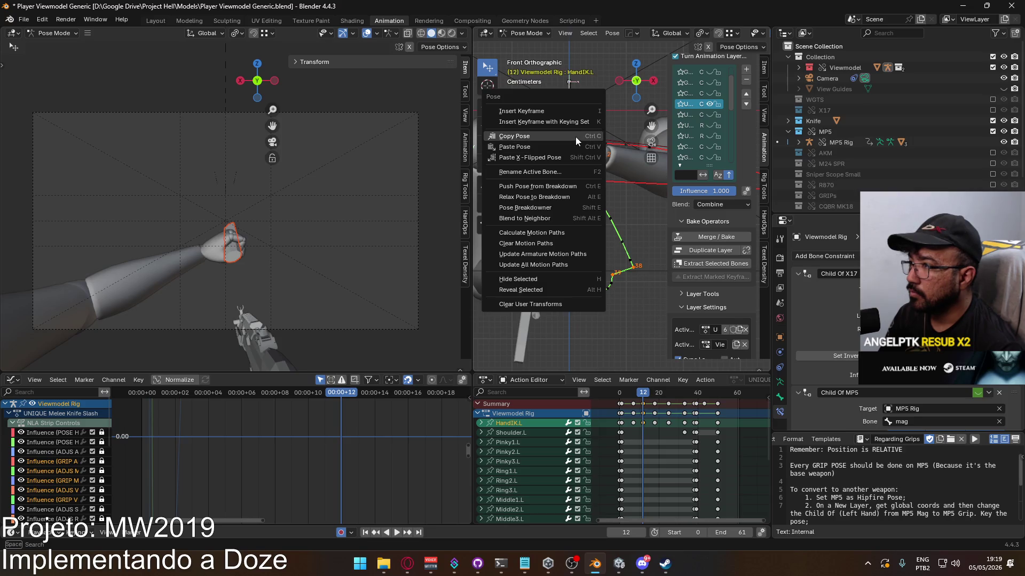
Copy the frame 12 hand pose and paste it at frame 18
{"action": "left_click", "coordinate": [575, 137]}
{"action": "key", "text": "space"}
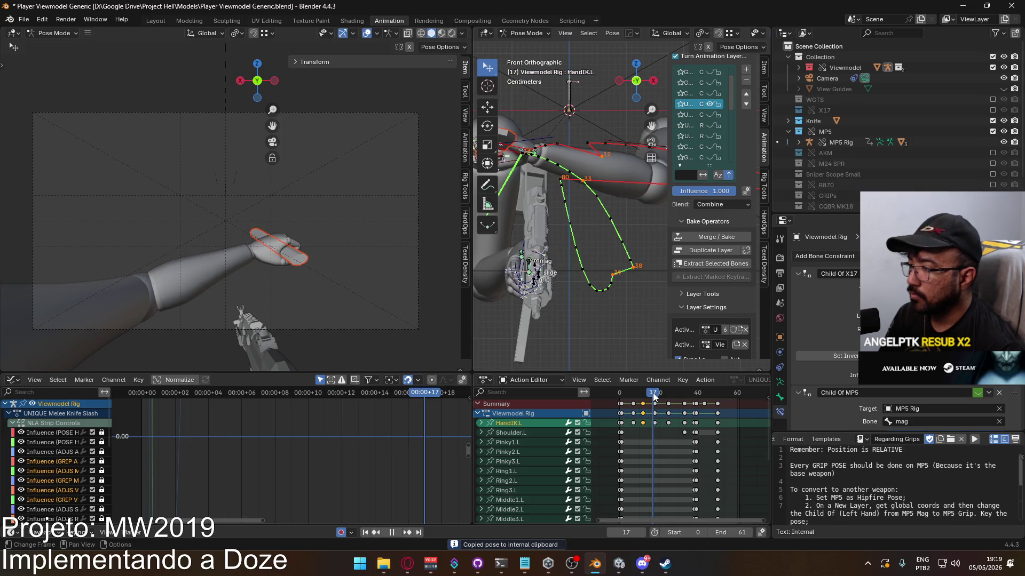
{"action": "key", "text": "space"}
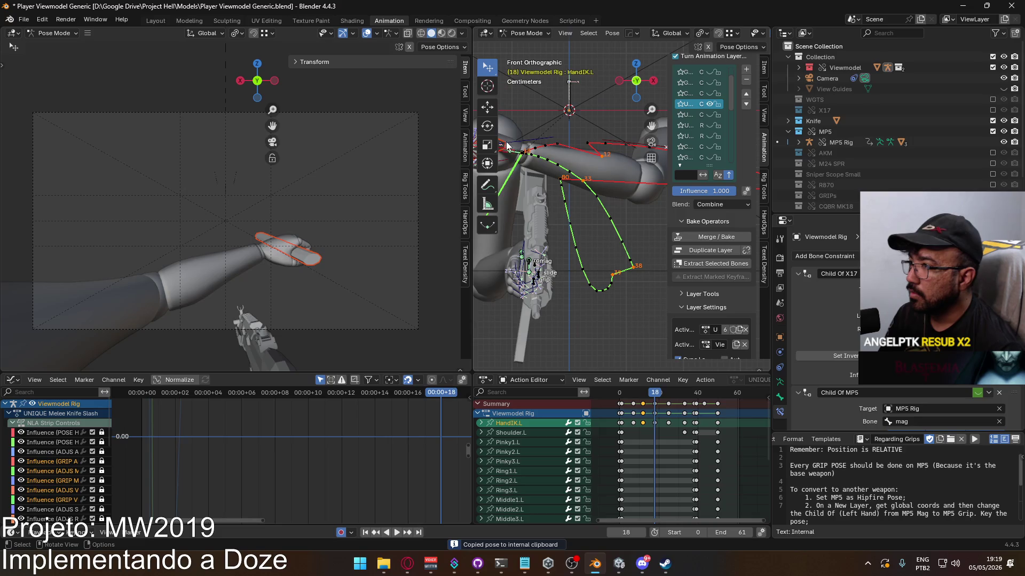
{"action": "right_click", "coordinate": [506, 142]}
{"action": "left_click", "coordinate": [505, 154]}
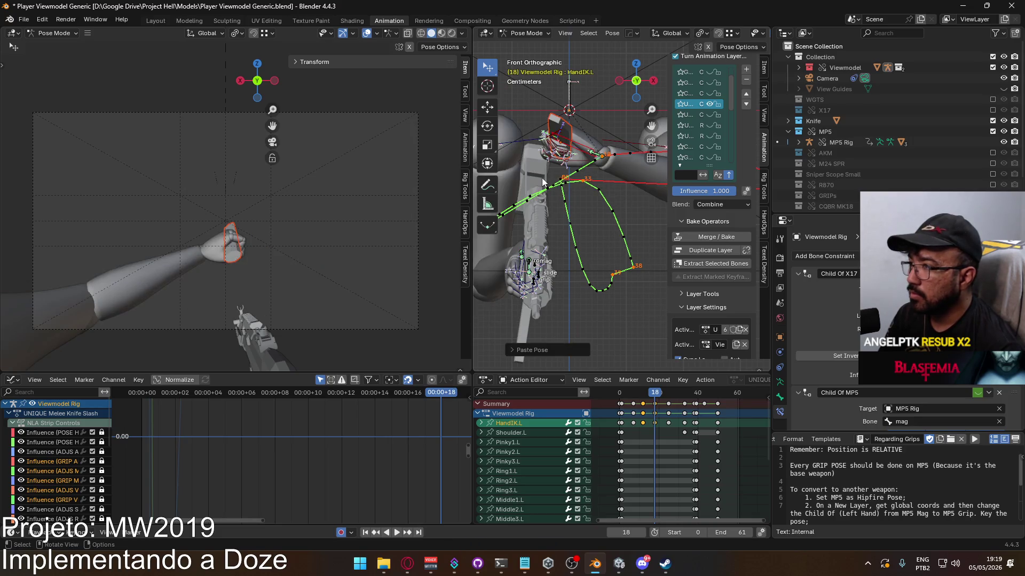
Calculate motion paths for the hand bones and review the path between frames 8 and 18
{"action": "right_click", "coordinate": [575, 168]}
{"action": "left_click", "coordinate": [647, 172]}
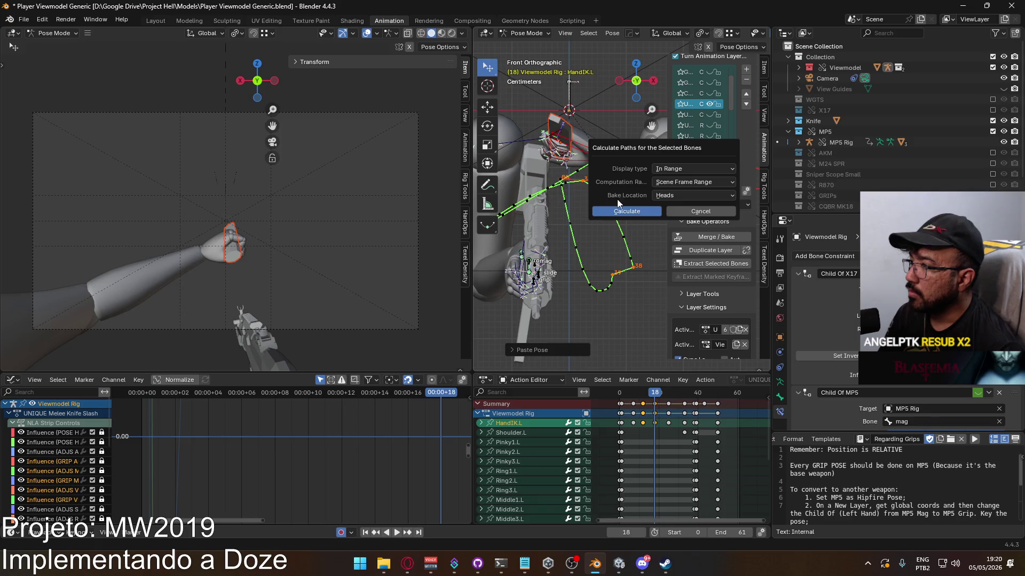
{"action": "left_click", "coordinate": [620, 204]}
{"action": "mouse_move", "coordinate": [585, 263]}
{"action": "middle_mouse_down", "text": "shift"}
{"action": "mouse_move", "coordinate": [566, 265]}
{"action": "mouse_move", "coordinate": [620, 272]}
{"action": "middle_mouse_up", "text": "shift"}
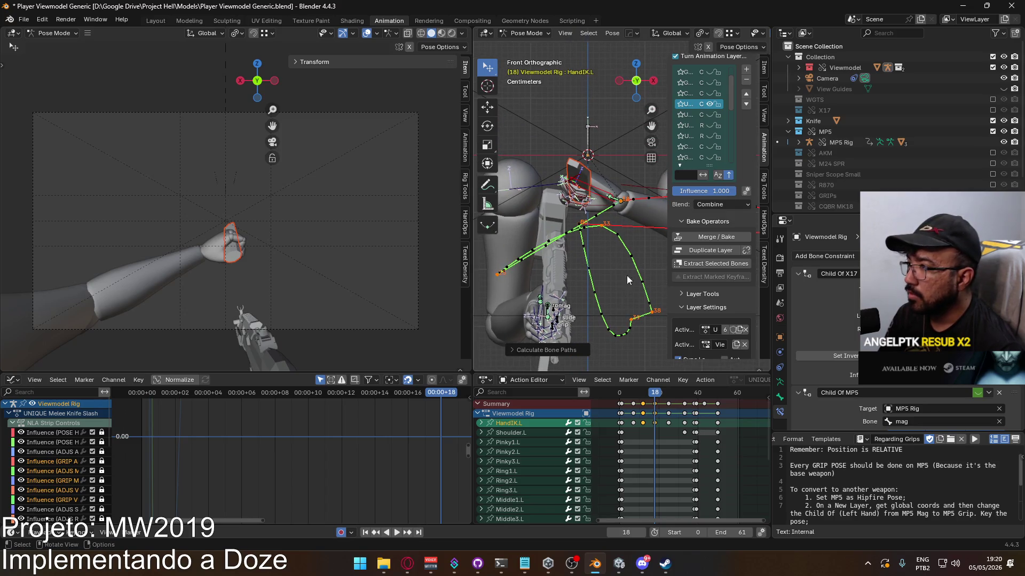
{"action": "left_click_drag", "start_coordinate": [664, 392], "coordinate": [640, 393]}
{"action": "mouse_move", "coordinate": [582, 277]}
{"action": "middle_mouse_down"}
{"action": "mouse_move", "coordinate": [552, 298]}
{"action": "mouse_move", "coordinate": [755, 313]}
{"action": "mouse_move", "coordinate": [680, 301]}
{"action": "mouse_move", "coordinate": [651, 254]}
{"action": "mouse_move", "coordinate": [715, 382]}
{"action": "middle_mouse_up"}
{"action": "left_click_drag", "start_coordinate": [651, 393], "coordinate": [655, 392]}
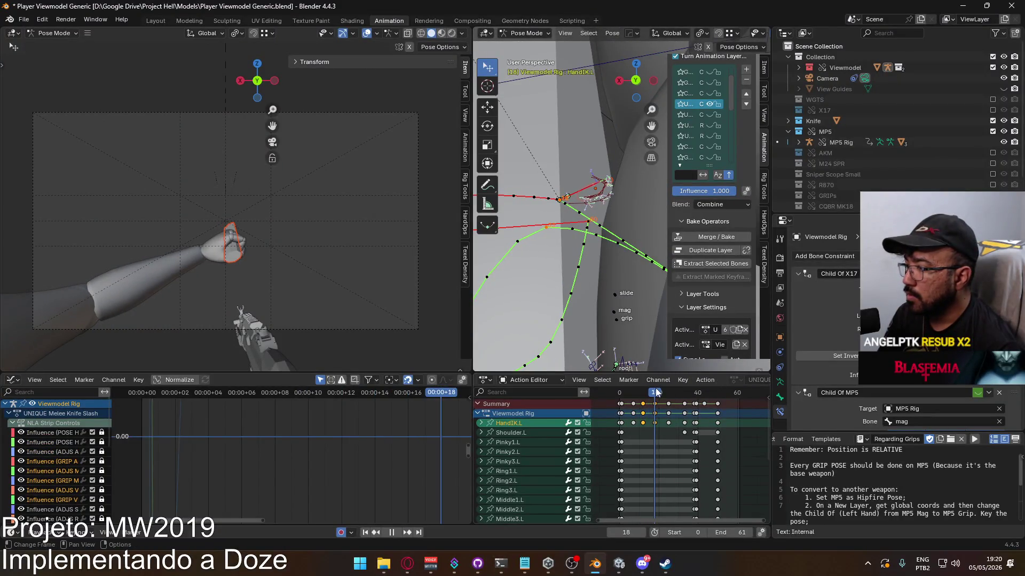
Shift the left-hand IK along X at frame 18 to move the fist outward
{"action": "mouse_move", "coordinate": [606, 211]}
{"action": "middle_mouse_down"}
{"action": "mouse_move", "coordinate": [602, 229]}
{"action": "mouse_move", "coordinate": [630, 230]}
{"action": "middle_mouse_up"}
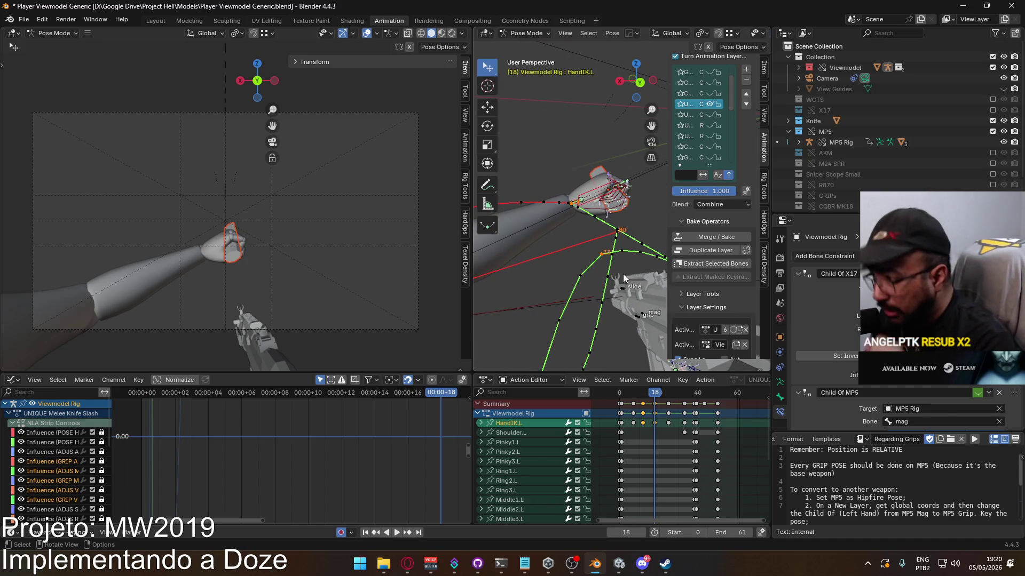
{"action": "middle_click_drag", "start_coordinate": [621, 273], "coordinate": [610, 271]}
{"action": "key", "text": "g"}
{"action": "key", "text": "x"}
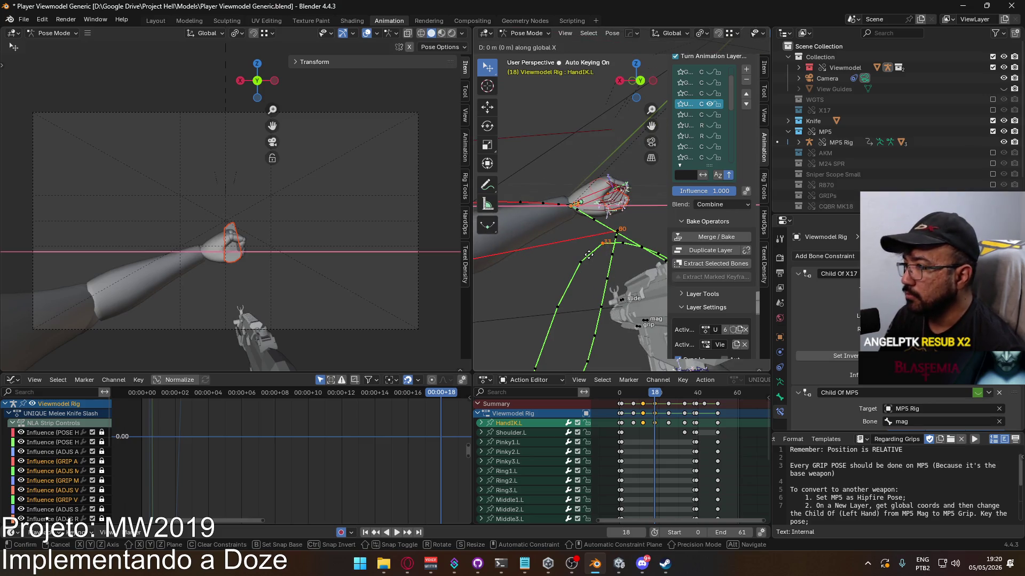
{"action": "left_click", "coordinate": [636, 261]}
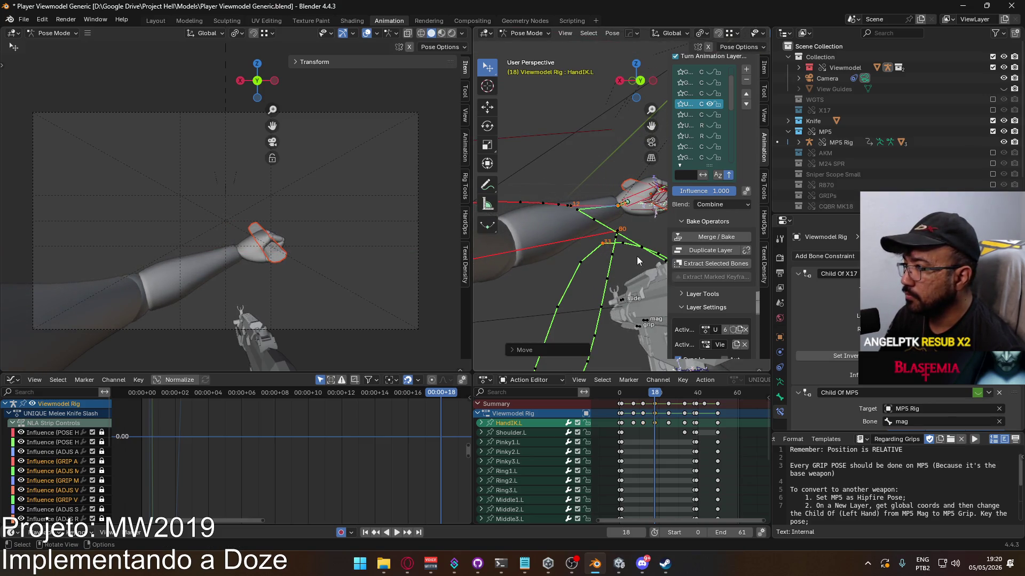
Move the left-hand IK along X to lower the hand at frame 18
{"action": "key", "text": "g"}
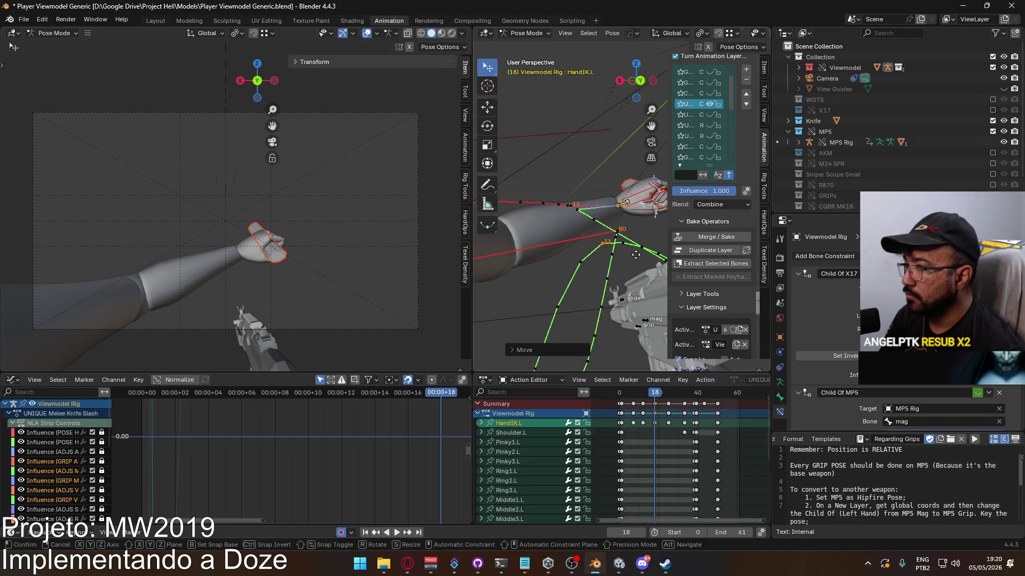
{"action": "key", "text": "Escape"}
{"action": "key", "text": "g"}
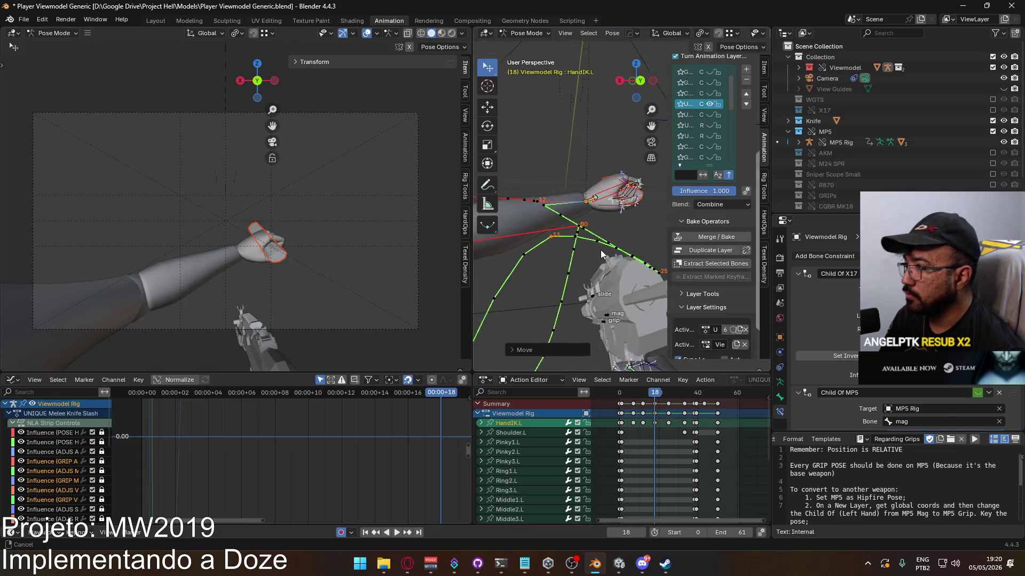
{"action": "key", "text": "x"}
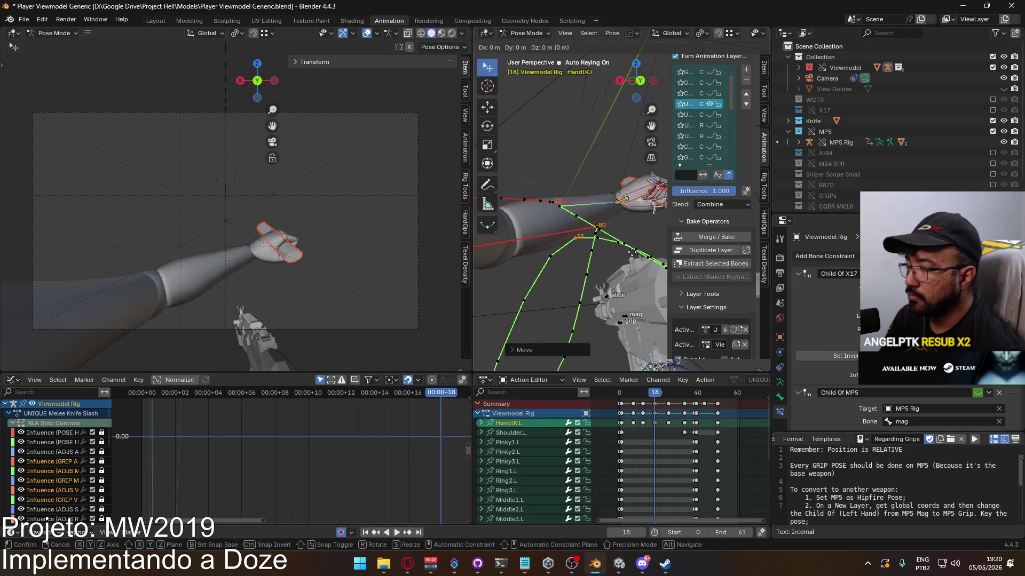
{"action": "left_click", "coordinate": [629, 273]}
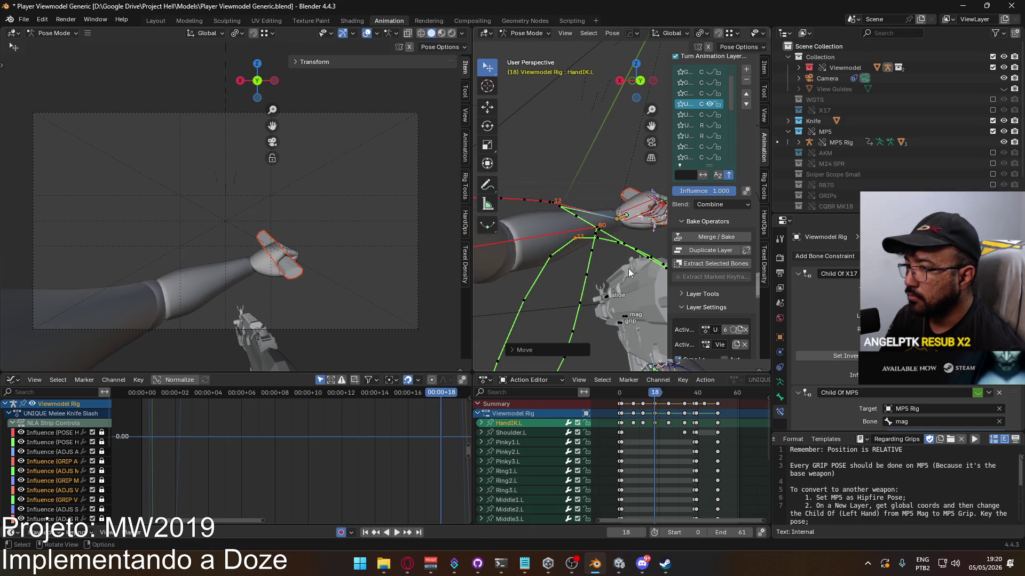
Rotate the left-hand IK about global Z at frame 18
{"action": "middle_click_drag", "start_coordinate": [627, 213], "coordinate": [634, 201]}
{"action": "key", "text": "r"}
{"action": "left_click", "coordinate": [640, 198]}
{"action": "key", "text": "r"}
{"action": "key", "text": "z"}
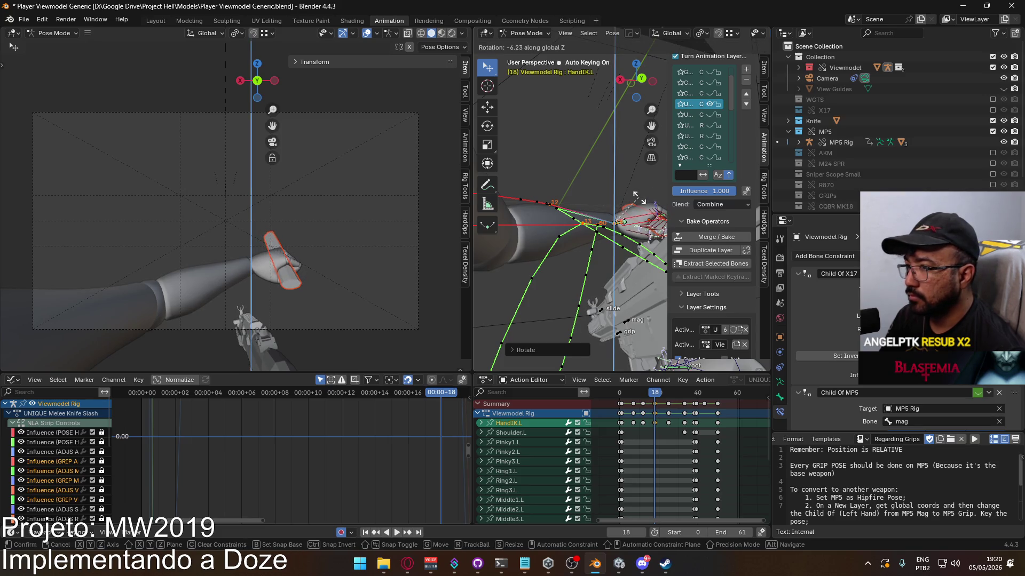
{"action": "left_click", "coordinate": [638, 202]}
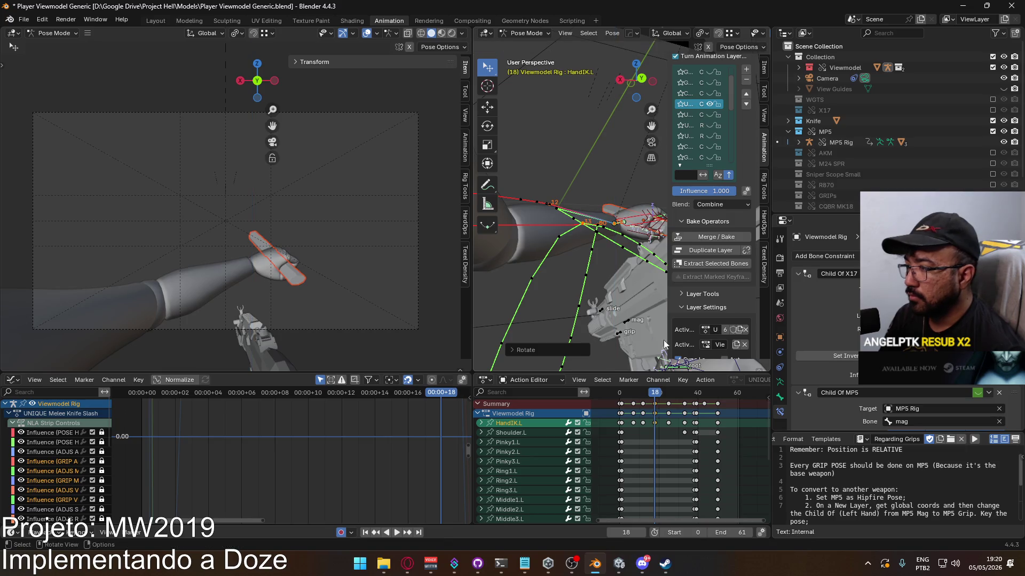
At frame 12, turn the hand about 15° around Z and list the HandIK.L curves
{"action": "mouse_move", "coordinate": [655, 393]}
{"action": "left_mouse_down"}
{"action": "mouse_move", "coordinate": [623, 392]}
{"action": "mouse_move", "coordinate": [647, 390]}
{"action": "mouse_move", "coordinate": [635, 391]}
{"action": "left_mouse_up"}
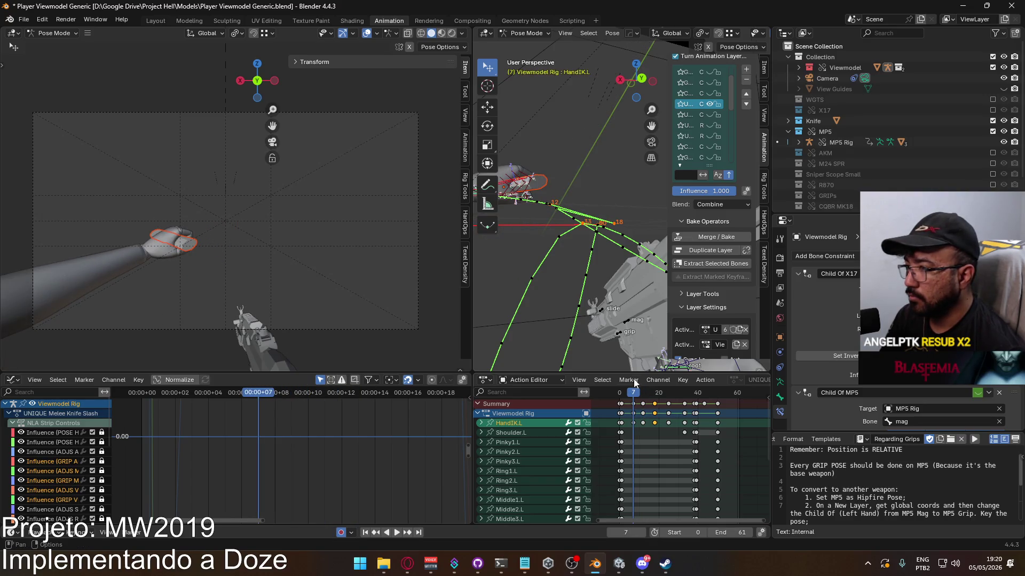
{"action": "key", "text": "KP_Decimal"}
{"action": "middle_click_drag", "start_coordinate": [584, 282], "coordinate": [603, 288]}
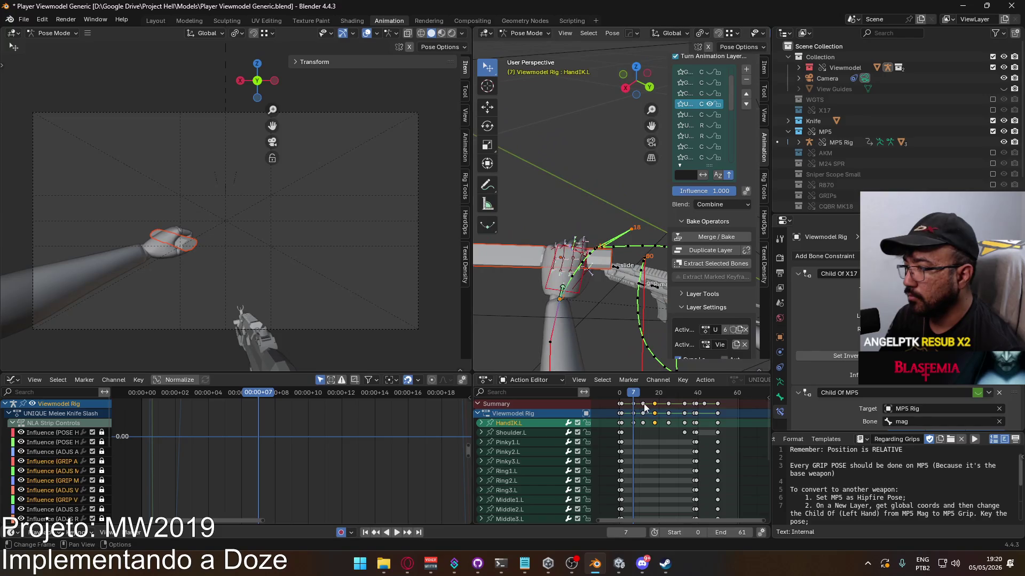
{"action": "key", "text": "space"}
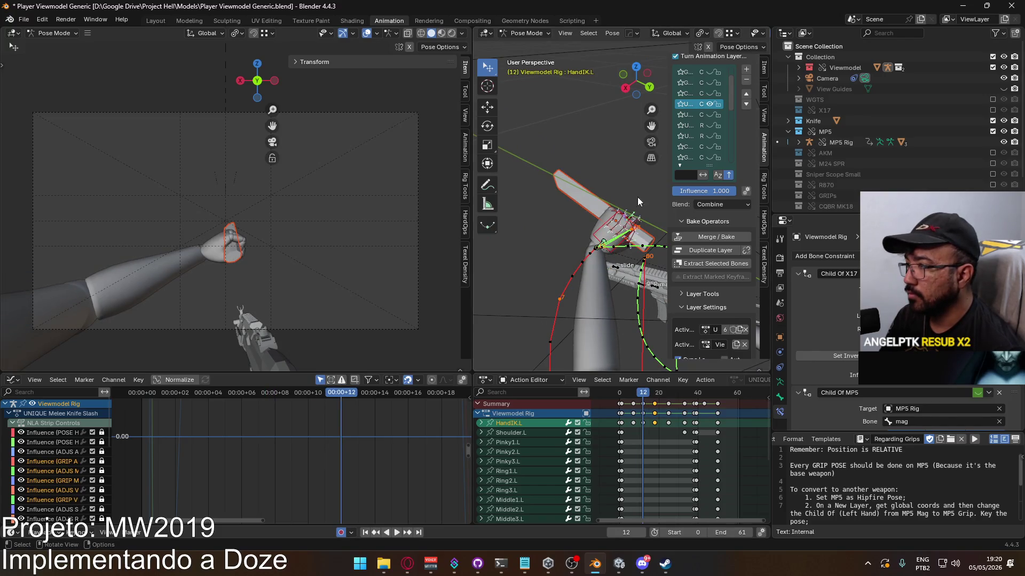
{"action": "key", "text": "r"}
{"action": "key", "text": "z"}
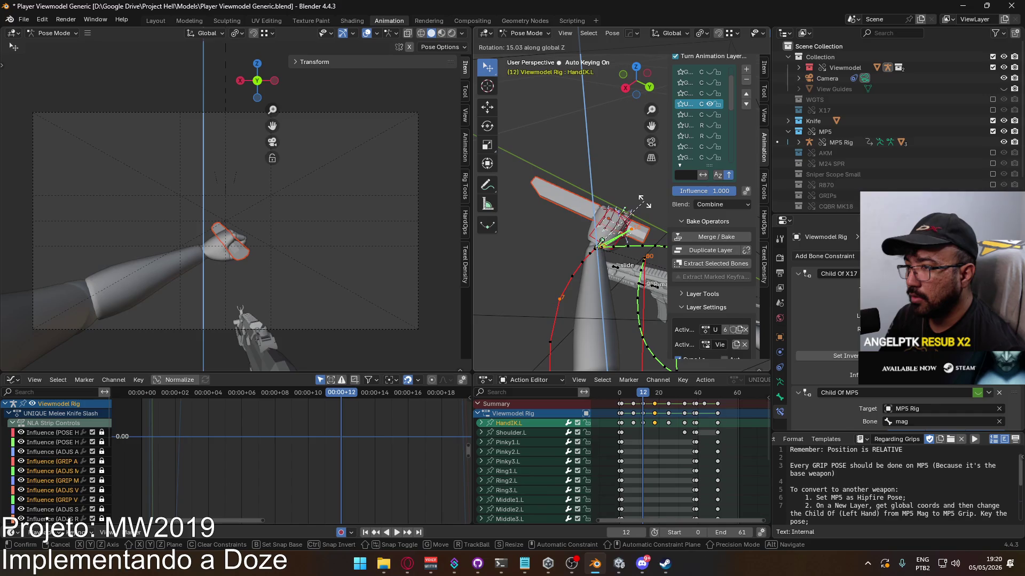
{"action": "left_click", "coordinate": [644, 202]}
{"action": "mouse_move", "coordinate": [641, 396]}
{"action": "left_mouse_down"}
{"action": "mouse_move", "coordinate": [658, 389]}
{"action": "mouse_move", "coordinate": [643, 393]}
{"action": "left_mouse_up"}
{"action": "left_click", "coordinate": [481, 424]}
{"action": "scroll", "coordinate": [540, 440], "scroll_direction": "down", "scroll_amount": 3}
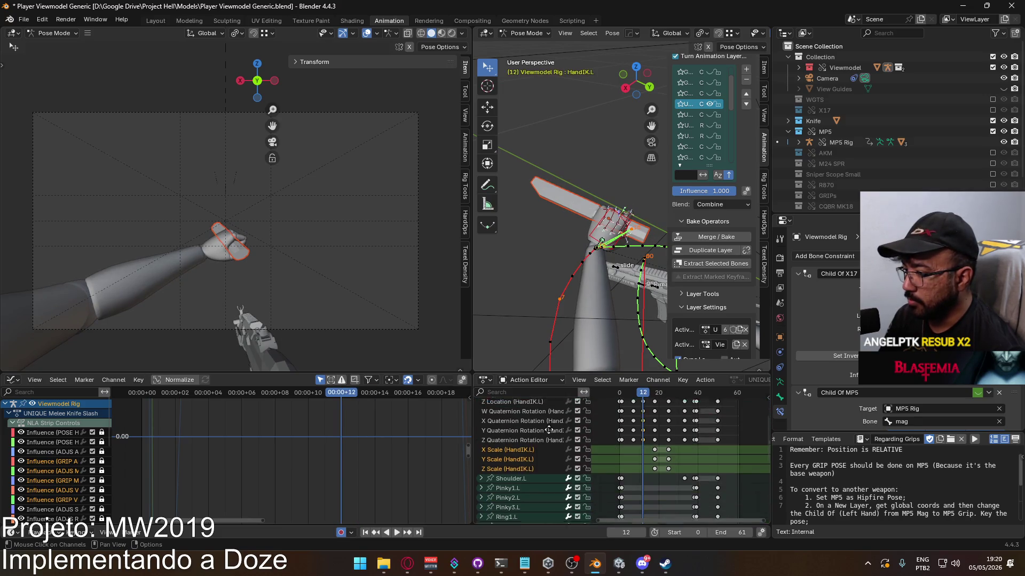
Show the HandIK.L Z Quaternion Rotation curve fitted in the Graph Editor
{"action": "left_click", "coordinate": [505, 446]}
{"action": "left_click", "coordinate": [532, 430]}
{"action": "scroll", "coordinate": [517, 427], "scroll_direction": "up", "scroll_amount": 3}
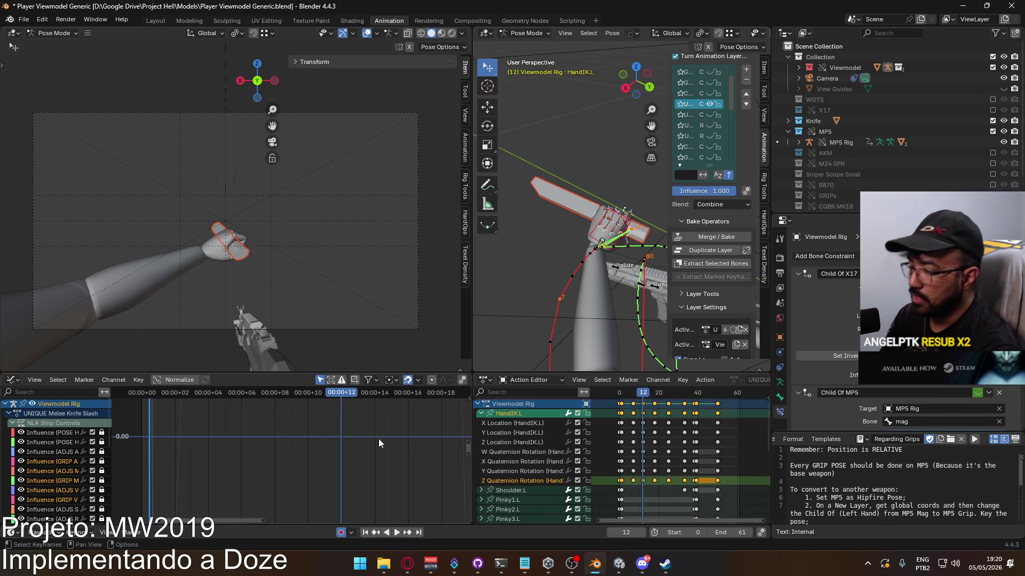
{"action": "key", "text": "Home"}
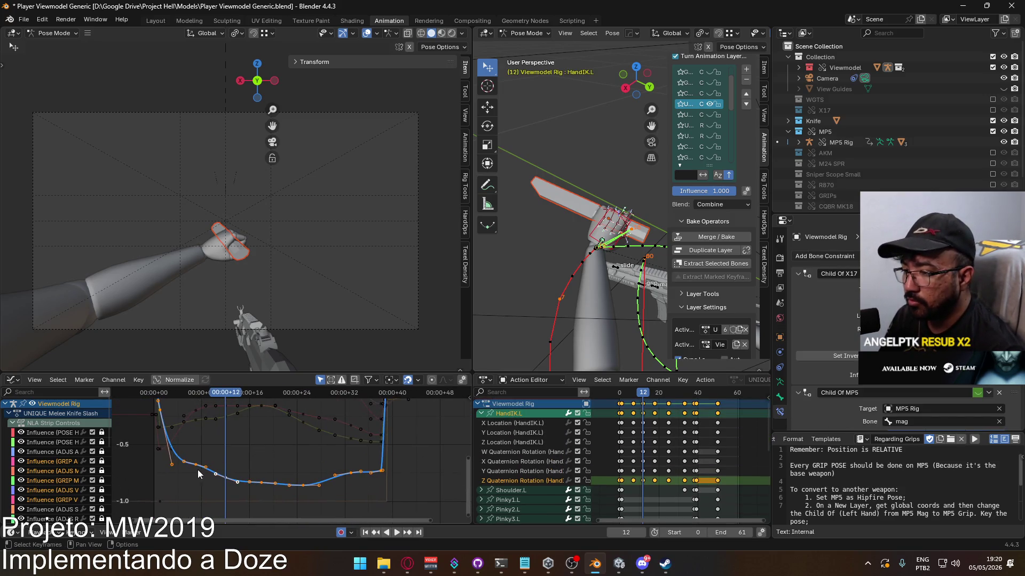
{"action": "left_click_drag", "start_coordinate": [219, 399], "coordinate": [196, 409]}
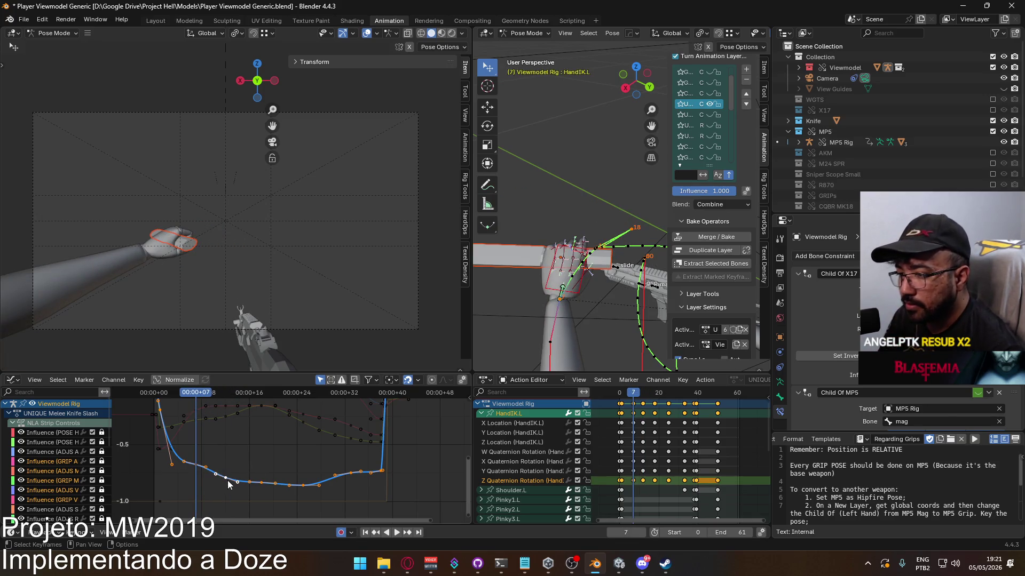
Raise the frame-18 key on the Z rotation curve, previewing with playback
{"action": "key", "text": "g"}
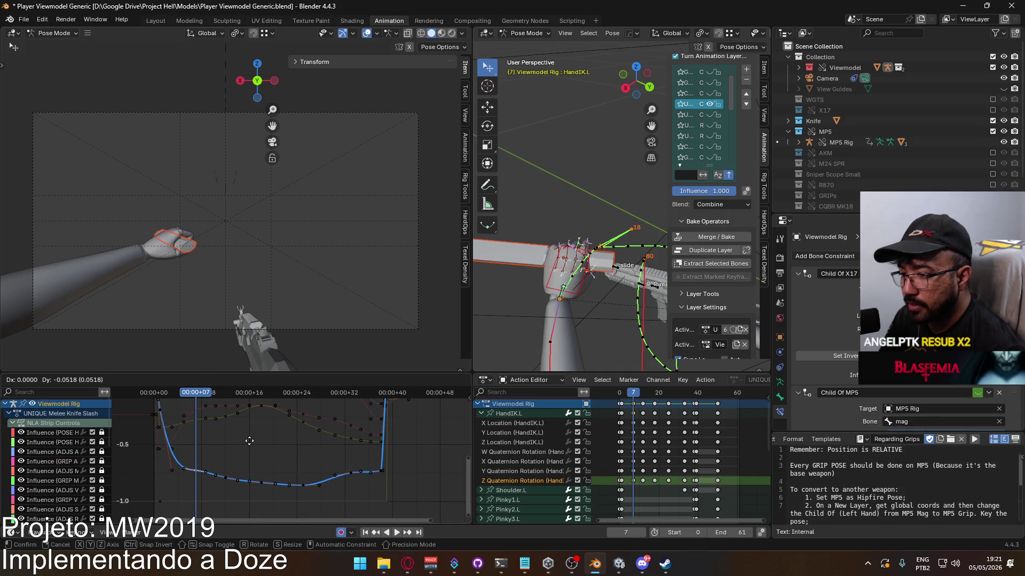
{"action": "key", "text": "Escape"}
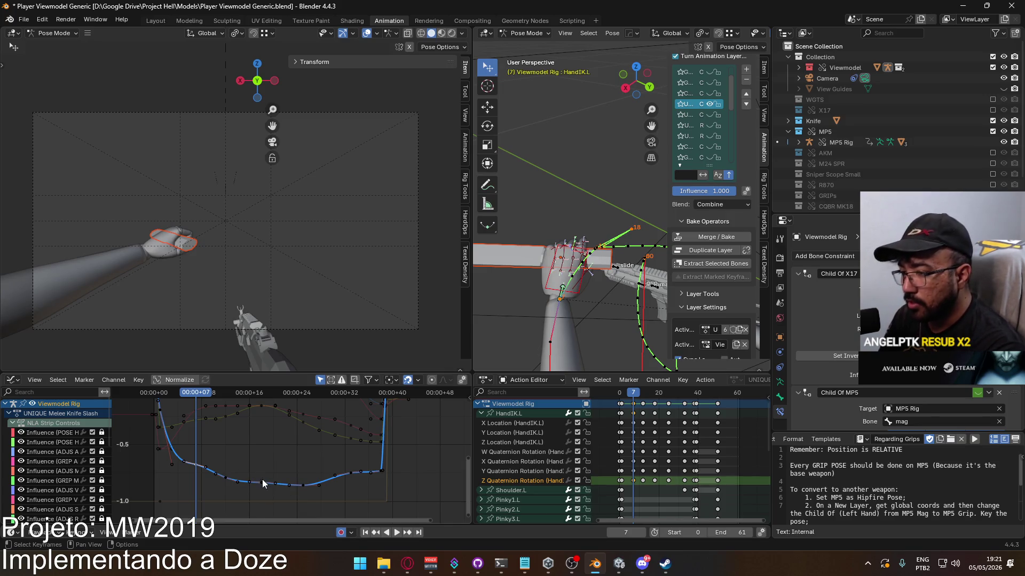
{"action": "key", "text": "space"}
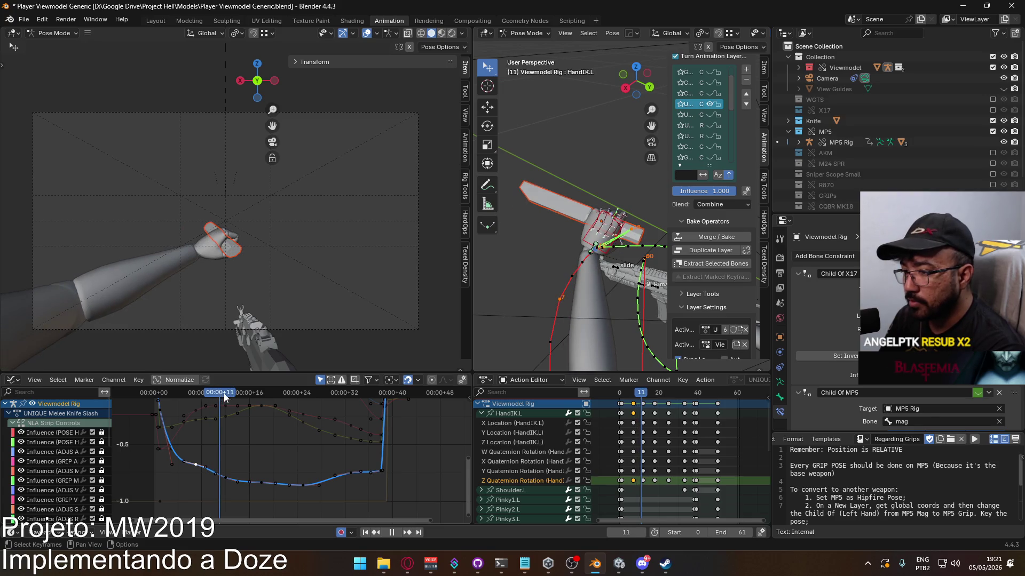
{"action": "key", "text": "space"}
{"action": "left_click_drag", "start_coordinate": [192, 393], "coordinate": [263, 416]}
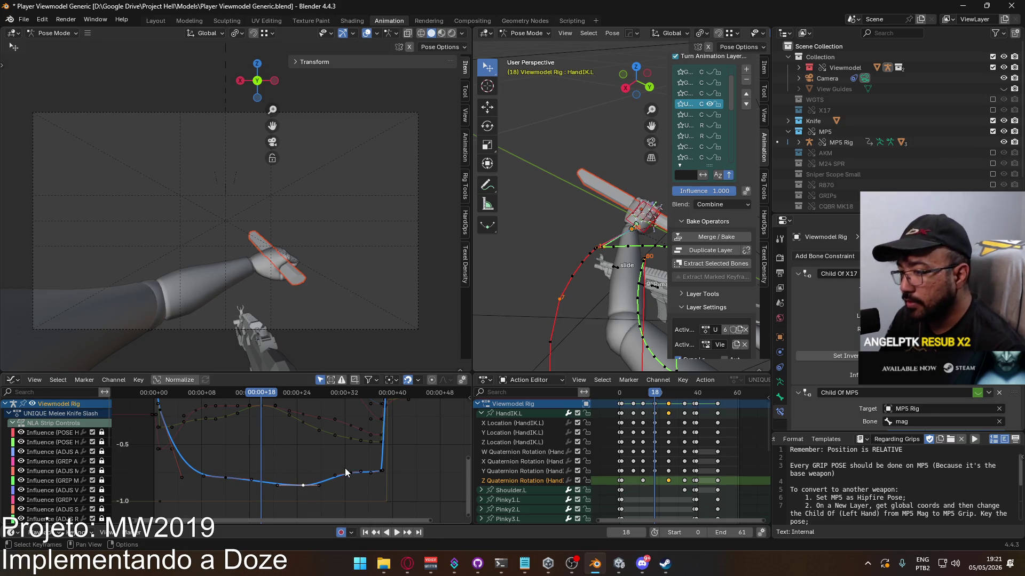
{"action": "key", "text": "g"}
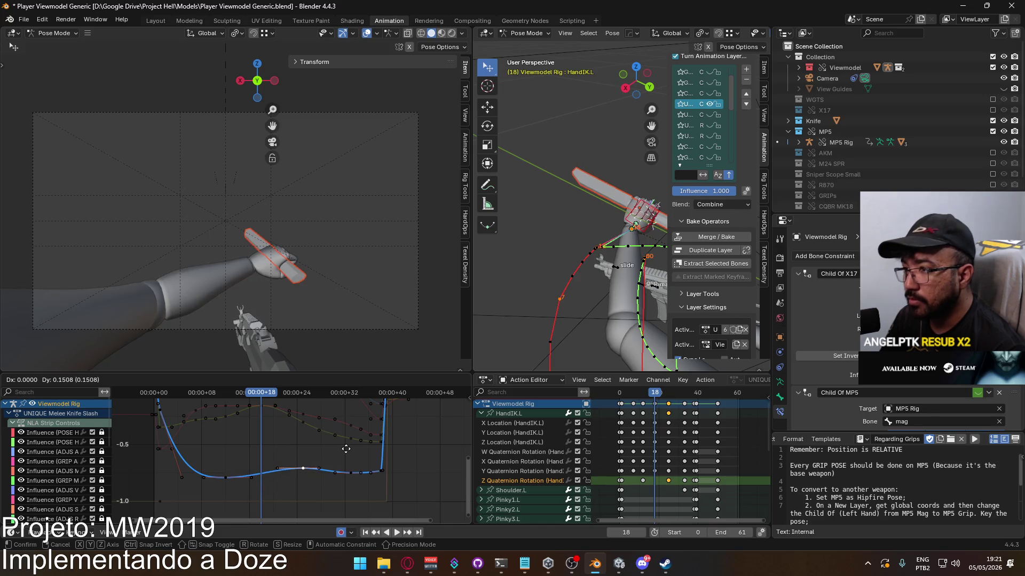
{"action": "left_click", "coordinate": [346, 442]}
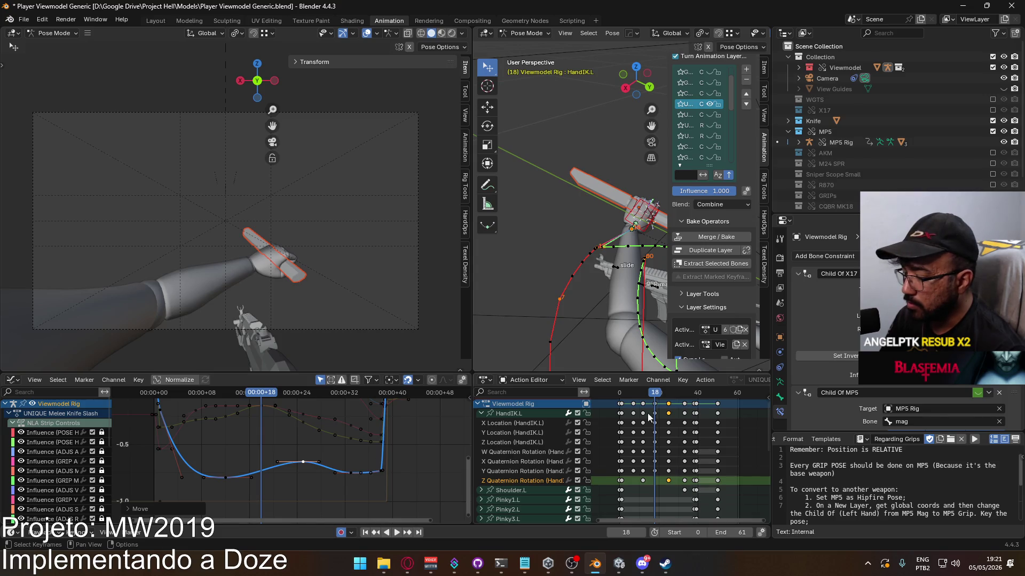
Delete the later HandIK.L keys near frames 25 and 33
{"action": "left_click_drag", "start_coordinate": [657, 392], "coordinate": [669, 392]}
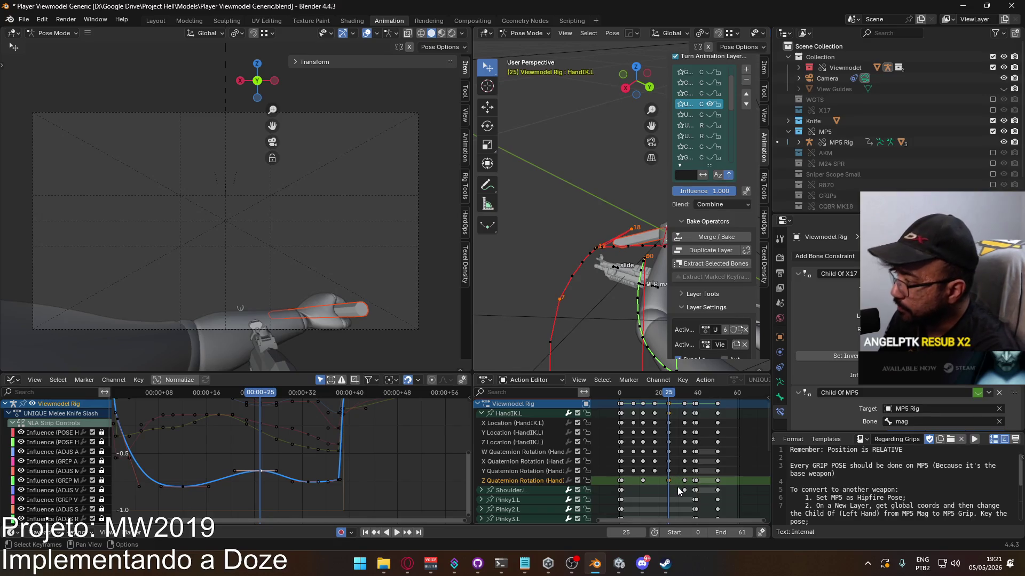
{"action": "mouse_move", "coordinate": [681, 401]}
{"action": "left_mouse_down"}
{"action": "mouse_move", "coordinate": [729, 420]}
{"action": "mouse_move", "coordinate": [709, 408]}
{"action": "left_mouse_up"}
{"action": "key", "text": "Delete"}
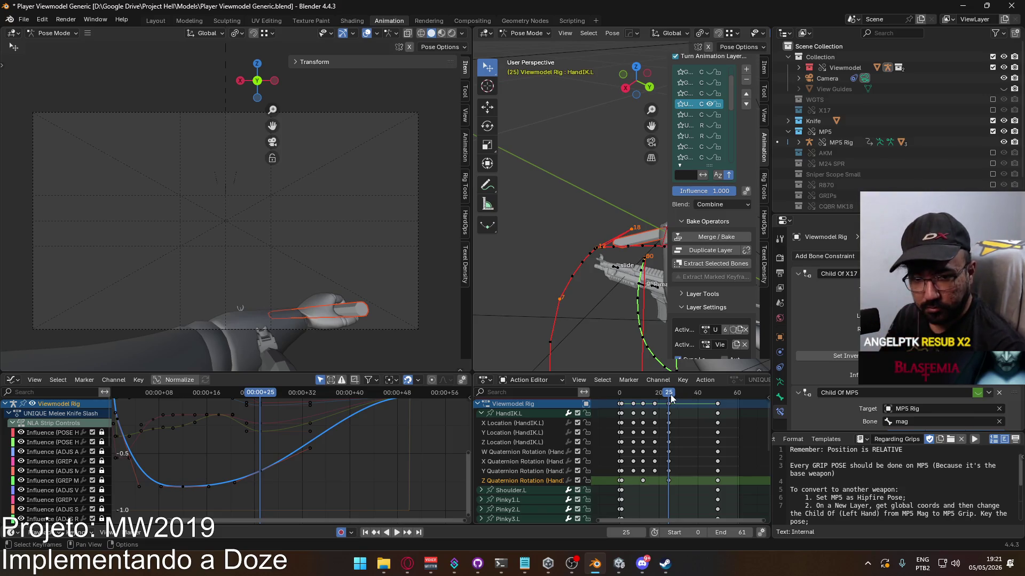
{"action": "mouse_move", "coordinate": [670, 395]}
{"action": "left_mouse_down"}
{"action": "mouse_move", "coordinate": [619, 392]}
{"action": "mouse_move", "coordinate": [664, 389]}
{"action": "mouse_move", "coordinate": [643, 392]}
{"action": "left_mouse_up"}
{"action": "left_click", "coordinate": [514, 471]}
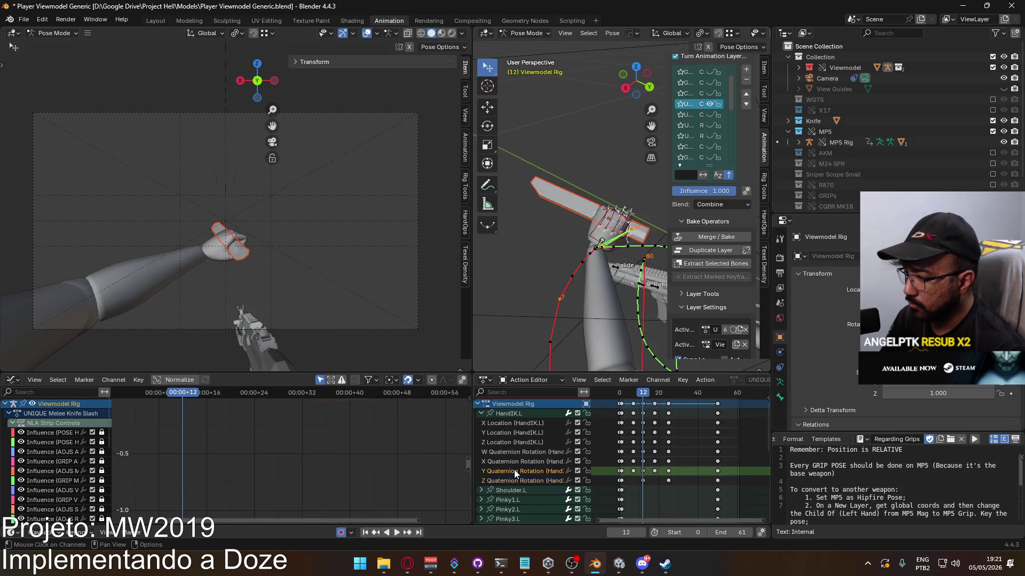
{"action": "left_click", "coordinate": [508, 413]}
{"action": "key", "text": "Home"}
{"action": "mouse_move", "coordinate": [246, 395]}
{"action": "left_mouse_down"}
{"action": "mouse_move", "coordinate": [191, 409]}
{"action": "mouse_move", "coordinate": [224, 405]}
{"action": "left_mouse_up"}
{"action": "key", "text": "space"}
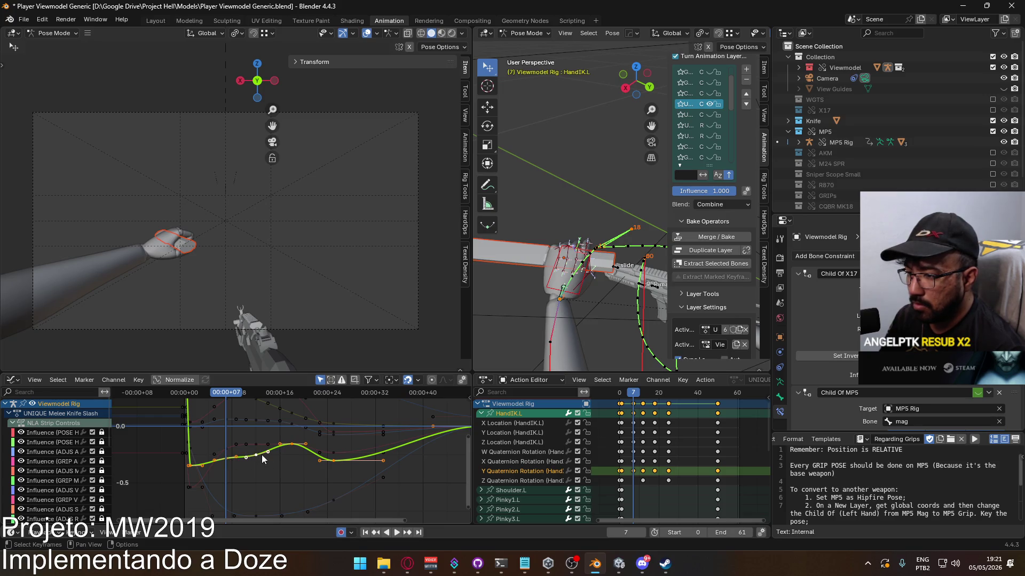
{"action": "left_click_drag", "start_coordinate": [232, 395], "coordinate": [332, 395]}
{"action": "key", "text": "ctrl+z"}
{"action": "left_click", "coordinate": [335, 462]}
{"action": "key", "text": "g"}
{"action": "right_click", "coordinate": [335, 450]}
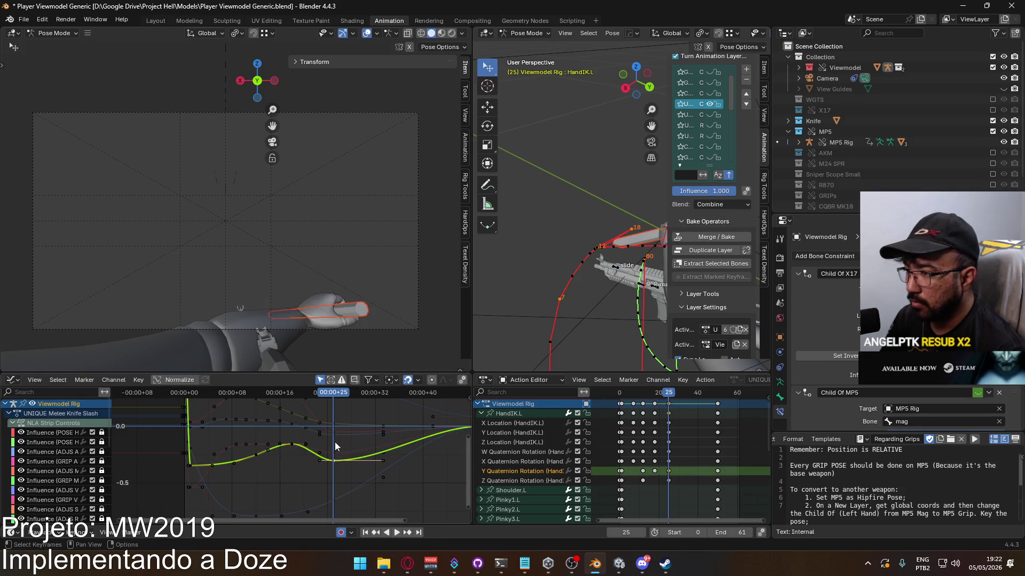
{"action": "key", "text": "space"}
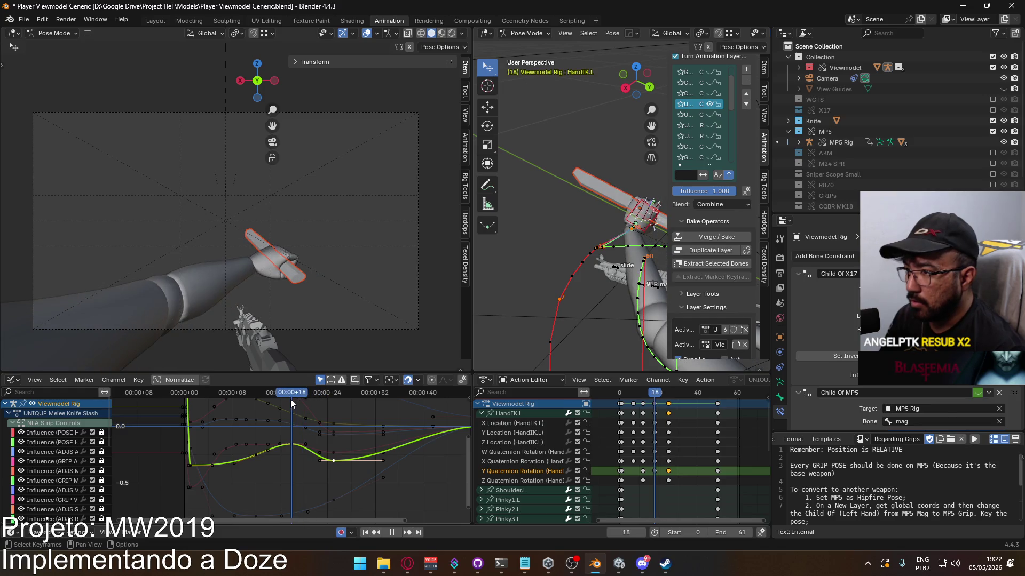
{"action": "key", "text": "space"}
{"action": "left_click_drag", "start_coordinate": [256, 460], "coordinate": [258, 457]}
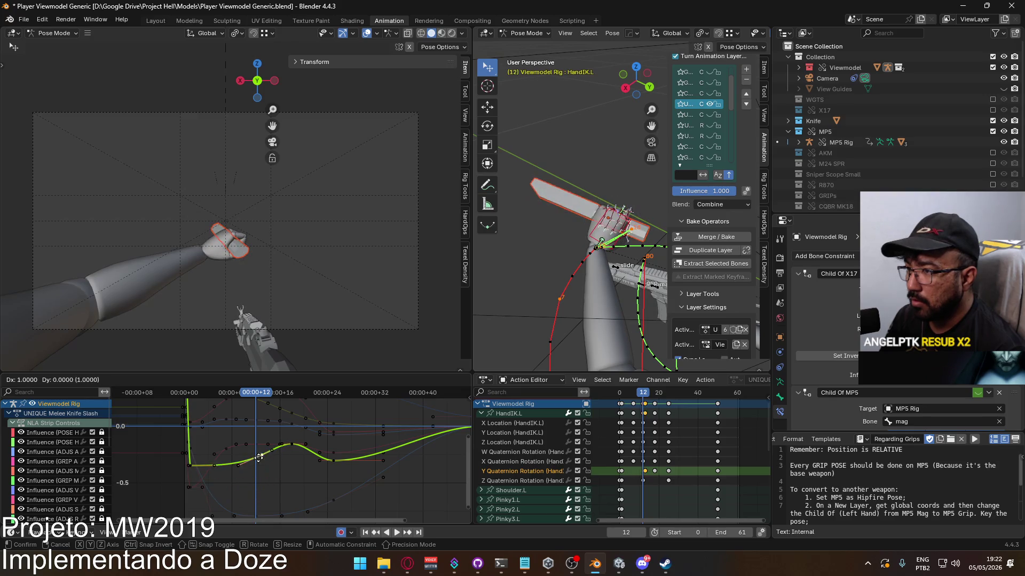
{"action": "right_click", "coordinate": [258, 458]}
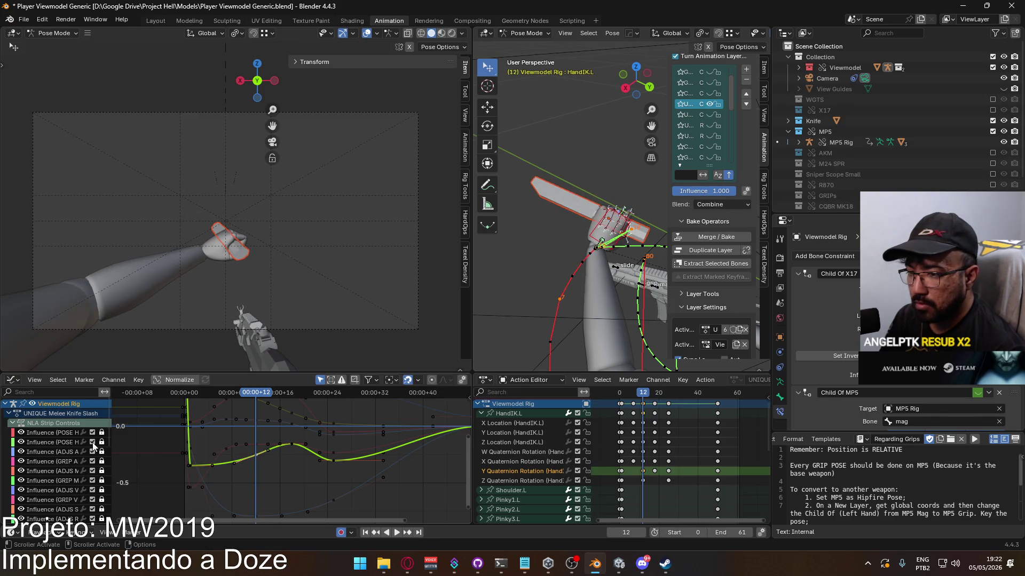
{"action": "left_click", "coordinate": [507, 461]}
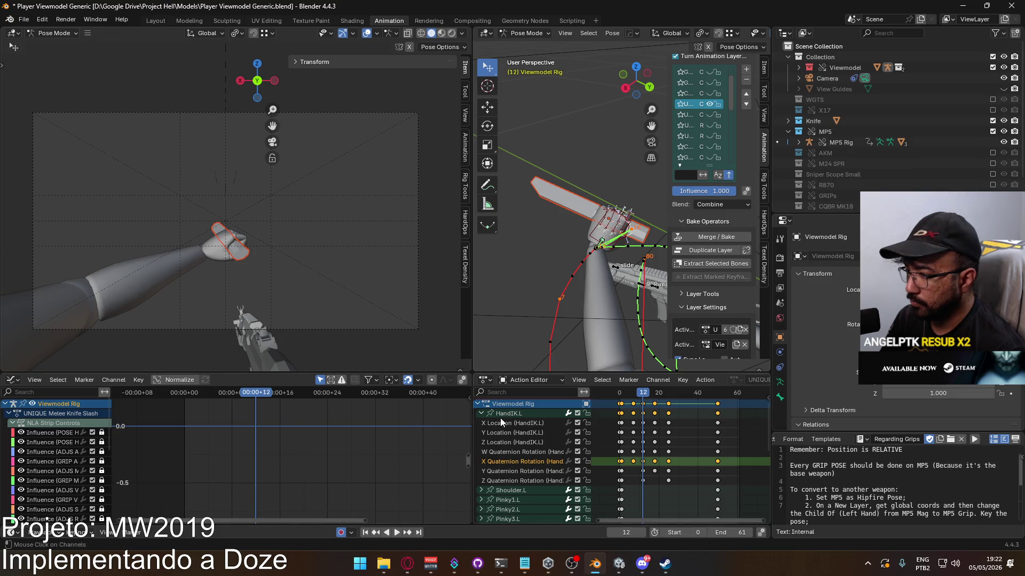
Frame the HandIK.L curves and select keys on the Y Quaternion Rotation curve
{"action": "middle_click_drag", "start_coordinate": [266, 428], "coordinate": [271, 468]}
{"action": "scroll", "coordinate": [271, 467], "scroll_direction": "up", "scroll_amount": 3}
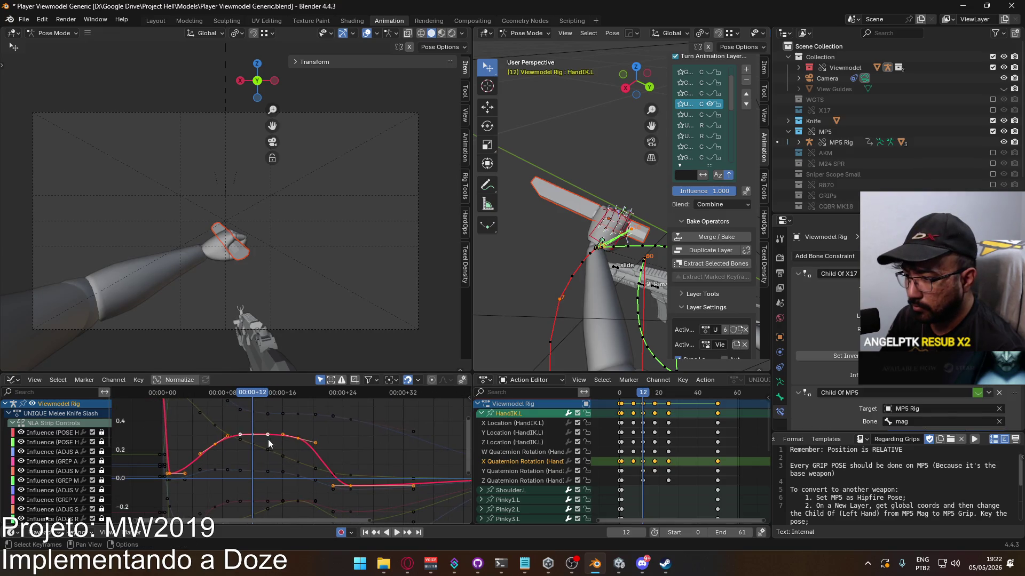
{"action": "key", "text": "space"}
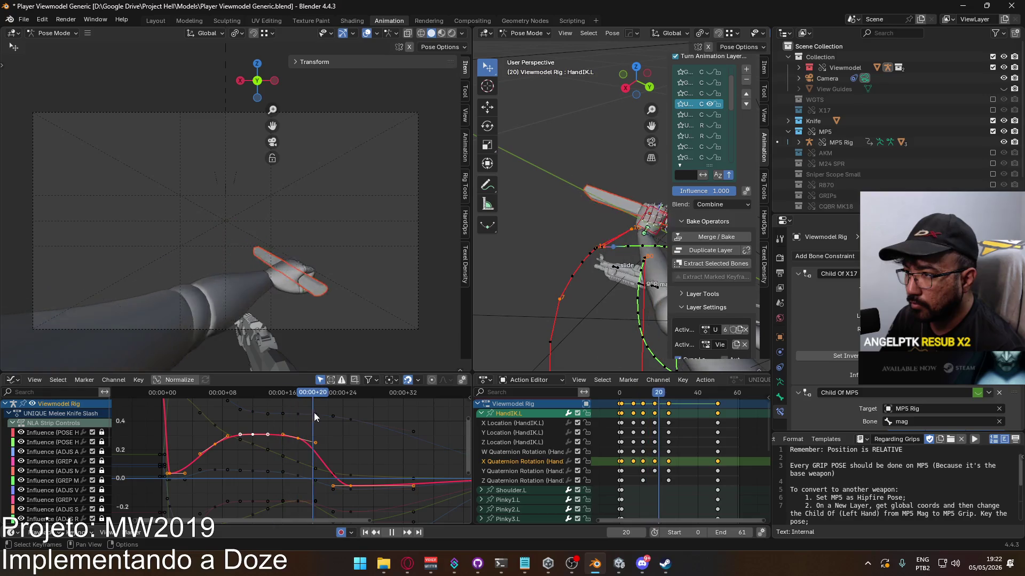
{"action": "left_click_drag", "start_coordinate": [329, 422], "coordinate": [215, 416]}
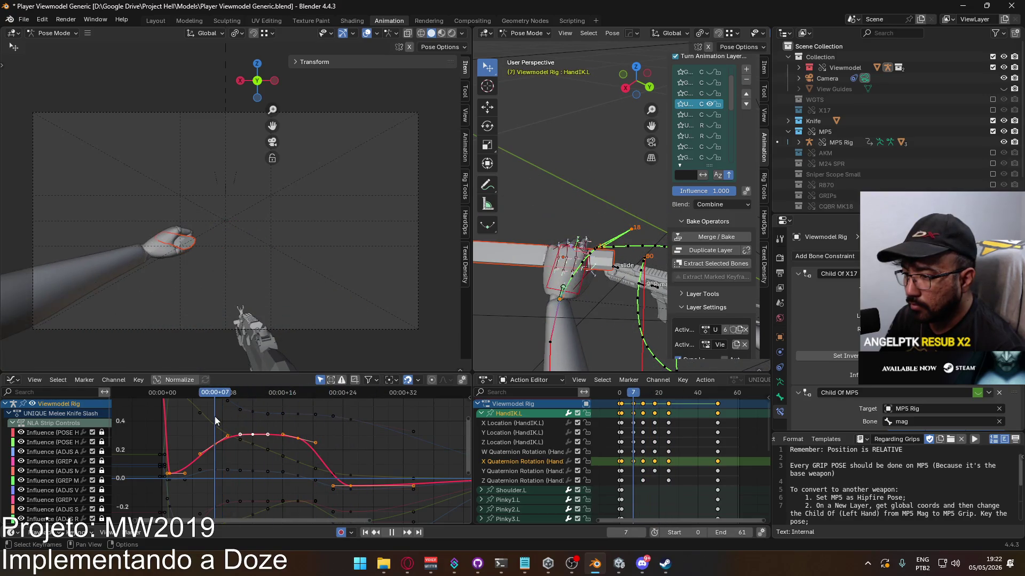
{"action": "left_click", "coordinate": [508, 470]}
{"action": "left_click", "coordinate": [509, 413]}
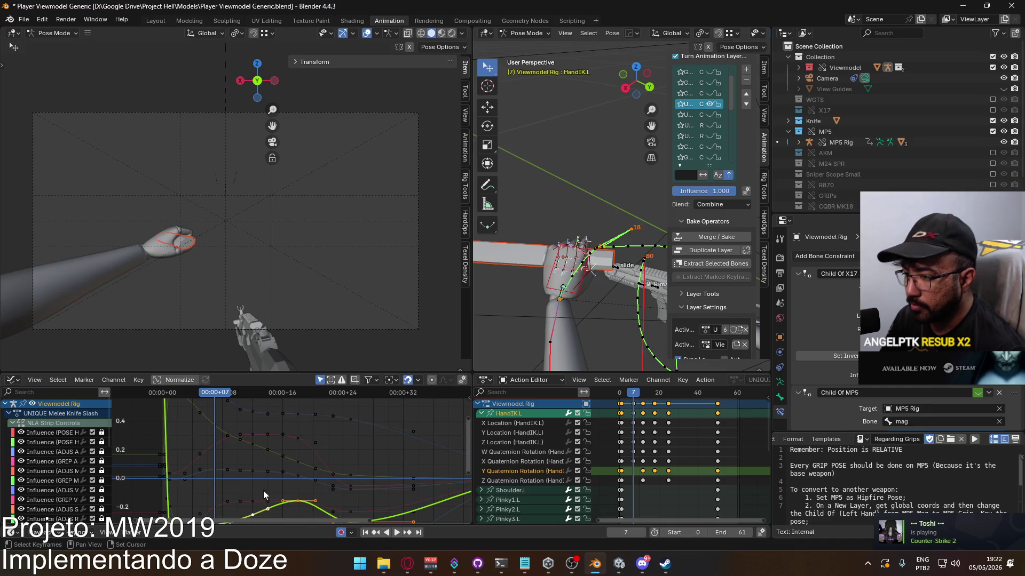
{"action": "key", "text": "Home"}
{"action": "left_click", "coordinate": [309, 443]}
{"action": "left_click", "coordinate": [257, 460]}
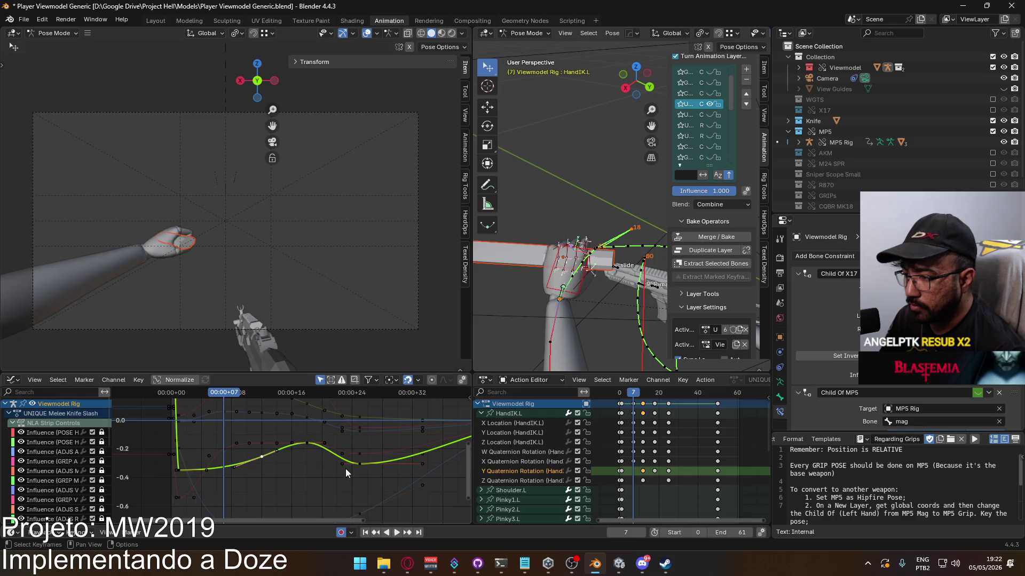
Lower the Y rotation key at frame 25 and two earlier keys on the curve
{"action": "key", "text": "space"}
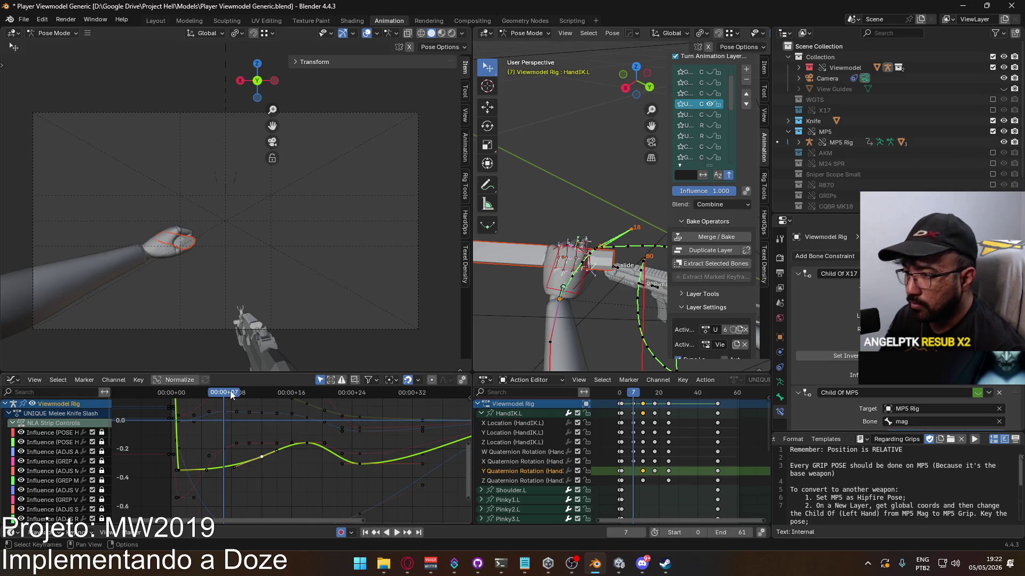
{"action": "key", "text": "space"}
{"action": "left_click", "coordinate": [307, 443]}
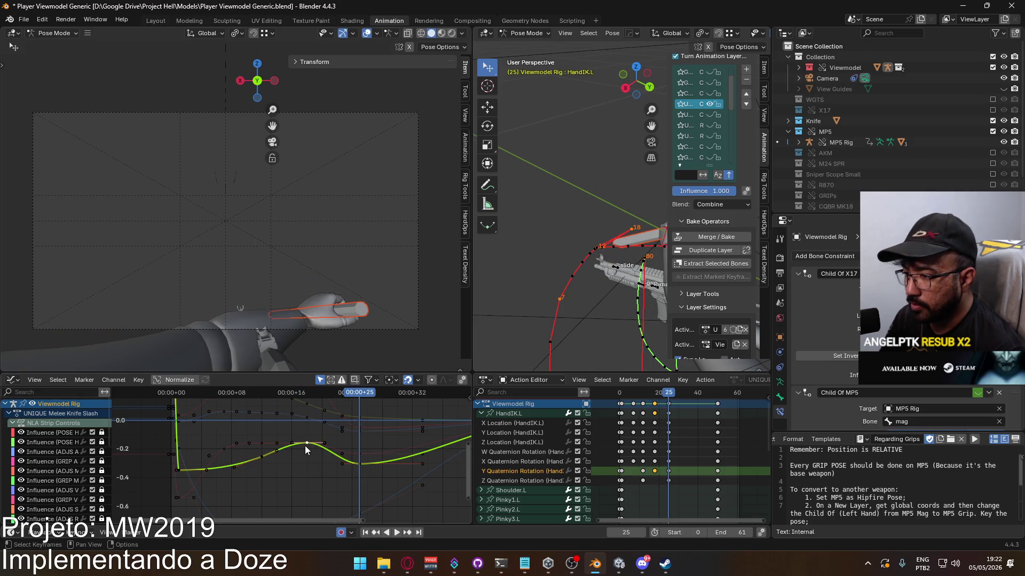
{"action": "key", "text": "g"}
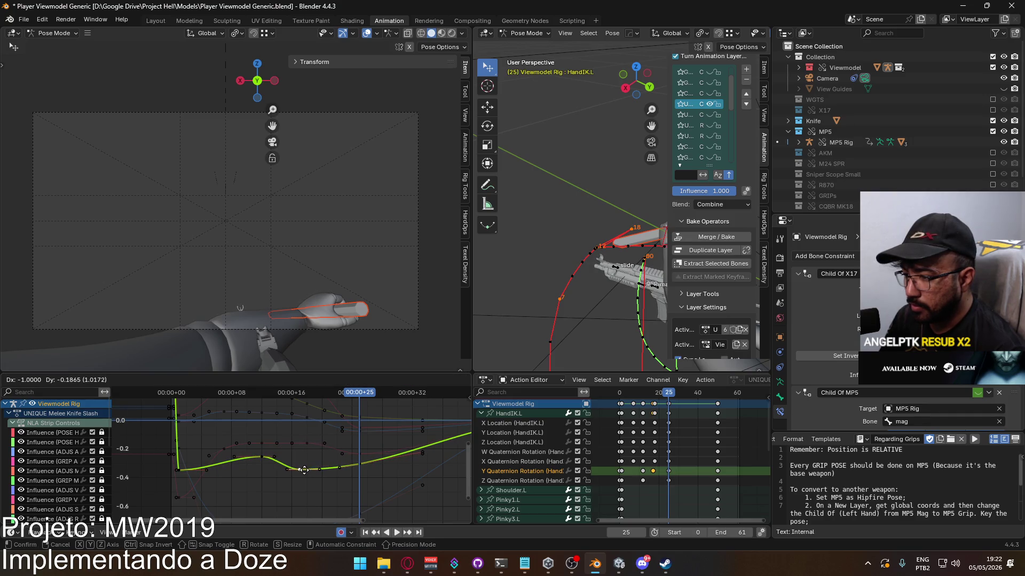
{"action": "left_click", "coordinate": [304, 470]}
{"action": "left_click", "coordinate": [263, 459]}
{"action": "key", "text": "g"}
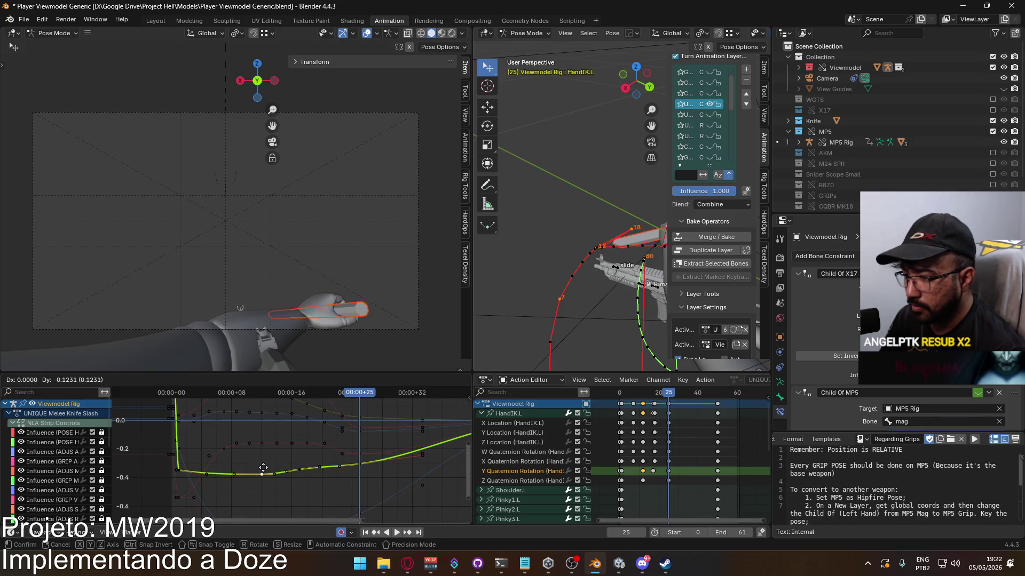
{"action": "left_click", "coordinate": [292, 474]}
{"action": "left_click", "coordinate": [299, 469]}
{"action": "key", "text": "g"}
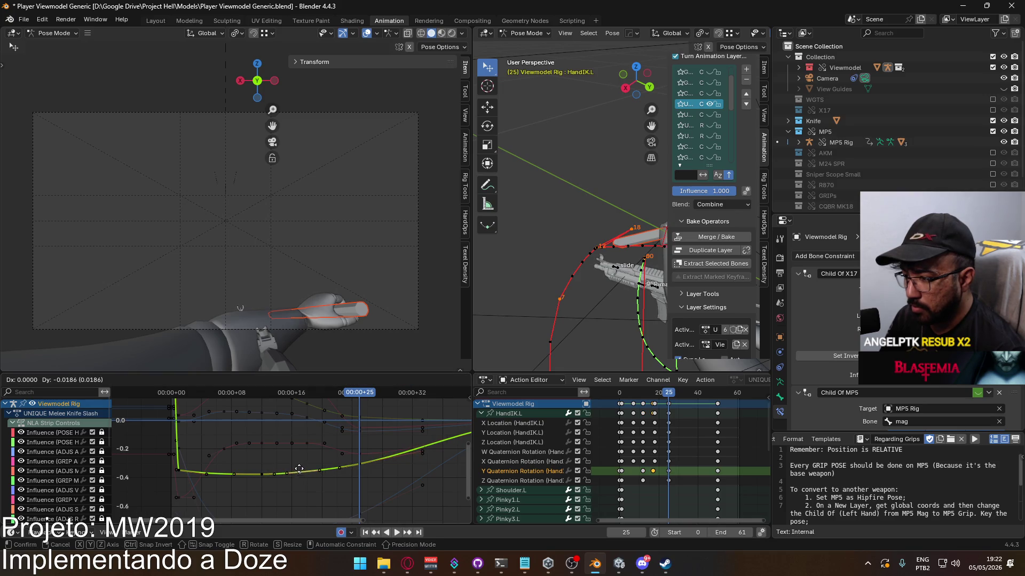
{"action": "left_click", "coordinate": [301, 471]}
Reposition the Y rotation key near frame 12, about 0.063, checking the pose at frame 25
{"action": "key", "text": "space"}
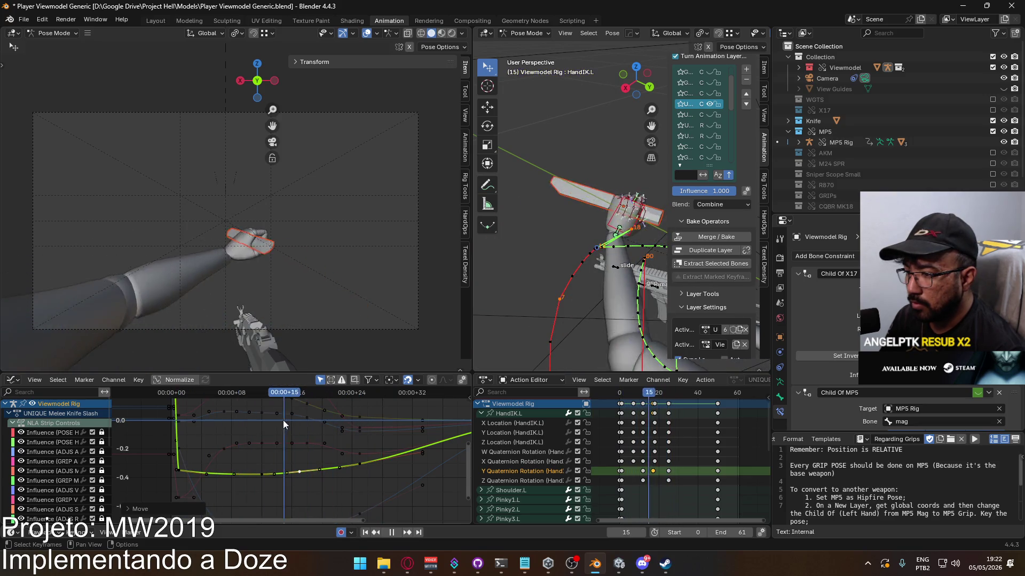
{"action": "key", "text": "space"}
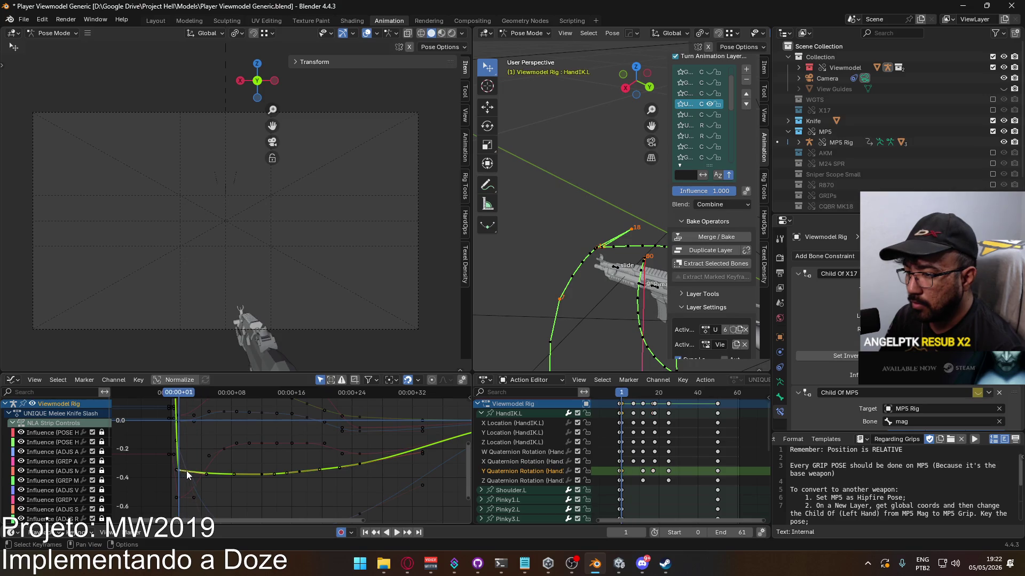
{"action": "key", "text": "g"}
{"action": "left_click", "coordinate": [195, 446]}
{"action": "key", "text": "space"}
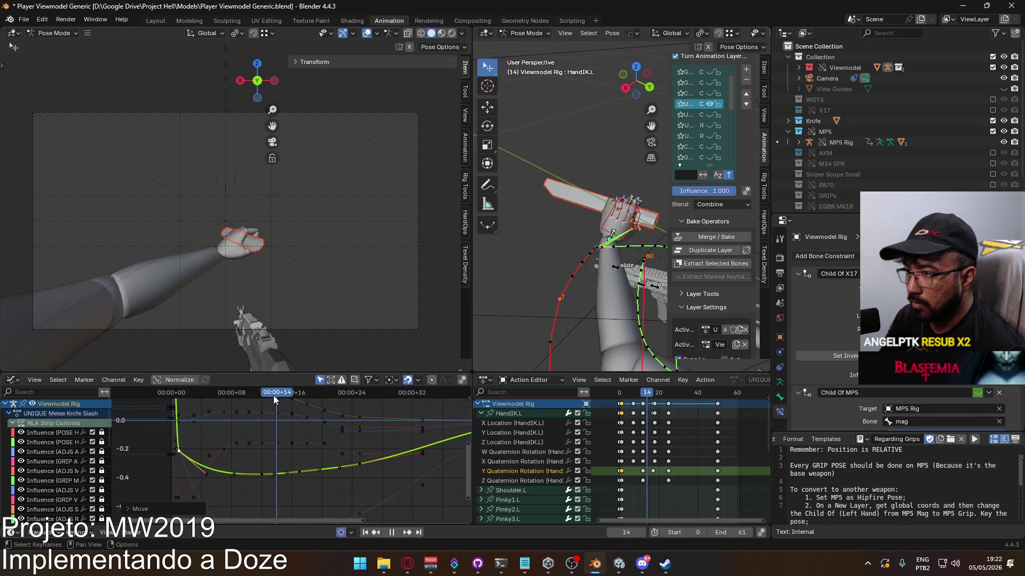
{"action": "key", "text": "Escape"}
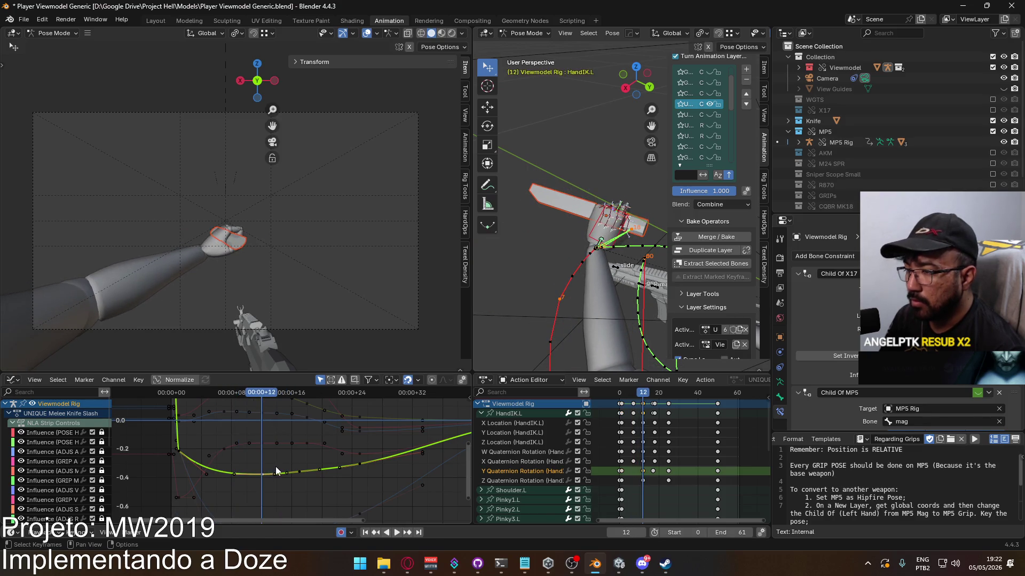
{"action": "key", "text": "g"}
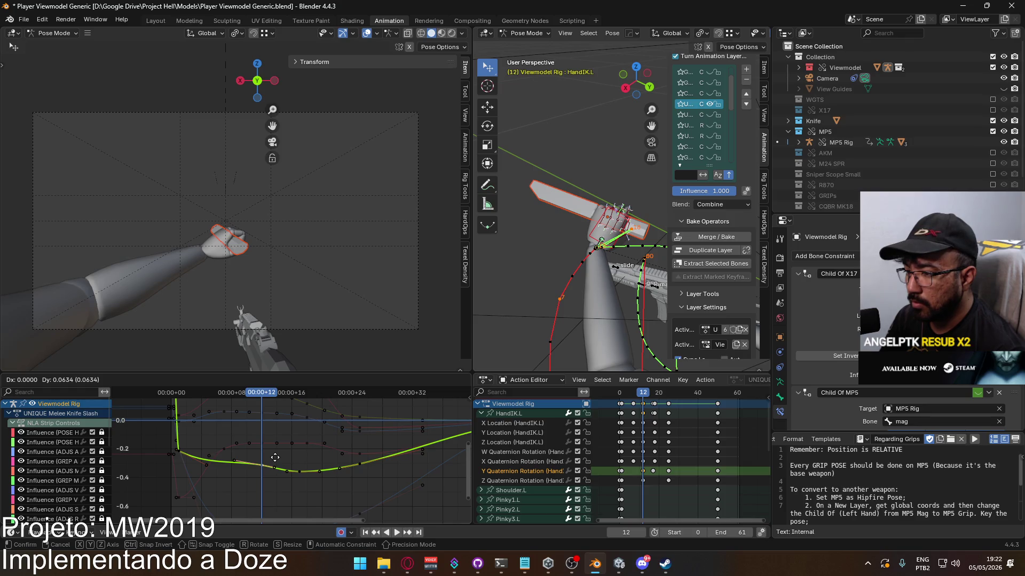
{"action": "left_click", "coordinate": [320, 465]}
{"action": "left_click_drag", "start_coordinate": [261, 392], "coordinate": [357, 405]}
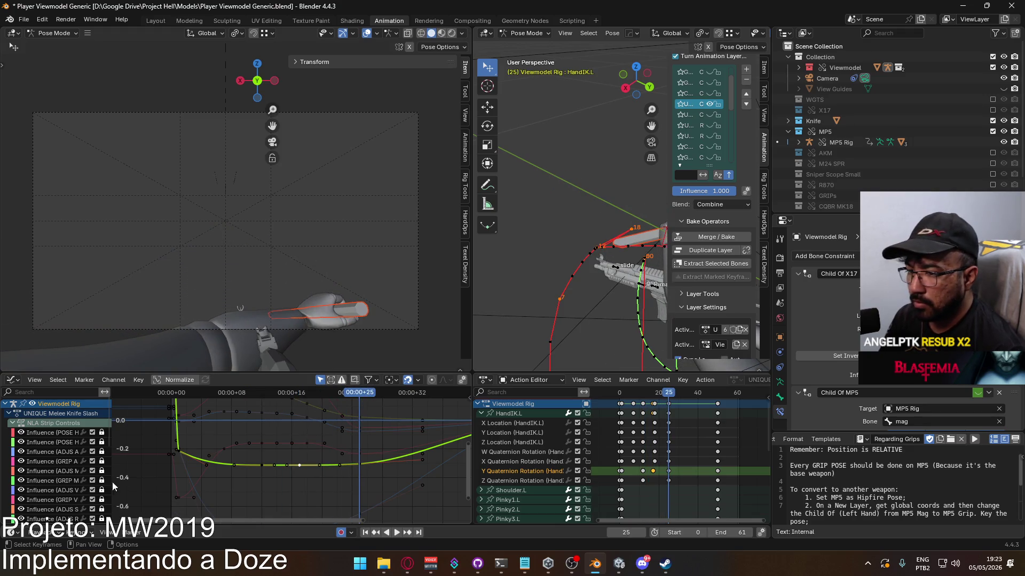
{"action": "scroll", "coordinate": [74, 477], "scroll_direction": "down", "scroll_amount": 5}
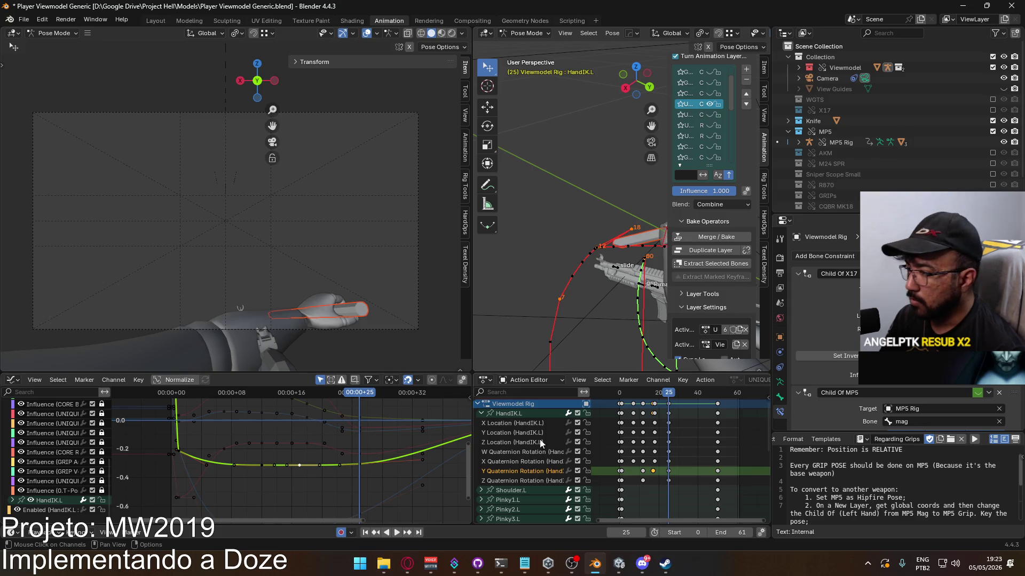
{"action": "left_click", "coordinate": [534, 481]}
Adjust the frame-25 key on the blue Z rotation curve and preview the slash
{"action": "middle_click_drag", "start_coordinate": [277, 463], "coordinate": [287, 436]}
{"action": "left_click", "coordinate": [374, 482]}
{"action": "key", "text": "g"}
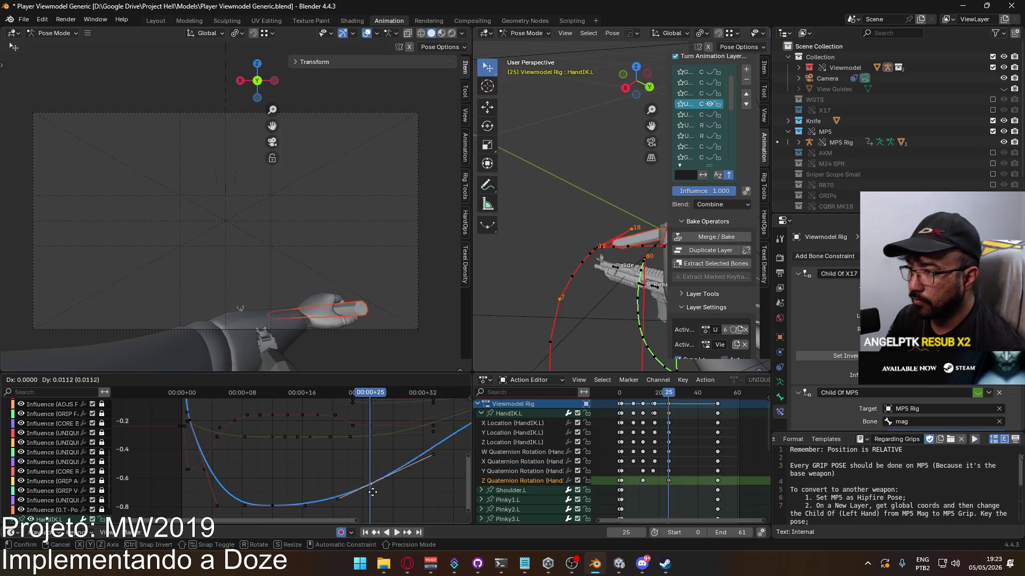
{"action": "left_click", "coordinate": [369, 483]}
{"action": "key", "text": "space"}
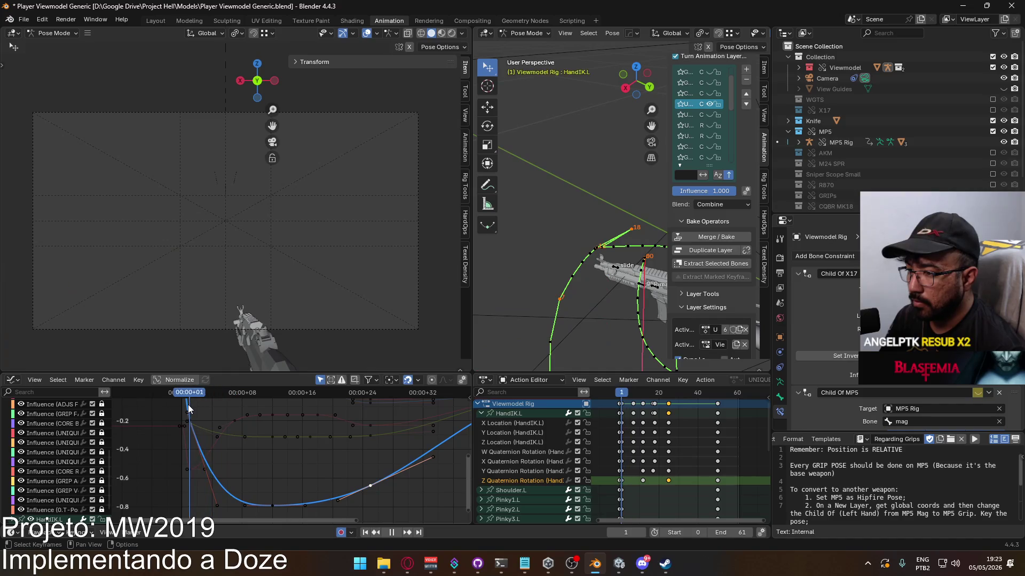
{"action": "left_click_drag", "start_coordinate": [197, 404], "coordinate": [369, 408]}
{"action": "key", "text": "space"}
Lower the frame-25 Z key by about 0.135 to deepen the dip
{"action": "scroll", "coordinate": [315, 448], "scroll_direction": "down", "scroll_amount": 2}
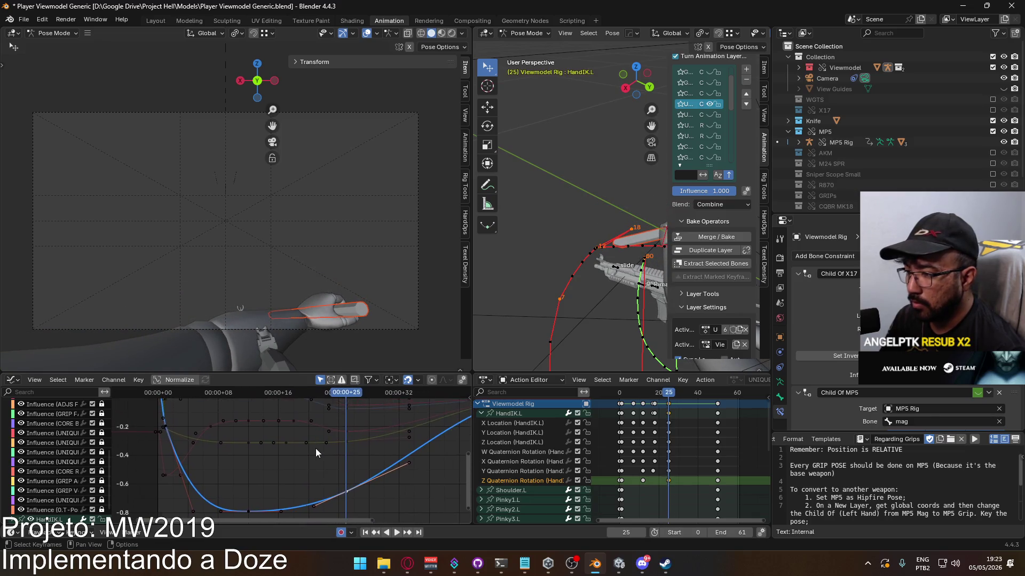
{"action": "left_click", "coordinate": [255, 501]}
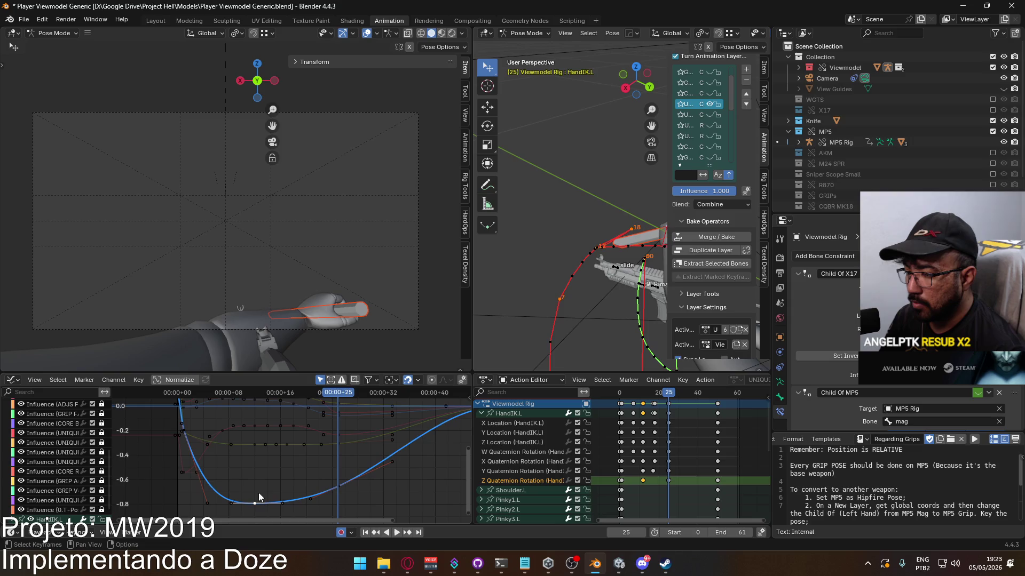
{"action": "key", "text": "g"}
{"action": "key", "text": "Escape"}
{"action": "left_click", "coordinate": [338, 487]}
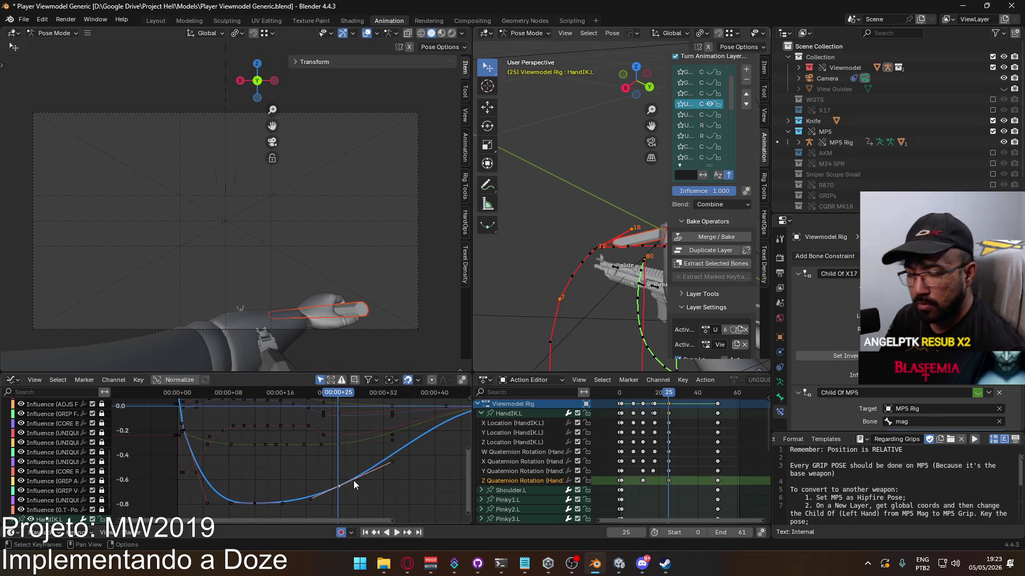
{"action": "scroll", "coordinate": [354, 478], "scroll_direction": "down", "scroll_amount": 2, "text": "shift"}
{"action": "key", "text": "g"}
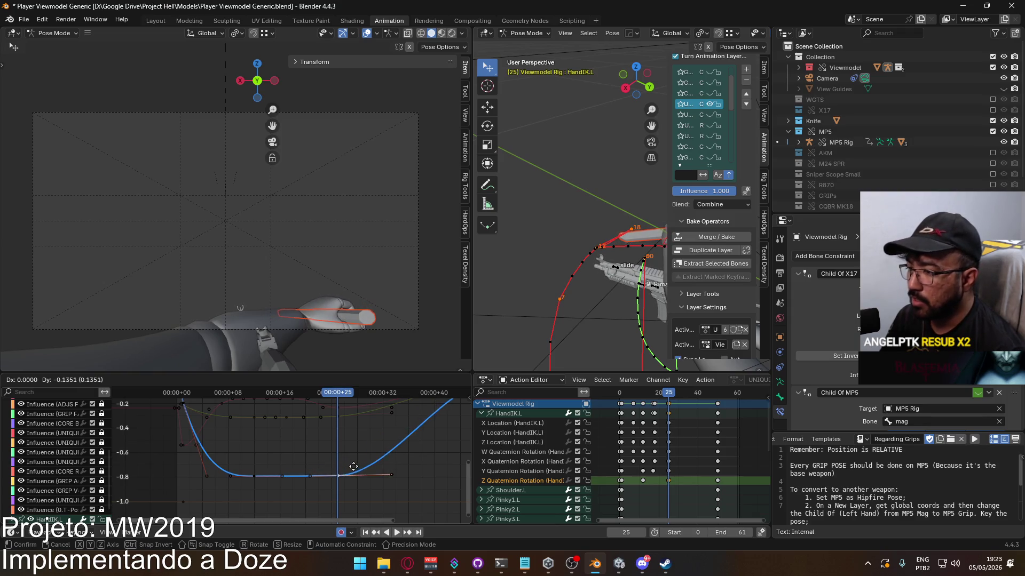
{"action": "left_click", "coordinate": [262, 474]}
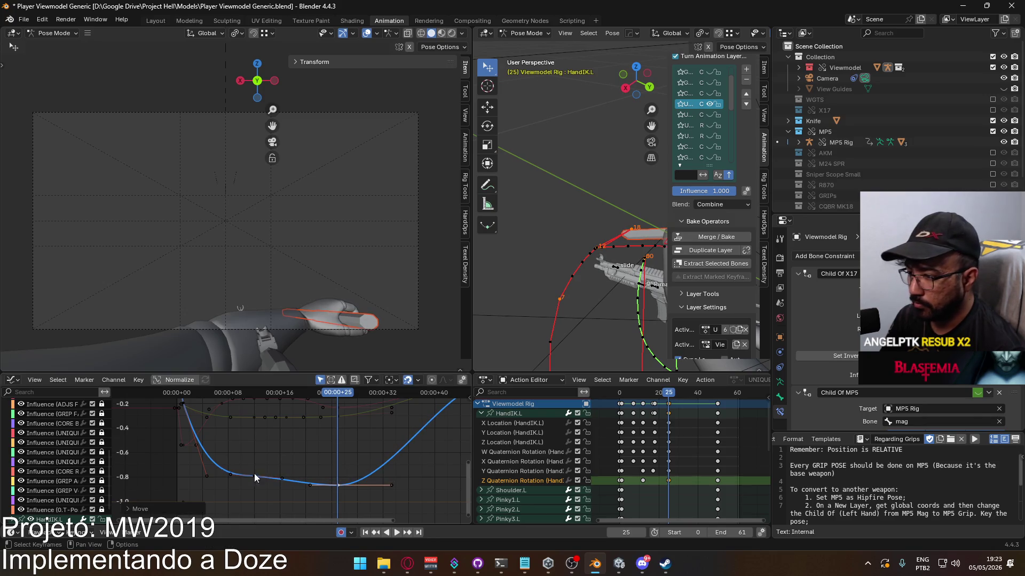
Reposition a key in the Z curve's dip and return to frame 1
{"action": "left_click", "coordinate": [253, 477]}
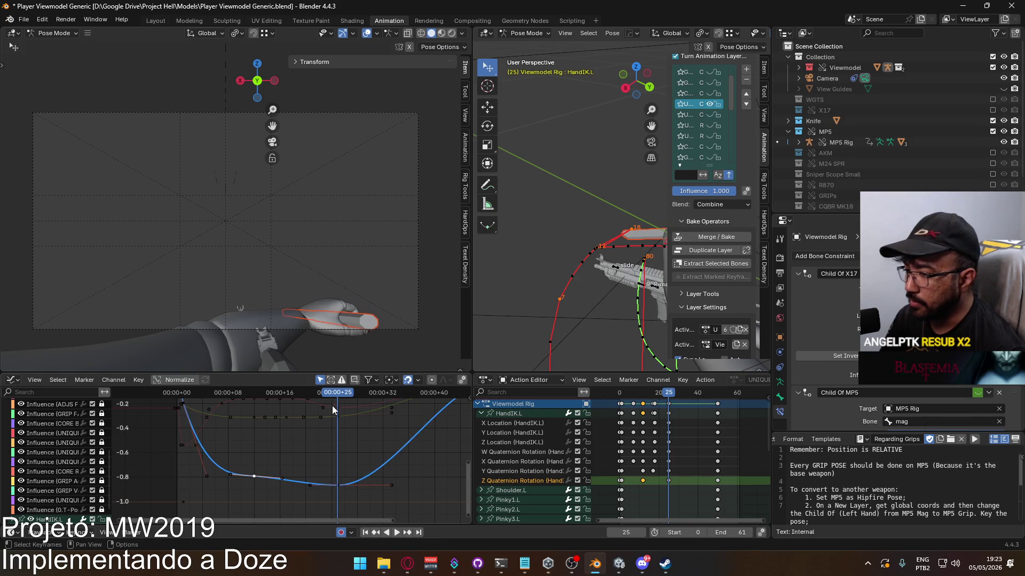
{"action": "middle_click_drag", "start_coordinate": [187, 406], "coordinate": [217, 442]}
{"action": "key", "text": "g"}
{"action": "left_click", "coordinate": [254, 442]}
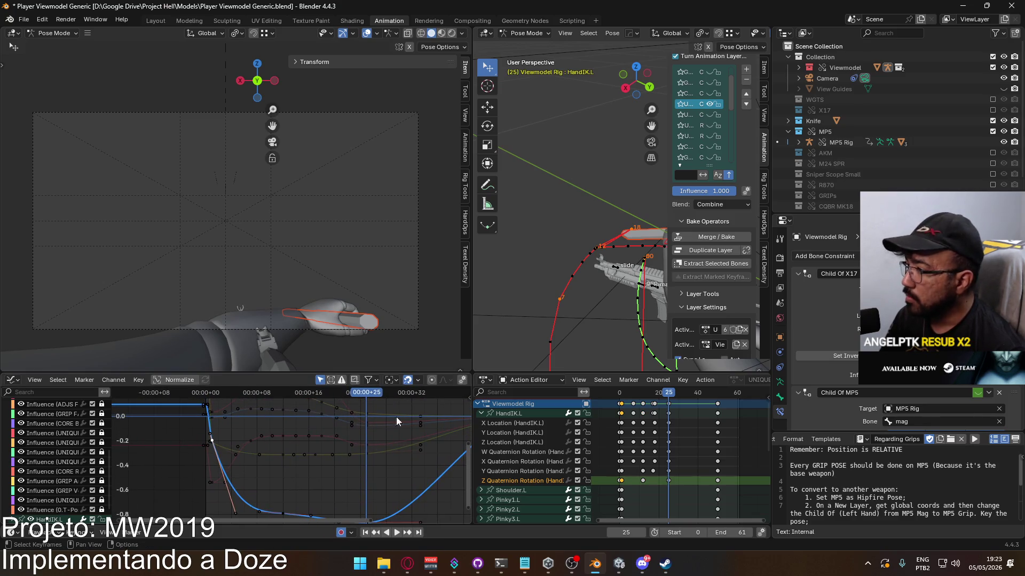
{"action": "left_click_drag", "start_coordinate": [663, 395], "coordinate": [623, 408]}
{"action": "key", "text": "KP_0"}
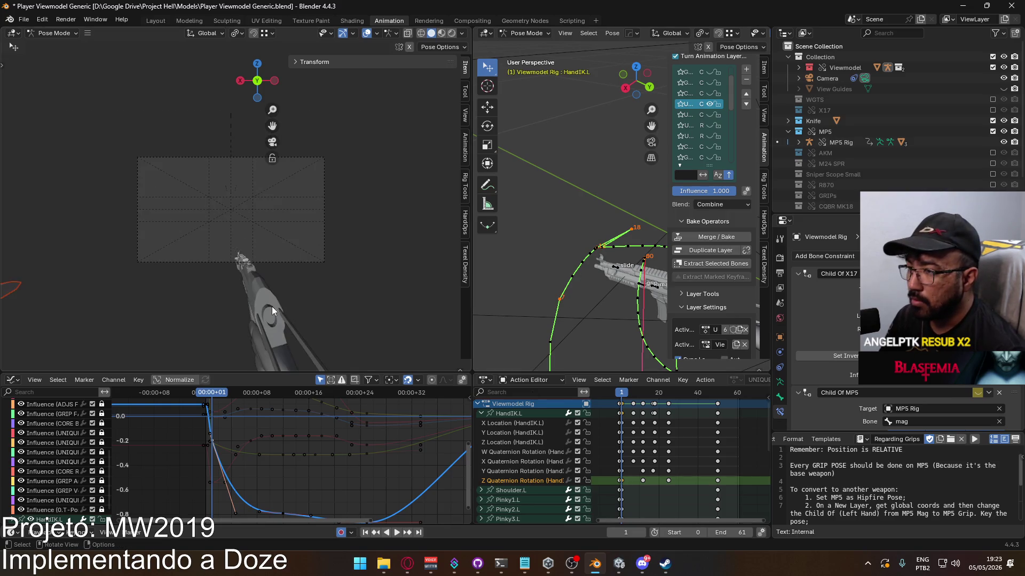
Scale the frame-1 key handles twice to smooth the HandIK.L Z rotation curve
{"action": "scroll", "coordinate": [272, 311], "scroll_direction": "down", "scroll_amount": 2}
{"action": "scroll", "coordinate": [299, 415], "scroll_direction": "up", "scroll_amount": 3}
{"action": "scroll", "coordinate": [275, 426], "scroll_direction": "up", "scroll_amount": 2}
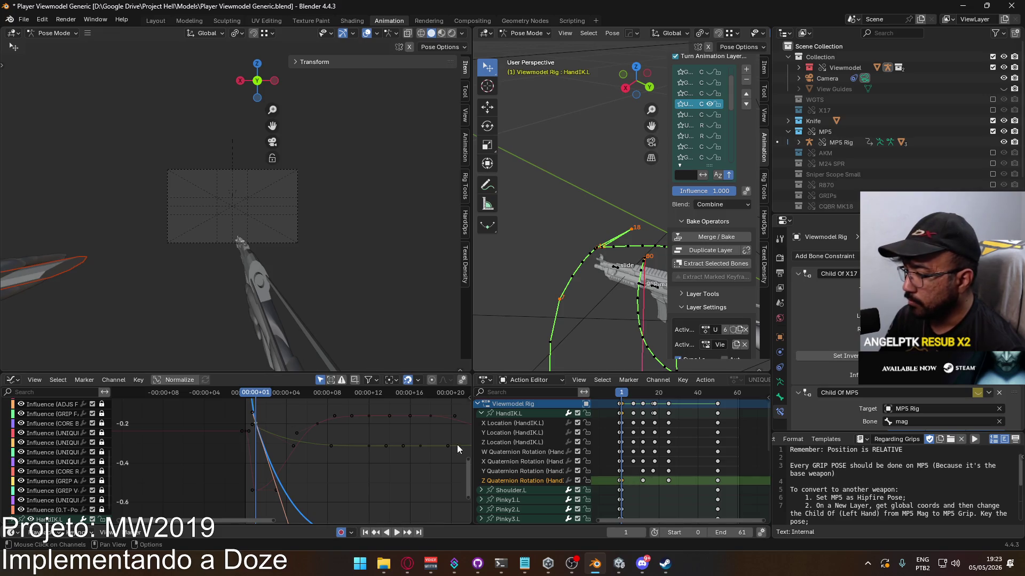
{"action": "middle_click_drag", "start_coordinate": [320, 459], "coordinate": [320, 479]}
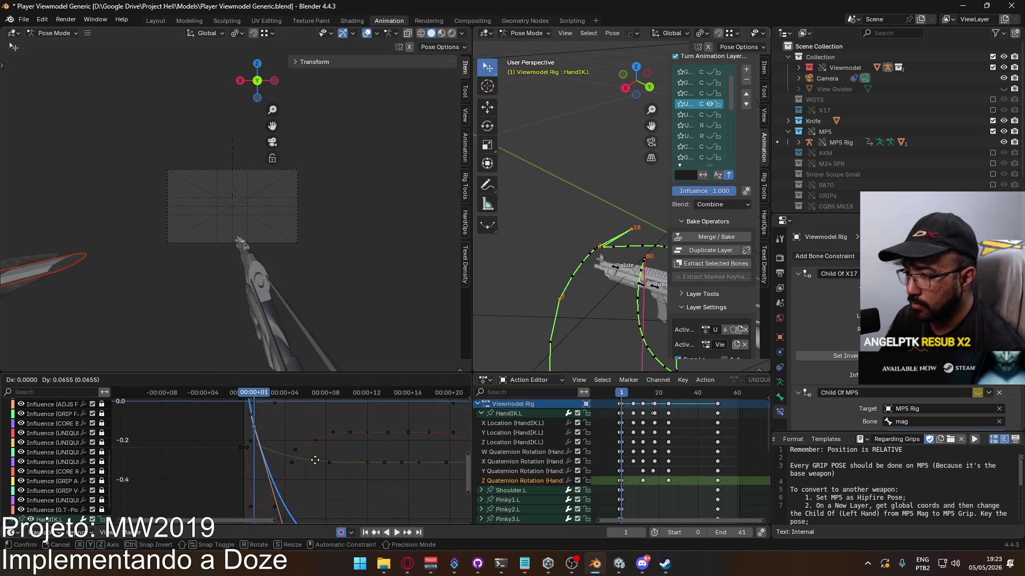
{"action": "scroll", "coordinate": [319, 480], "scroll_direction": "down", "scroll_amount": 2}
{"action": "middle_click_drag", "start_coordinate": [385, 523], "coordinate": [368, 466]}
{"action": "key", "text": "s"}
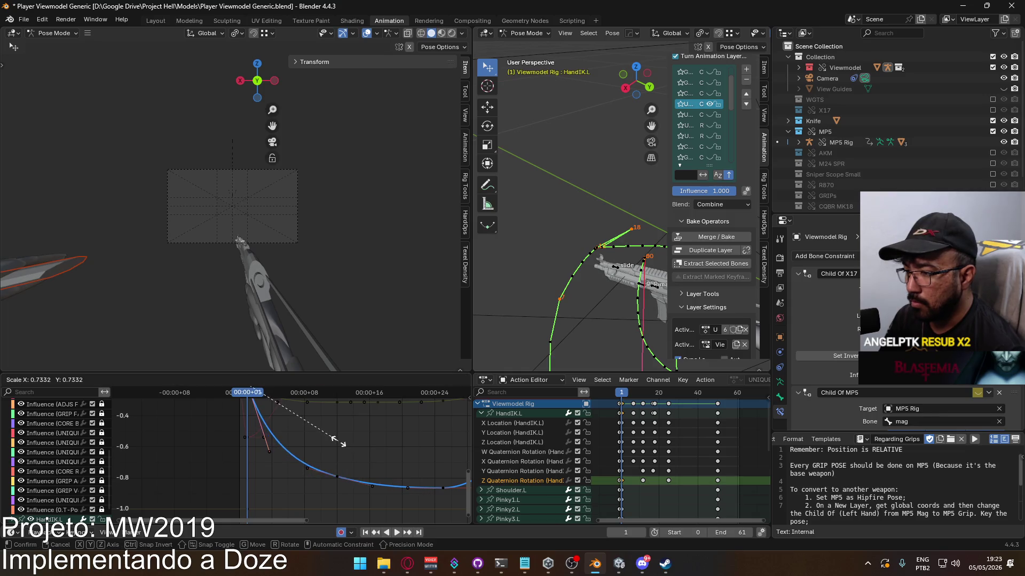
{"action": "left_click", "coordinate": [307, 413]}
{"action": "mouse_move", "coordinate": [307, 412]}
{"action": "middle_mouse_down"}
{"action": "mouse_move", "coordinate": [270, 450]}
{"action": "mouse_move", "coordinate": [237, 448]}
{"action": "middle_mouse_up"}
{"action": "scroll", "coordinate": [267, 453], "scroll_direction": "down", "scroll_amount": 1}
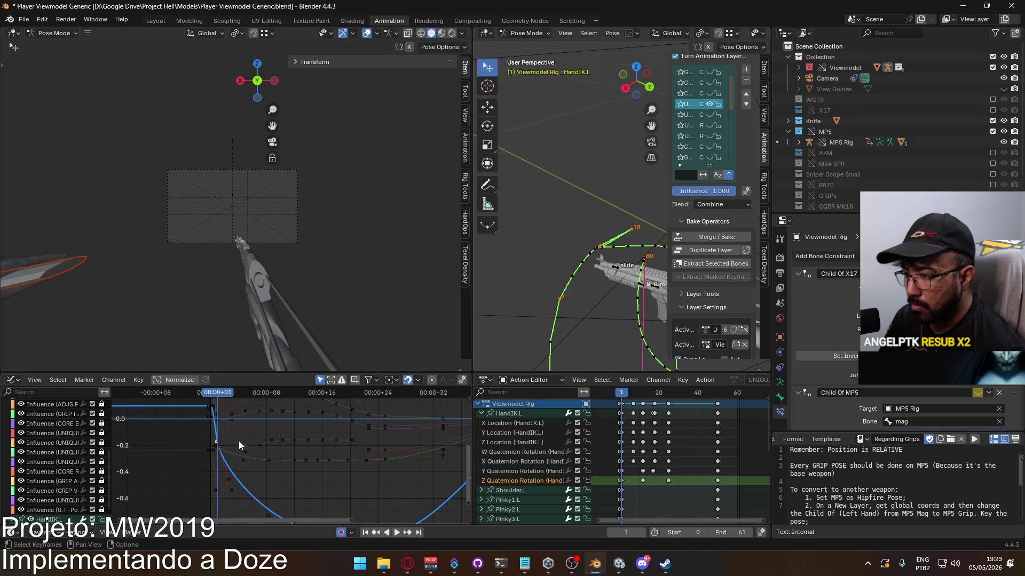
{"action": "key", "text": "s"}
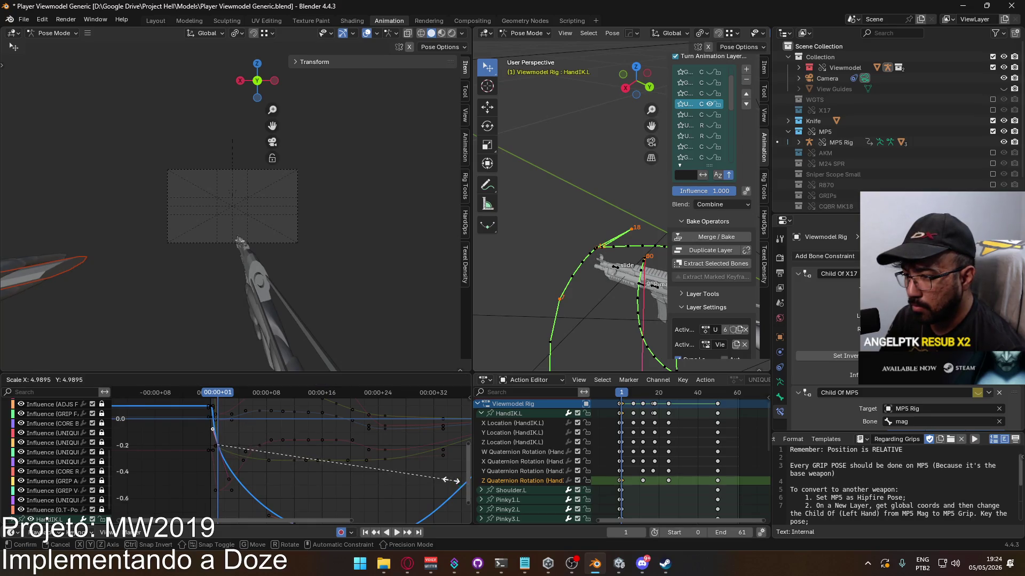
{"action": "left_click", "coordinate": [429, 479]}
Rotate the frame-1 handle to steepen the early drop, then play and scrub to check
{"action": "key", "text": "r"}
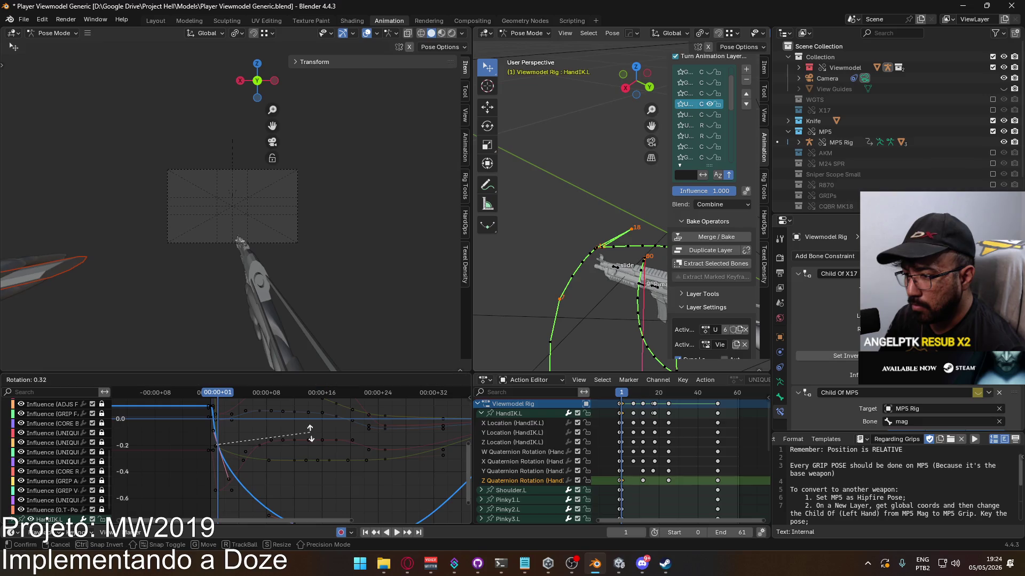
{"action": "left_click", "coordinate": [286, 435]}
{"action": "middle_click_drag", "start_coordinate": [286, 434], "coordinate": [204, 380]}
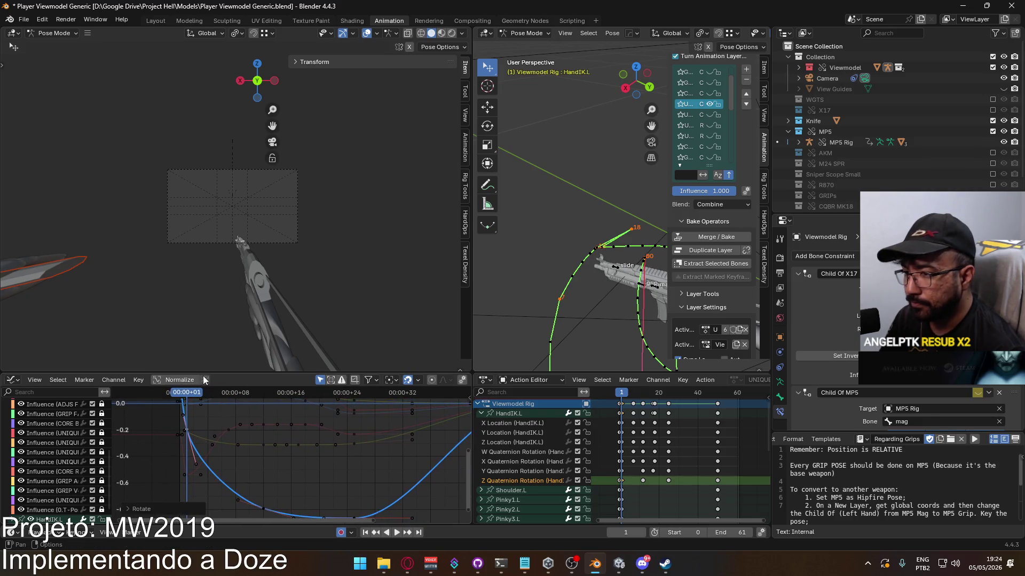
{"action": "scroll", "coordinate": [215, 267], "scroll_direction": "up", "scroll_amount": 5}
{"action": "key", "text": "space"}
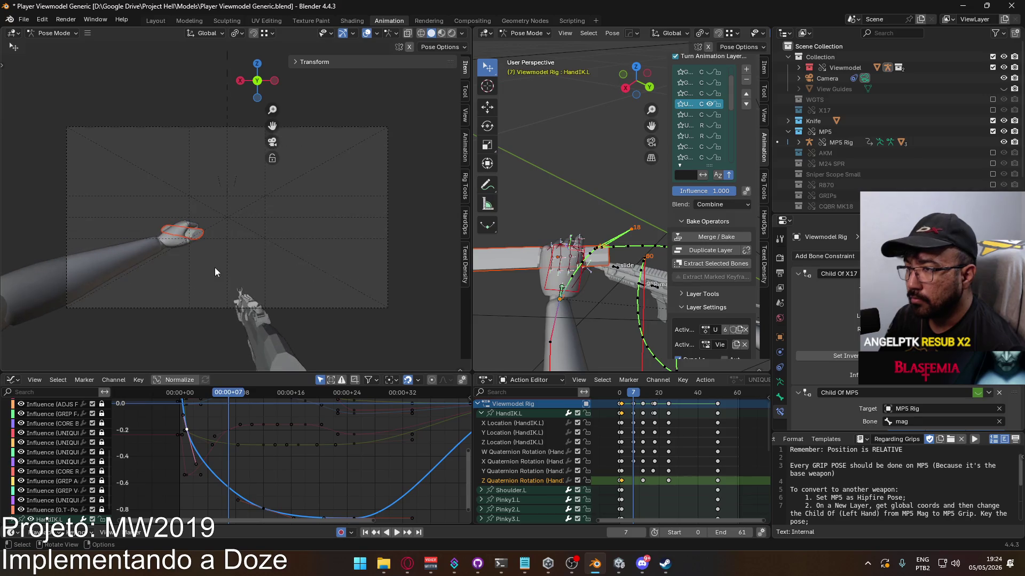
{"action": "mouse_move", "coordinate": [232, 395]}
{"action": "left_mouse_down"}
{"action": "mouse_move", "coordinate": [188, 401]}
{"action": "mouse_move", "coordinate": [314, 401]}
{"action": "mouse_move", "coordinate": [262, 402]}
{"action": "left_mouse_up"}
{"action": "middle_click_drag", "start_coordinate": [433, 450], "coordinate": [459, 440]}
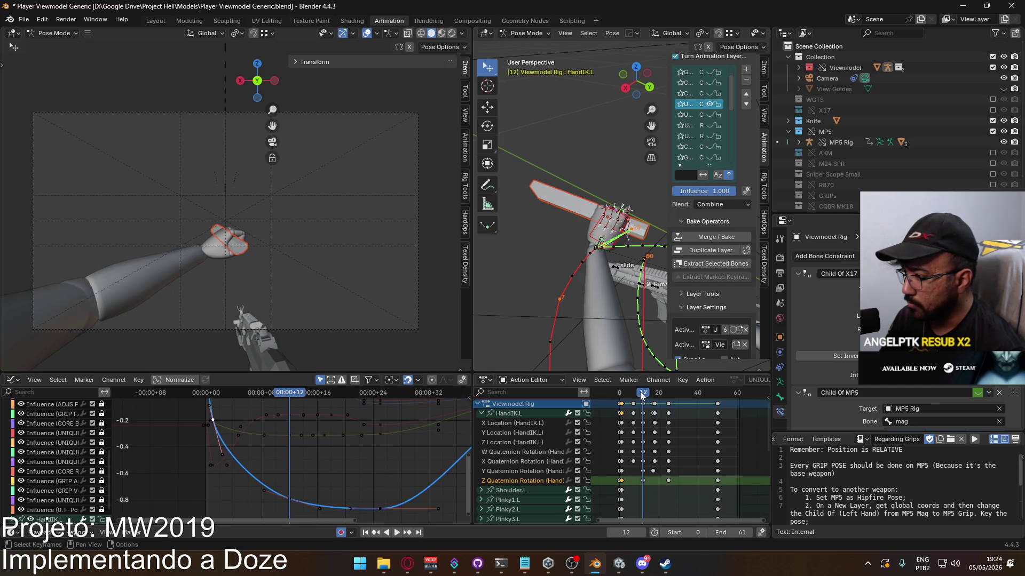
Apply a new handle type to the selected rotation keys, then trial-move a key and cancel
{"action": "left_click_drag", "start_coordinate": [639, 393], "coordinate": [621, 393]}
{"action": "key", "text": "v"}
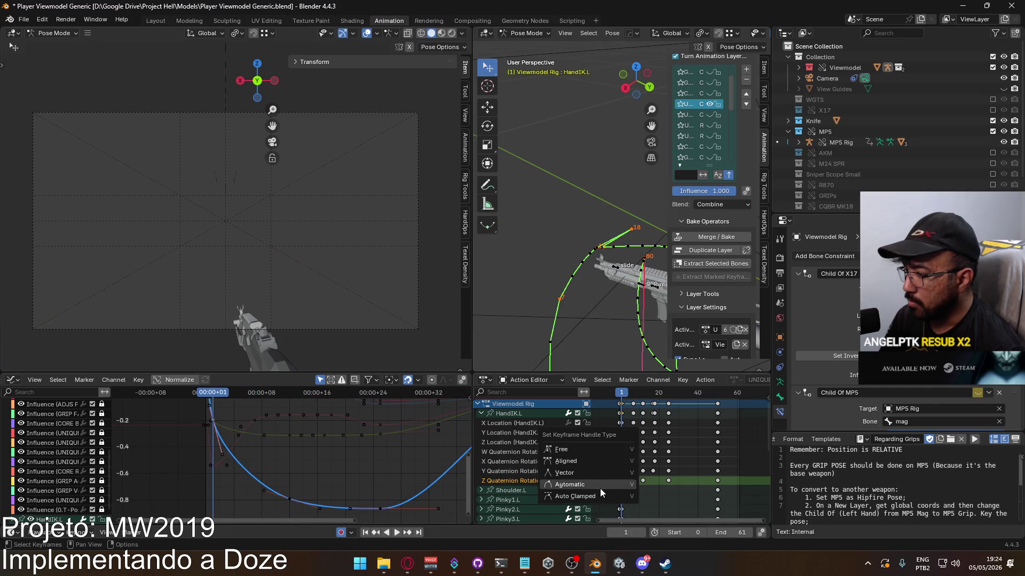
{"action": "left_click", "coordinate": [601, 496]}
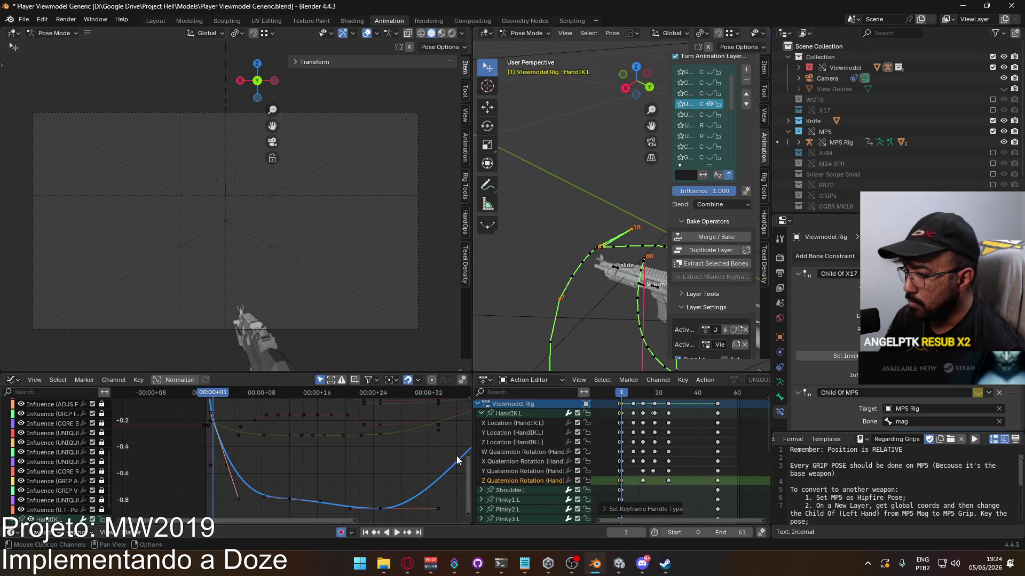
{"action": "left_click", "coordinate": [290, 498]}
{"action": "middle_click_drag", "start_coordinate": [316, 462], "coordinate": [309, 434]}
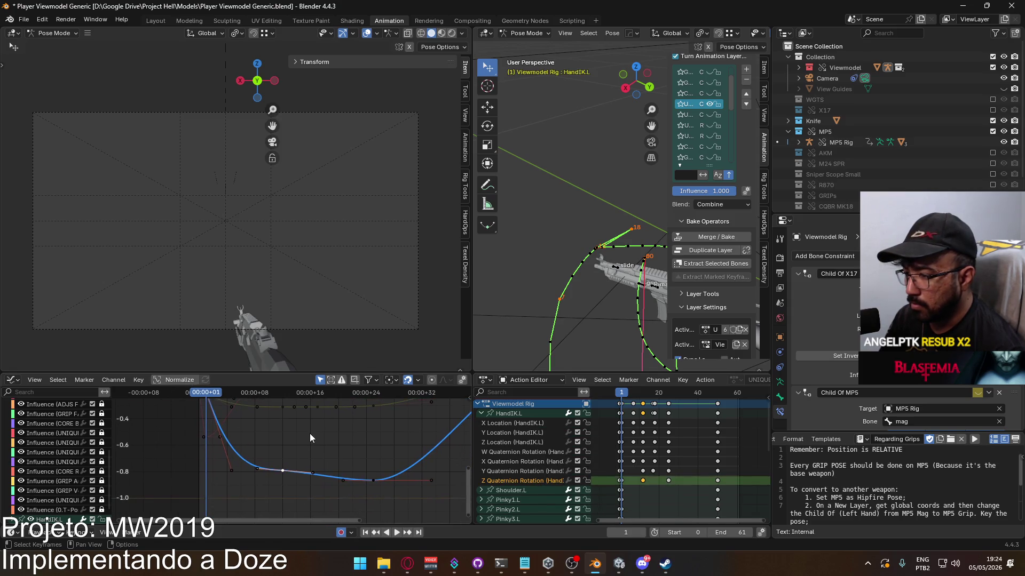
{"action": "key", "text": "g"}
{"action": "key", "text": "Escape"}
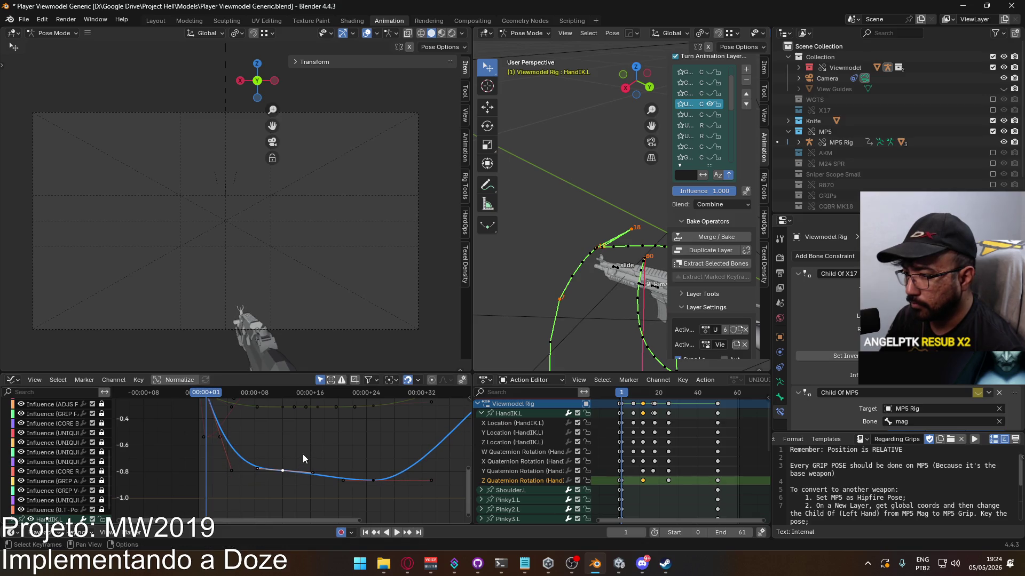
Play back and scrub frames 12–25 to review the smoother rotation curve
{"action": "key", "text": "space"}
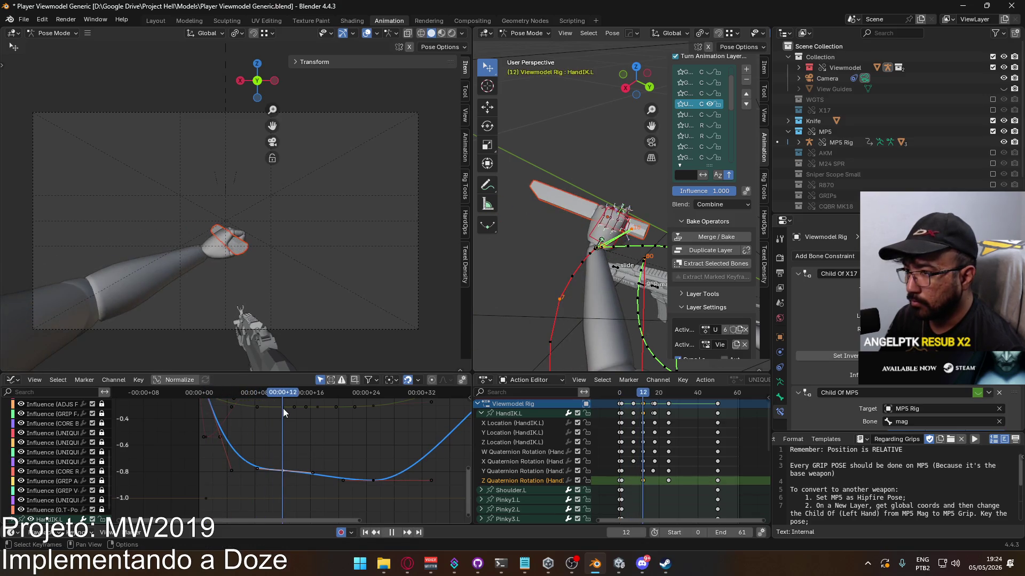
{"action": "mouse_move", "coordinate": [365, 422]}
{"action": "left_mouse_down"}
{"action": "mouse_move", "coordinate": [334, 424]}
{"action": "mouse_move", "coordinate": [370, 427]}
{"action": "left_mouse_up"}
{"action": "key", "text": "space"}
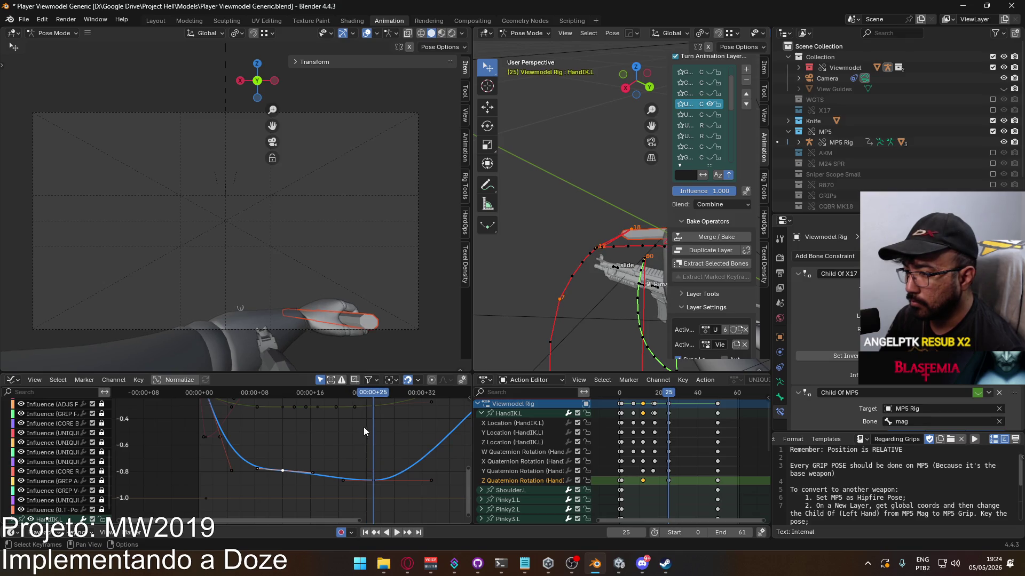
{"action": "mouse_move", "coordinate": [369, 395]}
{"action": "left_mouse_down"}
{"action": "mouse_move", "coordinate": [283, 397]}
{"action": "mouse_move", "coordinate": [376, 405]}
{"action": "left_mouse_up"}
{"action": "left_click", "coordinate": [376, 409]}
{"action": "key", "text": "space"}
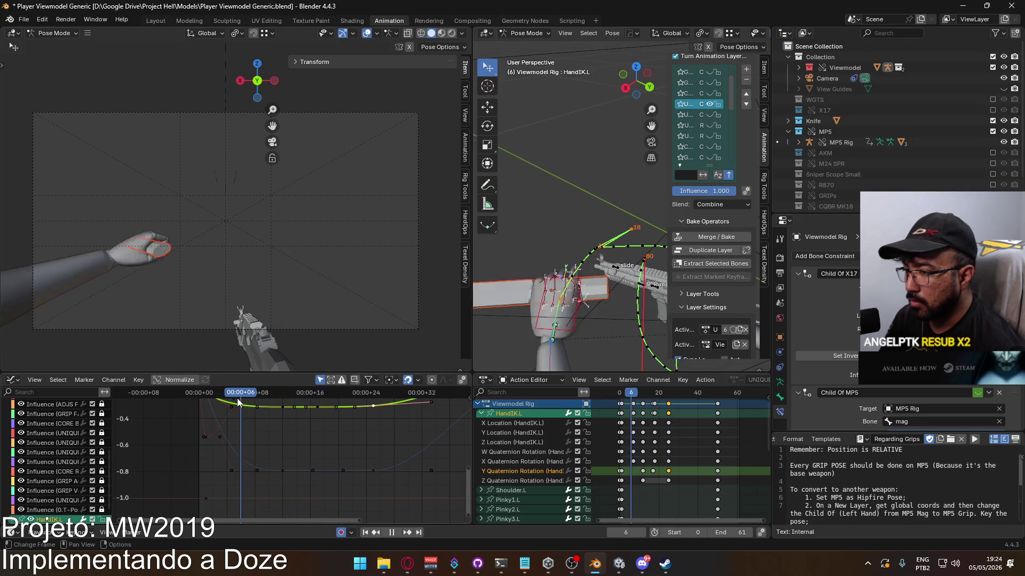
{"action": "key", "text": "Escape"}
{"action": "key", "text": "Home"}
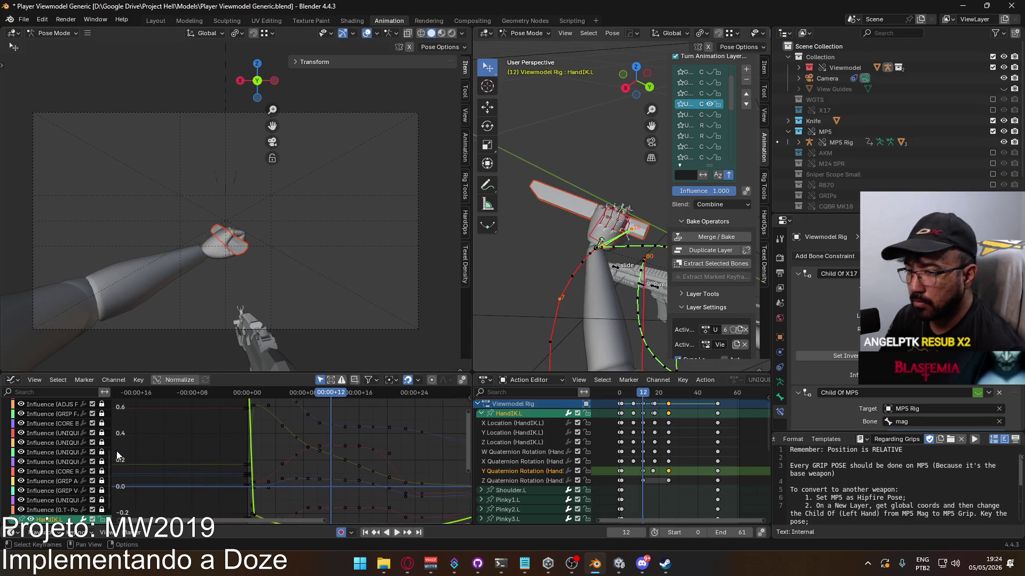
Frame the HandIK.L Z Location curve and lower its peak key near frame 7
{"action": "left_click", "coordinate": [511, 442]}
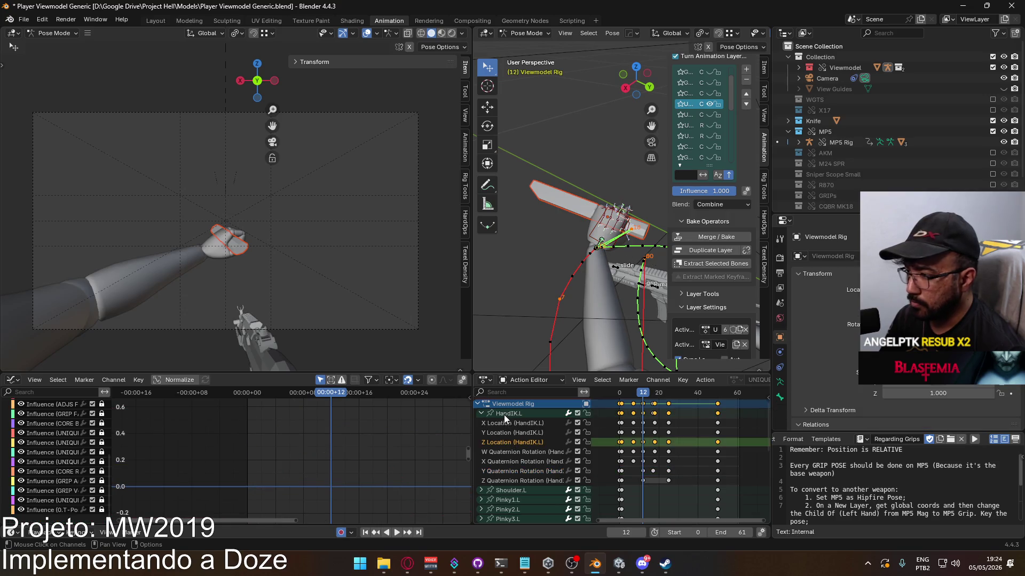
{"action": "left_click", "coordinate": [505, 413]}
{"action": "key", "text": "Home"}
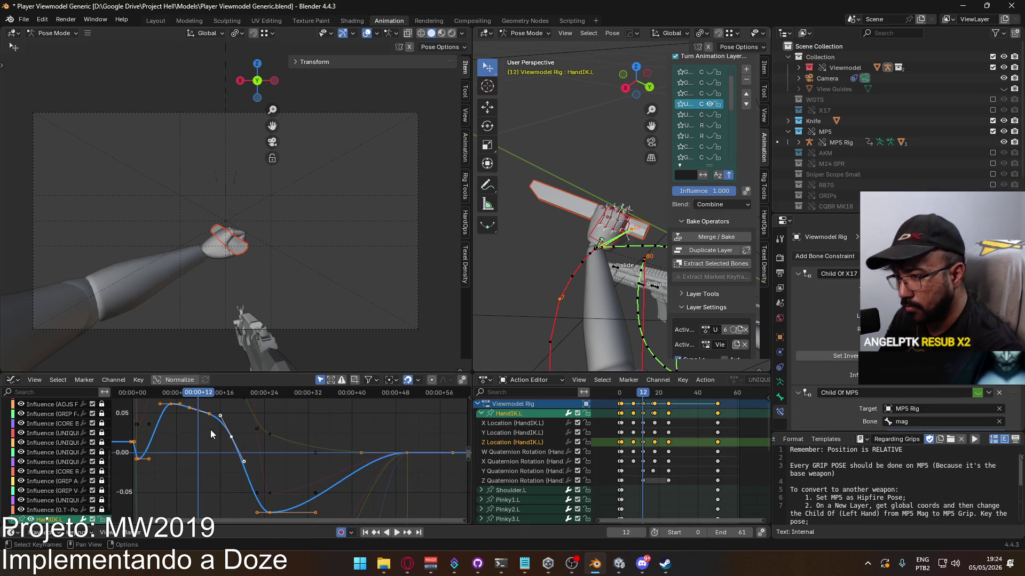
{"action": "scroll", "coordinate": [210, 430], "scroll_direction": "up", "scroll_amount": 2}
{"action": "mouse_move", "coordinate": [244, 402]}
{"action": "left_mouse_down"}
{"action": "mouse_move", "coordinate": [186, 414]}
{"action": "mouse_move", "coordinate": [216, 410]}
{"action": "left_mouse_up"}
{"action": "left_click", "coordinate": [228, 436]}
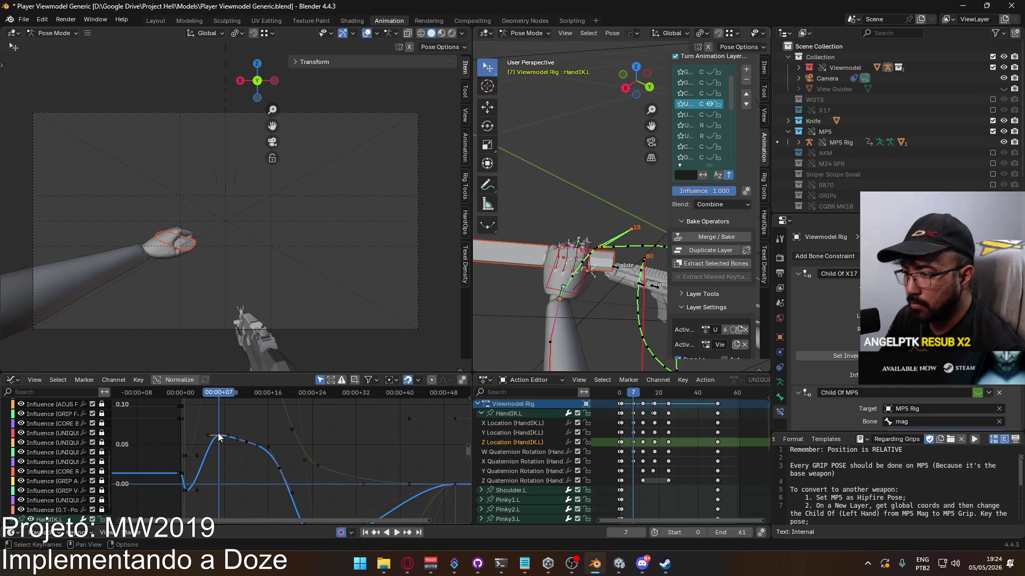
{"action": "key", "text": "g"}
{"action": "left_click_drag", "start_coordinate": [232, 435], "coordinate": [230, 442]}
{"action": "middle_click_drag", "start_coordinate": [230, 442], "coordinate": [218, 430]}
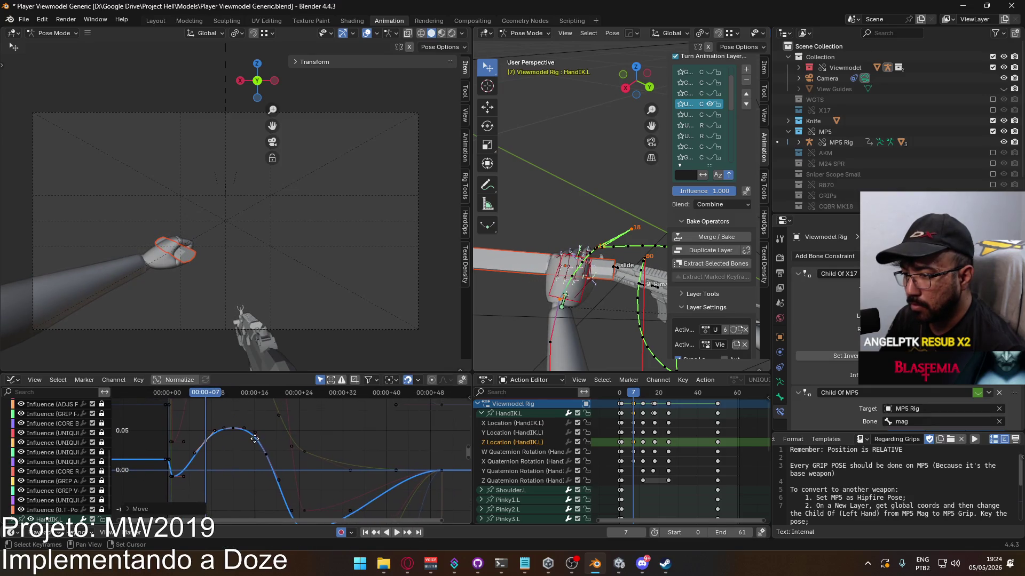
Raise the frame-25 key vertically about 0.075, then scrub and play to review
{"action": "left_click", "coordinate": [267, 456]}
{"action": "left_click_drag", "start_coordinate": [295, 458], "coordinate": [294, 447]}
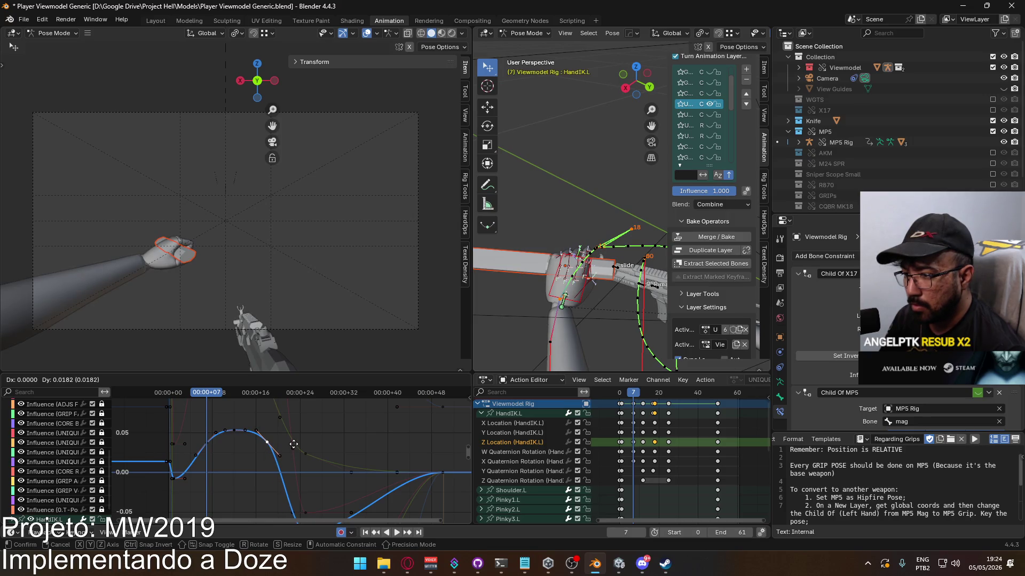
{"action": "key", "text": "x"}
{"action": "key", "text": "y"}
{"action": "left_click_drag", "start_coordinate": [292, 449], "coordinate": [289, 436]}
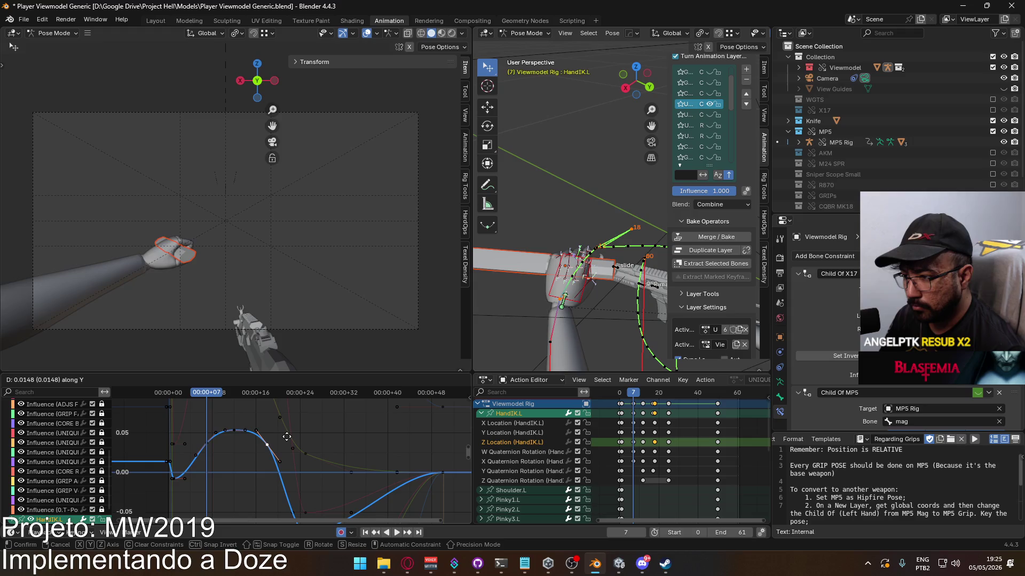
{"action": "left_click", "coordinate": [286, 437]}
{"action": "mouse_move", "coordinate": [202, 396]}
{"action": "left_mouse_down"}
{"action": "mouse_move", "coordinate": [174, 411]}
{"action": "mouse_move", "coordinate": [277, 415]}
{"action": "mouse_move", "coordinate": [302, 430]}
{"action": "left_mouse_up"}
{"action": "mouse_move", "coordinate": [337, 454]}
{"action": "middle_mouse_down"}
{"action": "mouse_move", "coordinate": [329, 426]}
{"action": "mouse_move", "coordinate": [316, 438]}
{"action": "middle_mouse_up"}
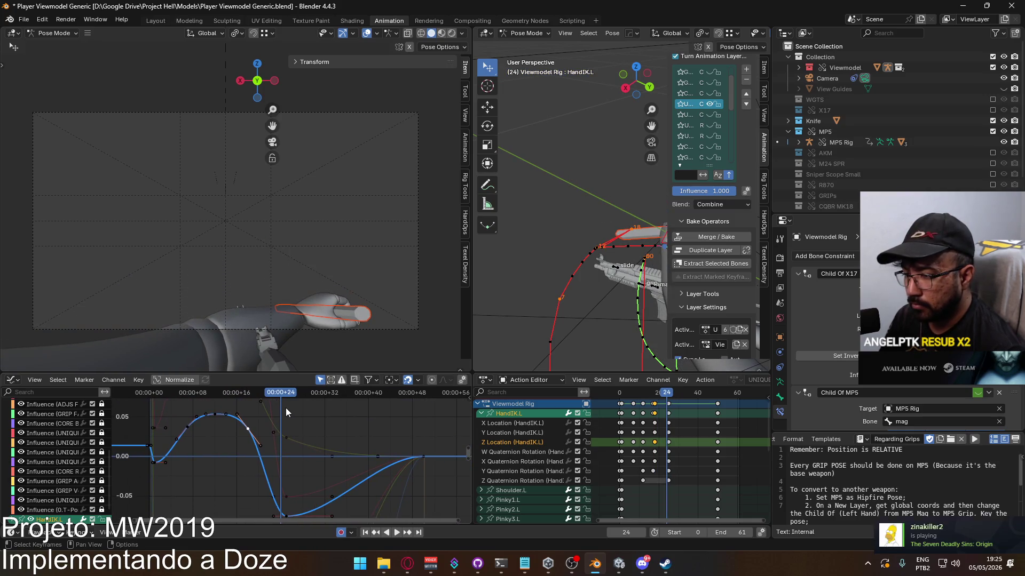
{"action": "left_click", "coordinate": [251, 399]}
{"action": "key", "text": "space"}
{"action": "key", "text": "space"}
Raise the Z Location curve's bottom key up to 0.00
{"action": "middle_click_drag", "start_coordinate": [322, 475], "coordinate": [321, 461]}
{"action": "left_click_drag", "start_coordinate": [294, 499], "coordinate": [297, 440]}
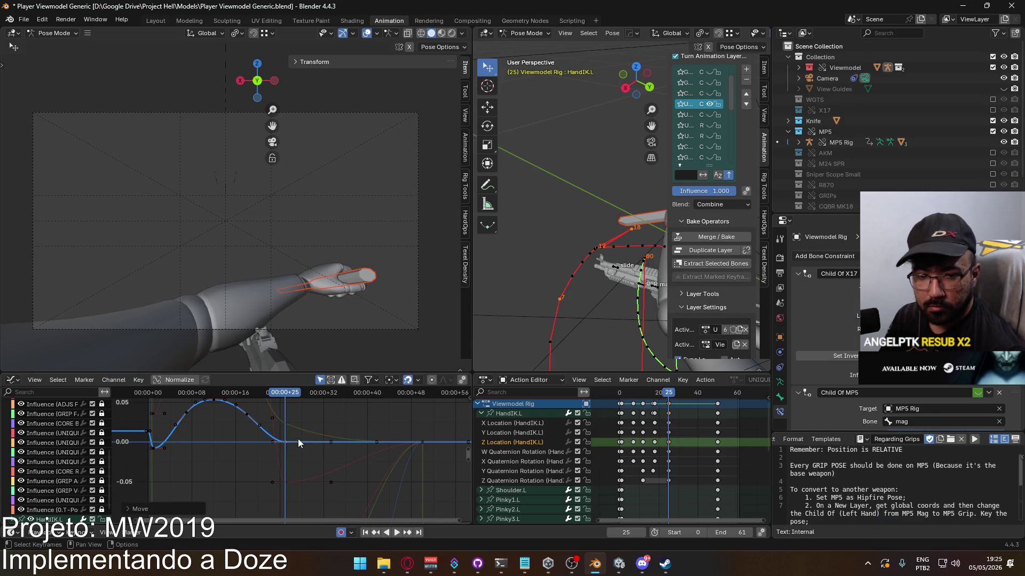
{"action": "mouse_move", "coordinate": [275, 445]}
{"action": "middle_mouse_down"}
{"action": "mouse_move", "coordinate": [268, 460]}
{"action": "mouse_move", "coordinate": [335, 436]}
{"action": "middle_mouse_up"}
{"action": "scroll", "coordinate": [270, 438], "scroll_direction": "up", "scroll_amount": 1}
Adjust the frame-25 key and play frames 3–24 to check it settles flat
{"action": "key", "text": "space"}
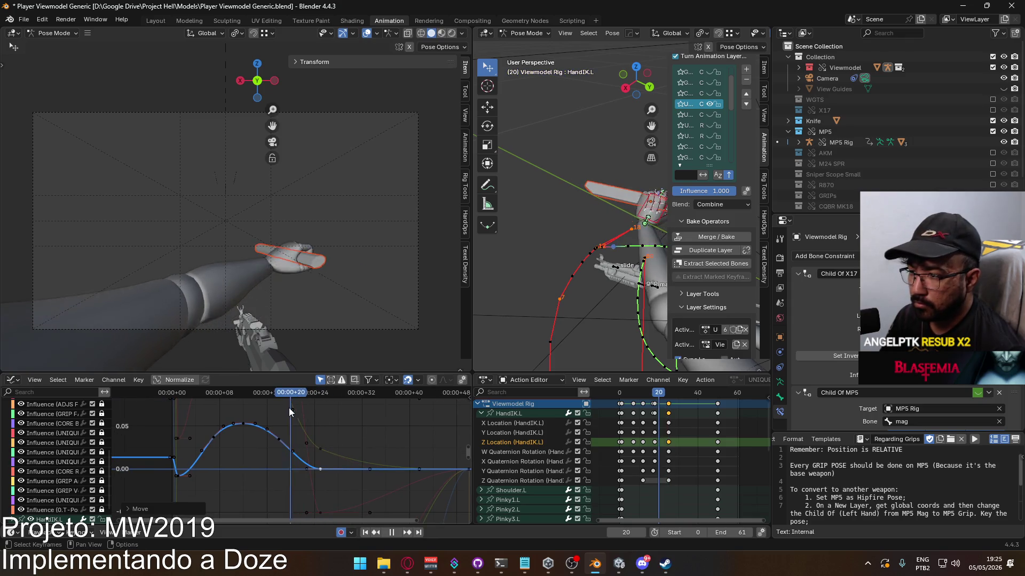
{"action": "left_click_drag", "start_coordinate": [290, 411], "coordinate": [322, 417]}
{"action": "key", "text": "space"}
{"action": "key", "text": "g"}
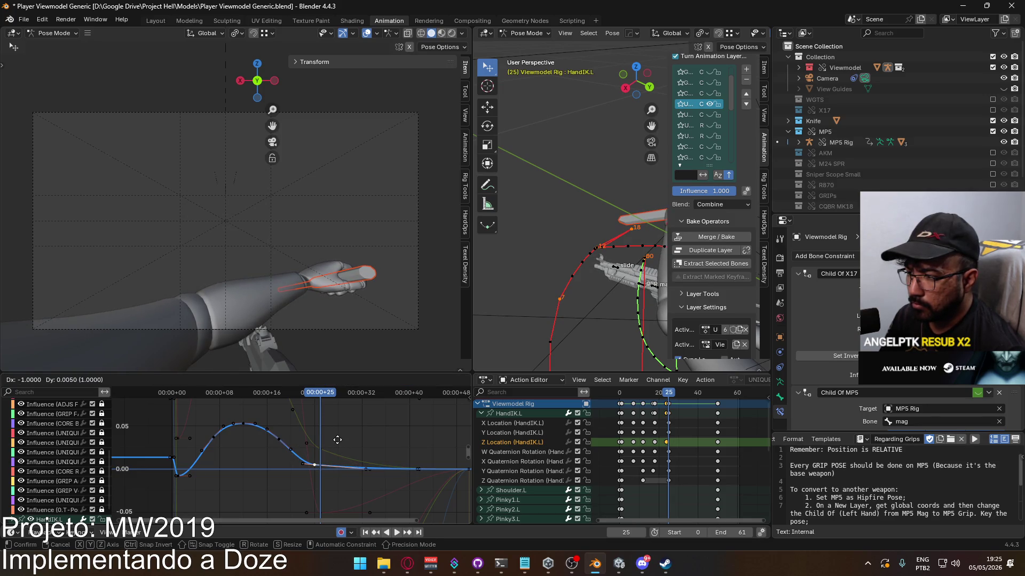
{"action": "left_click", "coordinate": [336, 445]}
{"action": "key", "text": "space"}
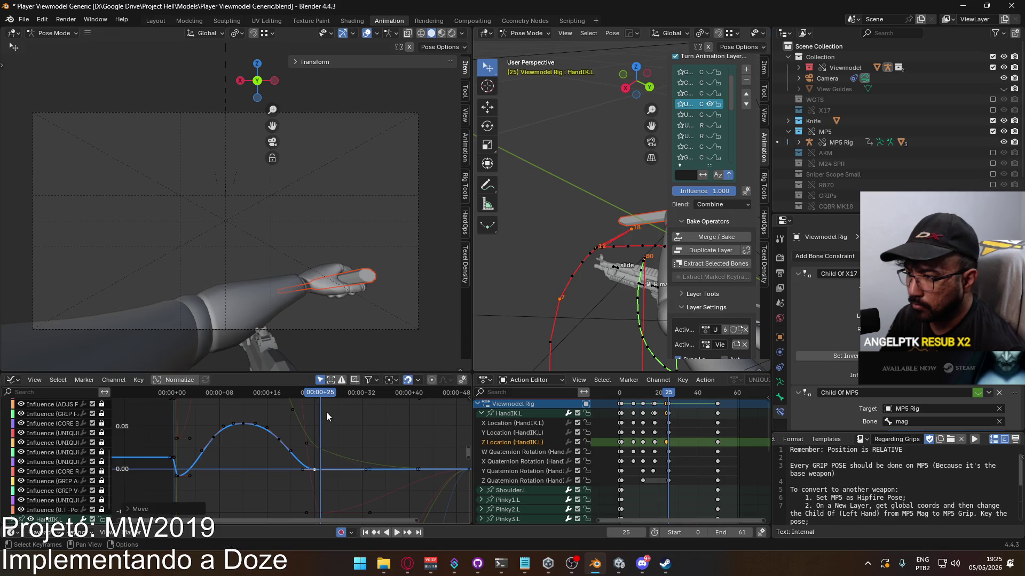
{"action": "mouse_move", "coordinate": [187, 411]}
{"action": "left_mouse_down"}
{"action": "mouse_move", "coordinate": [177, 415]}
{"action": "mouse_move", "coordinate": [325, 413]}
{"action": "mouse_move", "coordinate": [313, 416]}
{"action": "left_mouse_up"}
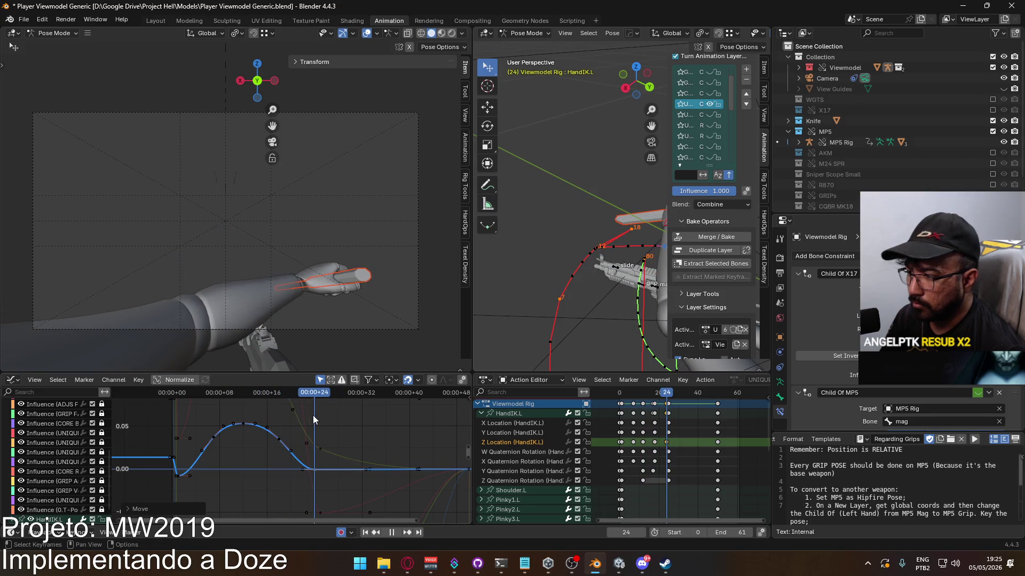
{"action": "key", "text": "space"}
Select the HandIK.L Y Location channel and zoom the graph out
{"action": "middle_click_drag", "start_coordinate": [334, 429], "coordinate": [380, 448]}
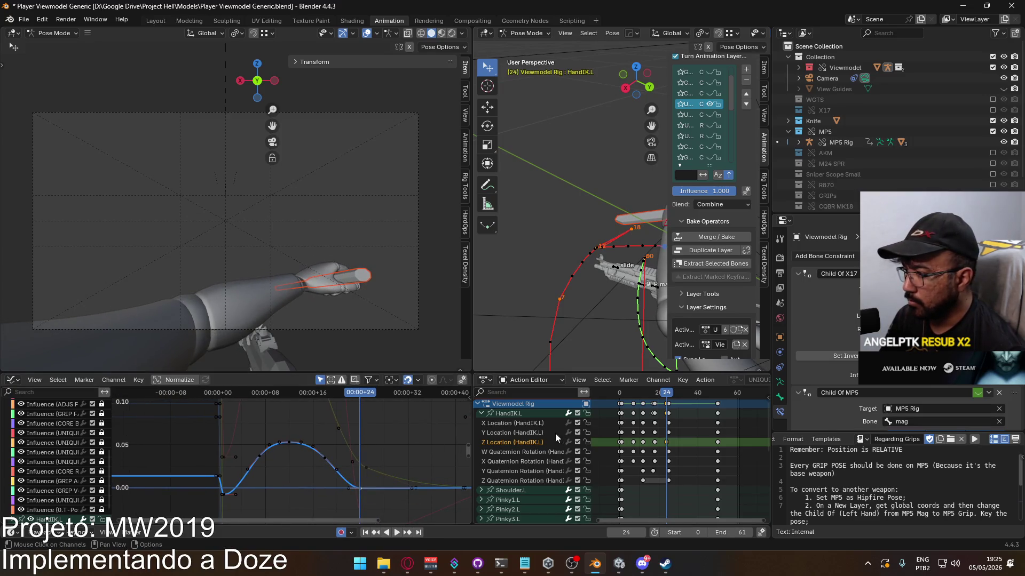
{"action": "left_click", "coordinate": [530, 434]}
{"action": "left_click", "coordinate": [511, 415]}
{"action": "mouse_move", "coordinate": [351, 436]}
{"action": "middle_mouse_down"}
{"action": "mouse_move", "coordinate": [297, 452]}
{"action": "mouse_move", "coordinate": [306, 456]}
{"action": "middle_mouse_up"}
{"action": "scroll", "coordinate": [302, 437], "scroll_direction": "down", "scroll_amount": 4}
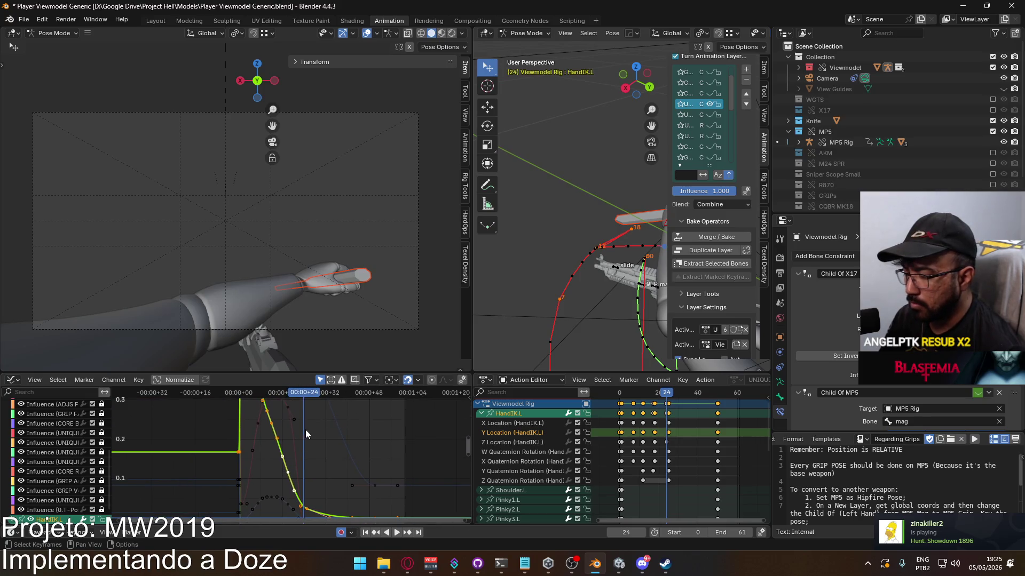
Play from frame 0, then trial-move the frame-18 key and cancel
{"action": "key", "text": "Home"}
{"action": "left_click_drag", "start_coordinate": [263, 393], "coordinate": [136, 409]}
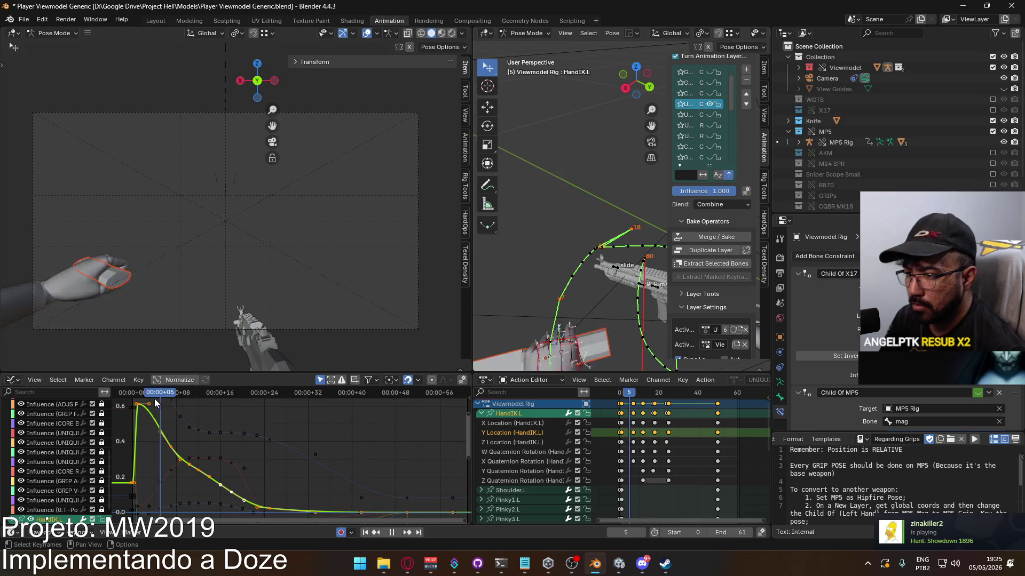
{"action": "key", "text": "space"}
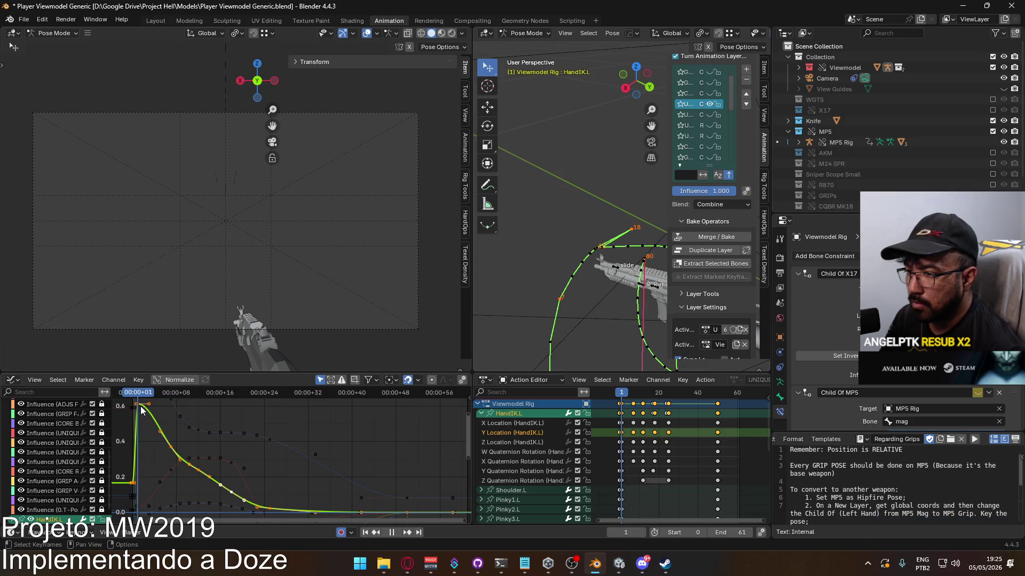
{"action": "key", "text": "space"}
{"action": "mouse_move", "coordinate": [179, 401]}
{"action": "left_mouse_down"}
{"action": "mouse_move", "coordinate": [200, 404]}
{"action": "mouse_move", "coordinate": [204, 421]}
{"action": "mouse_move", "coordinate": [218, 402]}
{"action": "mouse_move", "coordinate": [231, 405]}
{"action": "left_mouse_up"}
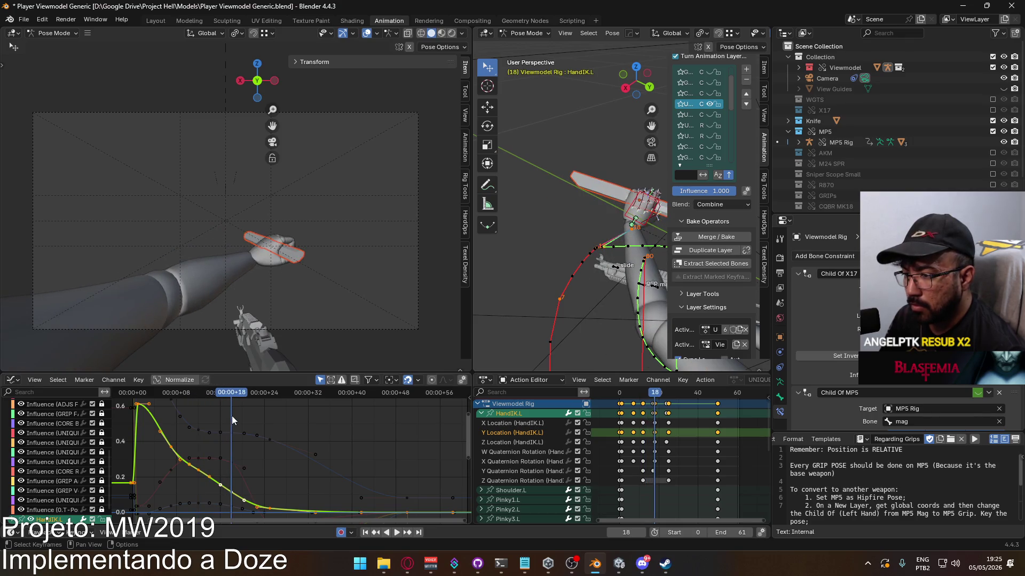
{"action": "key", "text": "g"}
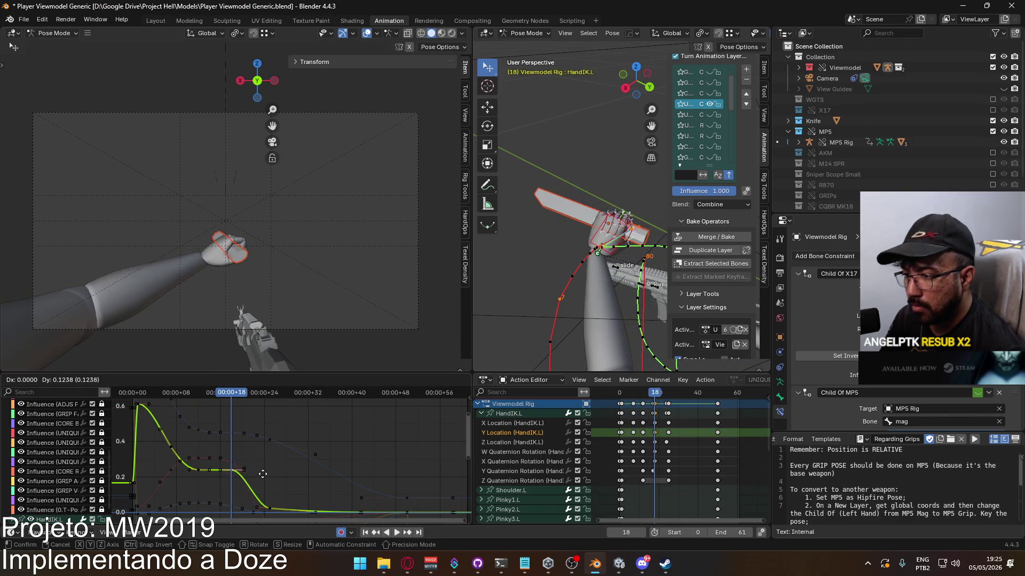
{"action": "key", "text": "Escape"}
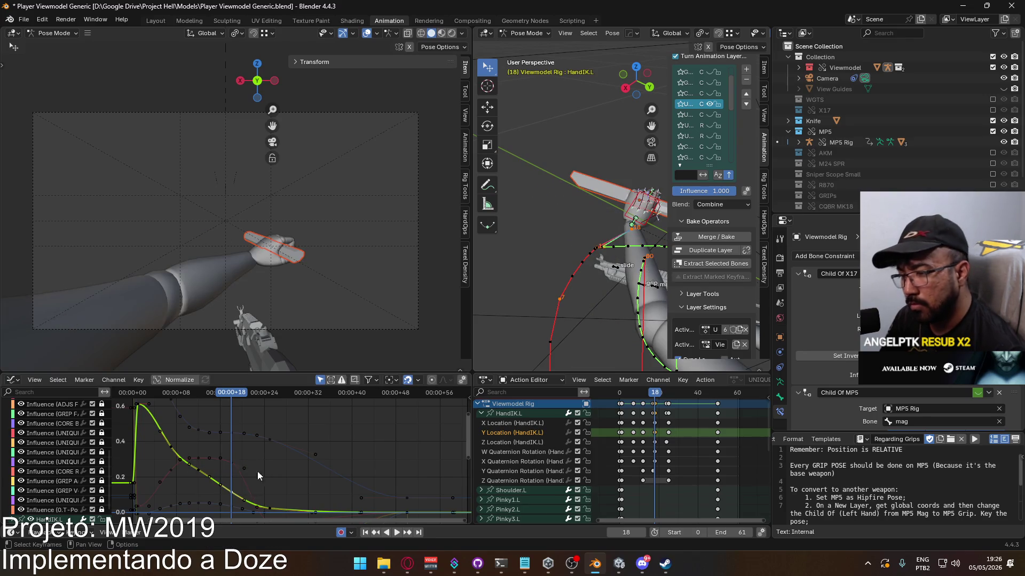
Play the slash, scrub to frame 50, and deselect the HandIK.L bone
{"action": "key", "text": "space"}
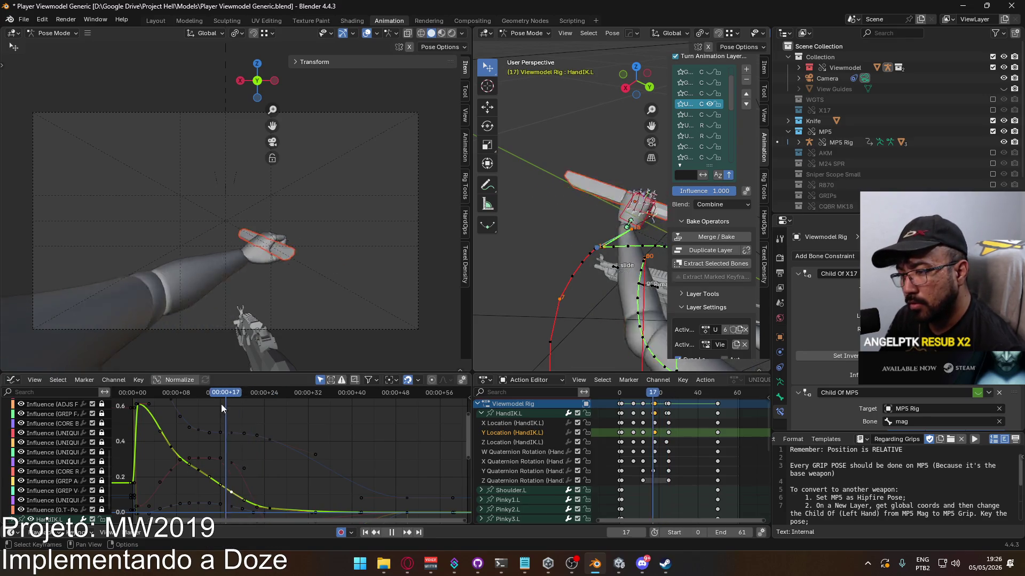
{"action": "key", "text": "space"}
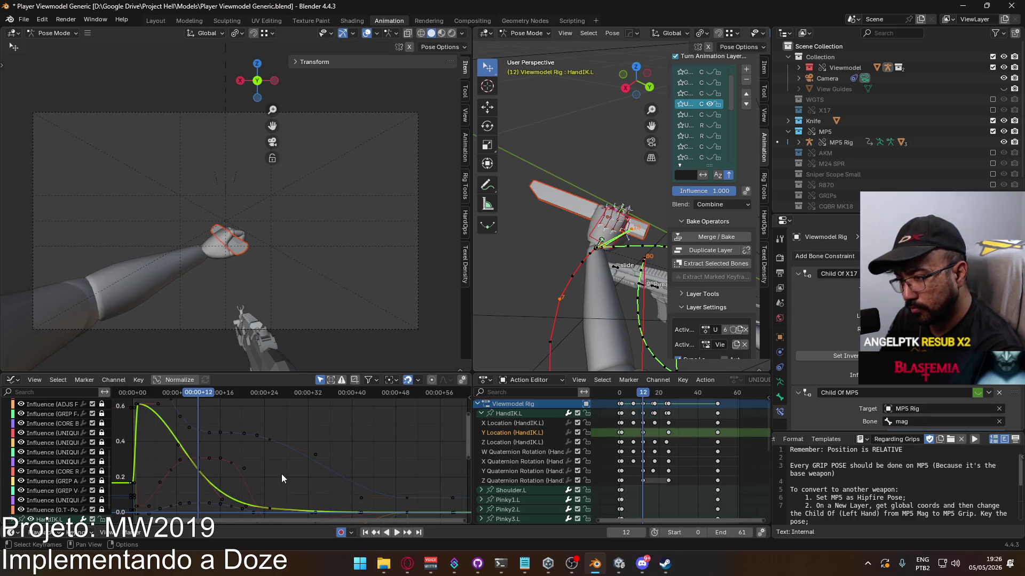
{"action": "key", "text": "space"}
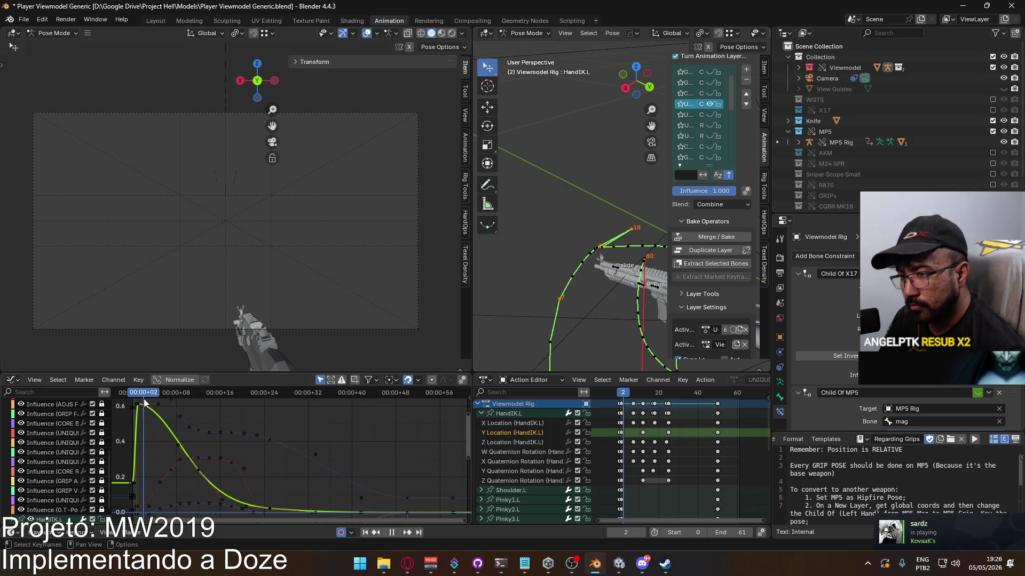
{"action": "mouse_move", "coordinate": [146, 404]}
{"action": "left_mouse_down"}
{"action": "mouse_move", "coordinate": [279, 409]}
{"action": "mouse_move", "coordinate": [137, 398]}
{"action": "mouse_move", "coordinate": [353, 449]}
{"action": "mouse_move", "coordinate": [407, 449]}
{"action": "left_mouse_up"}
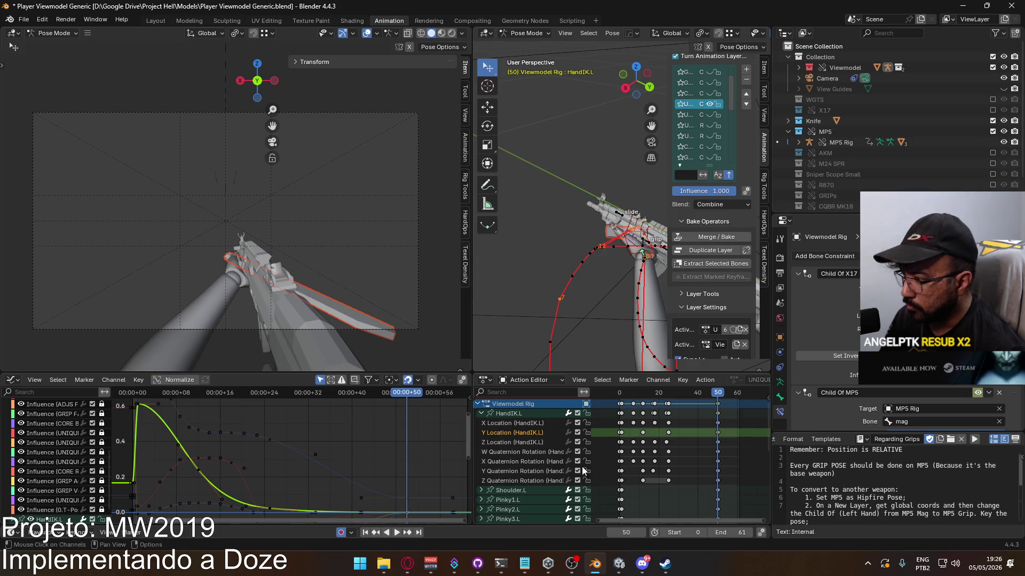
{"action": "left_click", "coordinate": [619, 434]}
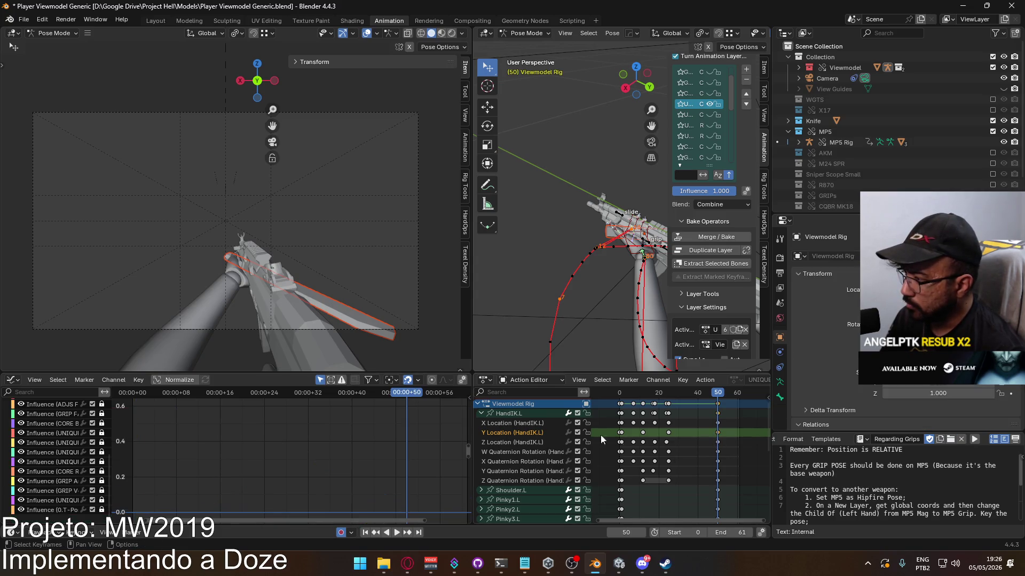
Frame the HandIK.L Y Location keys and move them lower
{"action": "left_click", "coordinate": [506, 415]}
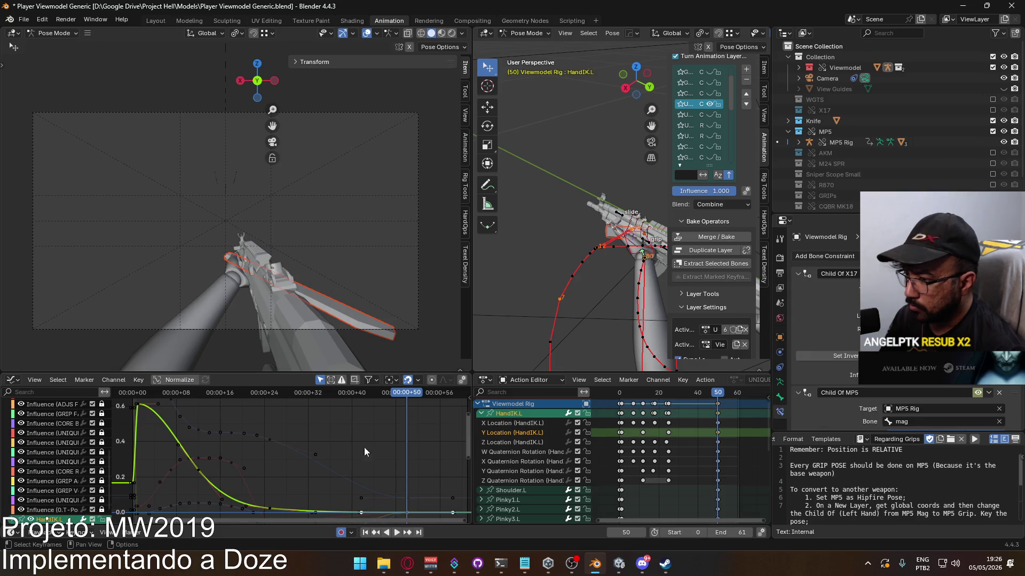
{"action": "key", "text": "g"}
{"action": "key", "text": "y"}
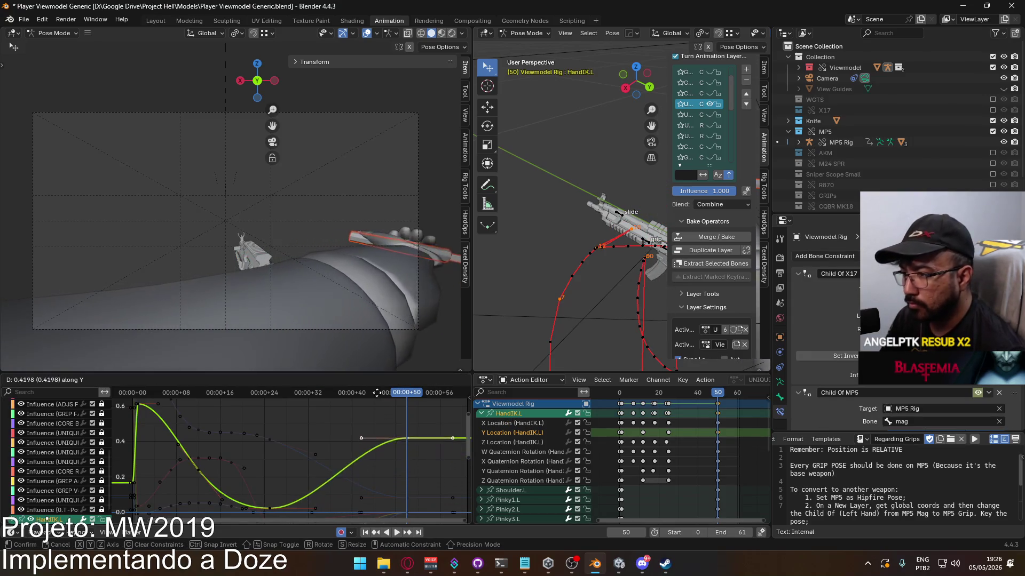
{"action": "key", "text": "Escape"}
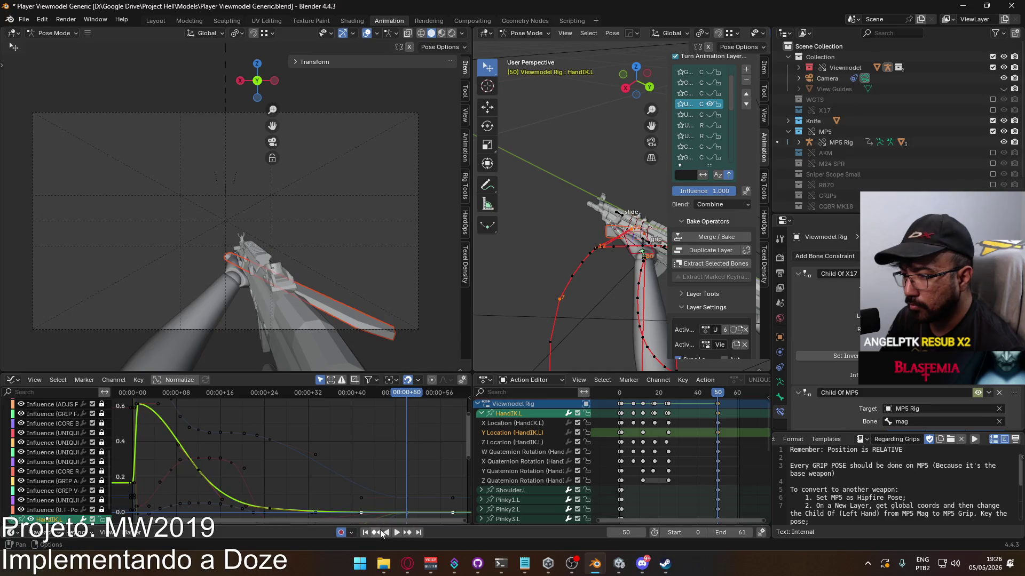
{"action": "key", "text": "KP_Decimal"}
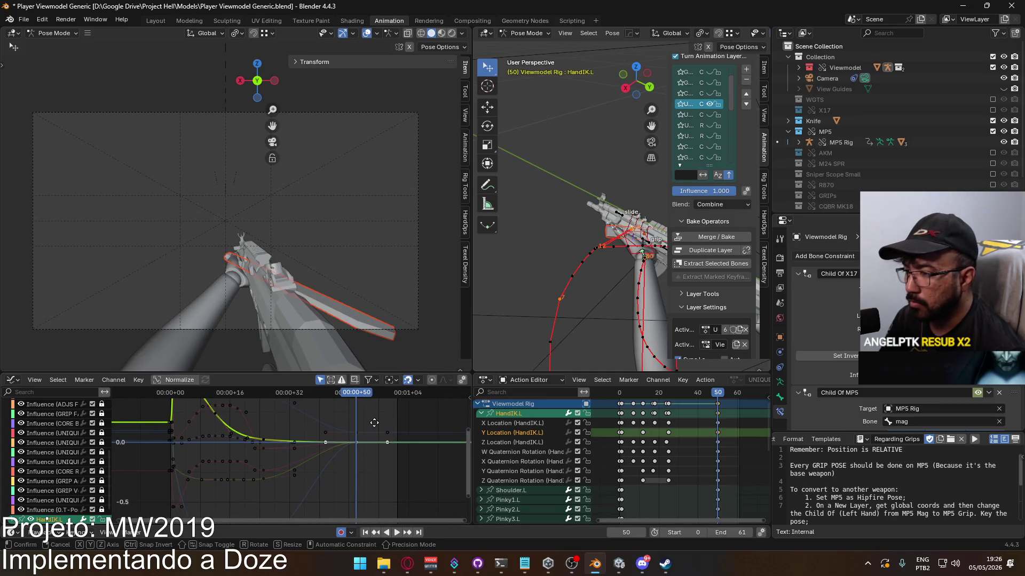
{"action": "key", "text": "g"}
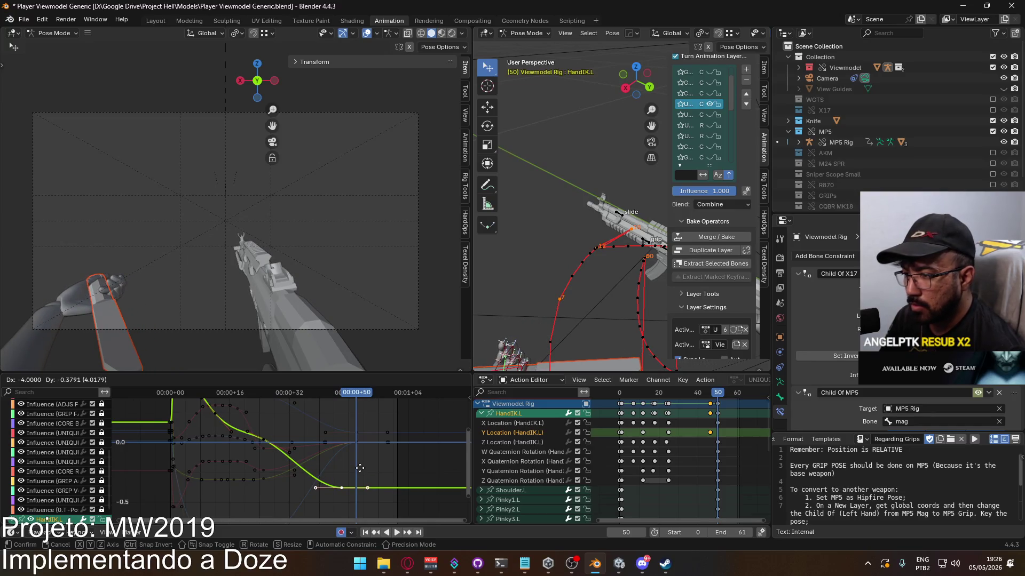
{"action": "left_click", "coordinate": [360, 468]}
Play back to frame 46, try another key move, and undo it
{"action": "middle_click_drag", "start_coordinate": [264, 442], "coordinate": [291, 469]}
{"action": "key", "text": "space"}
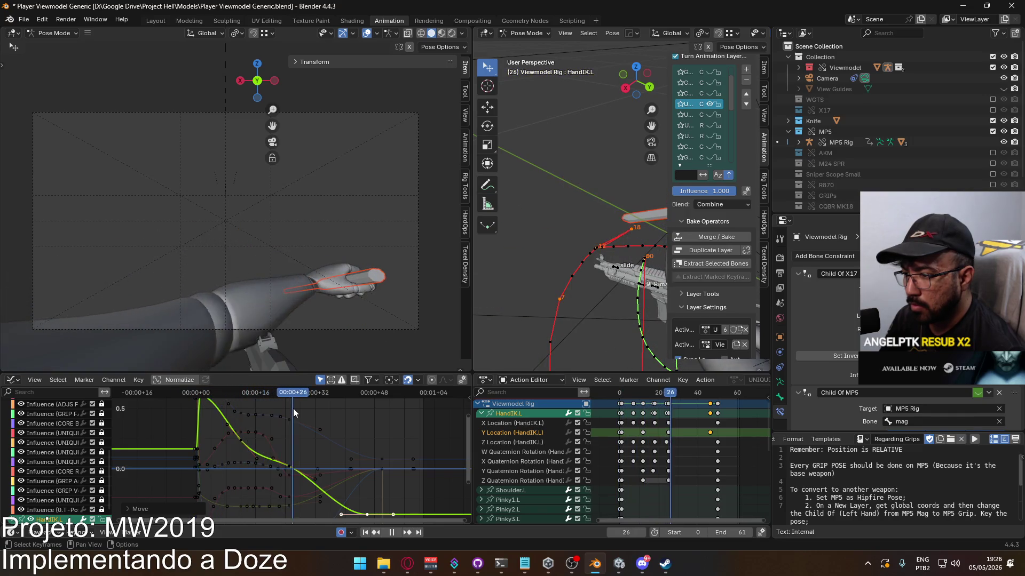
{"action": "key", "text": "space"}
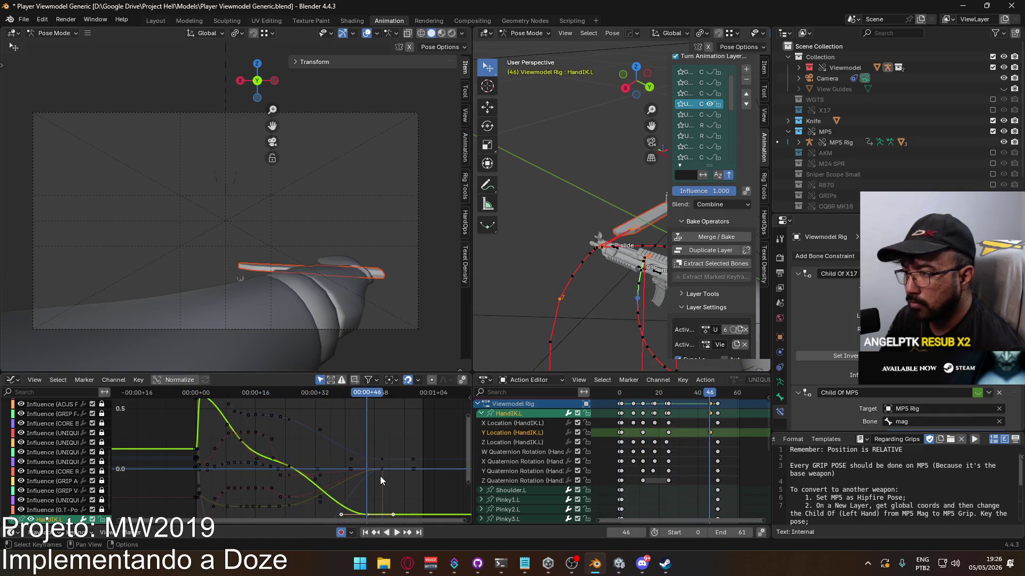
{"action": "key", "text": "g"}
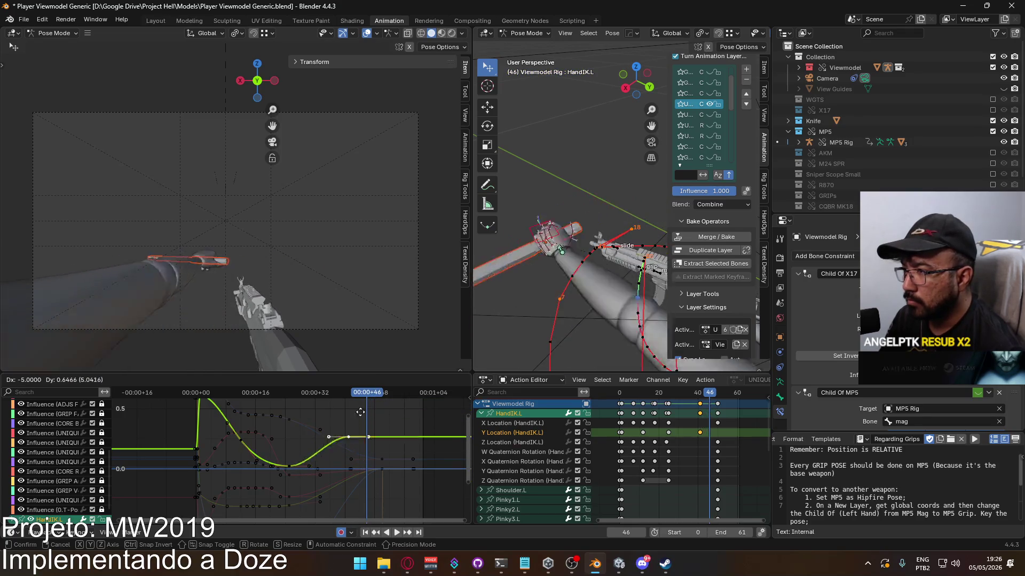
{"action": "left_click", "coordinate": [385, 437]}
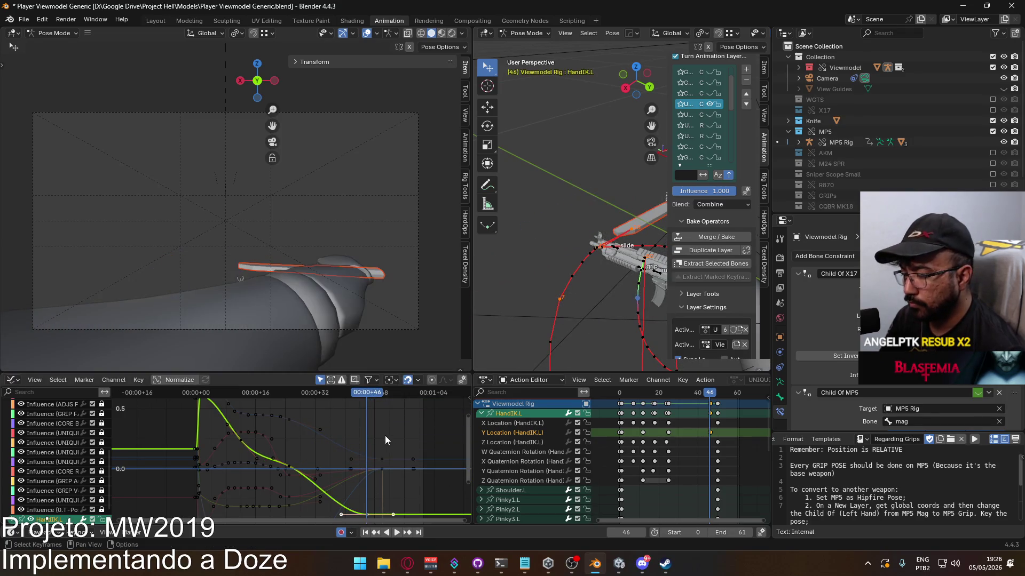
{"action": "key", "text": "ctrl+z"}
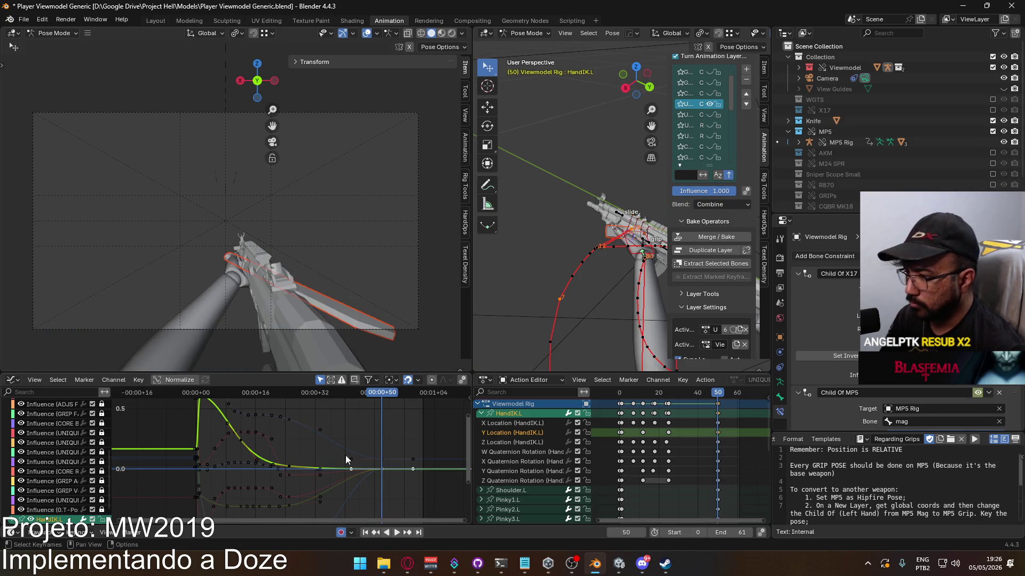
Return to frame 12, deselect all keys, and select the W Quaternion Rotation channel
{"action": "mouse_move", "coordinate": [382, 395]}
{"action": "left_mouse_down"}
{"action": "mouse_move", "coordinate": [195, 424]}
{"action": "mouse_move", "coordinate": [240, 431]}
{"action": "left_mouse_up"}
{"action": "left_click", "coordinate": [240, 445]}
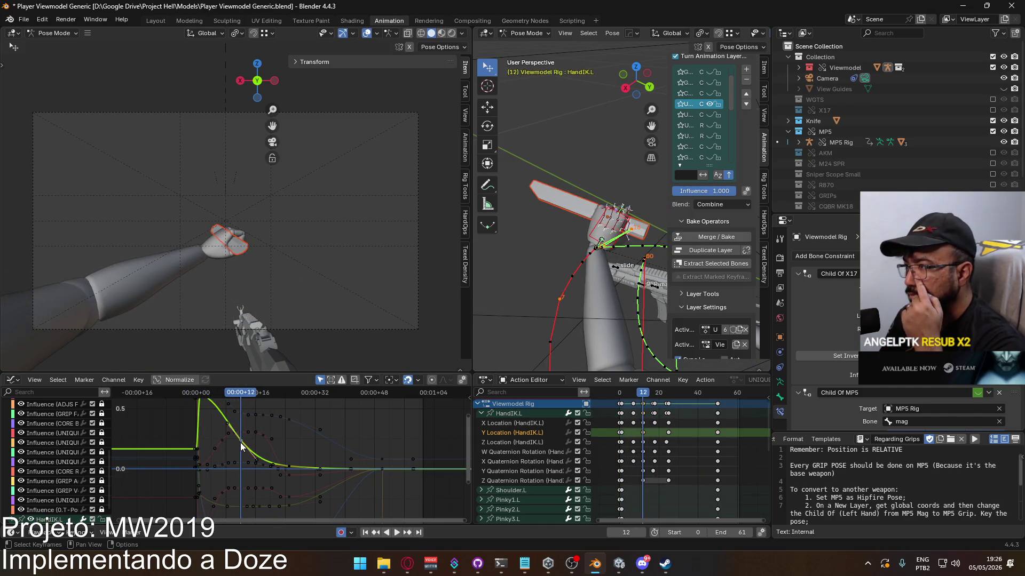
{"action": "key", "text": "space"}
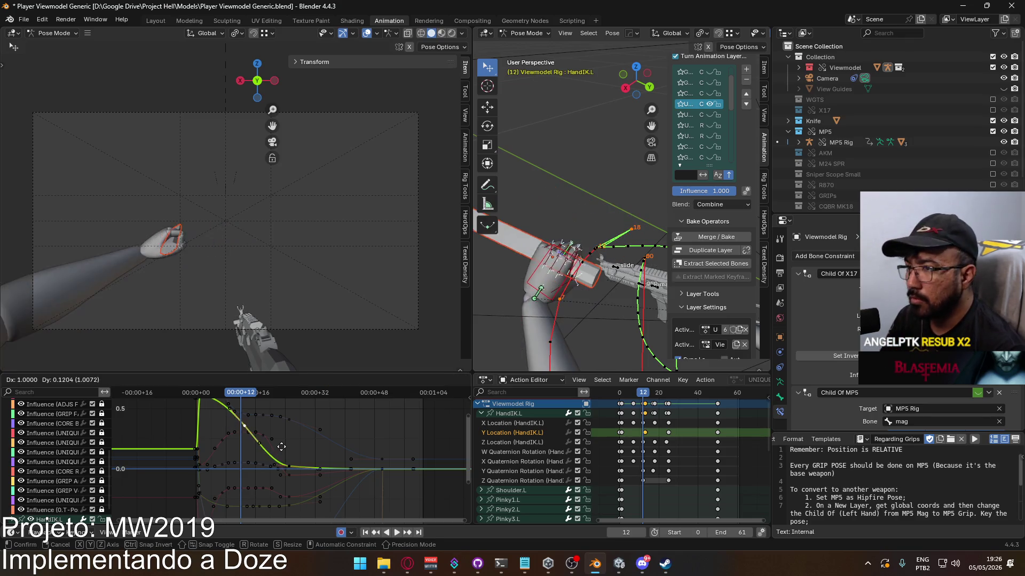
{"action": "key", "text": "Escape"}
{"action": "scroll", "coordinate": [101, 498], "scroll_direction": "down", "scroll_amount": 2}
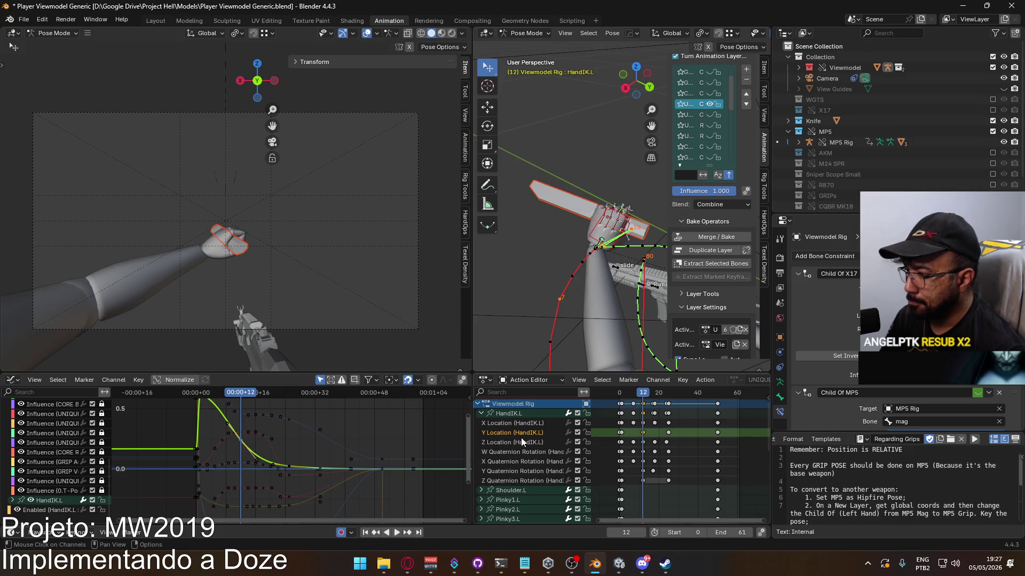
{"action": "double_click", "coordinate": [533, 451]}
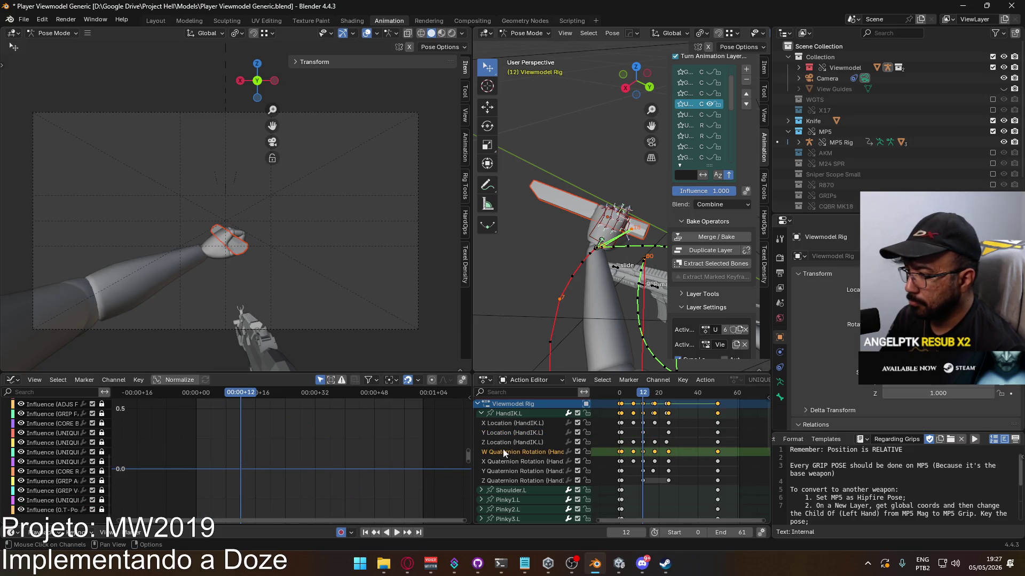
Delete the W Quaternion Rotation keys after frame 0 and return to frame 0
{"action": "left_click", "coordinate": [508, 414]}
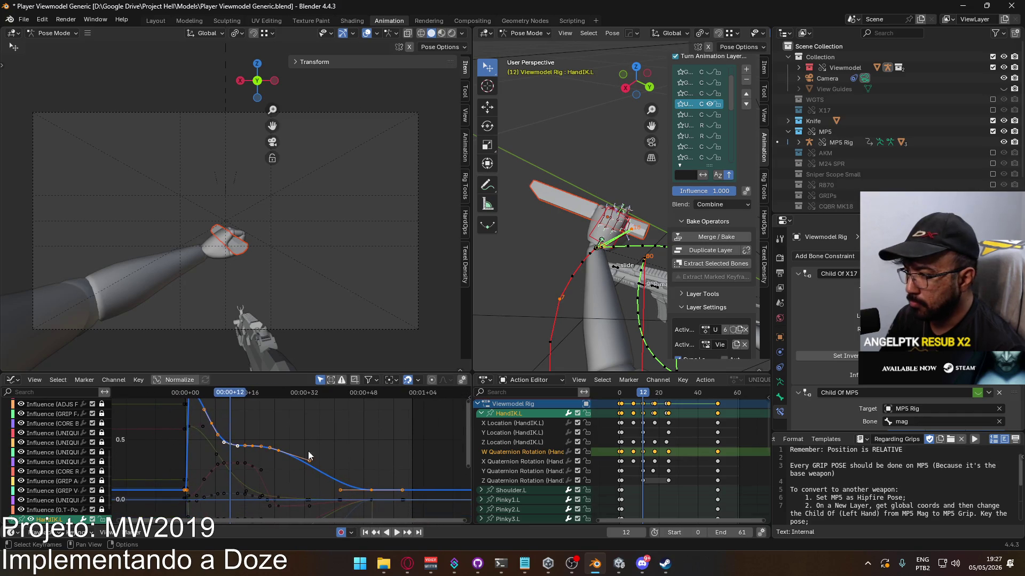
{"action": "mouse_move", "coordinate": [727, 449]}
{"action": "left_mouse_down"}
{"action": "mouse_move", "coordinate": [600, 453]}
{"action": "mouse_move", "coordinate": [623, 456]}
{"action": "left_mouse_up"}
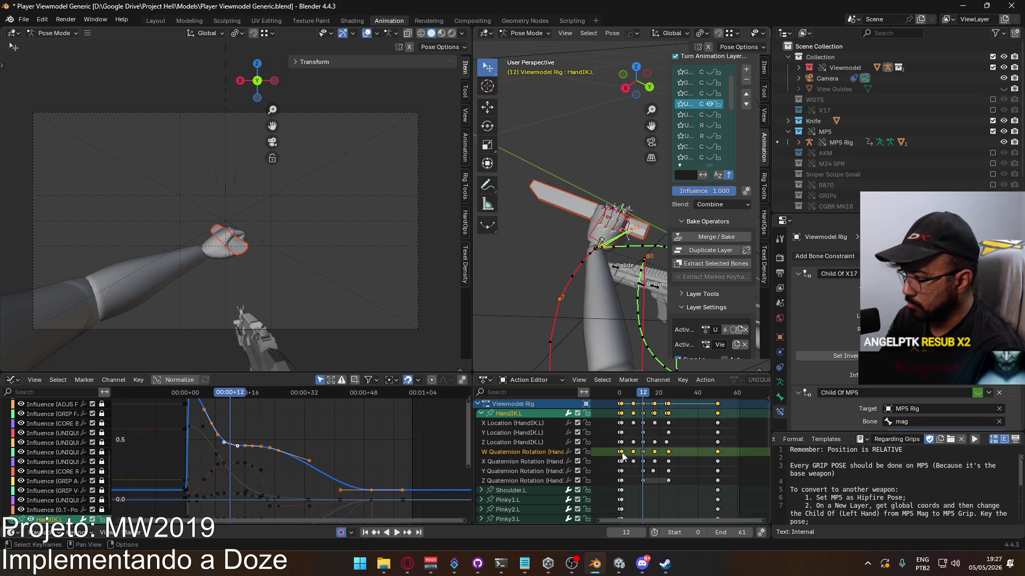
{"action": "key", "text": "Delete"}
{"action": "key", "text": "shift+Left"}
{"action": "key", "text": "space"}
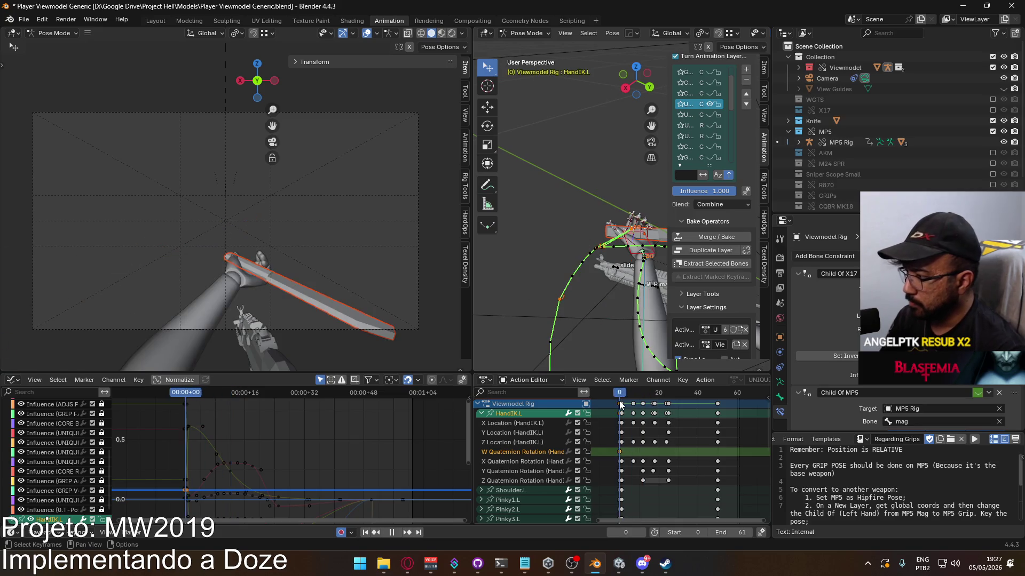
{"action": "key", "text": "Escape"}
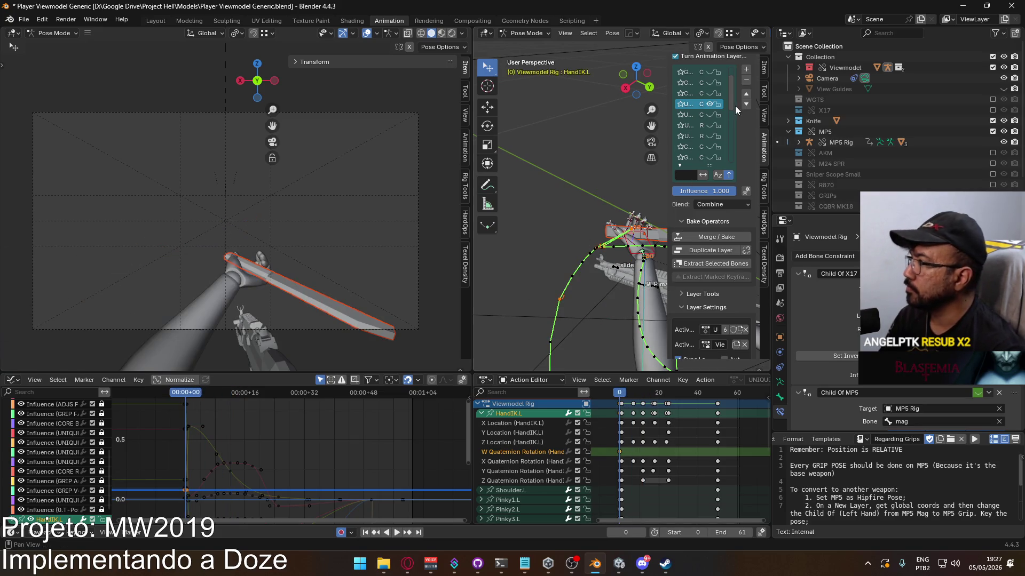
Set the W rotation value to 1 in the sidebar
{"action": "left_click", "coordinate": [764, 66]}
{"action": "left_click", "coordinate": [719, 133]}
{"action": "type", "text": "1"}
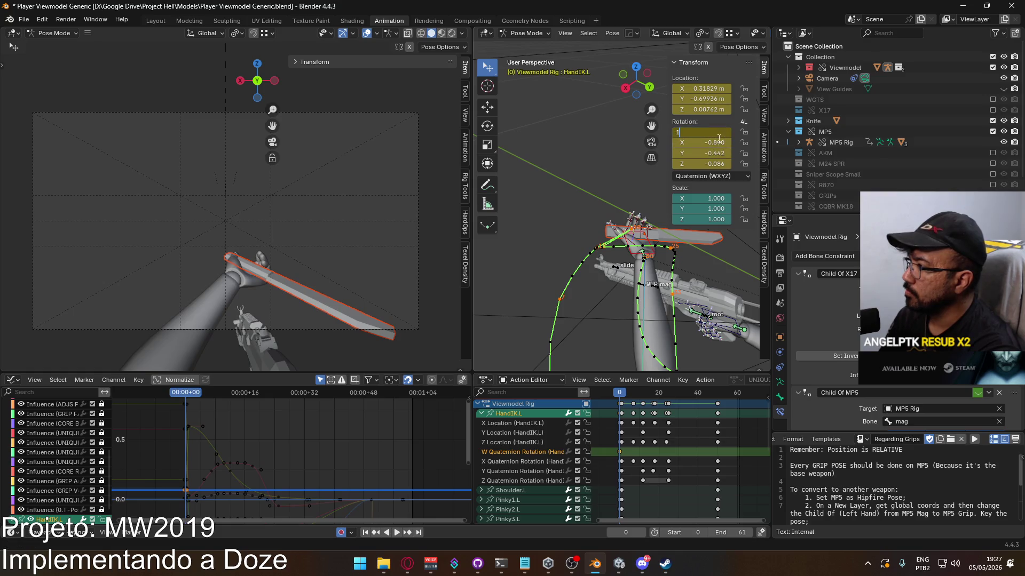
{"action": "key", "text": "Return"}
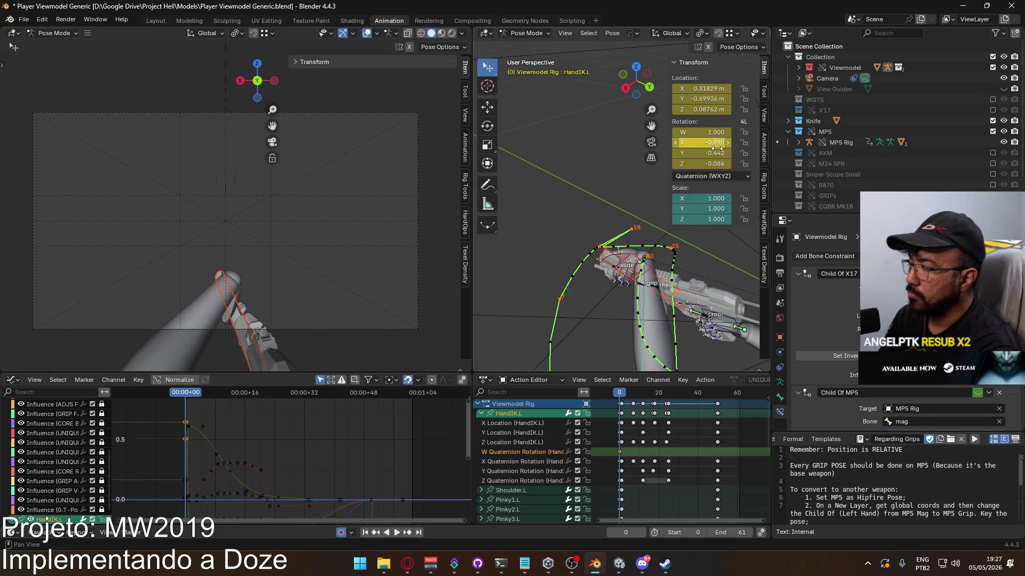
Copy the frame-0 W rotation key and paste it at frame 50
{"action": "left_click", "coordinate": [632, 442]}
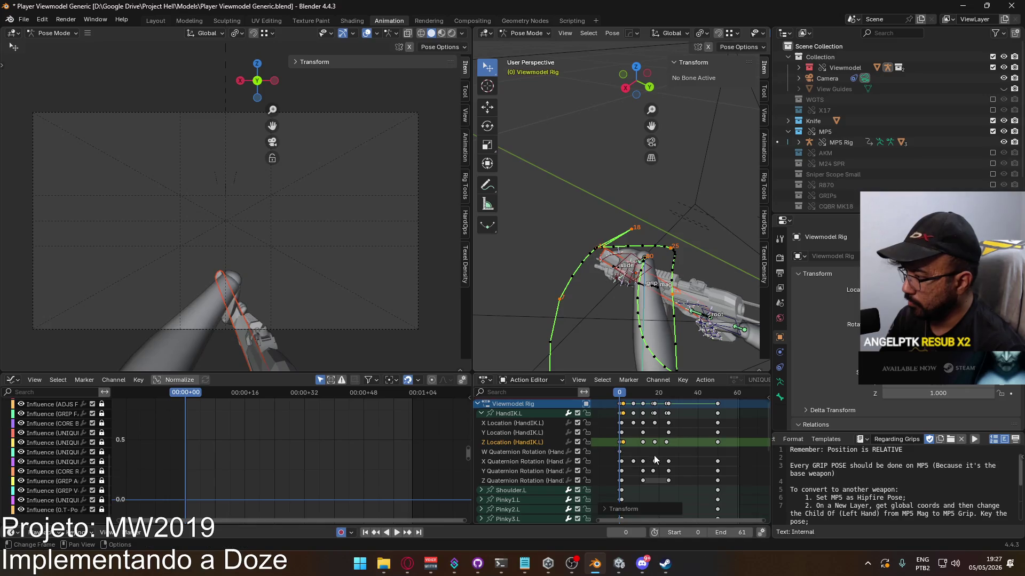
{"action": "left_click_drag", "start_coordinate": [646, 452], "coordinate": [611, 452]}
{"action": "left_click_drag", "start_coordinate": [622, 391], "coordinate": [715, 404]}
{"action": "key", "text": "space"}
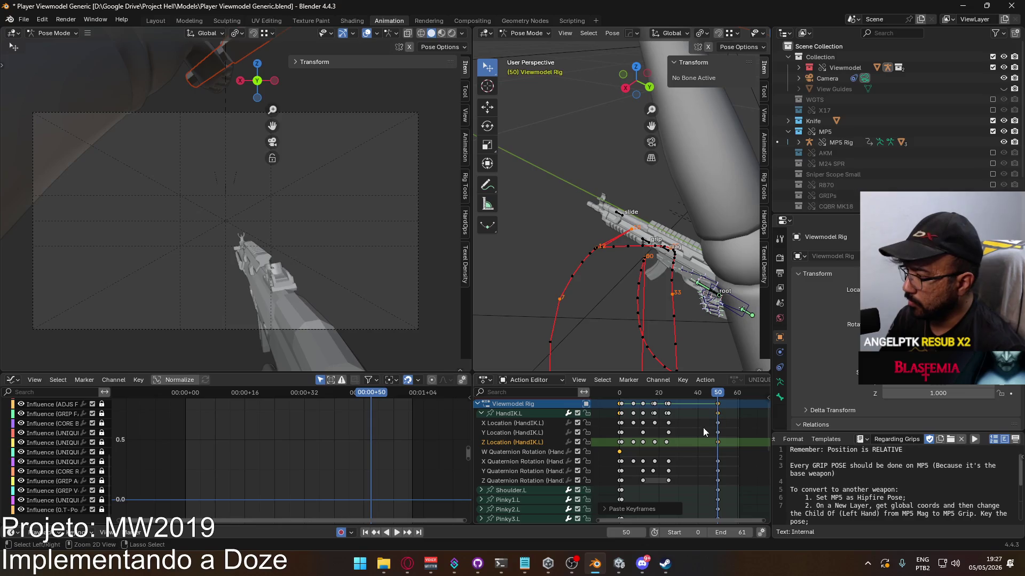
{"action": "key", "text": "space"}
{"action": "left_click", "coordinate": [622, 389]}
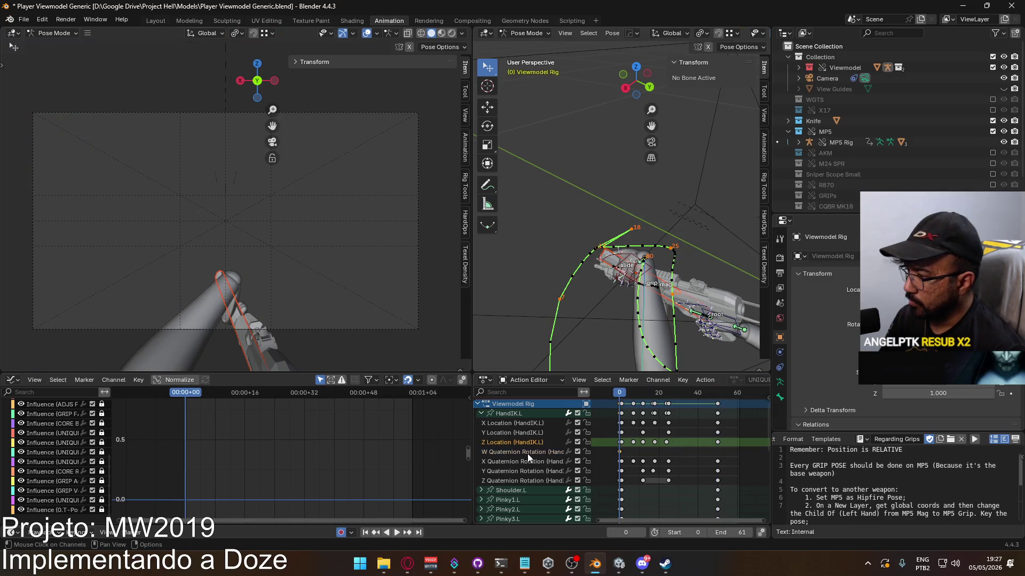
{"action": "left_click_drag", "start_coordinate": [623, 389], "coordinate": [717, 401]}
{"action": "key", "text": "ctrl+v"}
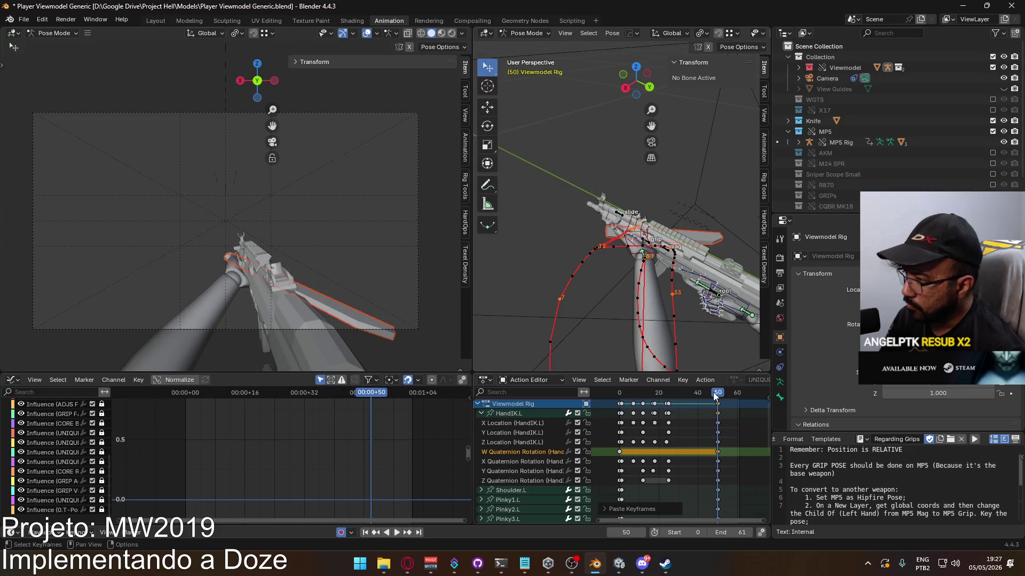
{"action": "key", "text": "space"}
{"action": "left_click_drag", "start_coordinate": [646, 393], "coordinate": [621, 395]}
Stop playback and rotate HandIK.L in front view several times, including around its local Y axis
{"action": "key", "text": "space"}
{"action": "mouse_move", "coordinate": [624, 320]}
{"action": "middle_mouse_down"}
{"action": "mouse_move", "coordinate": [617, 292]}
{"action": "mouse_move", "coordinate": [565, 273]}
{"action": "mouse_move", "coordinate": [589, 270]}
{"action": "middle_mouse_up"}
{"action": "left_click", "coordinate": [588, 269]}
{"action": "key", "text": "KP_1"}
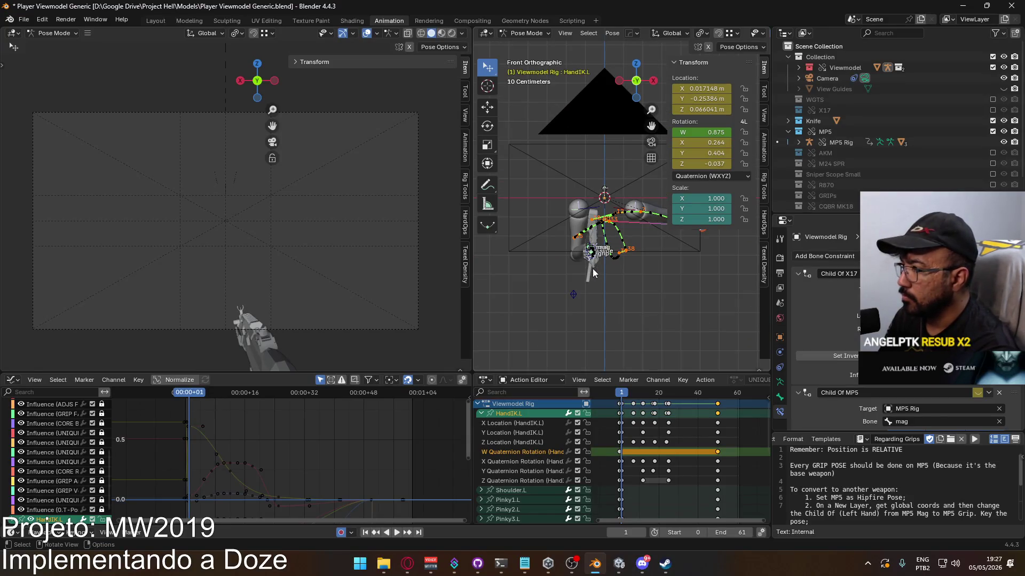
{"action": "scroll", "coordinate": [593, 274], "scroll_direction": "up", "scroll_amount": 5}
{"action": "key", "text": "r"}
{"action": "left_click", "coordinate": [658, 255]}
{"action": "key", "text": "r"}
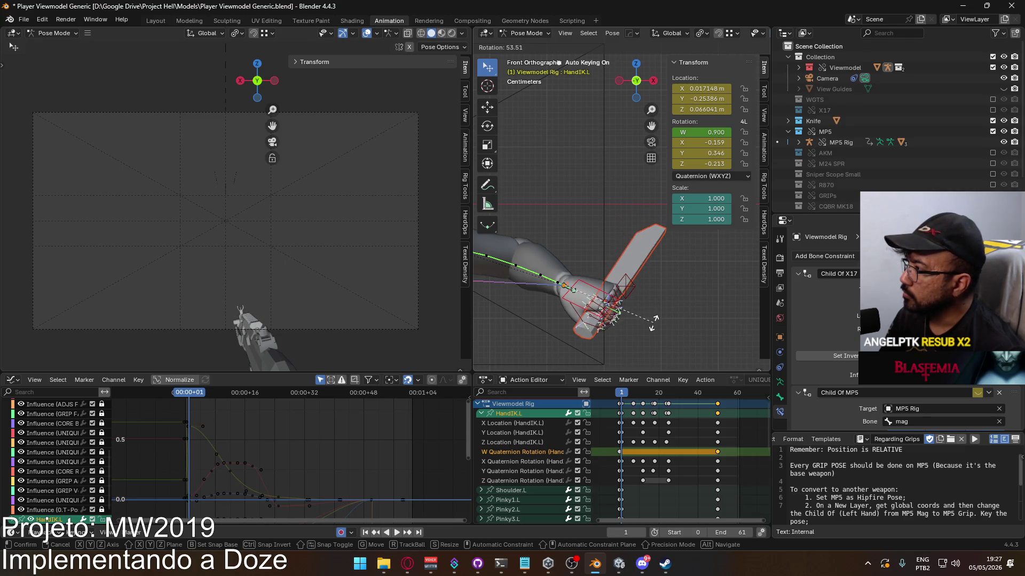
{"action": "left_click", "coordinate": [656, 308]}
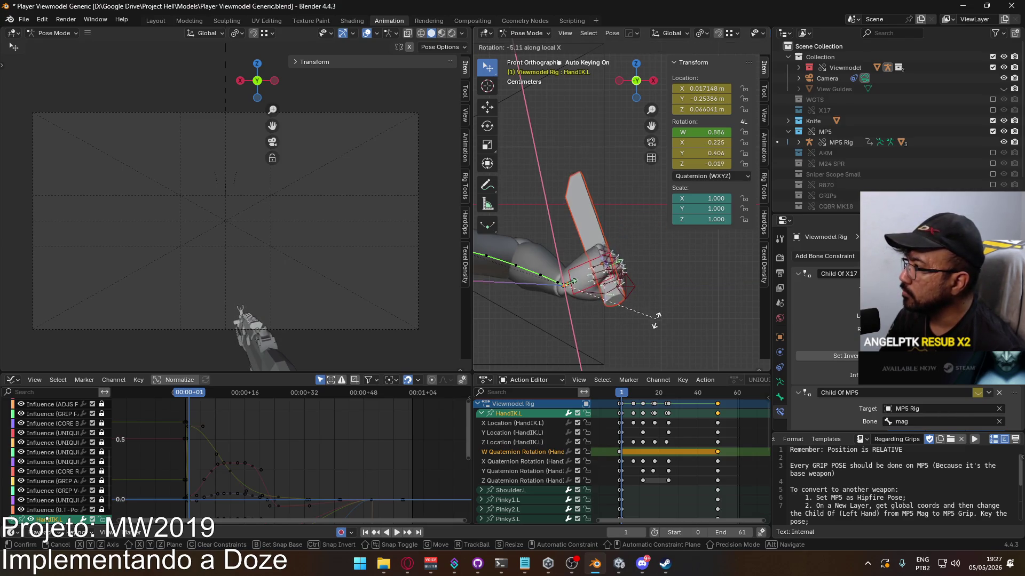
{"action": "key", "text": "r"}
{"action": "key", "text": "y"}
{"action": "key", "text": "y"}
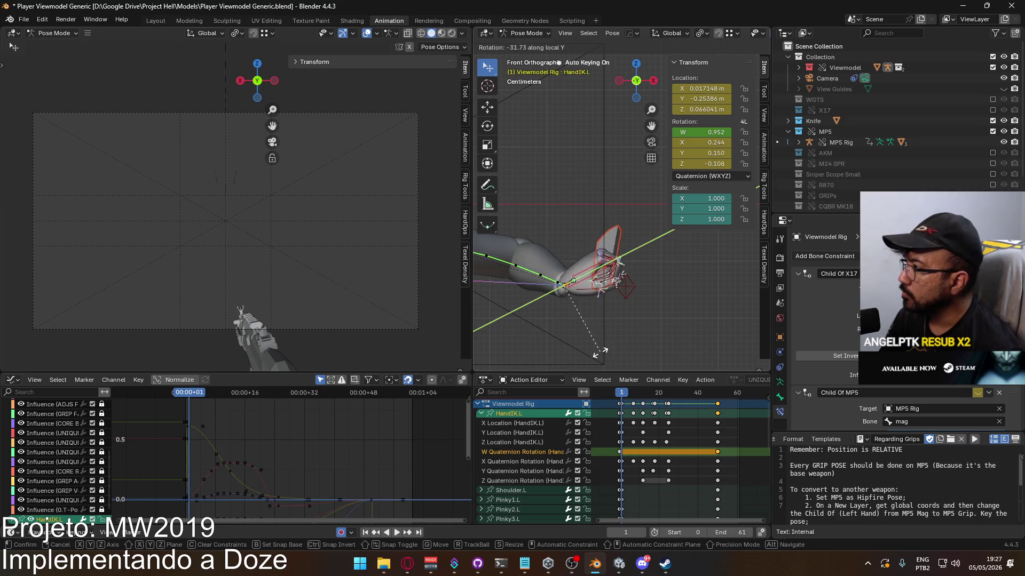
{"action": "left_click", "coordinate": [567, 286]}
{"action": "mouse_move", "coordinate": [586, 272]}
{"action": "middle_mouse_down"}
{"action": "mouse_move", "coordinate": [620, 256]}
{"action": "mouse_move", "coordinate": [628, 232]}
{"action": "mouse_move", "coordinate": [620, 298]}
{"action": "middle_mouse_up"}
{"action": "middle_click_drag", "start_coordinate": [611, 363], "coordinate": [613, 324]}
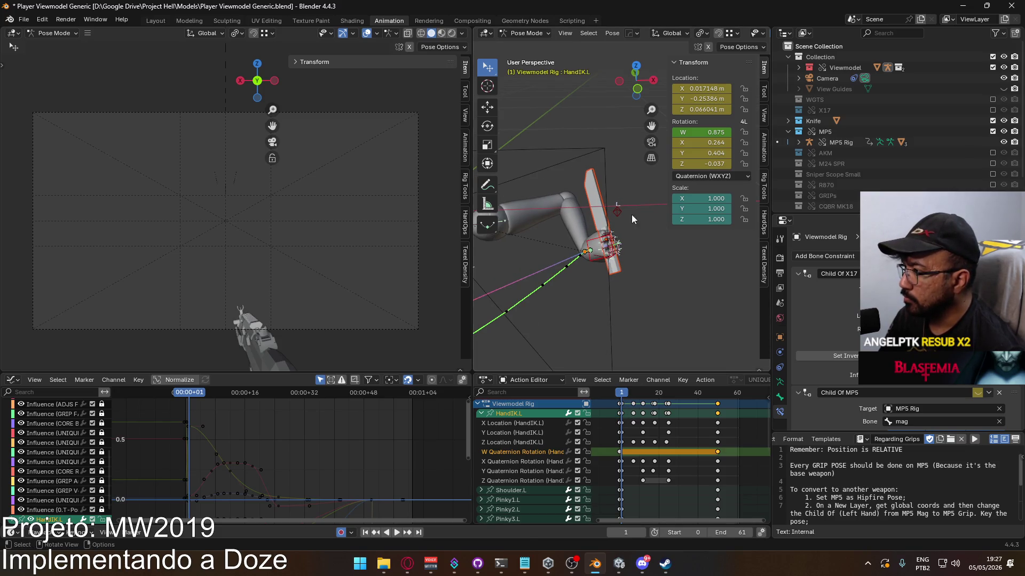
Go to frame 0 and rotate the HandIK.L control into a new orientation
{"action": "left_click", "coordinate": [618, 393]}
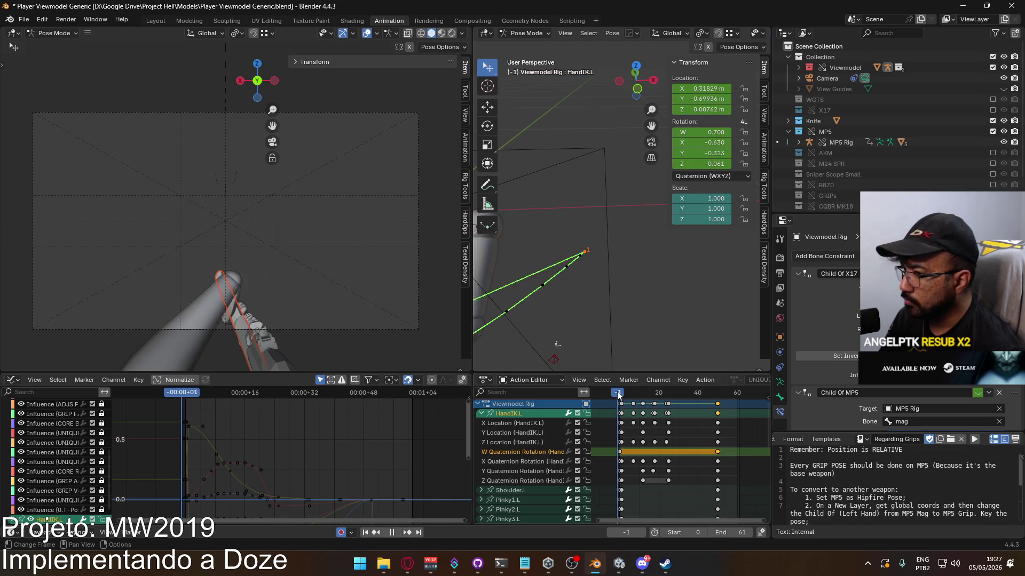
{"action": "left_click", "coordinate": [619, 393]}
{"action": "scroll", "coordinate": [595, 289], "scroll_direction": "down", "scroll_amount": 4}
{"action": "mouse_move", "coordinate": [594, 290]}
{"action": "middle_mouse_down"}
{"action": "mouse_move", "coordinate": [587, 257]}
{"action": "mouse_move", "coordinate": [569, 274]}
{"action": "middle_mouse_up"}
{"action": "scroll", "coordinate": [569, 274], "scroll_direction": "up", "scroll_amount": 5}
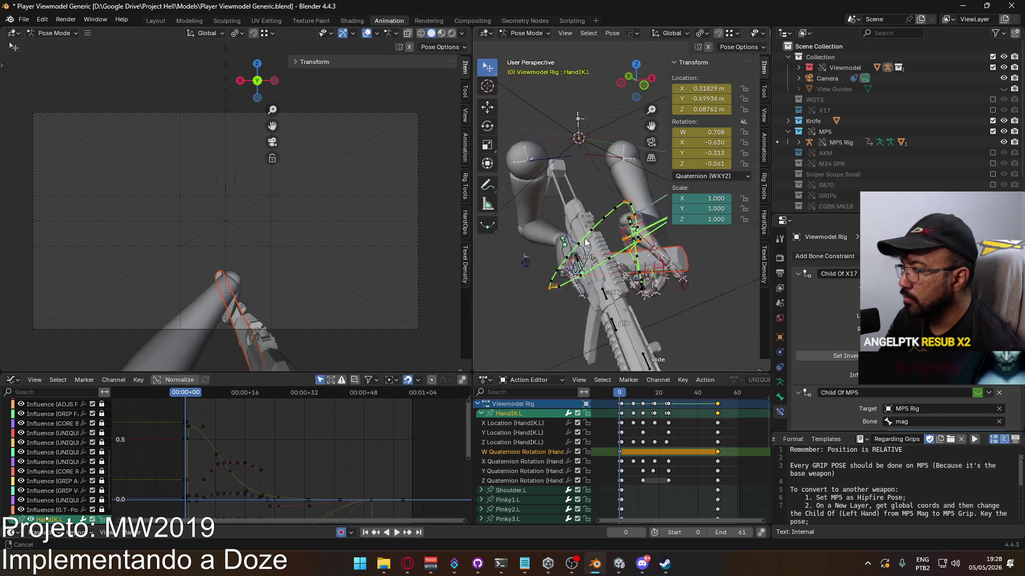
{"action": "mouse_move", "coordinate": [616, 277]}
{"action": "middle_mouse_down"}
{"action": "mouse_move", "coordinate": [607, 277]}
{"action": "mouse_move", "coordinate": [630, 265]}
{"action": "mouse_move", "coordinate": [576, 263]}
{"action": "middle_mouse_up"}
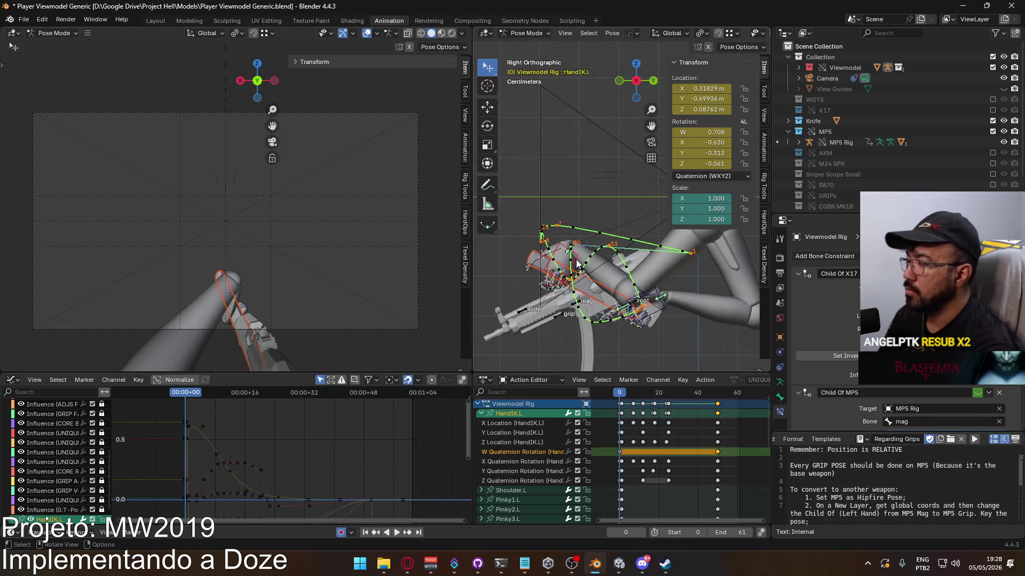
{"action": "key", "text": "r"}
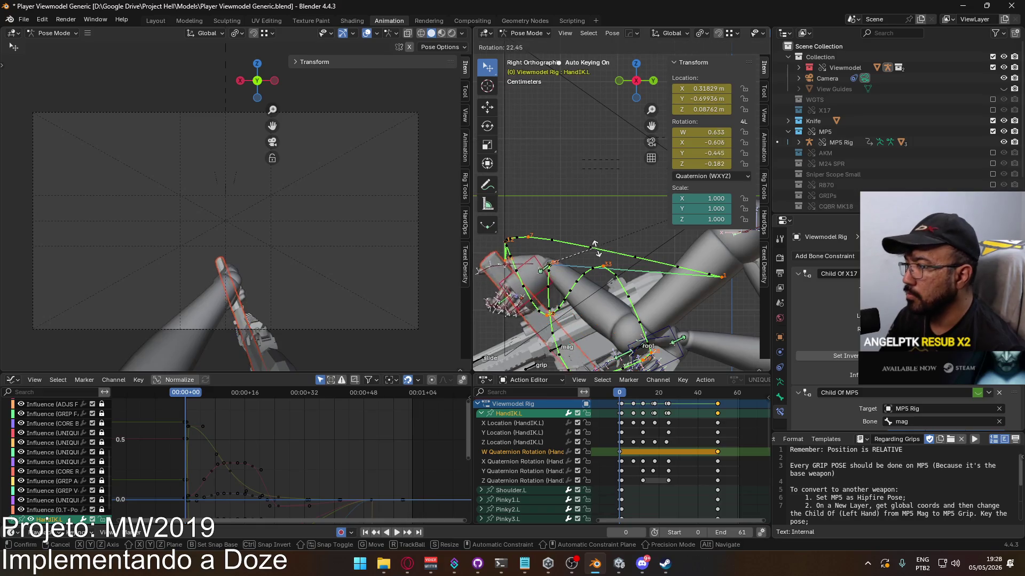
{"action": "left_click", "coordinate": [612, 261]}
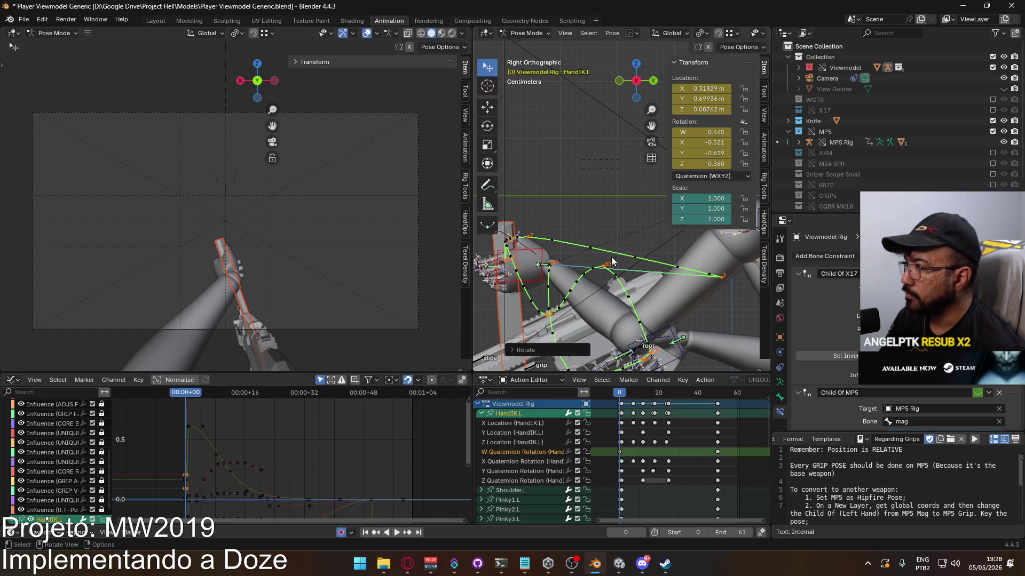
Clear HandIK.L's quaternion rotation to W 1, X 0, Y 0, Z 0 in the N panel
{"action": "left_click", "coordinate": [701, 132]}
{"action": "type", "text": "1"}
{"action": "key", "text": "Return"}
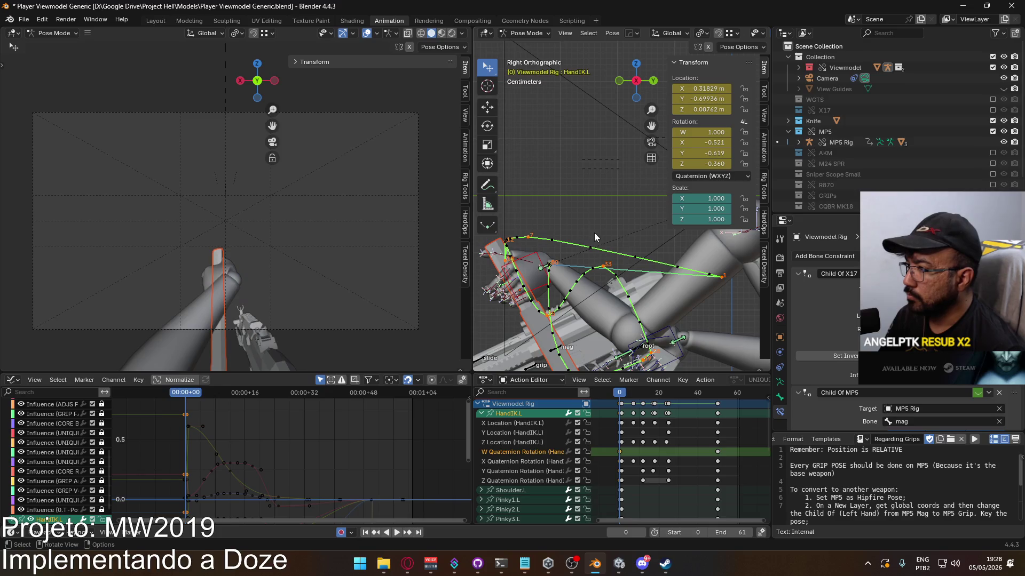
{"action": "left_click", "coordinate": [709, 143]}
{"action": "type", "text": "0"}
{"action": "key", "text": "Tab"}
{"action": "type", "text": "0"}
{"action": "key", "text": "Tab"}
{"action": "type", "text": "0"}
{"action": "key", "text": "Return"}
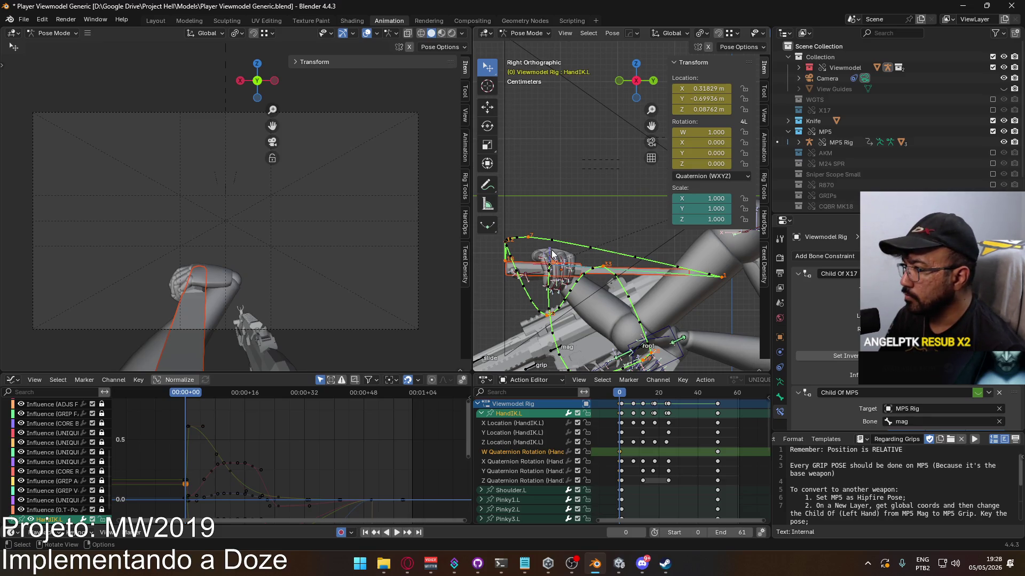
Turn the hand IK control around global Z and move it to a new position
{"action": "key", "text": "r"}
{"action": "key", "text": "z"}
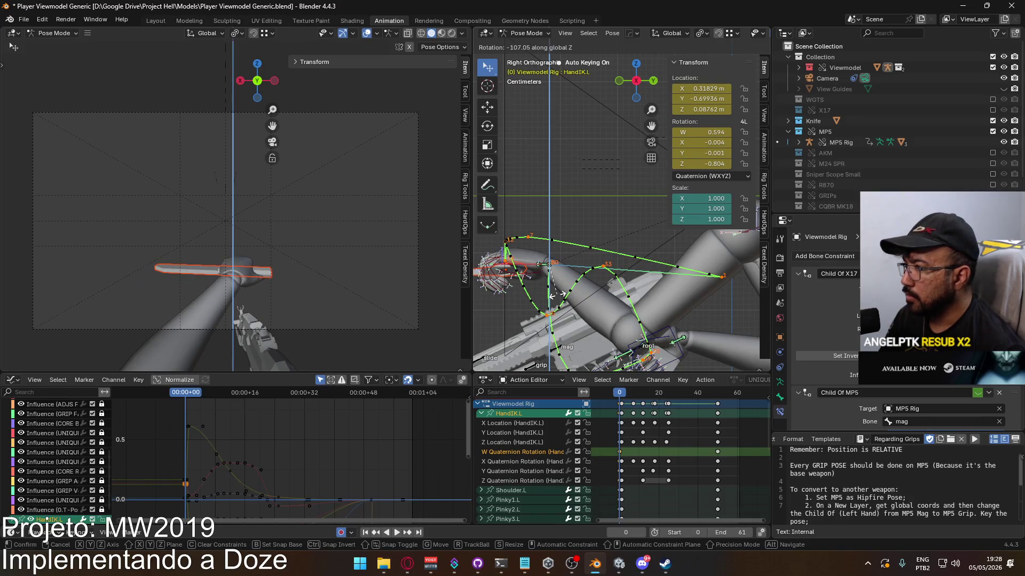
{"action": "left_click", "coordinate": [559, 294]}
{"action": "mouse_move", "coordinate": [559, 293]}
{"action": "middle_mouse_down", "text": "alt"}
{"action": "mouse_move", "coordinate": [573, 260]}
{"action": "mouse_move", "coordinate": [620, 251]}
{"action": "mouse_move", "coordinate": [592, 254]}
{"action": "middle_mouse_up", "text": "alt"}
{"action": "key", "text": "g"}
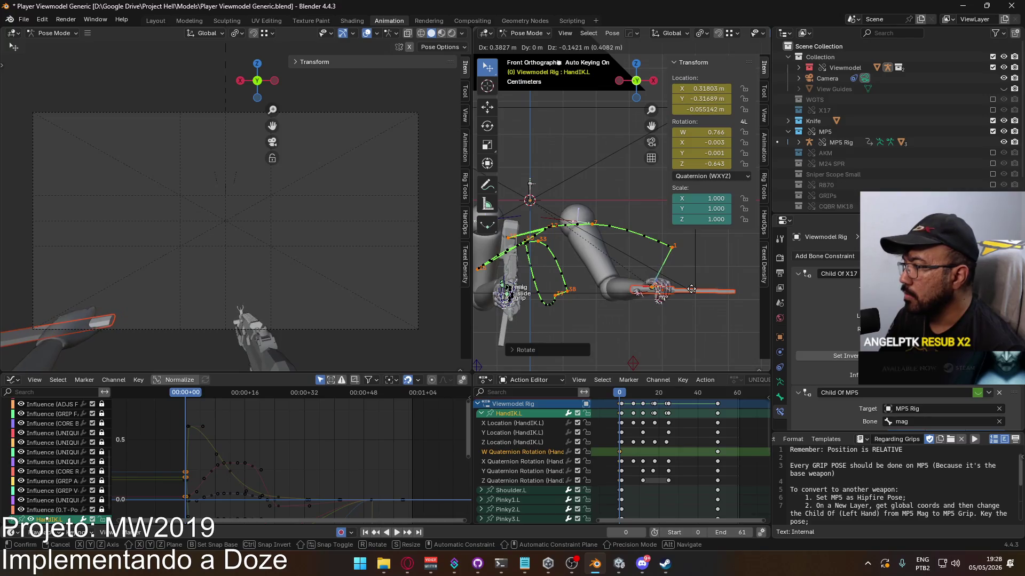
{"action": "left_click", "coordinate": [688, 289]}
Move the ElbowIK.L target up and to the right
{"action": "mouse_move", "coordinate": [644, 346]}
{"action": "middle_mouse_down", "text": "shift"}
{"action": "mouse_move", "coordinate": [638, 328]}
{"action": "mouse_move", "coordinate": [613, 319]}
{"action": "middle_mouse_up", "text": "shift"}
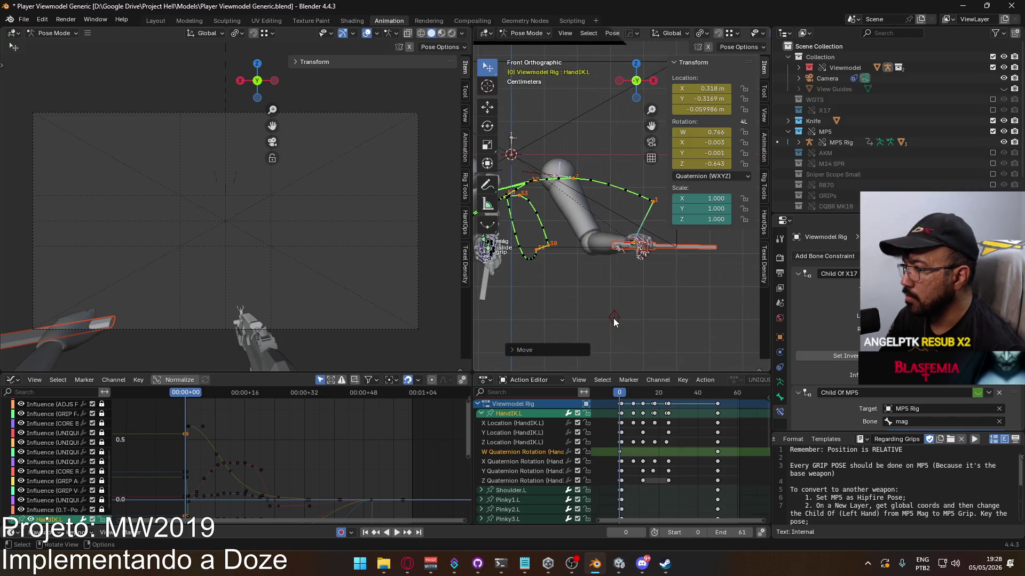
{"action": "left_click", "coordinate": [613, 322]}
{"action": "key", "text": "g"}
{"action": "left_click", "coordinate": [651, 261]}
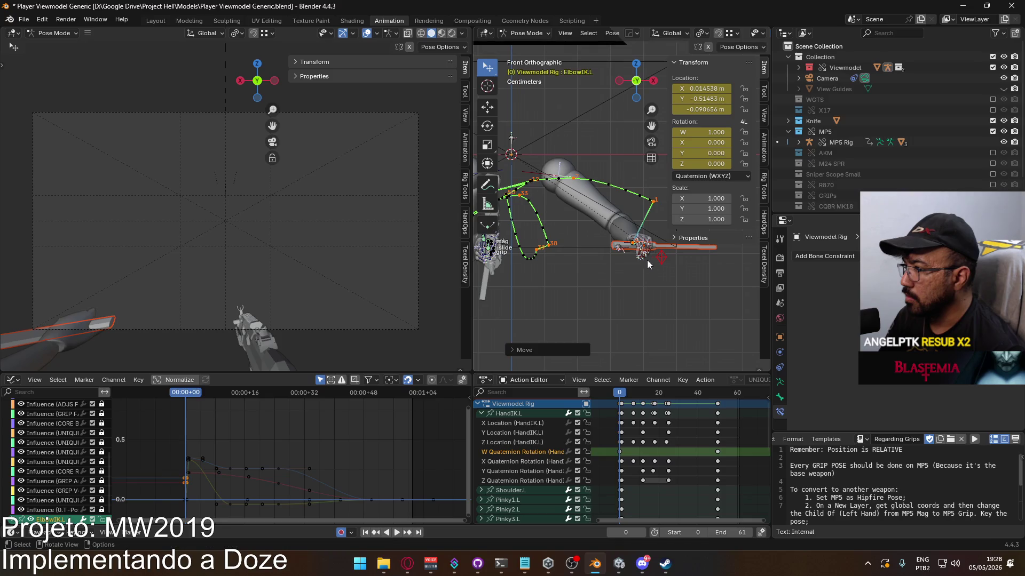
Lower the hand, tilt it and the knife downward, and adjust its position in side view
{"action": "left_click", "coordinate": [639, 248]}
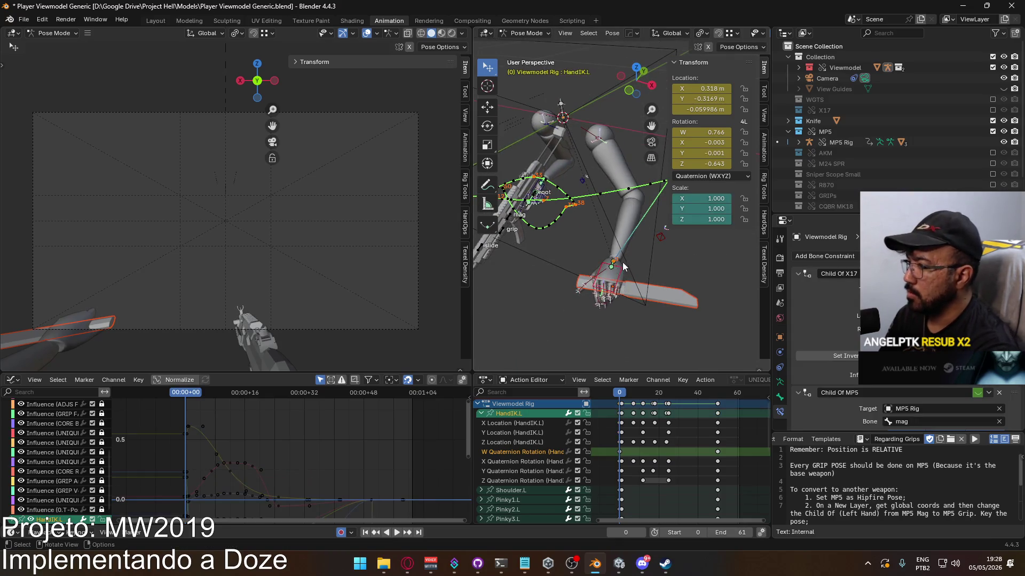
{"action": "key", "text": "g"}
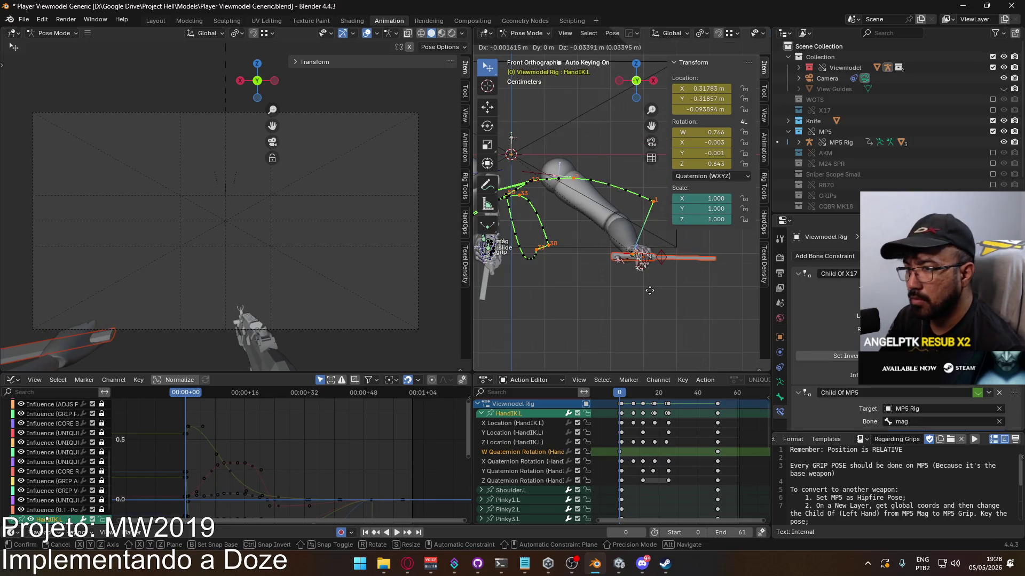
{"action": "left_click", "coordinate": [650, 296]}
{"action": "key", "text": "r"}
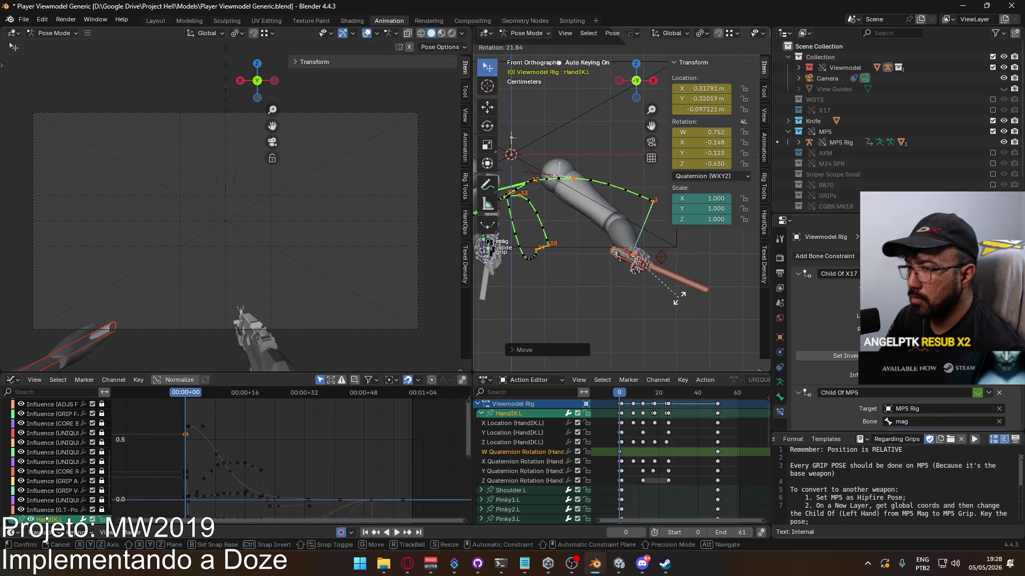
{"action": "left_click", "coordinate": [681, 288]}
{"action": "key", "text": "KP_3"}
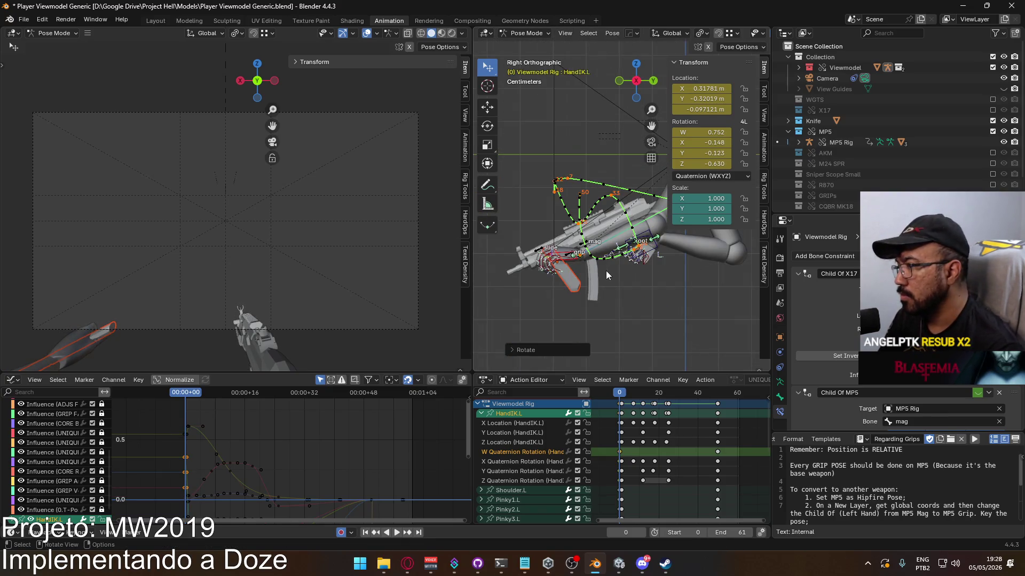
{"action": "key", "text": "g"}
{"action": "left_click", "coordinate": [652, 267]}
{"action": "mouse_move", "coordinate": [652, 266]}
{"action": "middle_mouse_down"}
{"action": "mouse_move", "coordinate": [502, 260]}
{"action": "mouse_move", "coordinate": [608, 251]}
{"action": "mouse_move", "coordinate": [700, 263]}
{"action": "middle_mouse_up"}
{"action": "left_click", "coordinate": [608, 251]}
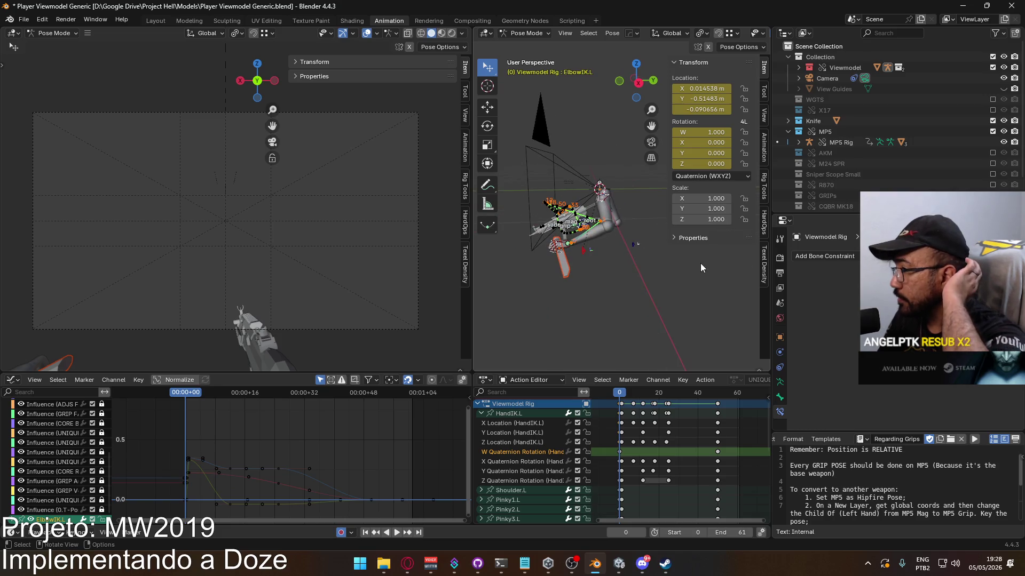
Move the ElbowIK.L target along global Y to change the arm's bend
{"action": "key", "text": "g"}
{"action": "key", "text": "y"}
{"action": "left_click", "coordinate": [634, 263]}
{"action": "middle_click_drag", "start_coordinate": [634, 264], "coordinate": [488, 243]}
{"action": "key", "text": "g"}
{"action": "left_click", "coordinate": [609, 259]}
{"action": "mouse_move", "coordinate": [610, 259]}
{"action": "middle_mouse_down"}
{"action": "mouse_move", "coordinate": [537, 274]}
{"action": "mouse_move", "coordinate": [569, 273]}
{"action": "middle_mouse_up"}
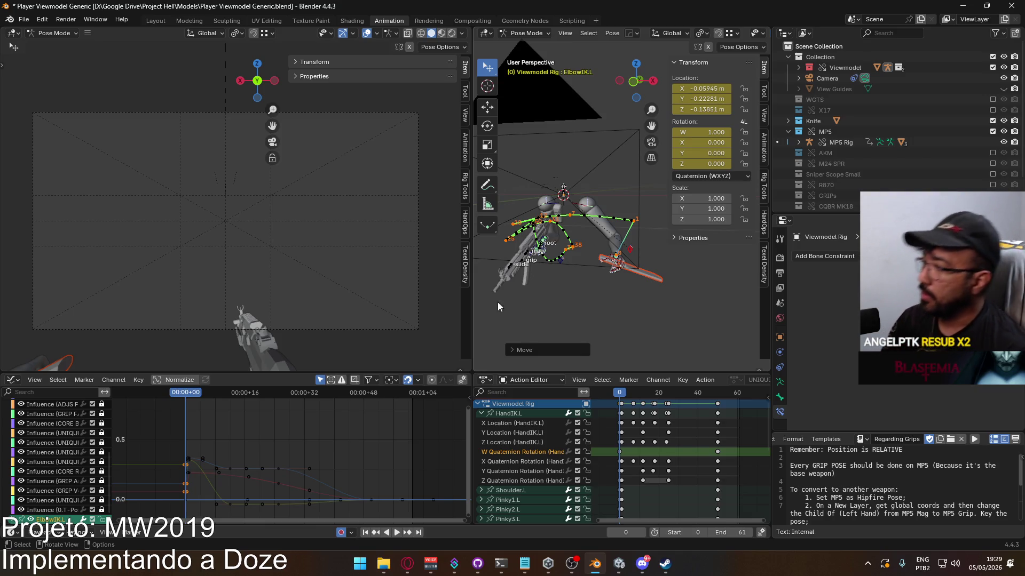
Reselect HandIK.L, frame it in front view, and play back the slash for review
{"action": "left_click", "coordinate": [609, 249]}
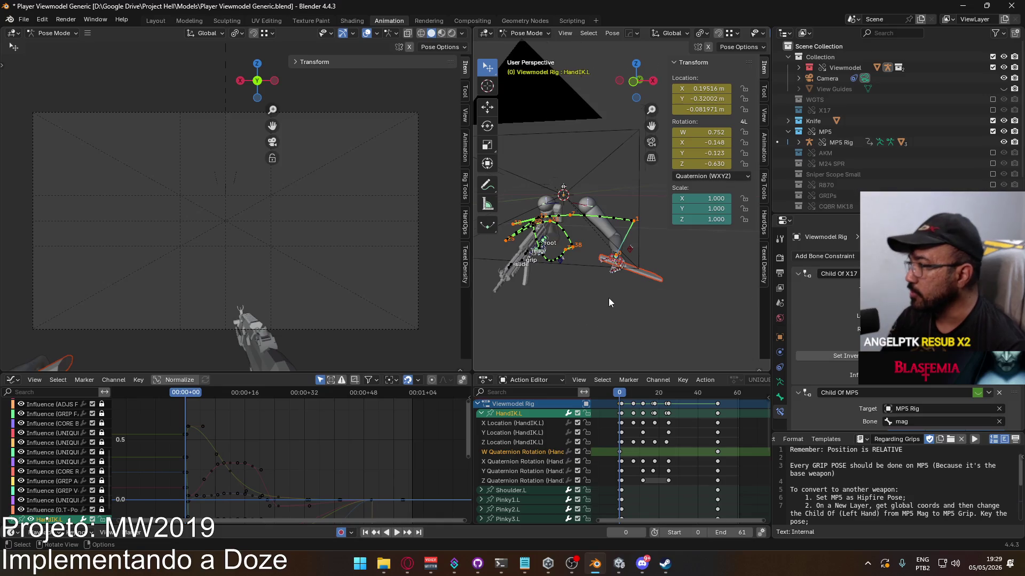
{"action": "key", "text": "KP_Decimal"}
{"action": "key", "text": "KP_1"}
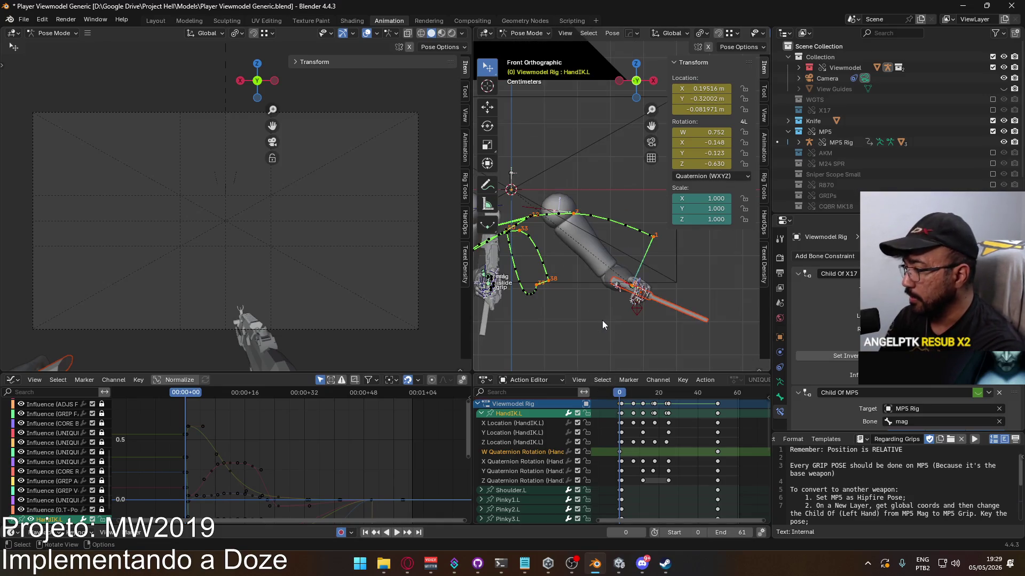
{"action": "key", "text": "space"}
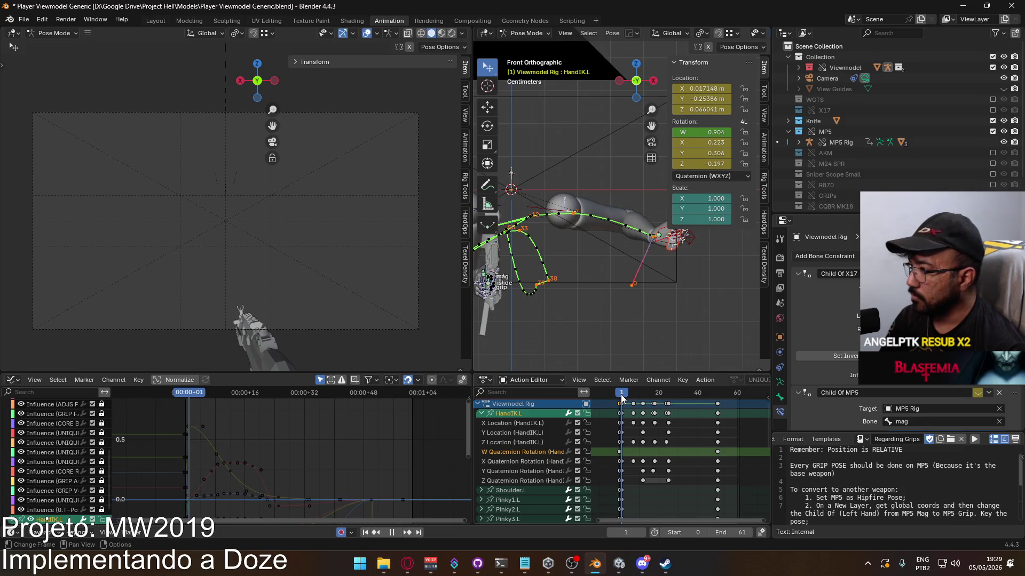
{"action": "key", "text": "Escape"}
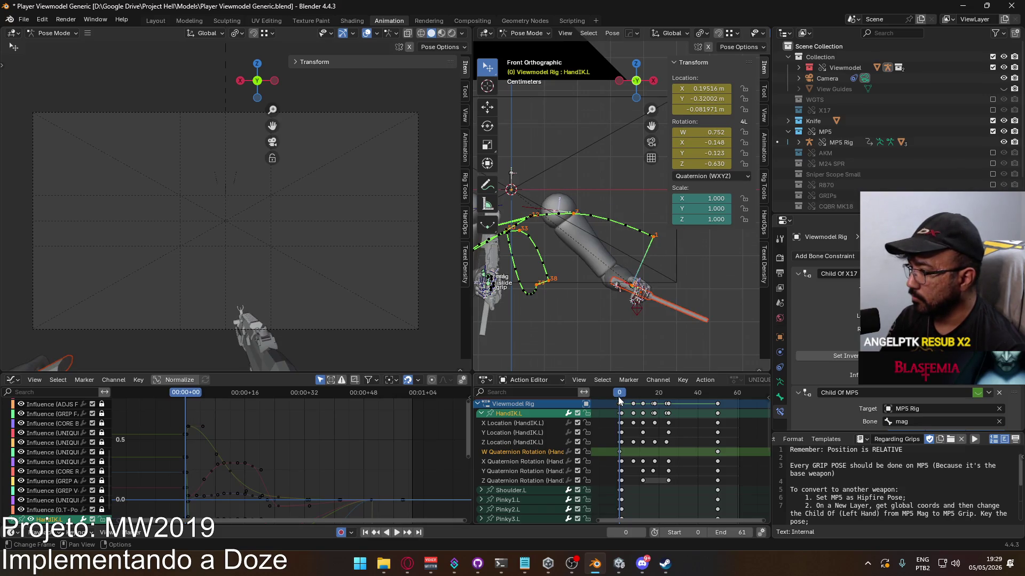
Deselect the bones, go to frame 1, and set the animation Start frame to 1
{"action": "left_click", "coordinate": [623, 403]}
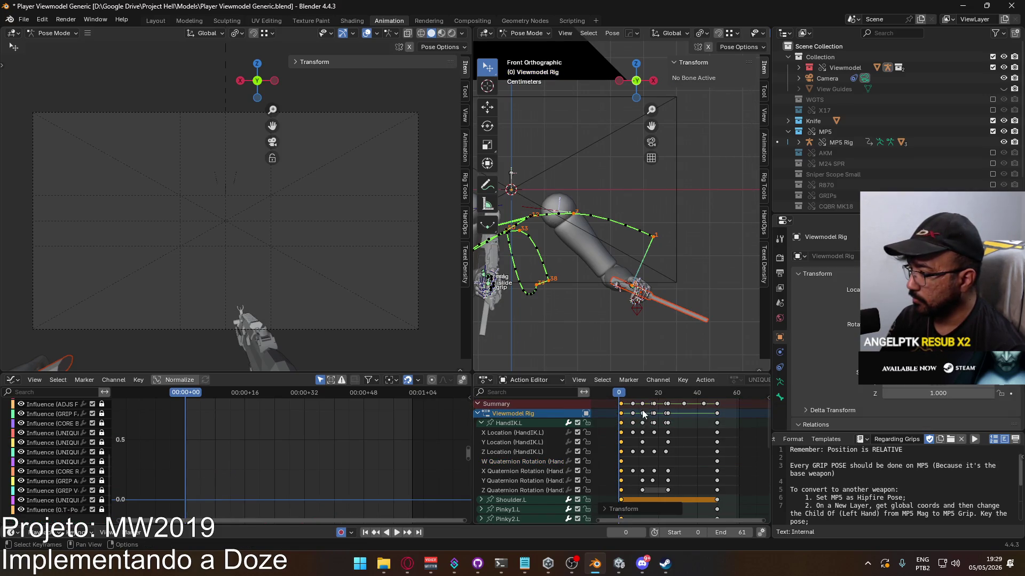
{"action": "left_click", "coordinate": [622, 393]}
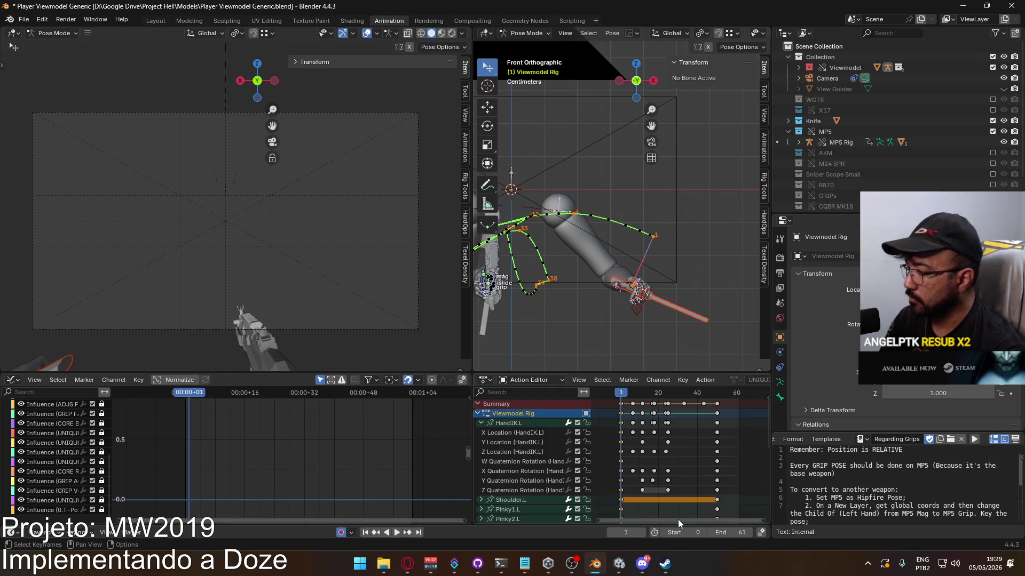
{"action": "left_click", "coordinate": [683, 532]}
{"action": "type", "text": "1"}
{"action": "key", "text": "Return"}
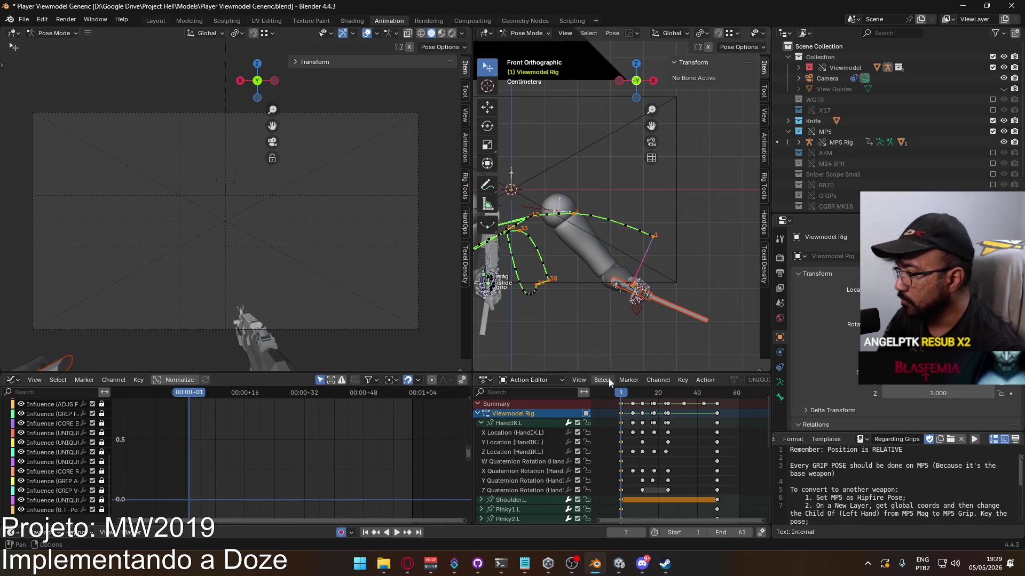
{"action": "mouse_move", "coordinate": [638, 350]}
{"action": "middle_mouse_down"}
{"action": "mouse_move", "coordinate": [607, 275]}
{"action": "mouse_move", "coordinate": [648, 248]}
{"action": "mouse_move", "coordinate": [646, 273]}
{"action": "middle_mouse_up"}
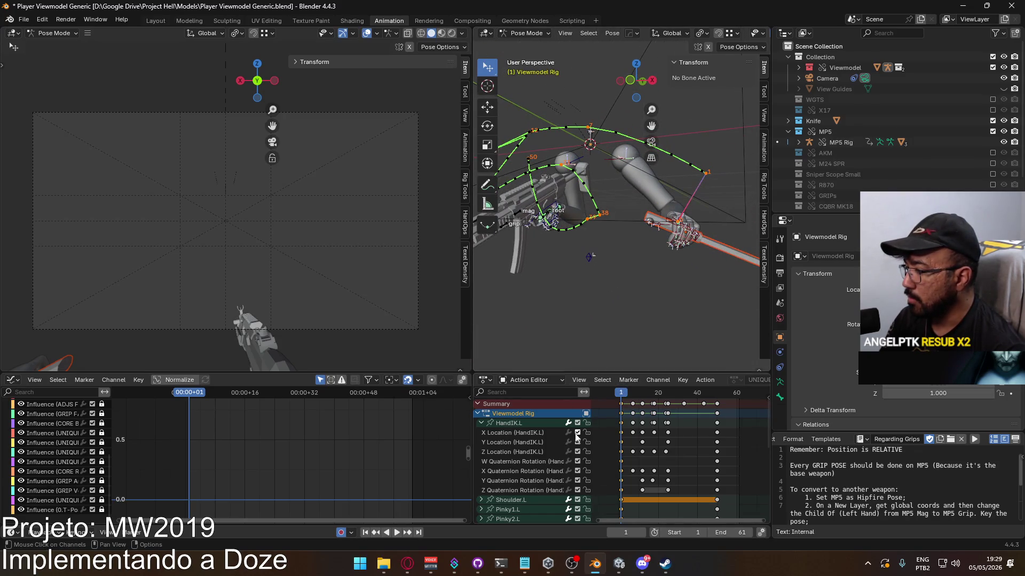
Collapse the HandIK.L channel group in the Action Editor
{"action": "left_click", "coordinate": [482, 422]}
{"action": "mouse_move", "coordinate": [630, 354]}
{"action": "middle_mouse_down"}
{"action": "mouse_move", "coordinate": [587, 301]}
{"action": "mouse_move", "coordinate": [594, 343]}
{"action": "middle_mouse_up"}
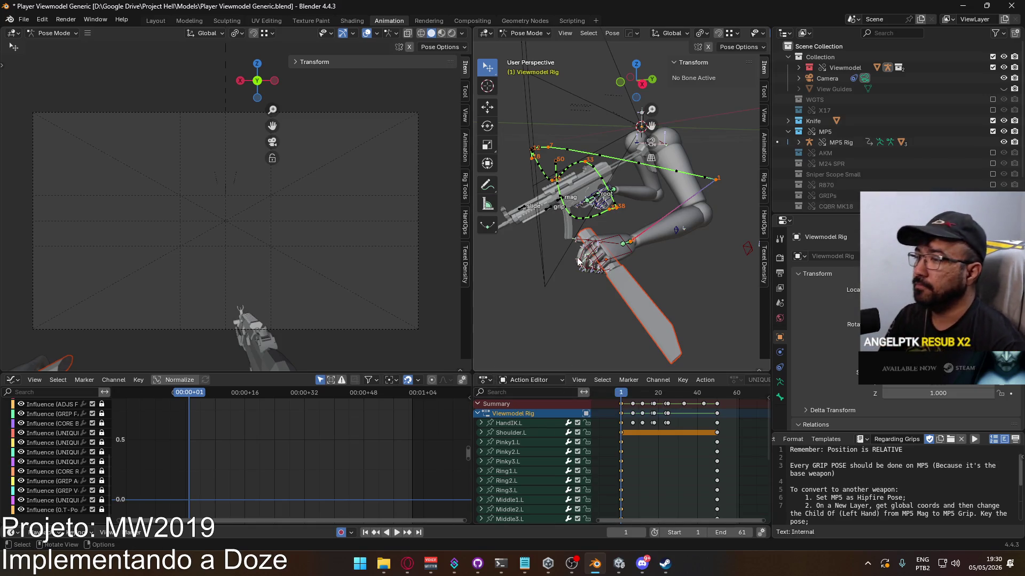
{"action": "left_click", "coordinate": [527, 38]}
Switch to Object Mode and select the Knife object in the Outliner
{"action": "left_click", "coordinate": [529, 43]}
{"action": "left_click", "coordinate": [613, 267]}
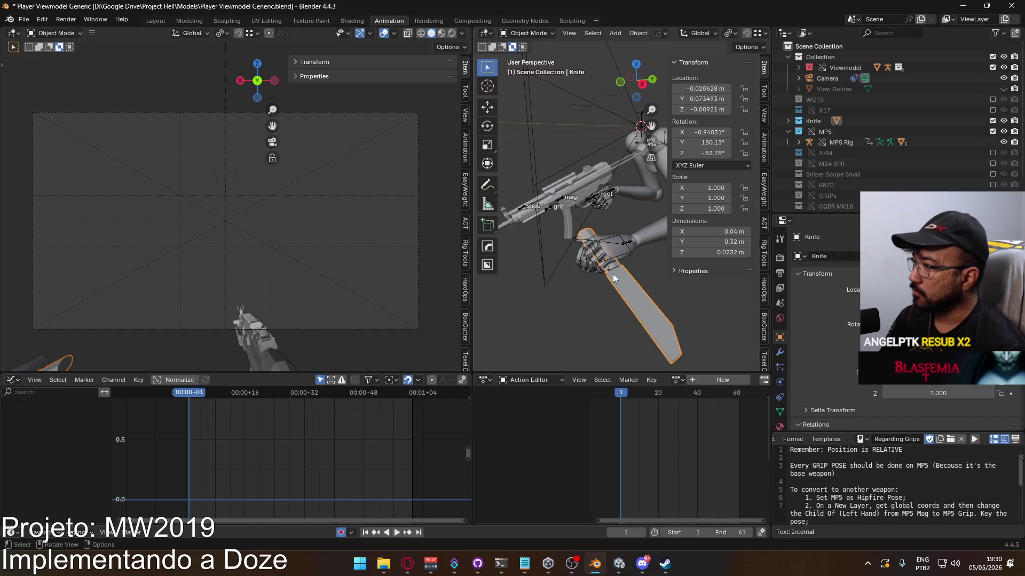
{"action": "scroll", "coordinate": [860, 186], "scroll_direction": "down", "scroll_amount": 3}
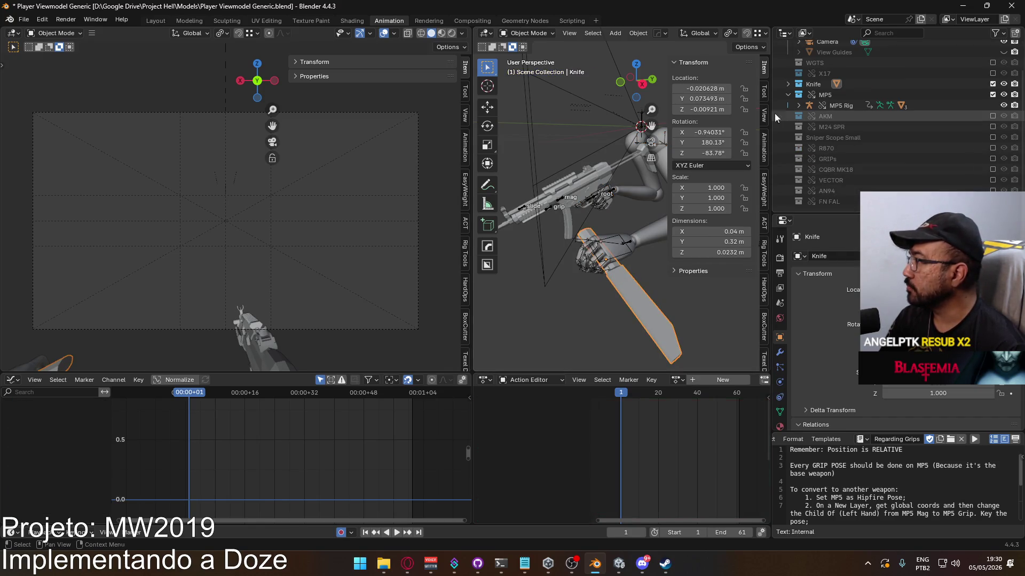
{"action": "middle_click_drag", "start_coordinate": [606, 275], "coordinate": [614, 259]}
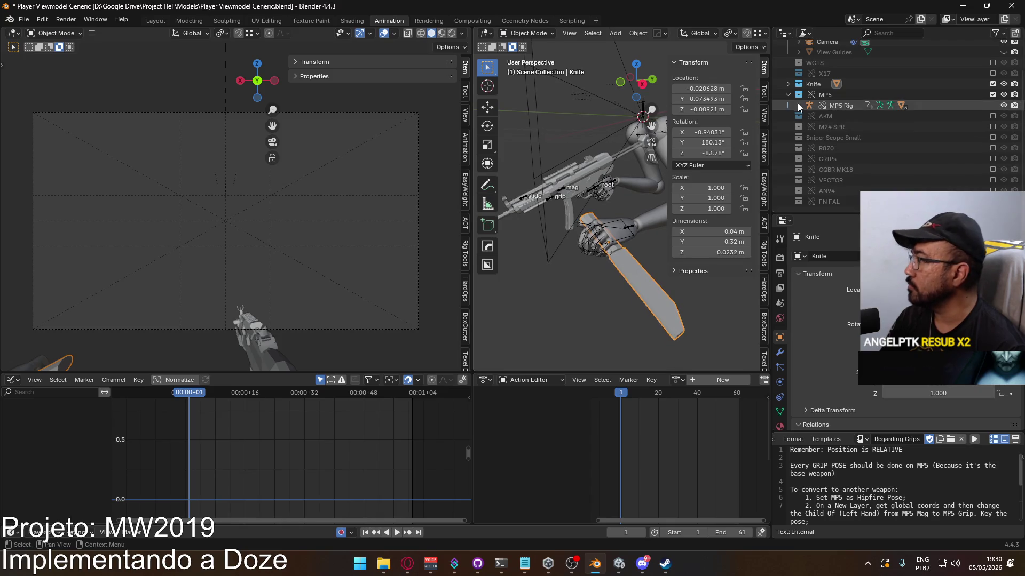
{"action": "left_click", "coordinate": [788, 84]}
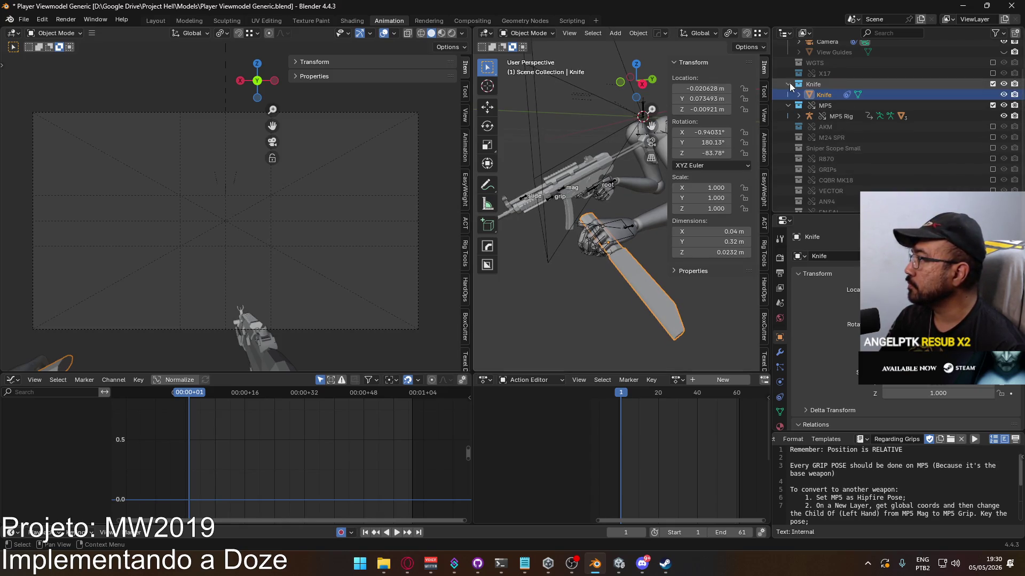
{"action": "left_click", "coordinate": [823, 96]}
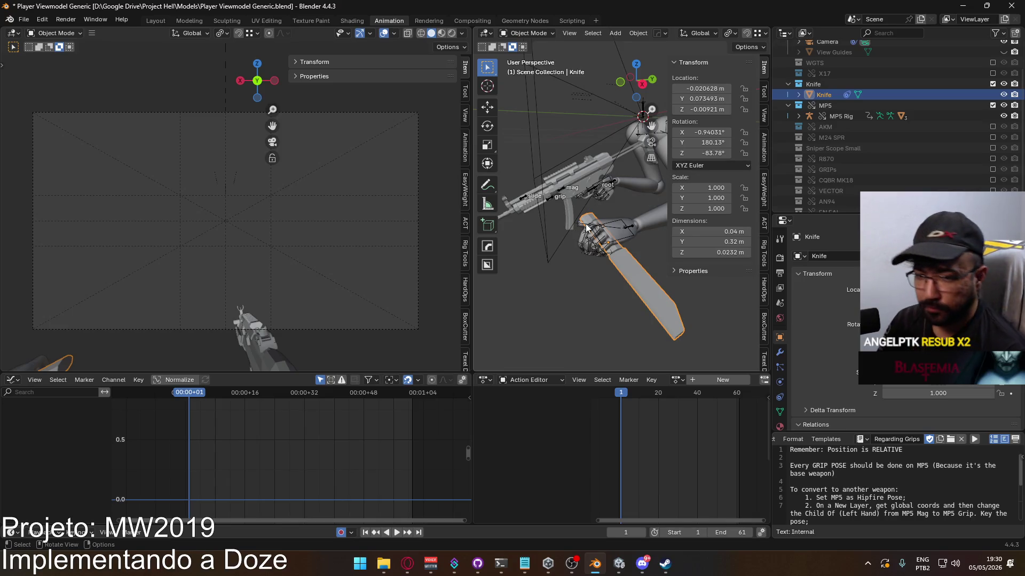
Flip the knife 180° around its local Y axis, then nudge it slightly around Y
{"action": "key", "text": "r"}
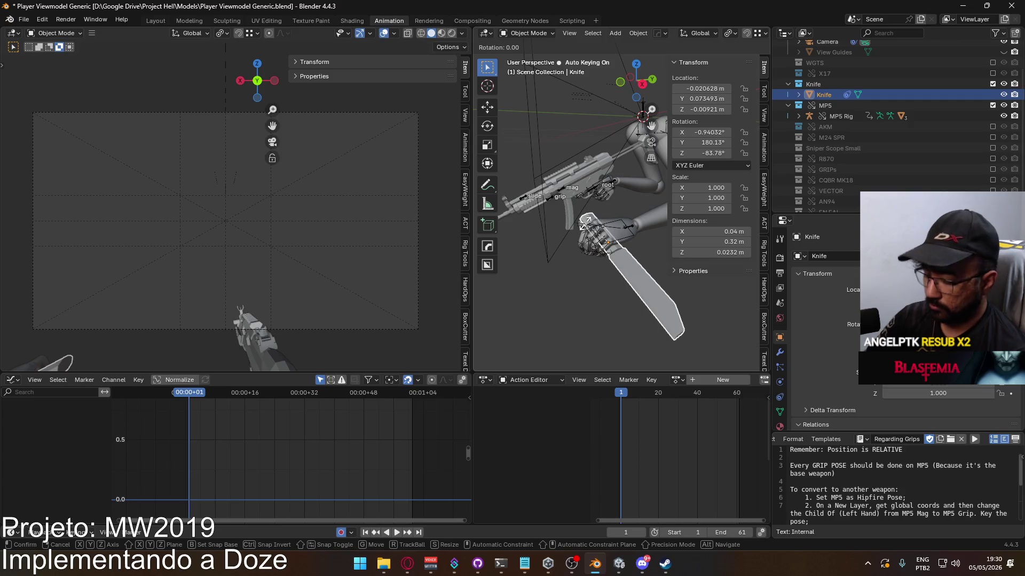
{"action": "key", "text": "y"}
{"action": "key", "text": "y"}
{"action": "type", "text": "180"}
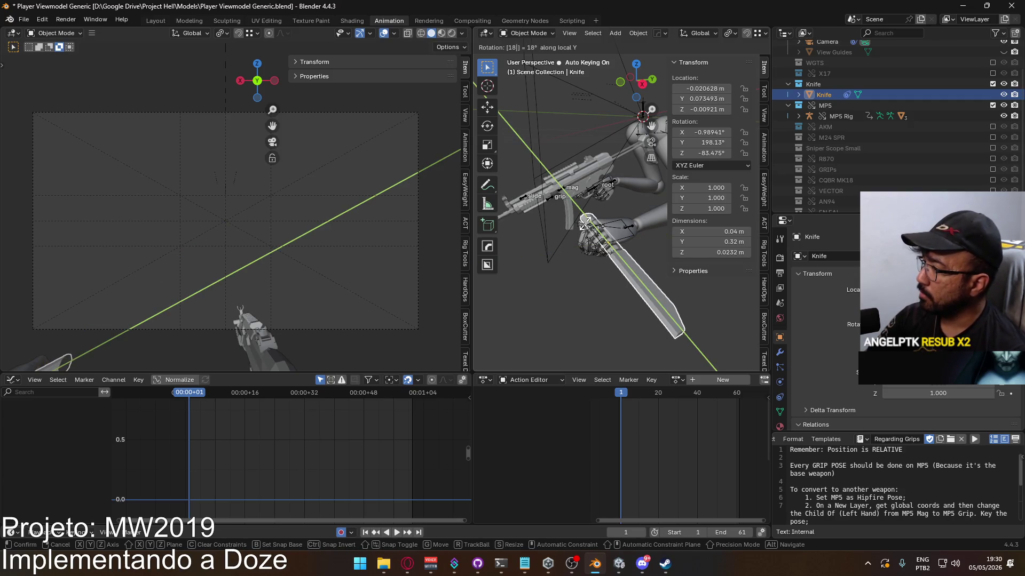
{"action": "key", "text": "Return"}
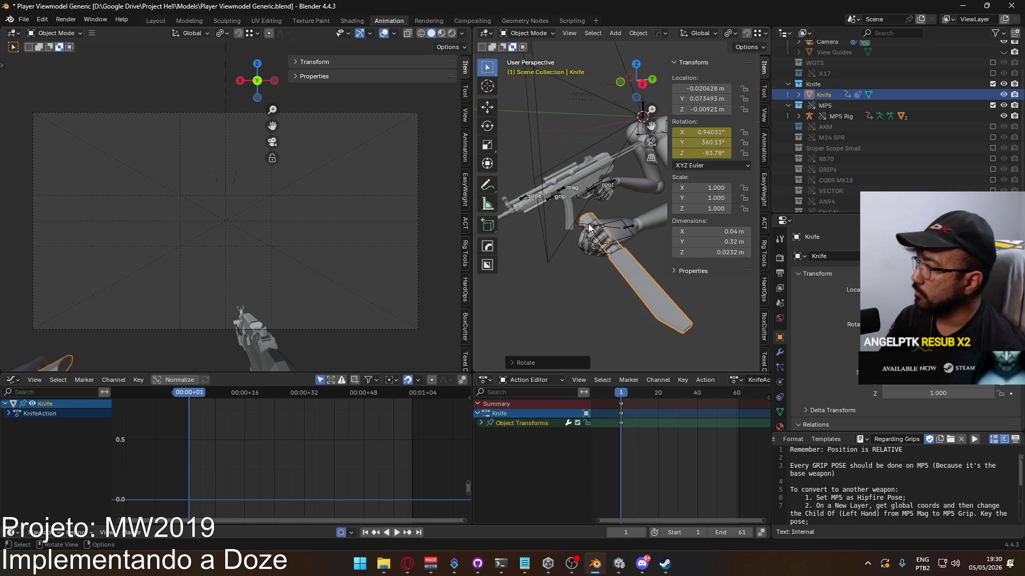
{"action": "mouse_move", "coordinate": [599, 281]}
{"action": "middle_mouse_down"}
{"action": "mouse_move", "coordinate": [598, 265]}
{"action": "mouse_move", "coordinate": [545, 264]}
{"action": "mouse_move", "coordinate": [581, 241]}
{"action": "mouse_move", "coordinate": [619, 245]}
{"action": "mouse_move", "coordinate": [581, 265]}
{"action": "middle_mouse_up"}
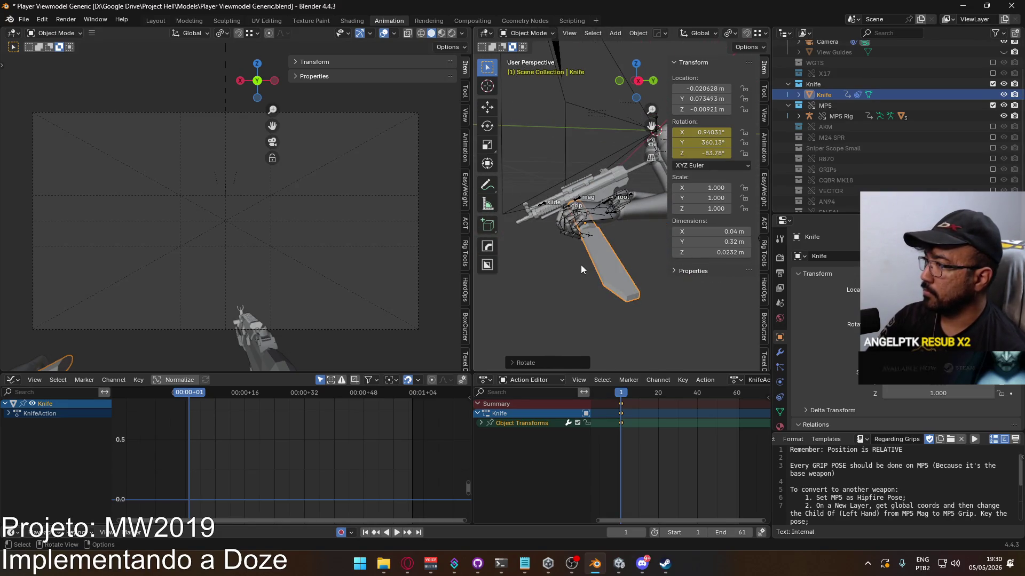
{"action": "key", "text": "r"}
{"action": "key", "text": "y"}
{"action": "key", "text": "y"}
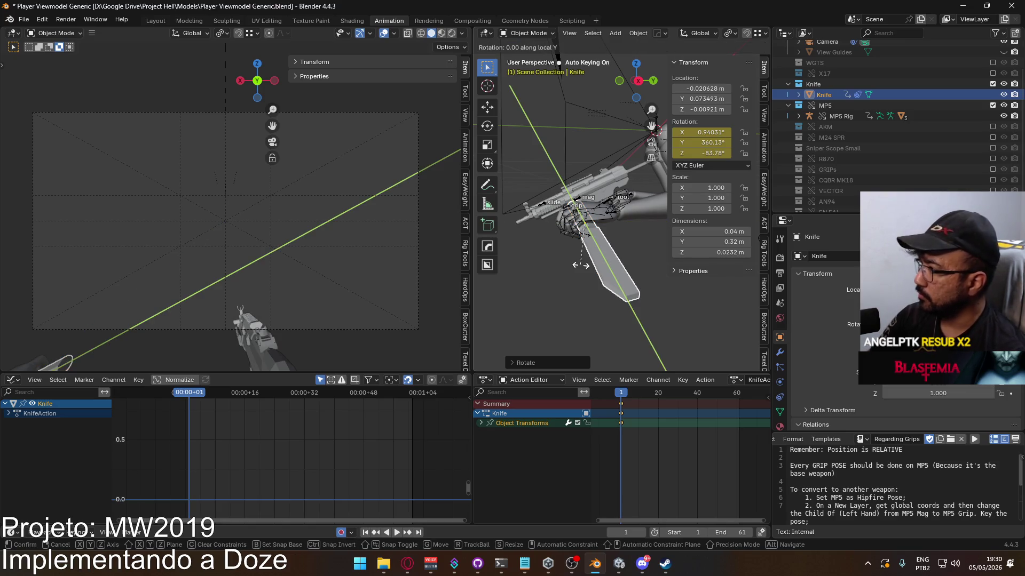
{"action": "left_click", "coordinate": [581, 269]}
{"action": "middle_click_drag", "start_coordinate": [581, 269], "coordinate": [555, 256]}
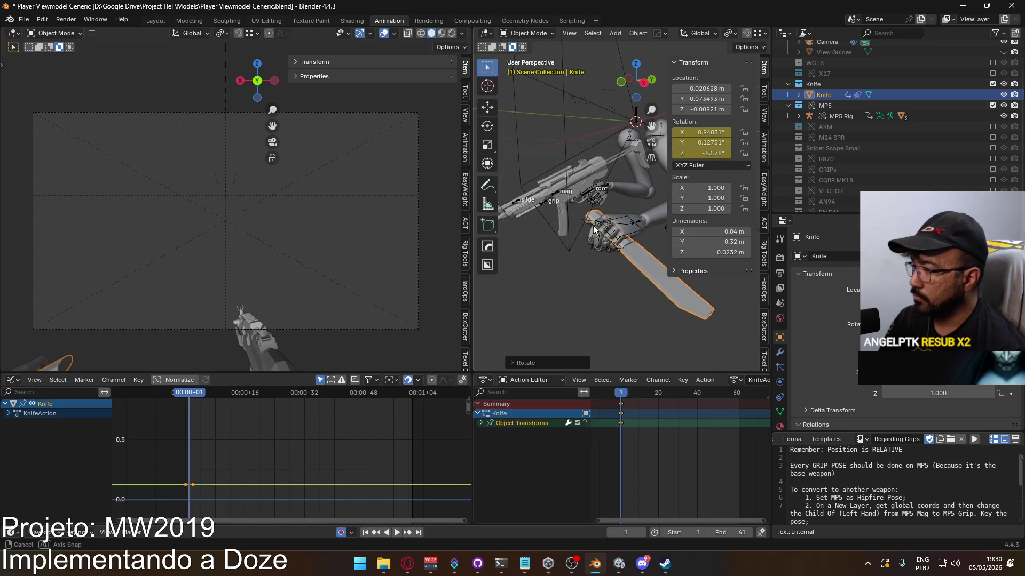
Delete the knife's Object Transforms keyframes and make the Viewmodel Rig active again
{"action": "left_click", "coordinate": [529, 423]}
{"action": "key", "text": "x"}
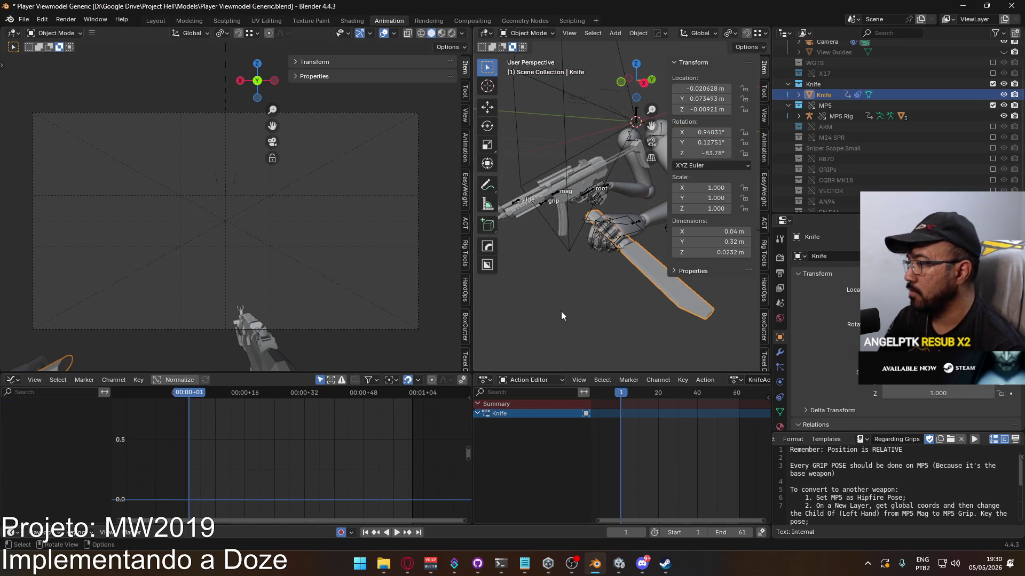
{"action": "scroll", "coordinate": [596, 253], "scroll_direction": "up", "scroll_amount": 2}
{"action": "middle_click_drag", "start_coordinate": [596, 253], "coordinate": [598, 229]}
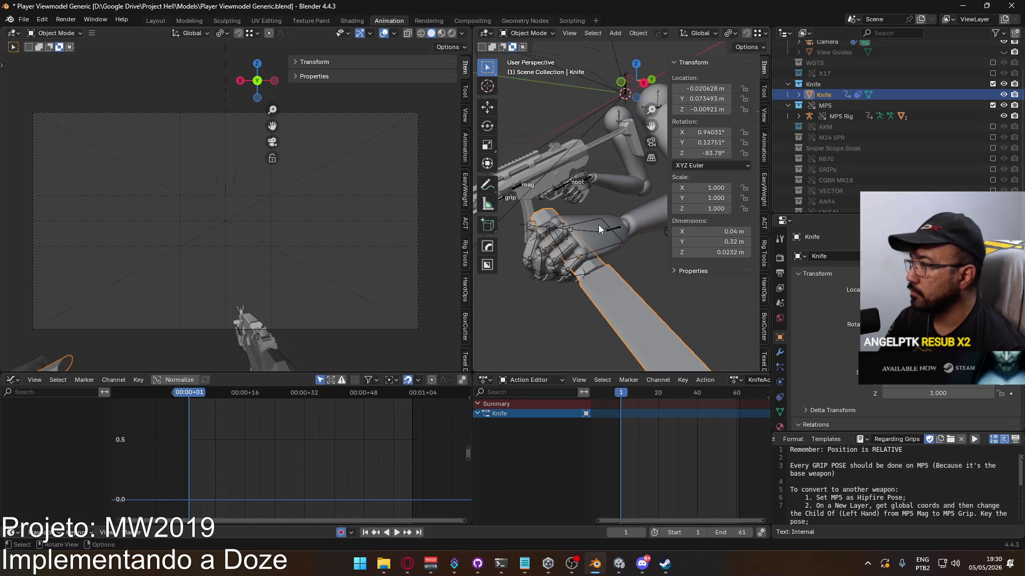
{"action": "left_click", "coordinate": [598, 229]}
{"action": "left_click", "coordinate": [599, 228]}
{"action": "left_click", "coordinate": [528, 33]}
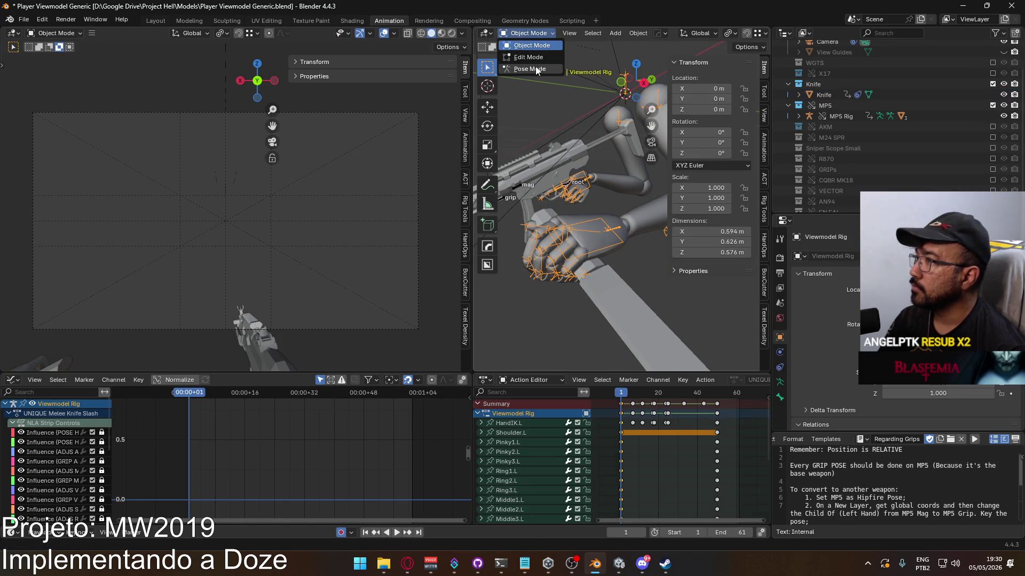
Put the rig in Pose Mode, select HandIK.L, and briefly play the animation
{"action": "left_click", "coordinate": [533, 70]}
{"action": "left_click", "coordinate": [593, 249]}
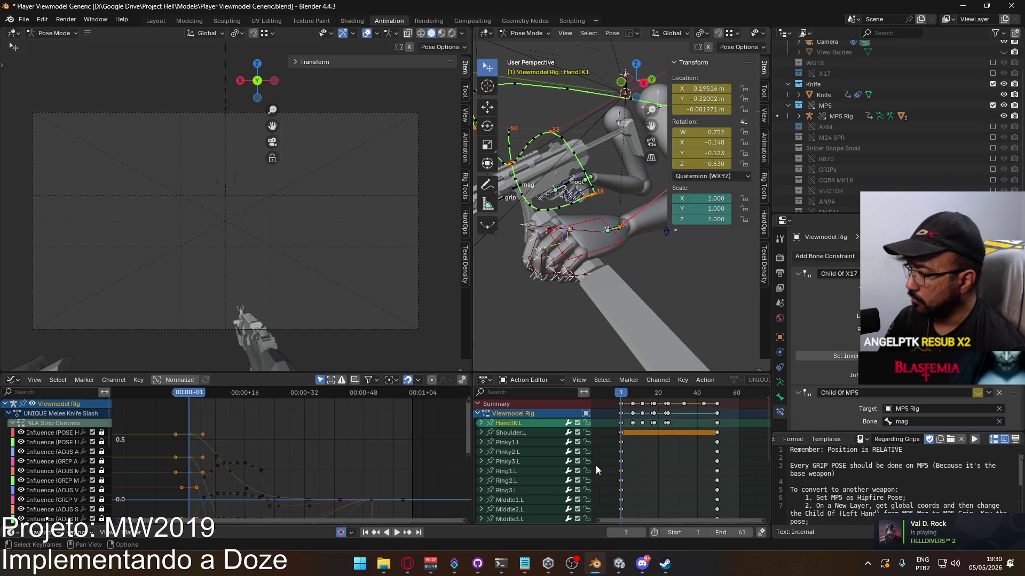
{"action": "scroll", "coordinate": [545, 463], "scroll_direction": "down", "scroll_amount": 5}
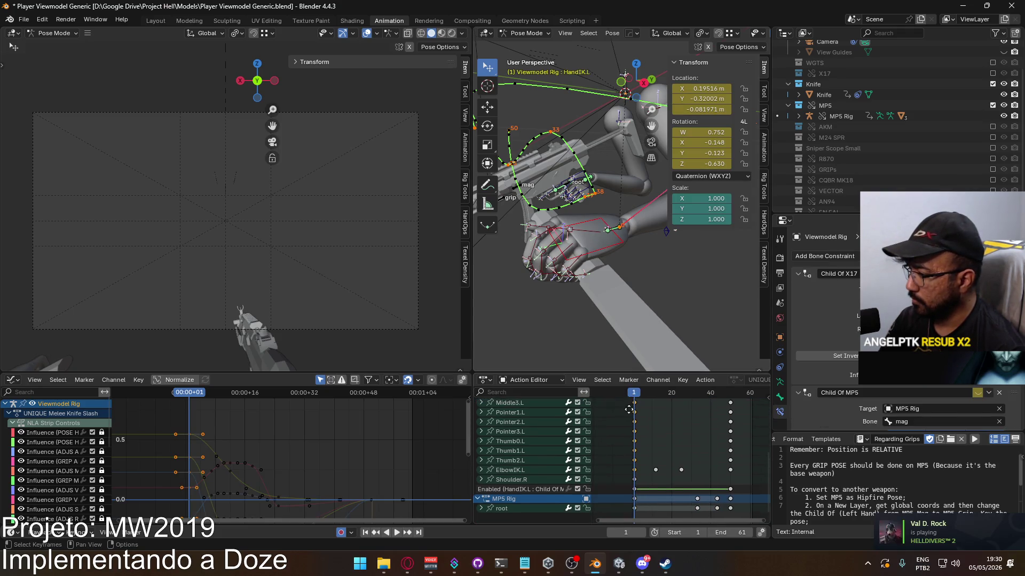
{"action": "mouse_move", "coordinate": [558, 335]}
{"action": "middle_mouse_down"}
{"action": "mouse_move", "coordinate": [556, 257]}
{"action": "mouse_move", "coordinate": [639, 265]}
{"action": "mouse_move", "coordinate": [554, 290]}
{"action": "mouse_move", "coordinate": [574, 321]}
{"action": "mouse_move", "coordinate": [641, 302]}
{"action": "mouse_move", "coordinate": [628, 201]}
{"action": "mouse_move", "coordinate": [583, 265]}
{"action": "mouse_move", "coordinate": [635, 331]}
{"action": "middle_mouse_up"}
{"action": "key", "text": "space"}
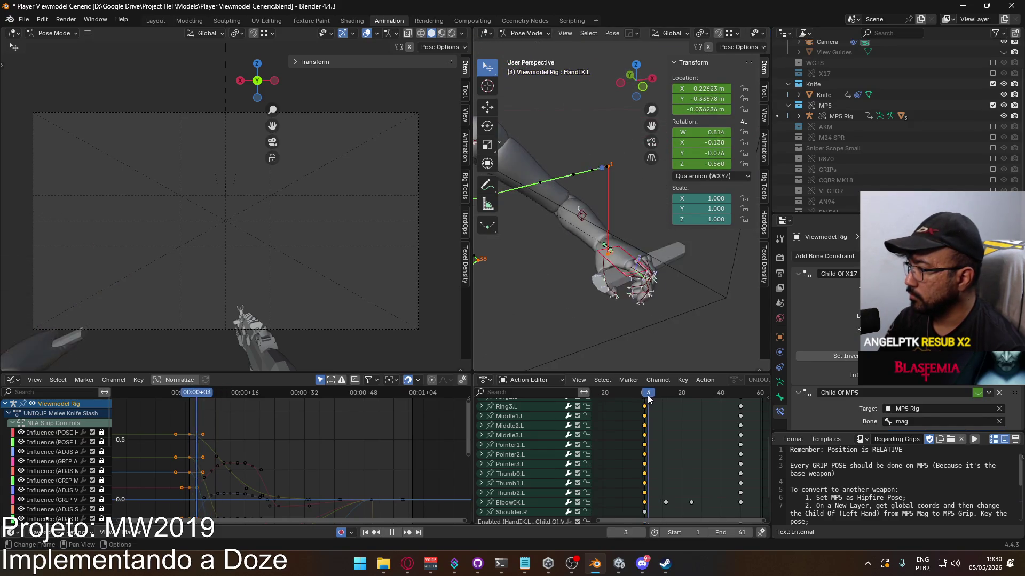
{"action": "key", "text": "space"}
From the right side, select the left finger bones Pointer1.L, Middle1.L, Ring1.L and Pinky1.L
{"action": "scroll", "coordinate": [315, 249], "scroll_direction": "down", "scroll_amount": 1}
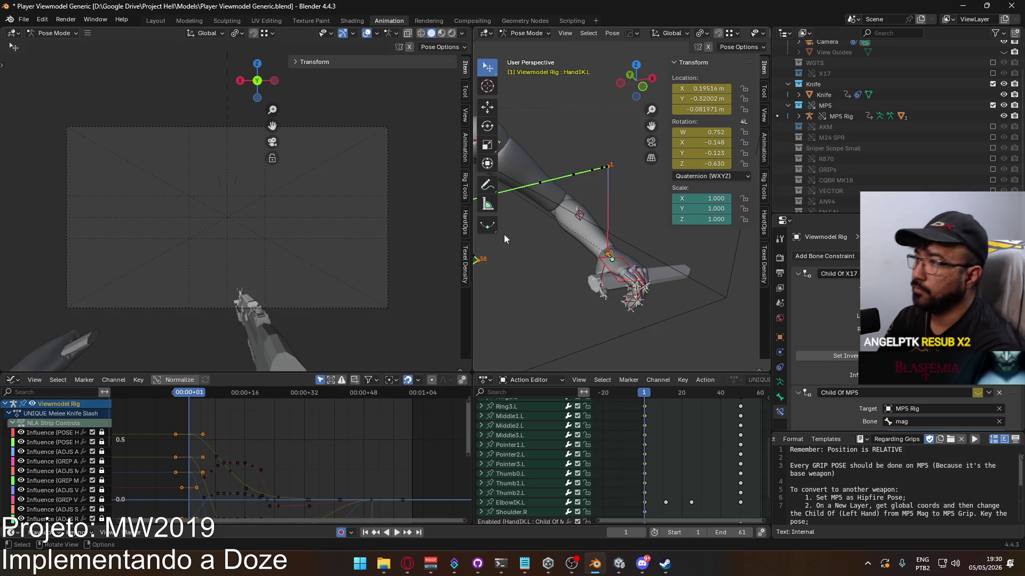
{"action": "key", "text": "KP_3"}
{"action": "scroll", "coordinate": [592, 262], "scroll_direction": "up", "scroll_amount": 3}
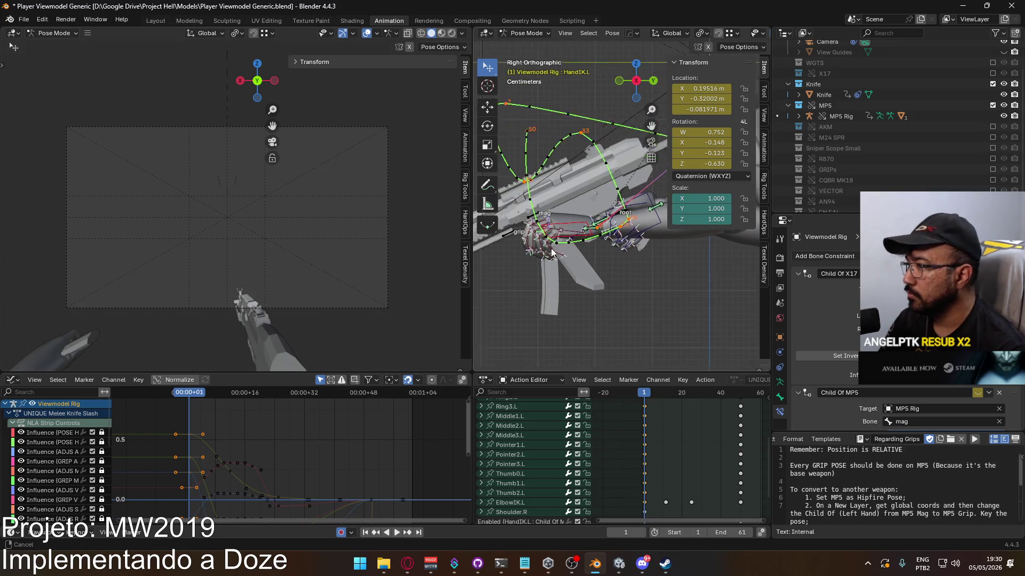
{"action": "mouse_move", "coordinate": [586, 272]}
{"action": "middle_mouse_down"}
{"action": "mouse_move", "coordinate": [719, 270]}
{"action": "mouse_move", "coordinate": [494, 300]}
{"action": "mouse_move", "coordinate": [482, 332]}
{"action": "mouse_move", "coordinate": [726, 347]}
{"action": "mouse_move", "coordinate": [640, 261]}
{"action": "middle_mouse_up"}
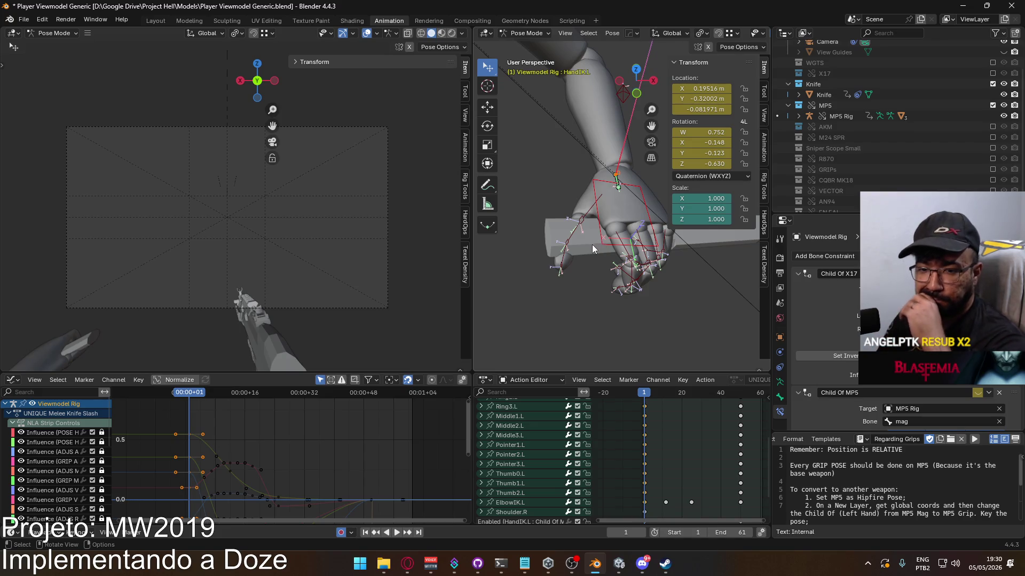
{"action": "scroll", "coordinate": [591, 244], "scroll_direction": "up", "scroll_amount": 2}
{"action": "left_click", "coordinate": [650, 253]}
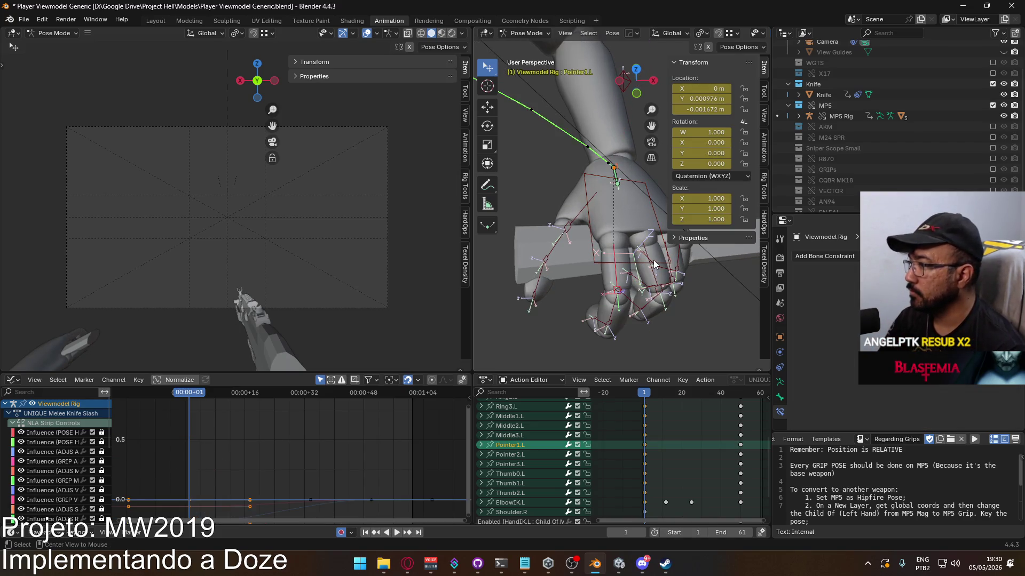
{"action": "left_click", "coordinate": [650, 253]}
{"action": "mouse_move", "coordinate": [650, 253]}
{"action": "middle_mouse_down"}
{"action": "mouse_move", "coordinate": [622, 251]}
{"action": "mouse_move", "coordinate": [672, 304]}
{"action": "mouse_move", "coordinate": [590, 243]}
{"action": "mouse_move", "coordinate": [476, 285]}
{"action": "mouse_move", "coordinate": [622, 259]}
{"action": "mouse_move", "coordinate": [611, 276]}
{"action": "mouse_move", "coordinate": [598, 251]}
{"action": "mouse_move", "coordinate": [610, 224]}
{"action": "mouse_move", "coordinate": [566, 224]}
{"action": "middle_mouse_up"}
{"action": "left_click", "coordinate": [684, 318]}
{"action": "left_click", "coordinate": [683, 322]}
{"action": "left_click", "coordinate": [611, 276]}
{"action": "left_click", "coordinate": [610, 224]}
{"action": "left_click", "coordinate": [610, 224], "text": "shift"}
{"action": "left_click", "coordinate": [614, 209], "text": "shift"}
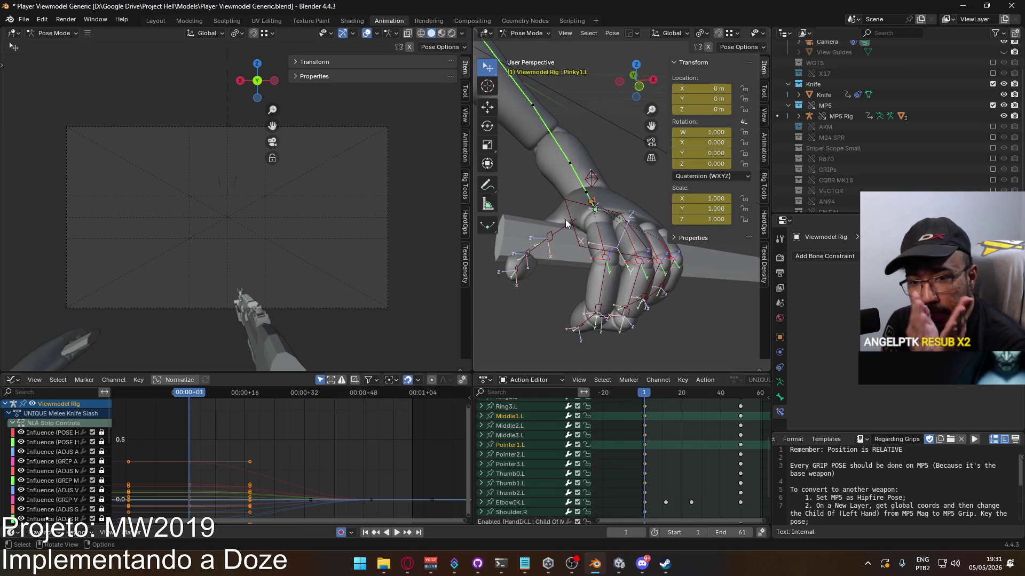
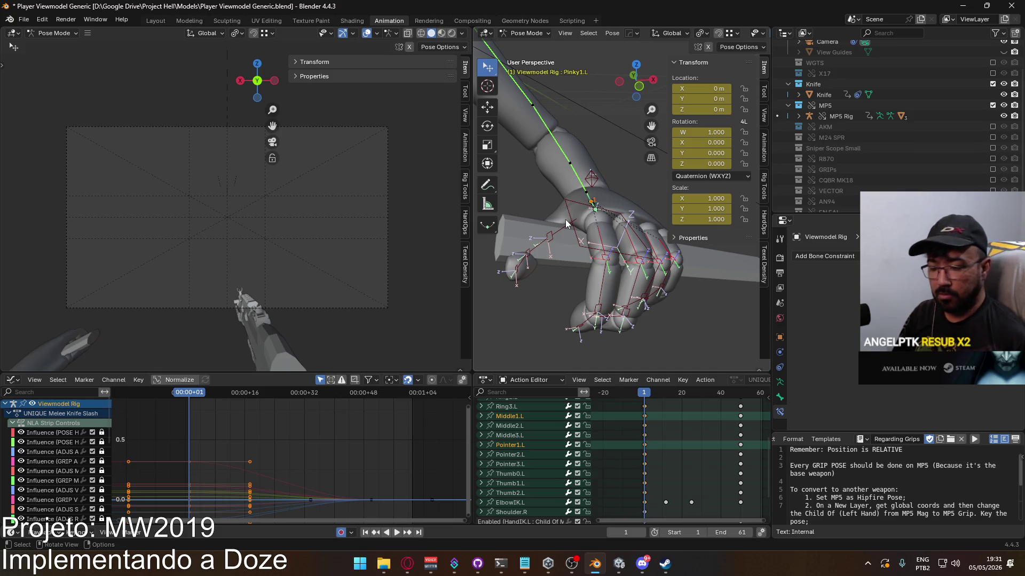
Clear the bone rotation, then select the Pointer2.L, Middle2.L and fingertip bones of the left hand
{"action": "key", "text": "alt+r"}
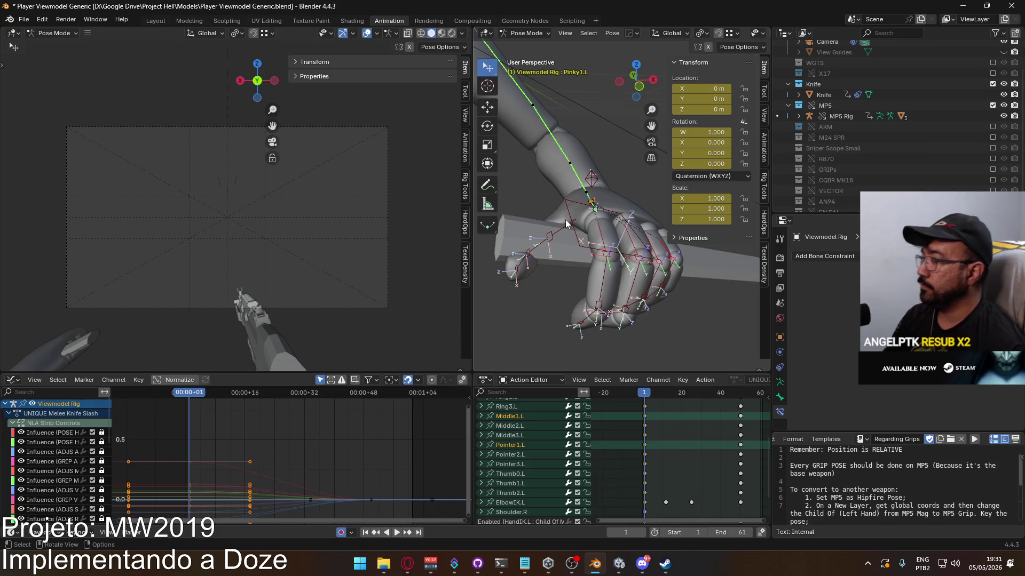
{"action": "left_click", "coordinate": [602, 294]}
{"action": "left_click", "coordinate": [652, 288], "text": "shift"}
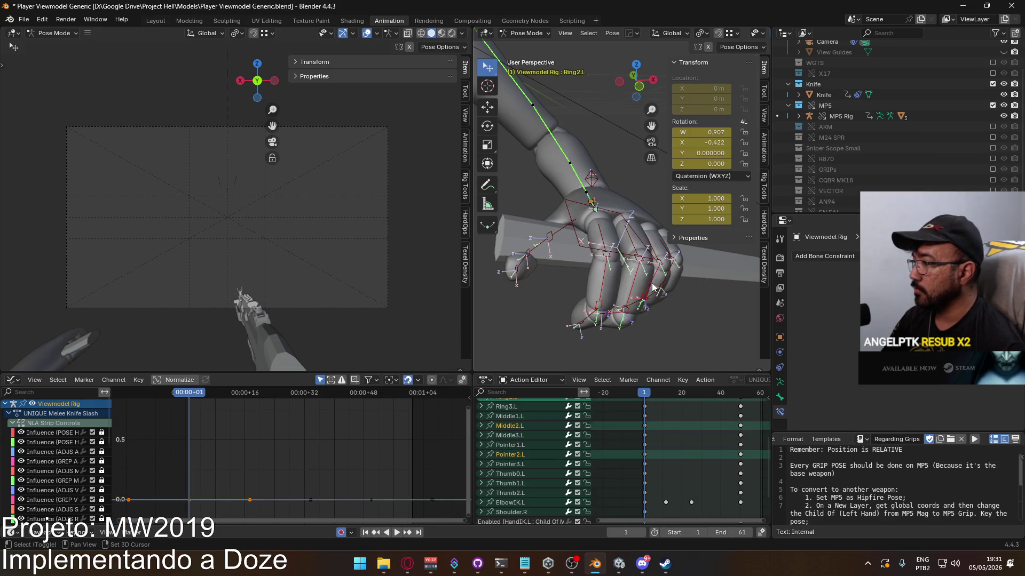
{"action": "left_click", "coordinate": [593, 307]}
{"action": "mouse_move", "coordinate": [592, 308]}
{"action": "middle_mouse_down"}
{"action": "mouse_move", "coordinate": [619, 280]}
{"action": "mouse_move", "coordinate": [572, 287]}
{"action": "middle_mouse_up"}
{"action": "left_click", "coordinate": [568, 294], "text": "shift"}
{"action": "left_click", "coordinate": [606, 313], "text": "shift"}
{"action": "left_click", "coordinate": [637, 309], "text": "shift"}
Pick out the Ring1.L base bone and rotate it further along its local X axis
{"action": "mouse_move", "coordinate": [664, 300]}
{"action": "middle_mouse_down"}
{"action": "mouse_move", "coordinate": [600, 280]}
{"action": "mouse_move", "coordinate": [712, 316]}
{"action": "mouse_move", "coordinate": [612, 241]}
{"action": "middle_mouse_up"}
{"action": "left_click", "coordinate": [605, 195]}
{"action": "mouse_move", "coordinate": [606, 195]}
{"action": "middle_mouse_down"}
{"action": "mouse_move", "coordinate": [590, 212]}
{"action": "mouse_move", "coordinate": [552, 222]}
{"action": "middle_mouse_up"}
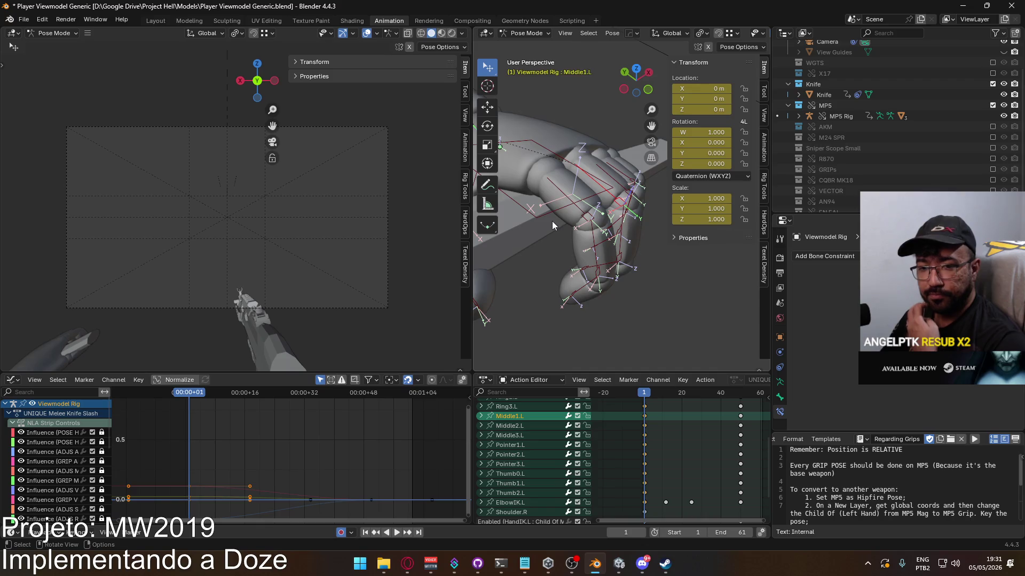
{"action": "left_click", "coordinate": [574, 212]}
{"action": "mouse_move", "coordinate": [575, 212]}
{"action": "middle_mouse_down"}
{"action": "mouse_move", "coordinate": [628, 222]}
{"action": "mouse_move", "coordinate": [568, 246]}
{"action": "mouse_move", "coordinate": [532, 177]}
{"action": "mouse_move", "coordinate": [569, 187]}
{"action": "middle_mouse_up"}
{"action": "left_click", "coordinate": [632, 238]}
{"action": "mouse_move", "coordinate": [631, 238]}
{"action": "middle_mouse_down"}
{"action": "mouse_move", "coordinate": [502, 218]}
{"action": "mouse_move", "coordinate": [523, 221]}
{"action": "mouse_move", "coordinate": [543, 194]}
{"action": "middle_mouse_up"}
{"action": "key", "text": "r"}
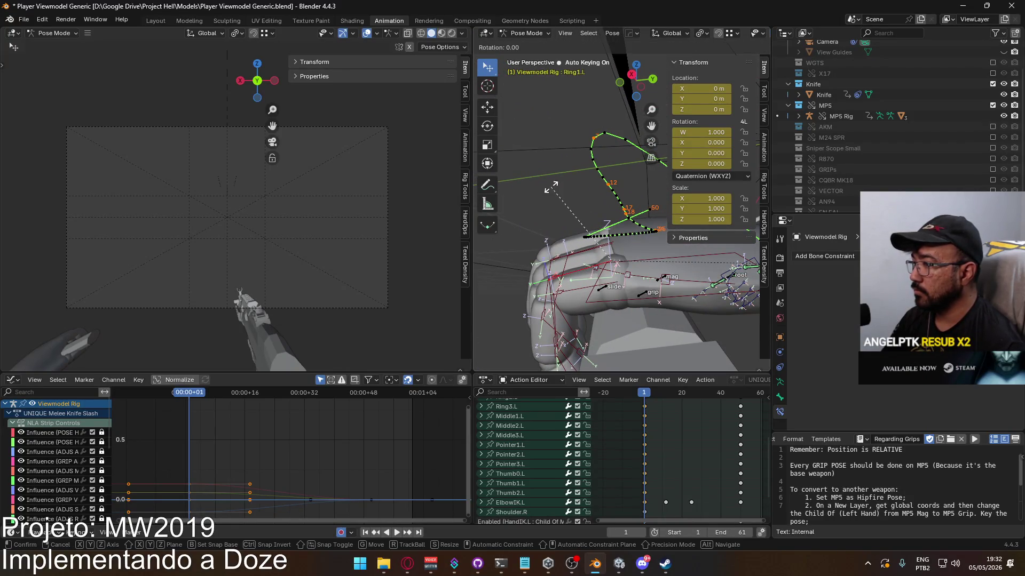
{"action": "key", "text": "x"}
{"action": "key", "text": "x"}
{"action": "left_click", "coordinate": [555, 184]}
{"action": "middle_click_drag", "start_coordinate": [555, 184], "coordinate": [683, 238]}
Rotate Pointer1.L along local X to curl the finger (W 0.938, X -0.346)
{"action": "left_click", "coordinate": [595, 261]}
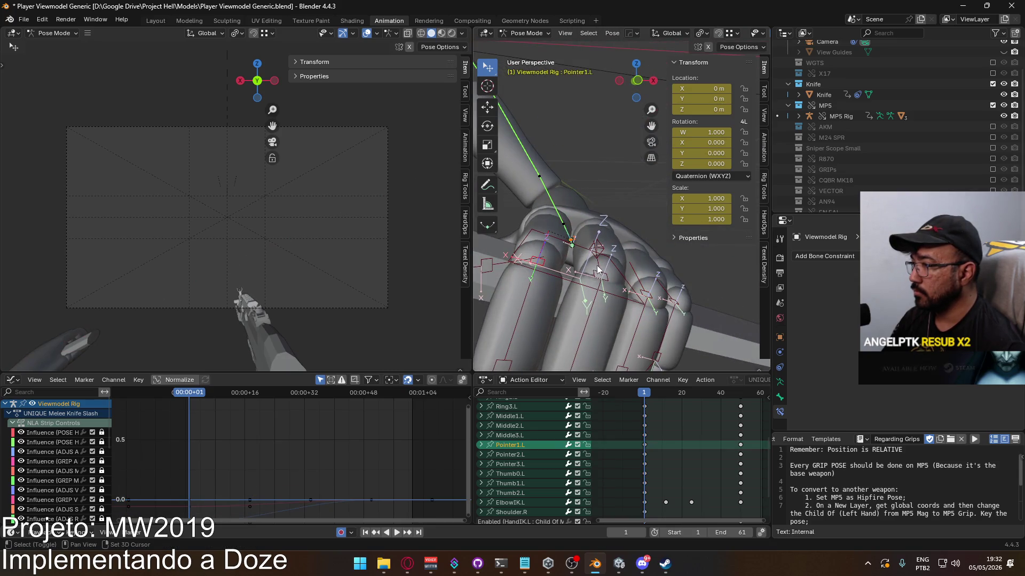
{"action": "left_click", "coordinate": [597, 268]}
{"action": "mouse_move", "coordinate": [597, 269]}
{"action": "middle_mouse_down"}
{"action": "mouse_move", "coordinate": [606, 266]}
{"action": "mouse_move", "coordinate": [514, 228]}
{"action": "middle_mouse_up"}
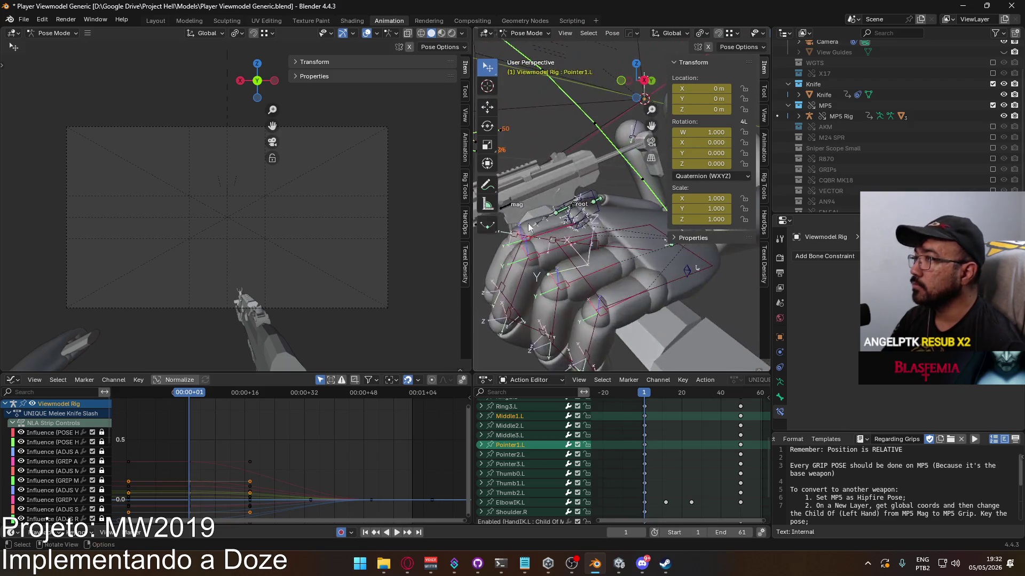
{"action": "key", "text": "r"}
{"action": "key", "text": "x"}
{"action": "key", "text": "x"}
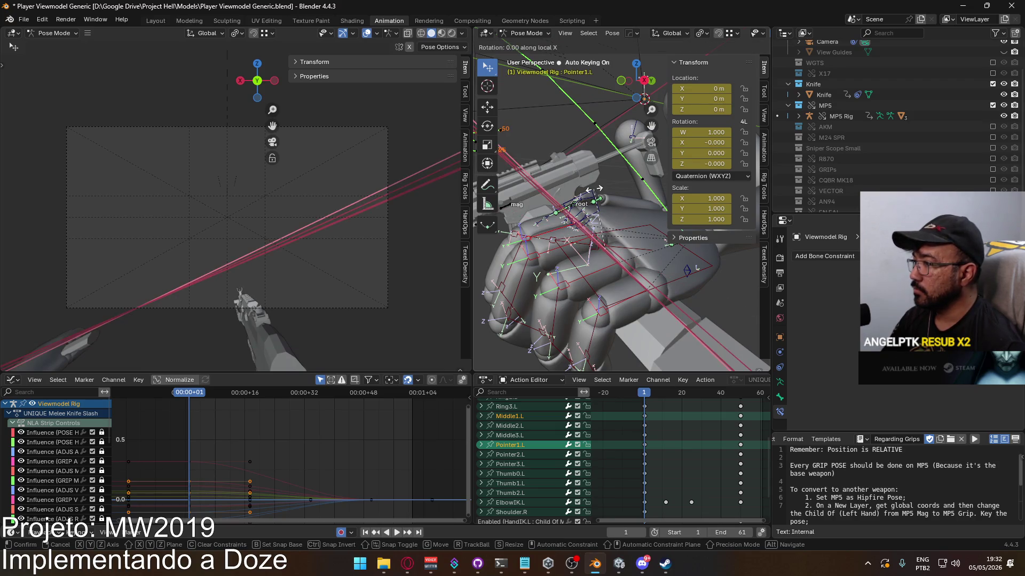
{"action": "left_click", "coordinate": [640, 358]}
{"action": "mouse_move", "coordinate": [640, 358]}
{"action": "middle_mouse_down"}
{"action": "mouse_move", "coordinate": [659, 260]}
{"action": "mouse_move", "coordinate": [726, 243]}
{"action": "mouse_move", "coordinate": [709, 262]}
{"action": "mouse_move", "coordinate": [578, 213]}
{"action": "mouse_move", "coordinate": [590, 229]}
{"action": "mouse_move", "coordinate": [563, 240]}
{"action": "mouse_move", "coordinate": [664, 228]}
{"action": "mouse_move", "coordinate": [684, 242]}
{"action": "mouse_move", "coordinate": [521, 216]}
{"action": "mouse_move", "coordinate": [616, 209]}
{"action": "mouse_move", "coordinate": [509, 239]}
{"action": "middle_mouse_up"}
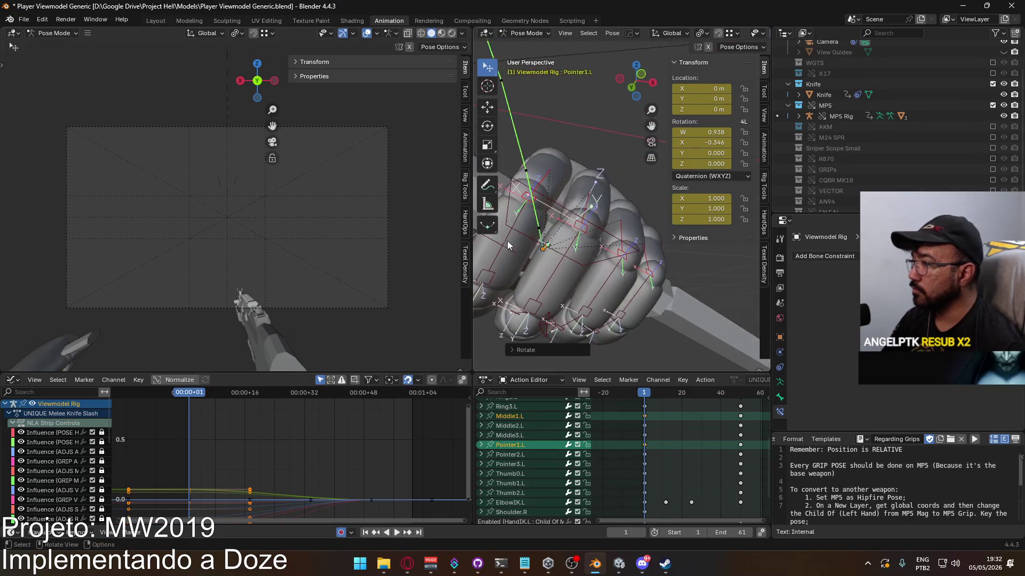
Curl Pointer2.L, Middle2.L and Pinky2.L together along their local X axis
{"action": "left_click", "coordinate": [513, 243]}
{"action": "left_click", "coordinate": [552, 280], "text": "shift"}
{"action": "left_click", "coordinate": [636, 303], "text": "shift"}
{"action": "mouse_move", "coordinate": [655, 302]}
{"action": "middle_mouse_down"}
{"action": "mouse_move", "coordinate": [530, 296]}
{"action": "mouse_move", "coordinate": [568, 268]}
{"action": "mouse_move", "coordinate": [581, 279]}
{"action": "mouse_move", "coordinate": [556, 277]}
{"action": "mouse_move", "coordinate": [700, 270]}
{"action": "middle_mouse_up"}
{"action": "left_click", "coordinate": [582, 278], "text": "shift"}
{"action": "key", "text": "r"}
{"action": "key", "text": "x"}
{"action": "key", "text": "x"}
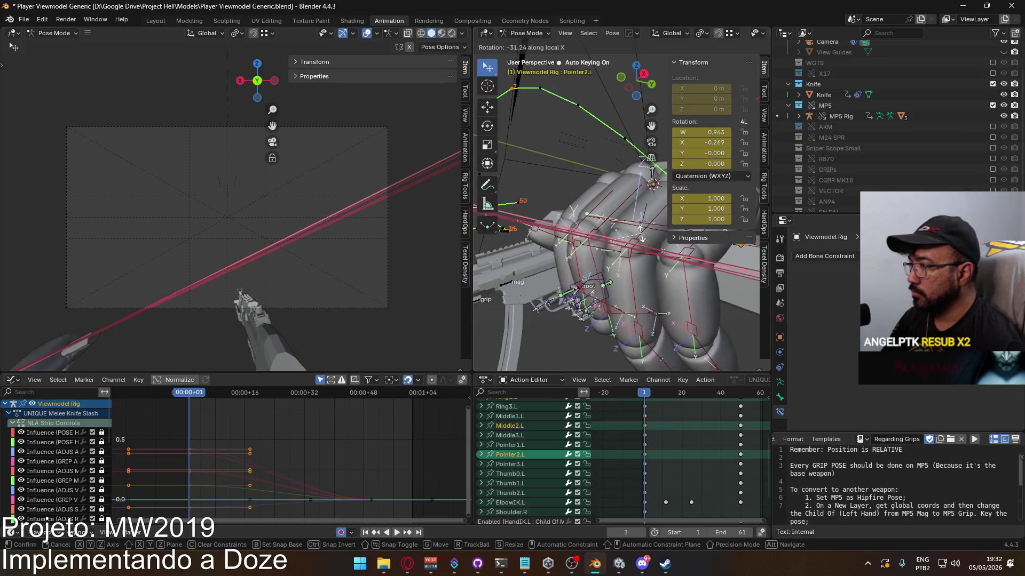
{"action": "left_click", "coordinate": [632, 240]}
{"action": "mouse_move", "coordinate": [633, 240]}
{"action": "middle_mouse_down"}
{"action": "mouse_move", "coordinate": [728, 305]}
{"action": "mouse_move", "coordinate": [603, 280]}
{"action": "middle_mouse_up"}
Rotate Middle2.L and Ring2.L individually along local X to tighten the fist
{"action": "left_click", "coordinate": [617, 289]}
{"action": "key", "text": "r"}
{"action": "key", "text": "x"}
{"action": "key", "text": "x"}
{"action": "left_click", "coordinate": [672, 288]}
{"action": "left_click", "coordinate": [603, 281]}
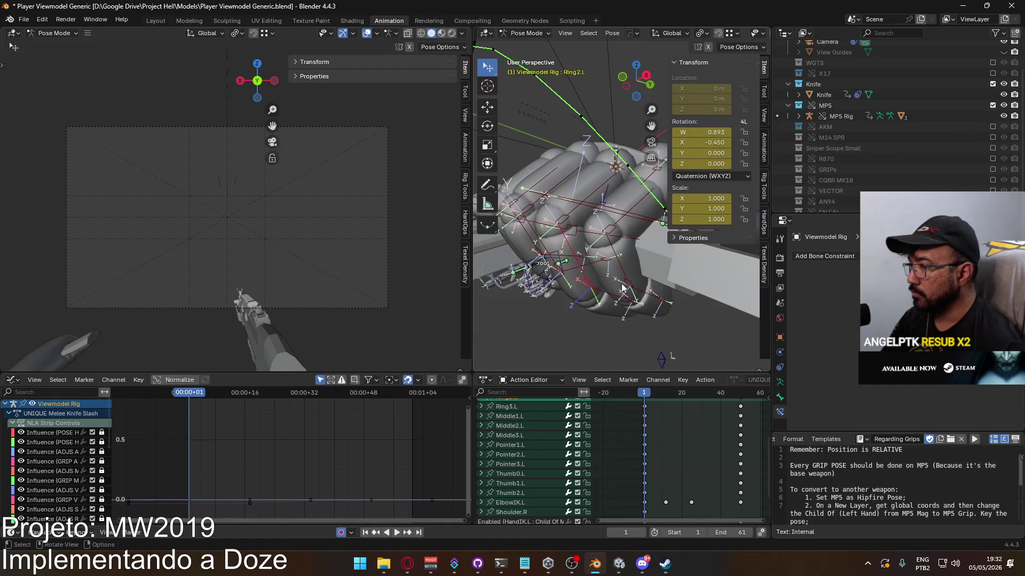
{"action": "key", "text": "r"}
{"action": "key", "text": "x"}
{"action": "key", "text": "x"}
{"action": "left_click", "coordinate": [652, 275]}
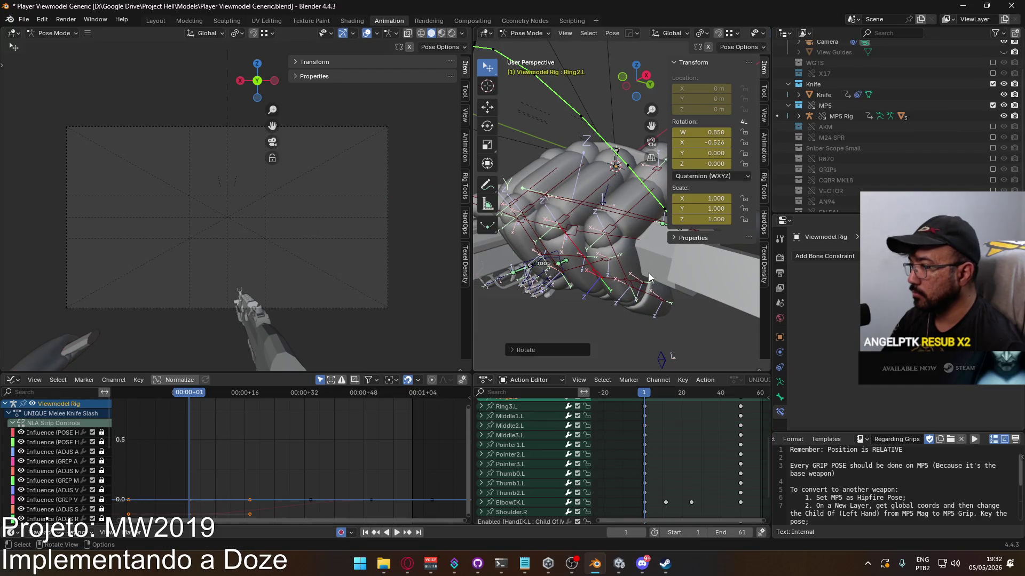
Curl Pinky2.L along local X, then rotate Ring2.L again
{"action": "middle_click_drag", "start_coordinate": [681, 298], "coordinate": [660, 275]}
{"action": "key", "text": "r"}
{"action": "key", "text": "x"}
{"action": "key", "text": "x"}
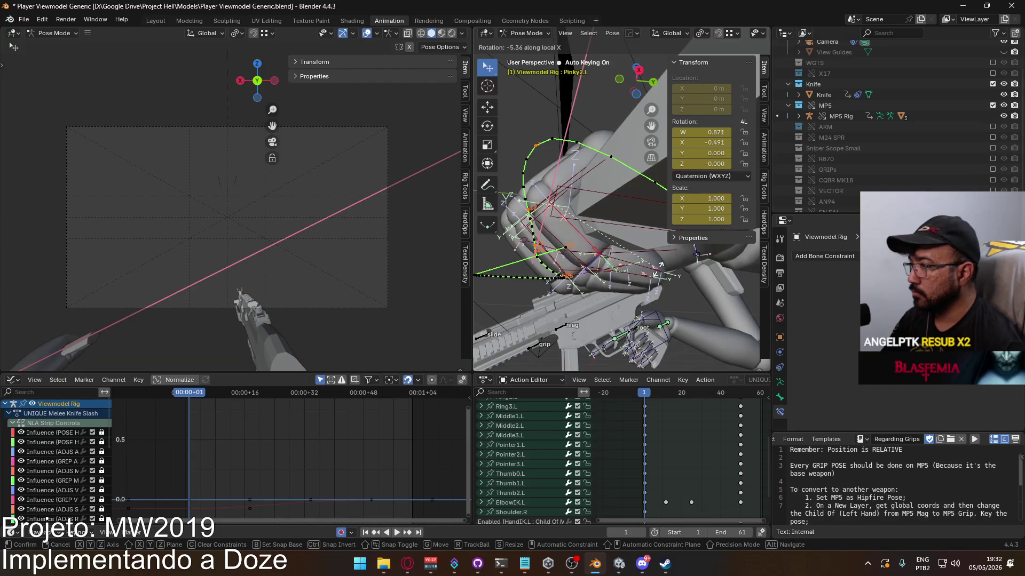
{"action": "left_click", "coordinate": [627, 253]}
{"action": "mouse_move", "coordinate": [601, 276]}
{"action": "middle_mouse_down"}
{"action": "mouse_move", "coordinate": [647, 239]}
{"action": "mouse_move", "coordinate": [660, 212]}
{"action": "mouse_move", "coordinate": [577, 228]}
{"action": "middle_mouse_up"}
{"action": "left_click", "coordinate": [576, 230]}
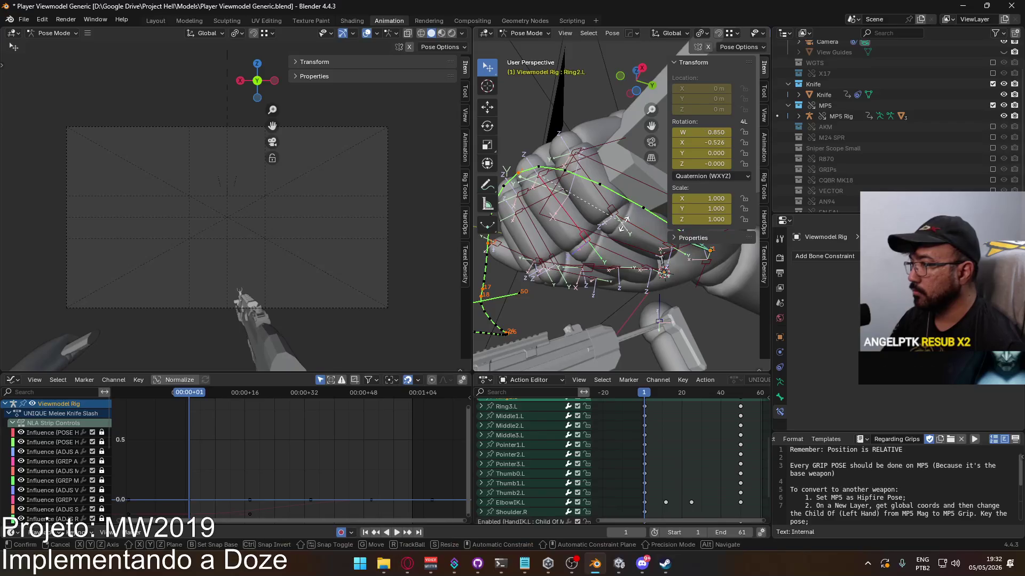
{"action": "key", "text": "r"}
{"action": "key", "text": "x"}
{"action": "key", "text": "x"}
{"action": "left_click", "coordinate": [605, 256]}
Select the Middle3.L, Pointer3.L, Ring3.L and Pinky3.L fingertips and curl them along local X
{"action": "left_click", "coordinate": [624, 252]}
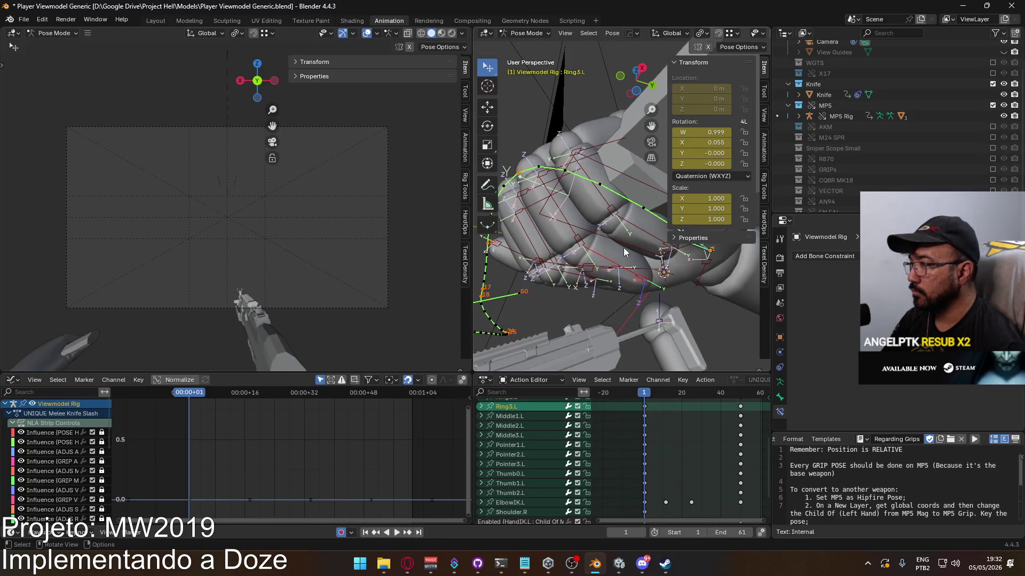
{"action": "left_click", "coordinate": [645, 239]}
{"action": "left_click", "coordinate": [591, 261]}
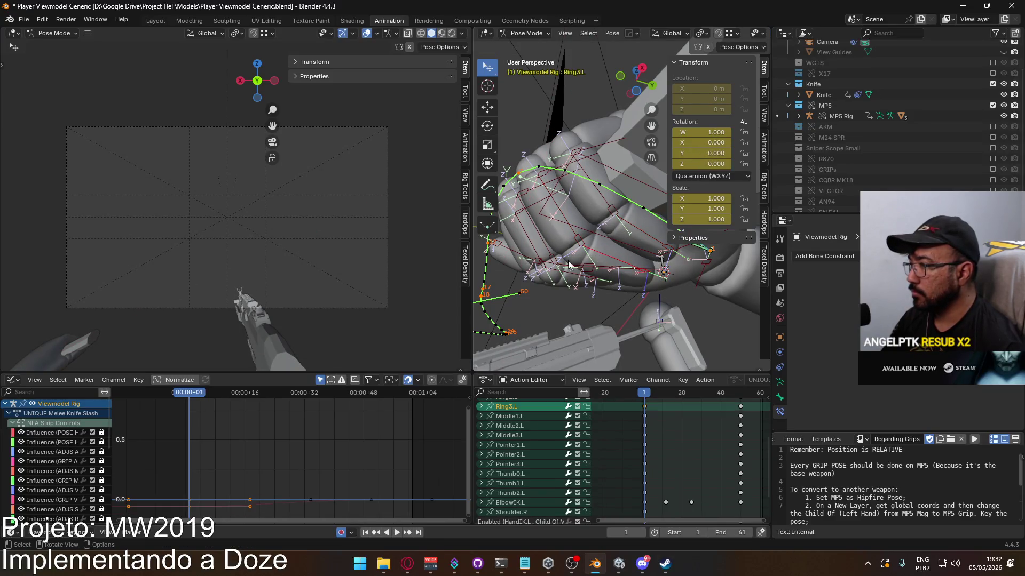
{"action": "middle_click_drag", "start_coordinate": [590, 262], "coordinate": [574, 235]}
{"action": "left_click", "coordinate": [563, 236]}
{"action": "left_click", "coordinate": [539, 233], "text": "shift"}
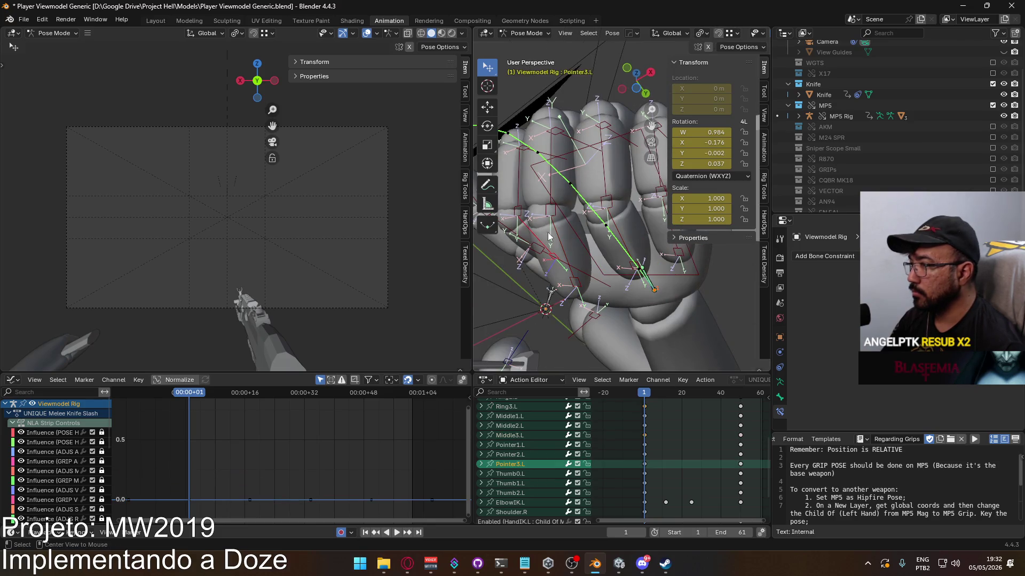
{"action": "left_click", "coordinate": [566, 241], "text": "shift"}
{"action": "left_click", "coordinate": [629, 233], "text": "shift"}
{"action": "mouse_move", "coordinate": [629, 233]}
{"action": "middle_mouse_down"}
{"action": "mouse_move", "coordinate": [602, 249]}
{"action": "mouse_move", "coordinate": [625, 253]}
{"action": "mouse_move", "coordinate": [613, 256]}
{"action": "middle_mouse_up"}
{"action": "left_click", "coordinate": [626, 253], "text": "shift"}
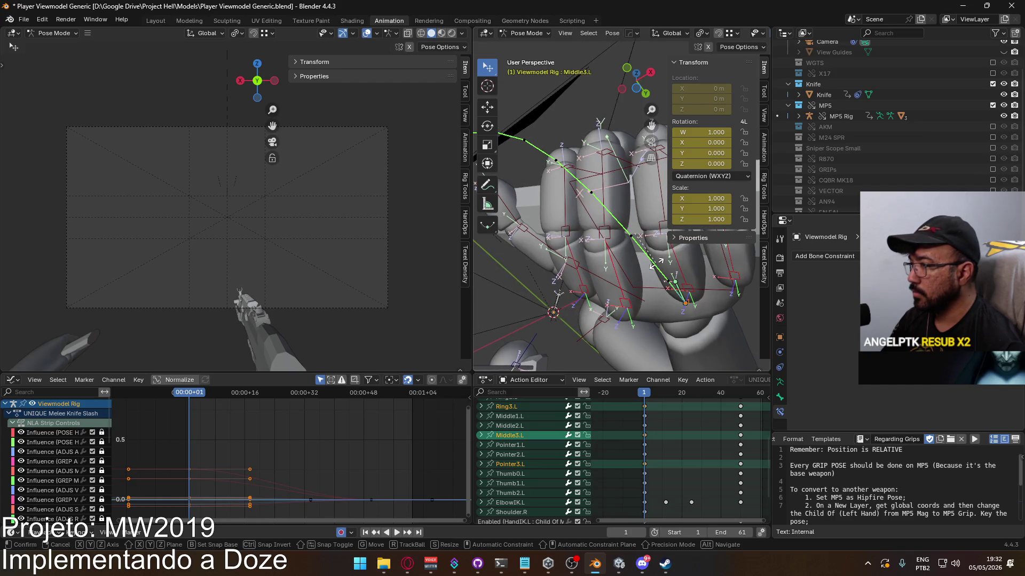
{"action": "key", "text": "x"}
{"action": "key", "text": "x"}
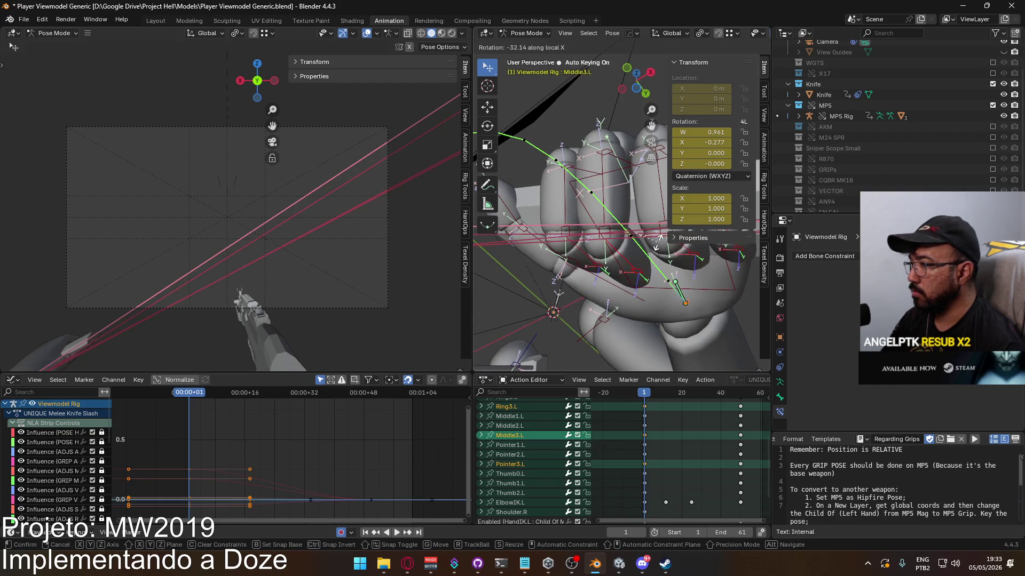
{"action": "left_click", "coordinate": [658, 240]}
{"action": "middle_click_drag", "start_coordinate": [658, 241], "coordinate": [575, 264]}
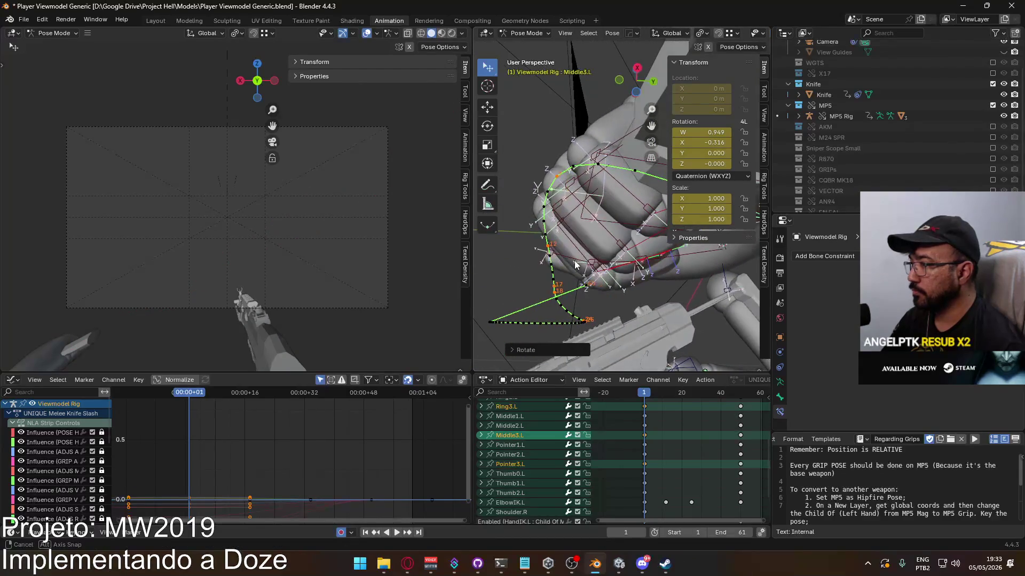
Rotate Middle3.L further along local X to W 0.919, X -0.393
{"action": "scroll", "coordinate": [603, 238], "scroll_direction": "up", "scroll_amount": 2}
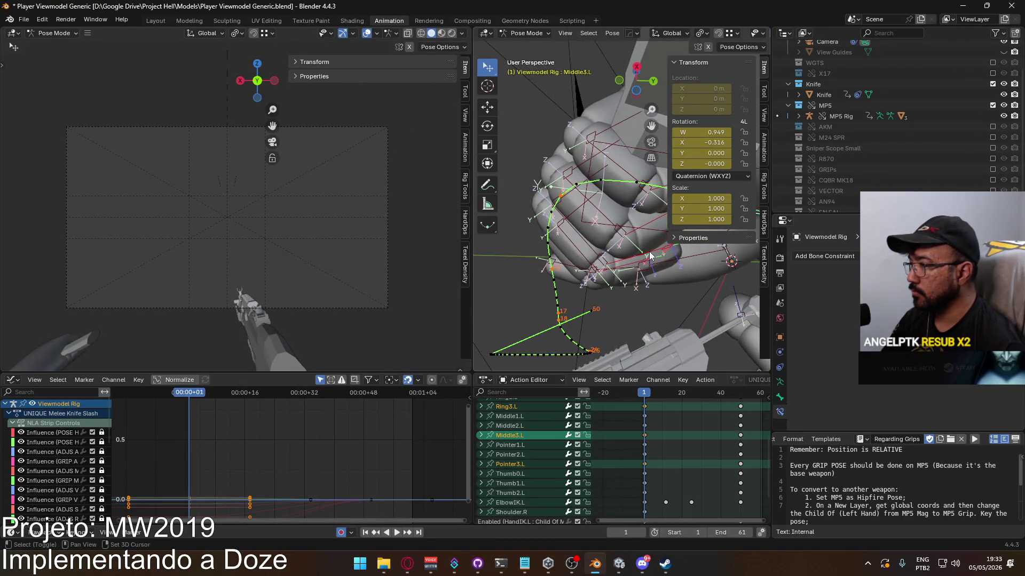
{"action": "scroll", "coordinate": [590, 233], "scroll_direction": "up", "scroll_amount": 2}
{"action": "key", "text": "x"}
{"action": "key", "text": "x"}
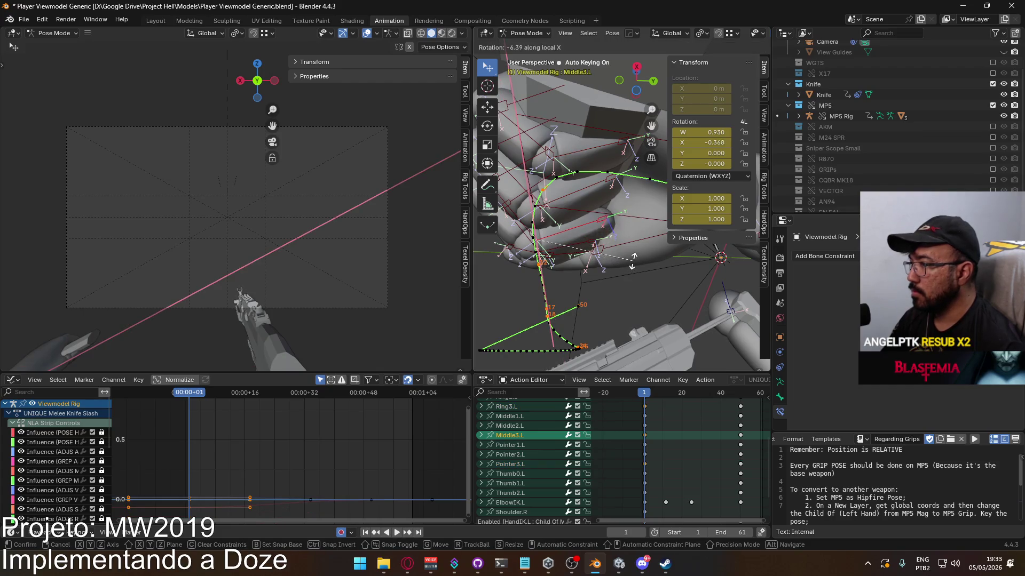
{"action": "left_click", "coordinate": [634, 255]}
{"action": "mouse_move", "coordinate": [634, 255]}
{"action": "middle_mouse_down"}
{"action": "mouse_move", "coordinate": [657, 284]}
{"action": "mouse_move", "coordinate": [715, 286]}
{"action": "mouse_move", "coordinate": [569, 270]}
{"action": "mouse_move", "coordinate": [611, 228]}
{"action": "mouse_move", "coordinate": [517, 294]}
{"action": "mouse_move", "coordinate": [619, 271]}
{"action": "mouse_move", "coordinate": [572, 195]}
{"action": "mouse_move", "coordinate": [593, 216]}
{"action": "mouse_move", "coordinate": [591, 264]}
{"action": "mouse_move", "coordinate": [569, 236]}
{"action": "mouse_move", "coordinate": [628, 251]}
{"action": "mouse_move", "coordinate": [642, 232]}
{"action": "mouse_move", "coordinate": [574, 236]}
{"action": "middle_mouse_up"}
Select Pointer1.L and then Middle2.L, widening the 3D view of the hand
{"action": "left_click", "coordinate": [619, 271]}
{"action": "left_click", "coordinate": [580, 191]}
{"action": "middle_click_drag", "start_coordinate": [580, 191], "coordinate": [594, 206]}
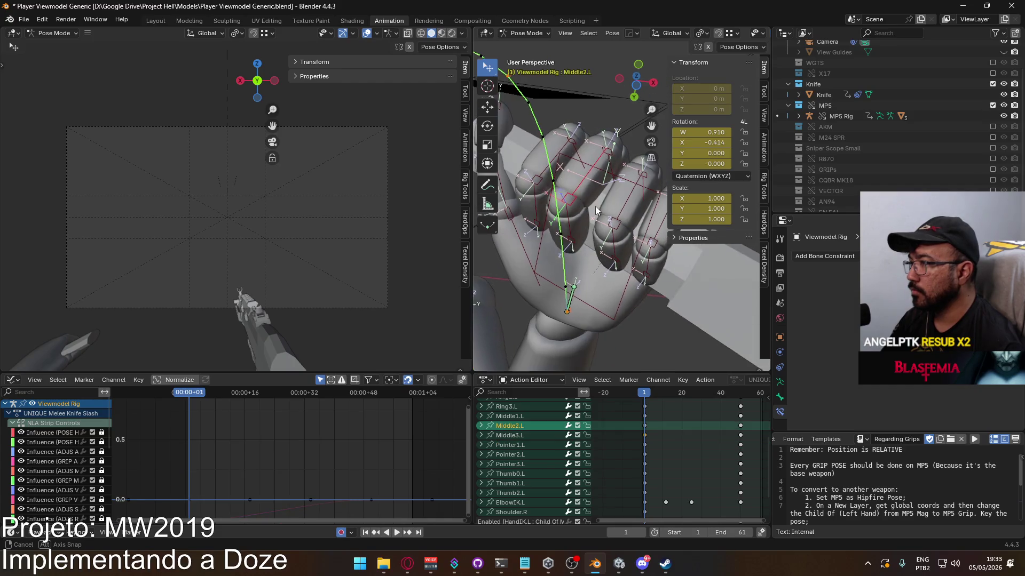
{"action": "left_click_drag", "start_coordinate": [470, 209], "coordinate": [404, 210]}
{"action": "middle_click_drag", "start_coordinate": [539, 229], "coordinate": [587, 241]}
Rotate the Ring2.L and Pinky2.L finger bones slightly
{"action": "left_click", "coordinate": [587, 243]}
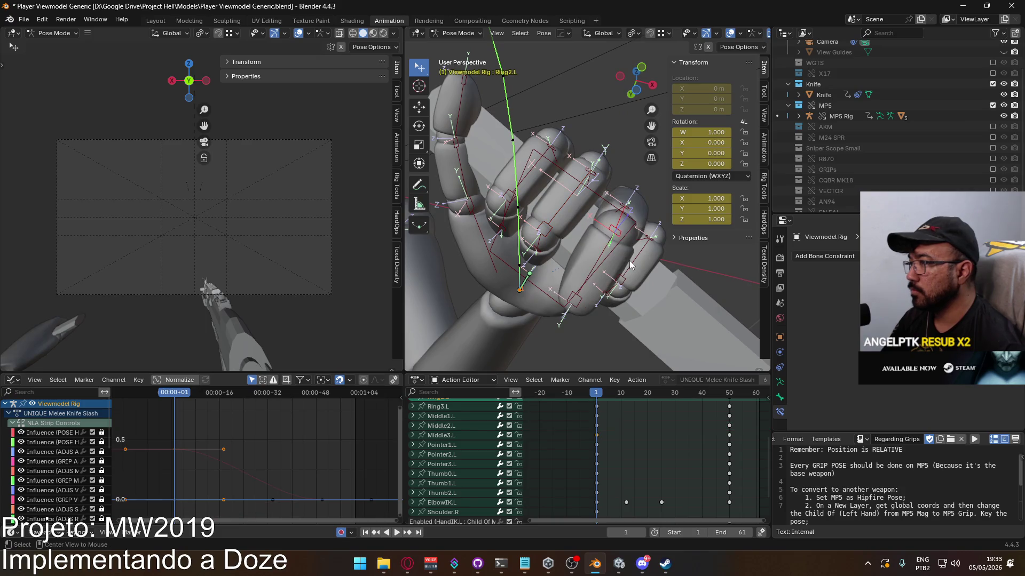
{"action": "key", "text": "r"}
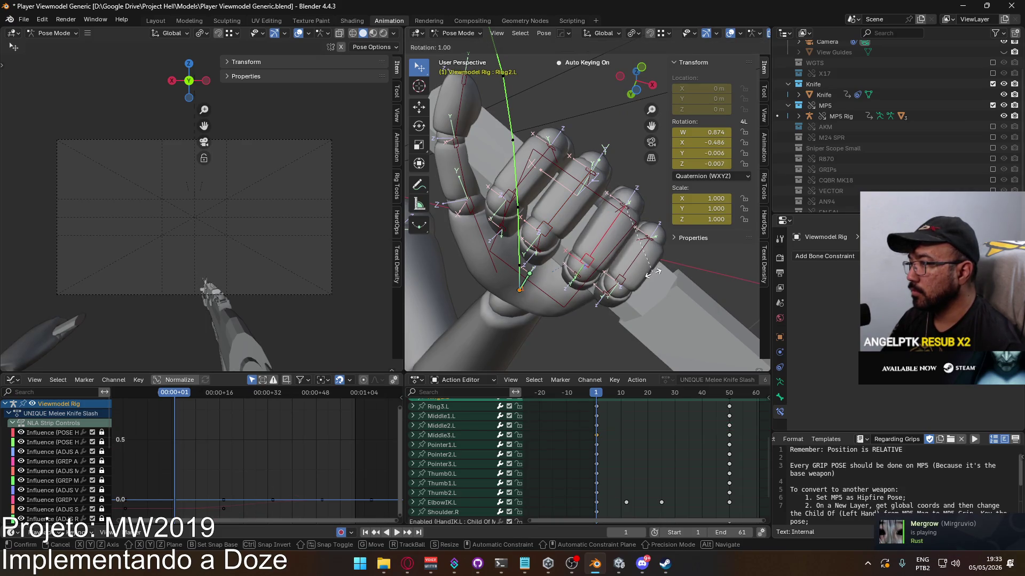
{"action": "left_click", "coordinate": [648, 281]}
{"action": "left_click", "coordinate": [654, 271]}
{"action": "key", "text": "r"}
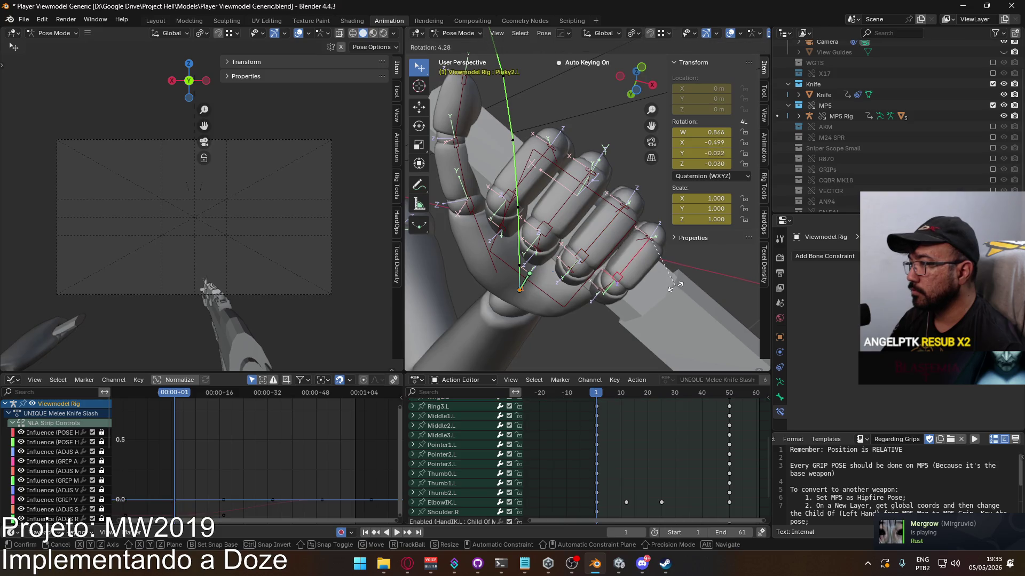
{"action": "left_click", "coordinate": [671, 288]}
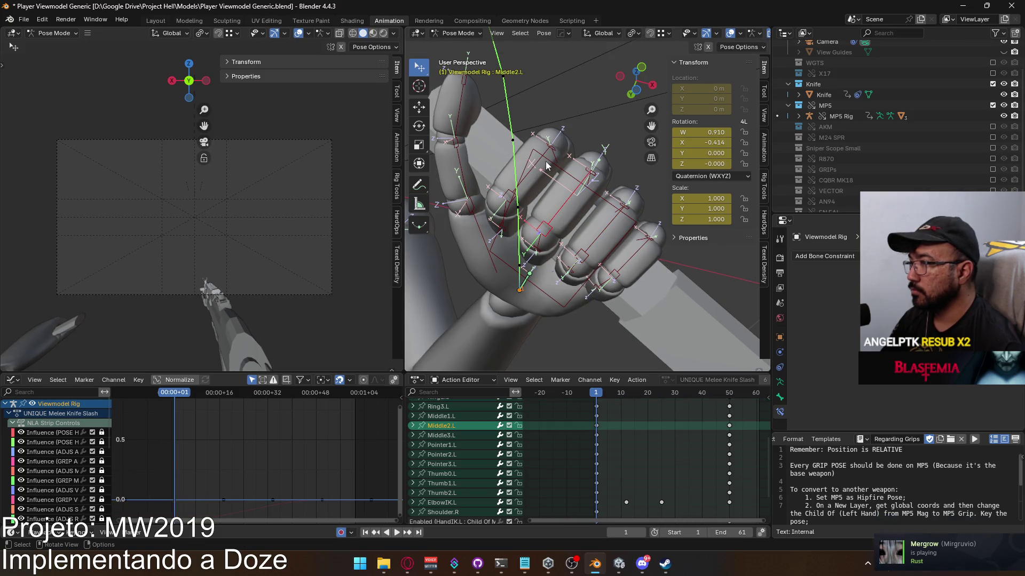
Select HandIK.L, then rotate the Pointer2.L finger bone
{"action": "left_click", "coordinate": [564, 175]}
{"action": "left_click", "coordinate": [603, 219]}
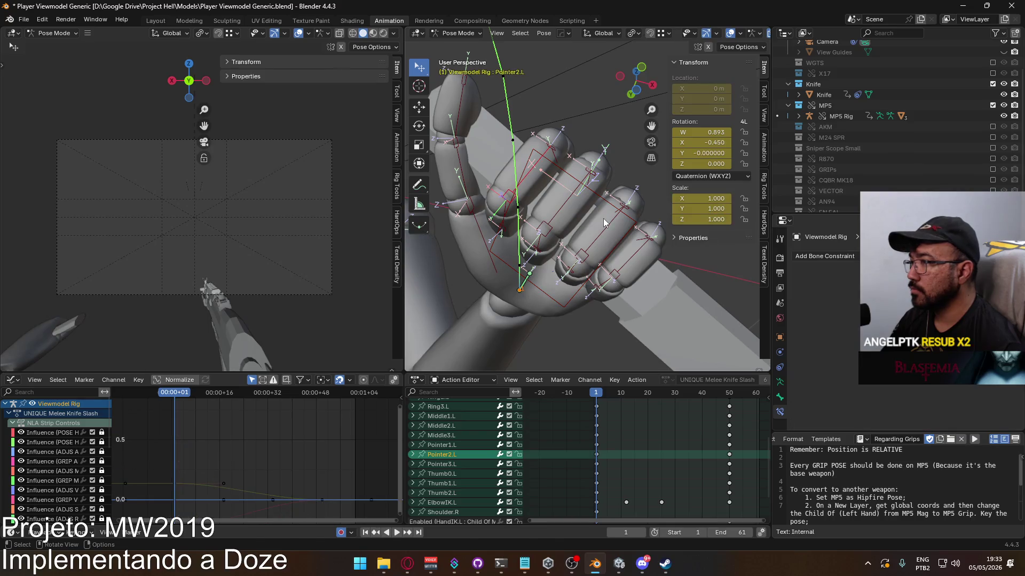
{"action": "key", "text": "r"}
{"action": "left_click", "coordinate": [608, 214]}
{"action": "mouse_move", "coordinate": [597, 237]}
{"action": "middle_mouse_down"}
{"action": "mouse_move", "coordinate": [611, 190]}
{"action": "mouse_move", "coordinate": [598, 254]}
{"action": "mouse_move", "coordinate": [533, 331]}
{"action": "mouse_move", "coordinate": [499, 315]}
{"action": "mouse_move", "coordinate": [551, 333]}
{"action": "mouse_move", "coordinate": [572, 328]}
{"action": "mouse_move", "coordinate": [625, 211]}
{"action": "middle_mouse_up"}
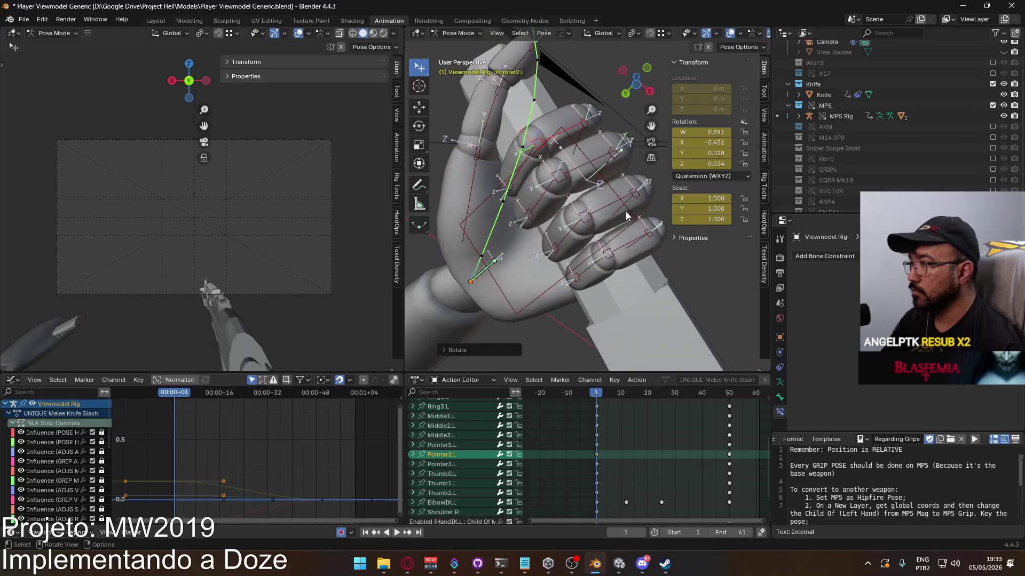
Rotate Thumb1.L along its local X axis to curl the thumb
{"action": "left_click", "coordinate": [480, 192]}
{"action": "mouse_move", "coordinate": [485, 196]}
{"action": "middle_mouse_down"}
{"action": "mouse_move", "coordinate": [498, 188]}
{"action": "mouse_move", "coordinate": [550, 283]}
{"action": "mouse_move", "coordinate": [546, 266]}
{"action": "mouse_move", "coordinate": [572, 200]}
{"action": "mouse_move", "coordinate": [534, 232]}
{"action": "mouse_move", "coordinate": [596, 249]}
{"action": "mouse_move", "coordinate": [601, 151]}
{"action": "mouse_move", "coordinate": [627, 209]}
{"action": "middle_mouse_up"}
{"action": "left_click", "coordinate": [573, 202]}
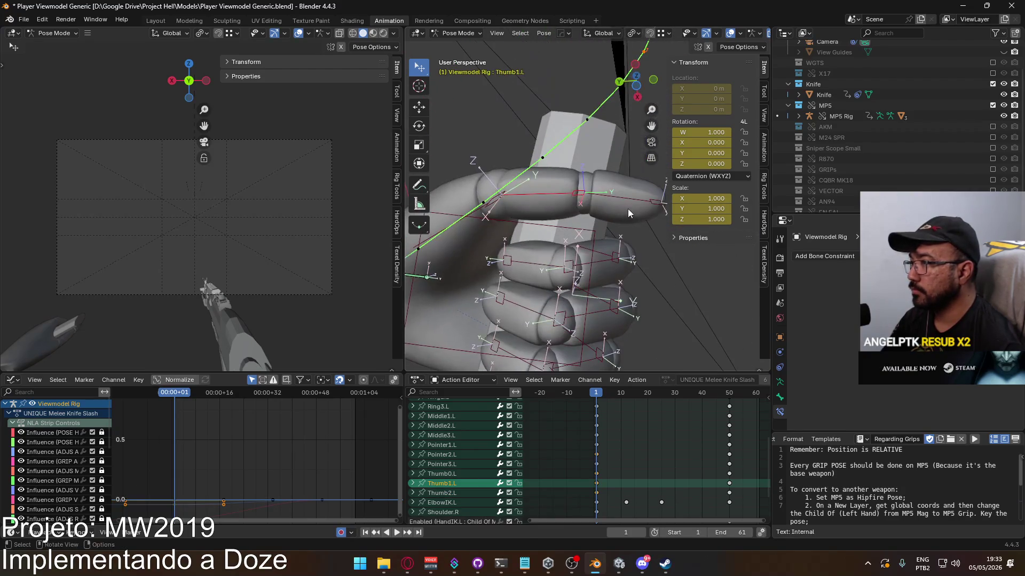
{"action": "key", "text": "r"}
{"action": "key", "text": "x"}
{"action": "left_click", "coordinate": [611, 237]}
Rotate Thumb2.L twice along local X, ending at W 0.992, X -0.124
{"action": "left_click", "coordinate": [609, 234]}
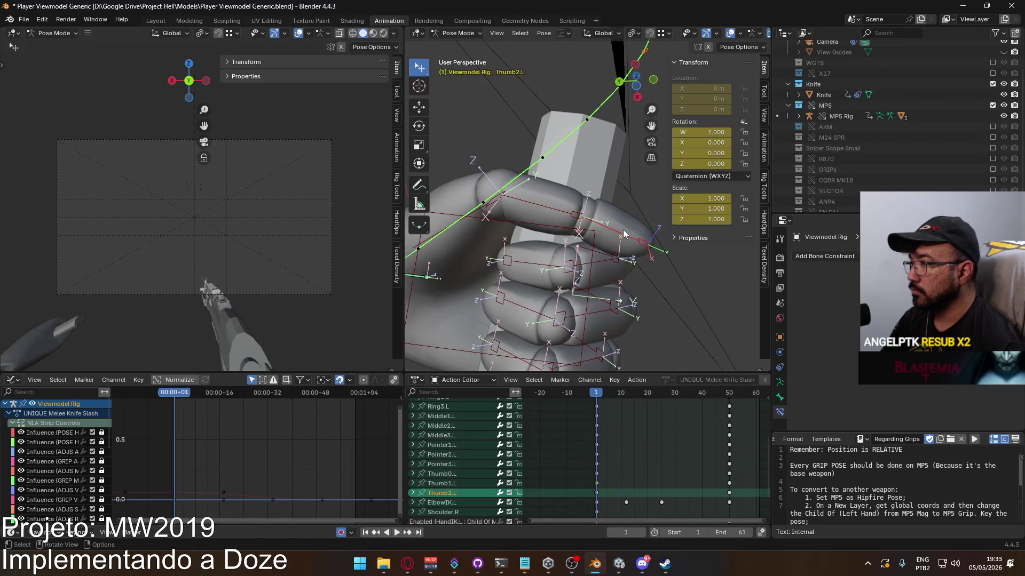
{"action": "key", "text": "r"}
{"action": "key", "text": "x"}
{"action": "key", "text": "x"}
{"action": "left_click", "coordinate": [617, 265]}
{"action": "mouse_move", "coordinate": [616, 265]}
{"action": "middle_mouse_down"}
{"action": "mouse_move", "coordinate": [654, 300]}
{"action": "mouse_move", "coordinate": [637, 317]}
{"action": "mouse_move", "coordinate": [539, 308]}
{"action": "mouse_move", "coordinate": [616, 239]}
{"action": "middle_mouse_up"}
{"action": "key", "text": "r"}
{"action": "key", "text": "x"}
{"action": "key", "text": "x"}
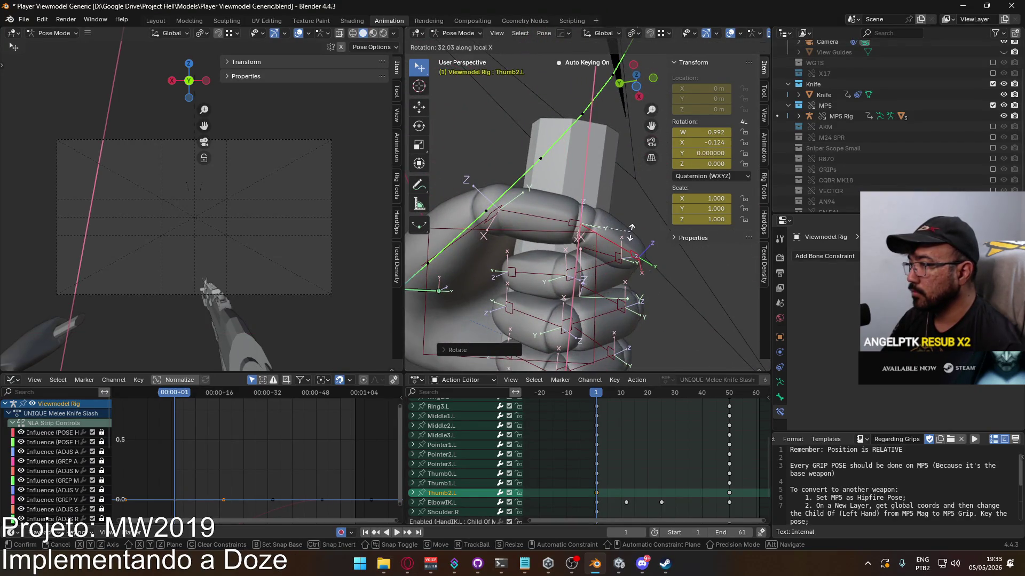
{"action": "left_click", "coordinate": [631, 232]}
{"action": "mouse_move", "coordinate": [592, 271]}
{"action": "middle_mouse_down"}
{"action": "mouse_move", "coordinate": [504, 329]}
{"action": "mouse_move", "coordinate": [513, 294]}
{"action": "mouse_move", "coordinate": [553, 279]}
{"action": "mouse_move", "coordinate": [512, 283]}
{"action": "mouse_move", "coordinate": [507, 302]}
{"action": "mouse_move", "coordinate": [516, 267]}
{"action": "middle_mouse_up"}
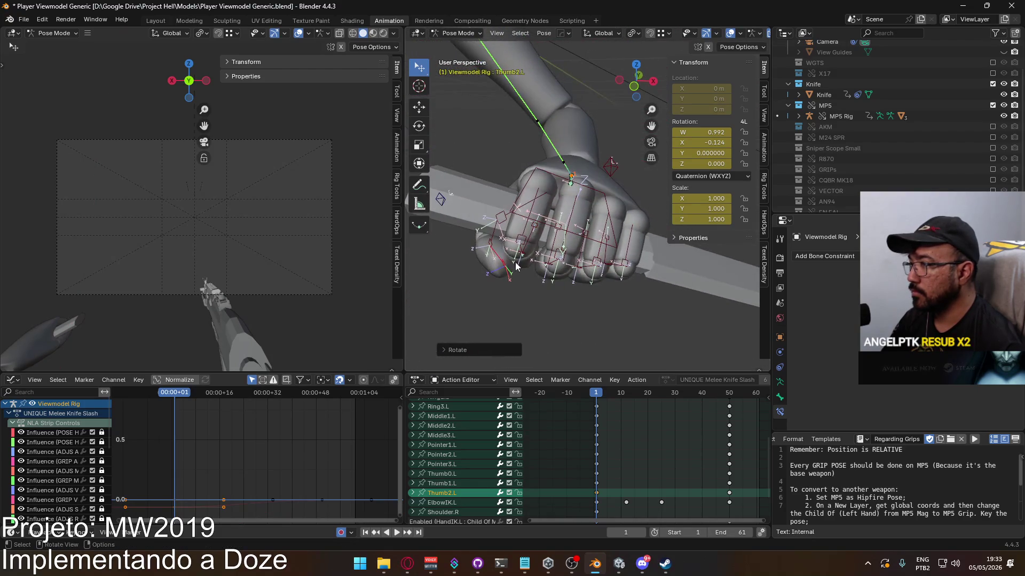
Try rotating Pointer1.L on the Z and Y axes, cancelling both attempts
{"action": "scroll", "coordinate": [525, 259], "scroll_direction": "up", "scroll_amount": 2}
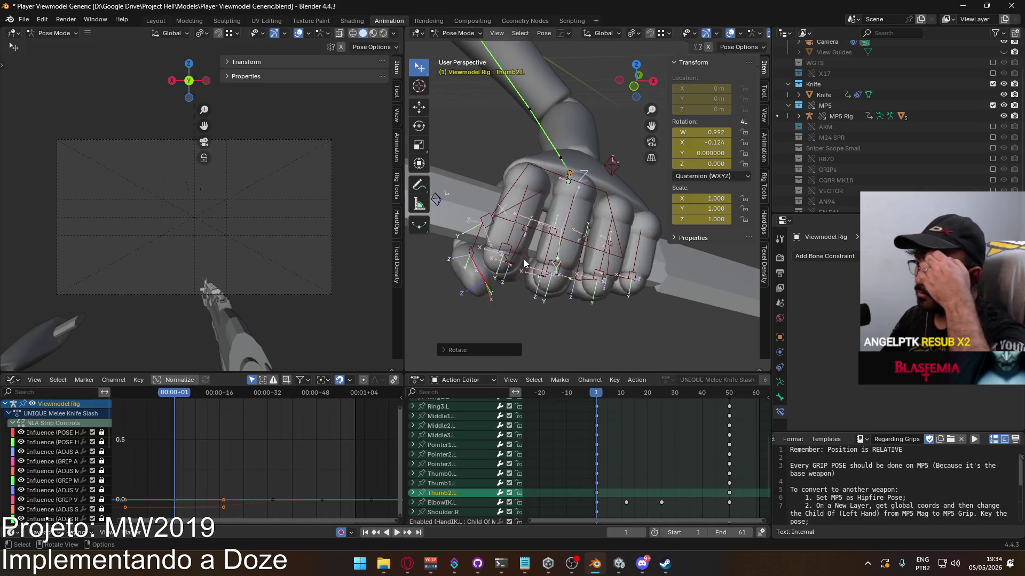
{"action": "left_click", "coordinate": [510, 197]}
{"action": "middle_click_drag", "start_coordinate": [569, 286], "coordinate": [606, 289]}
{"action": "key", "text": "r"}
{"action": "key", "text": "z"}
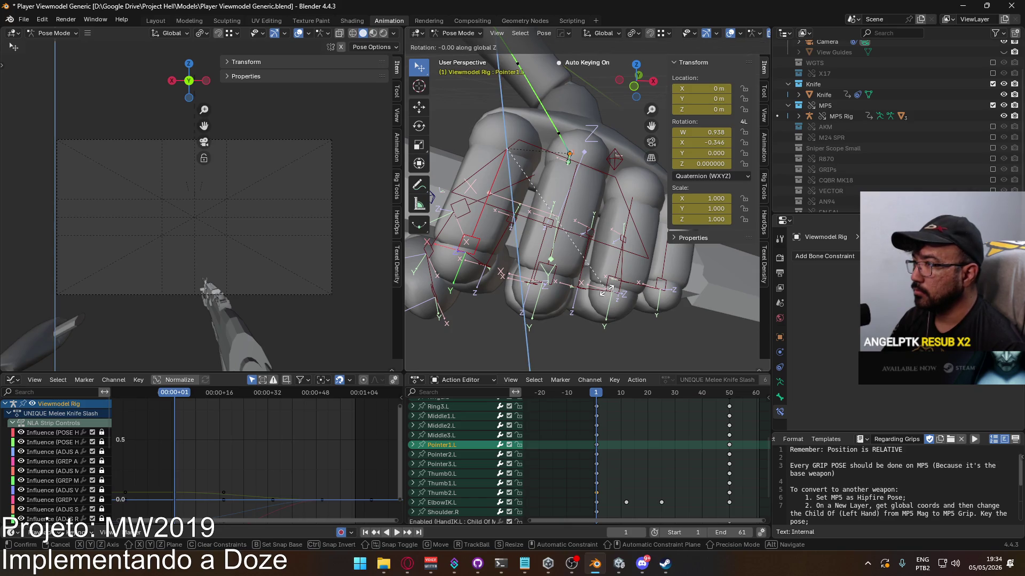
{"action": "key", "text": "Escape"}
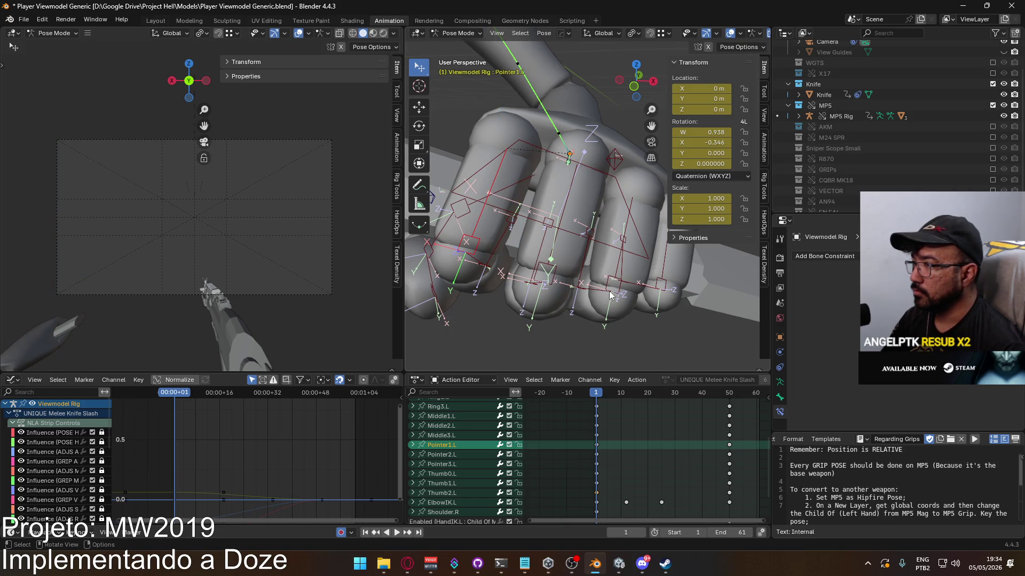
{"action": "middle_click_drag", "start_coordinate": [610, 295], "coordinate": [600, 283]}
{"action": "key", "text": "y"}
{"action": "key", "text": "y"}
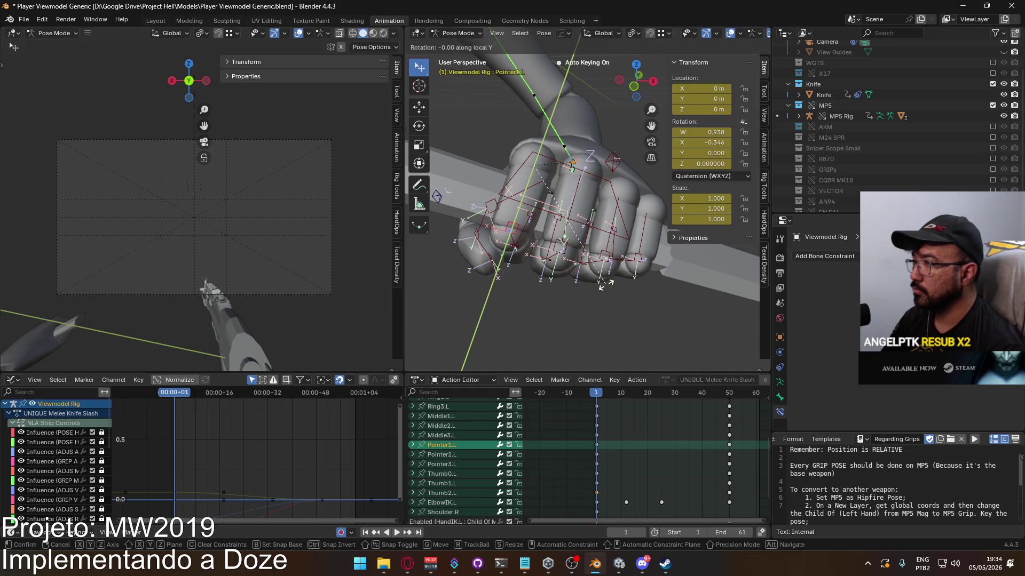
{"action": "key", "text": "Escape"}
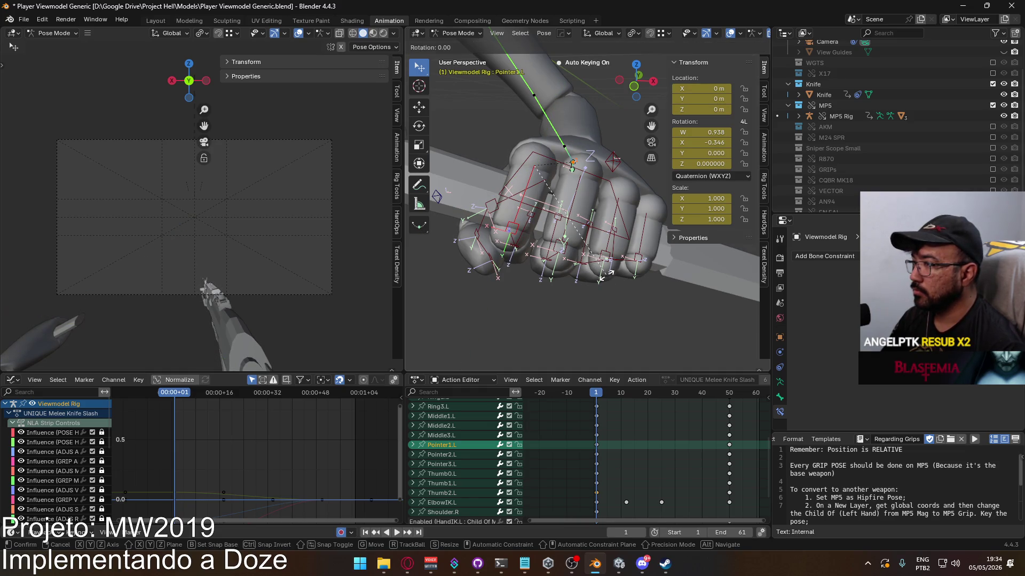
{"action": "key", "text": "Escape"}
{"action": "mouse_move", "coordinate": [598, 275]}
{"action": "middle_mouse_down"}
{"action": "mouse_move", "coordinate": [578, 206]}
{"action": "mouse_move", "coordinate": [591, 142]}
{"action": "mouse_move", "coordinate": [555, 217]}
{"action": "mouse_move", "coordinate": [532, 230]}
{"action": "middle_mouse_up"}
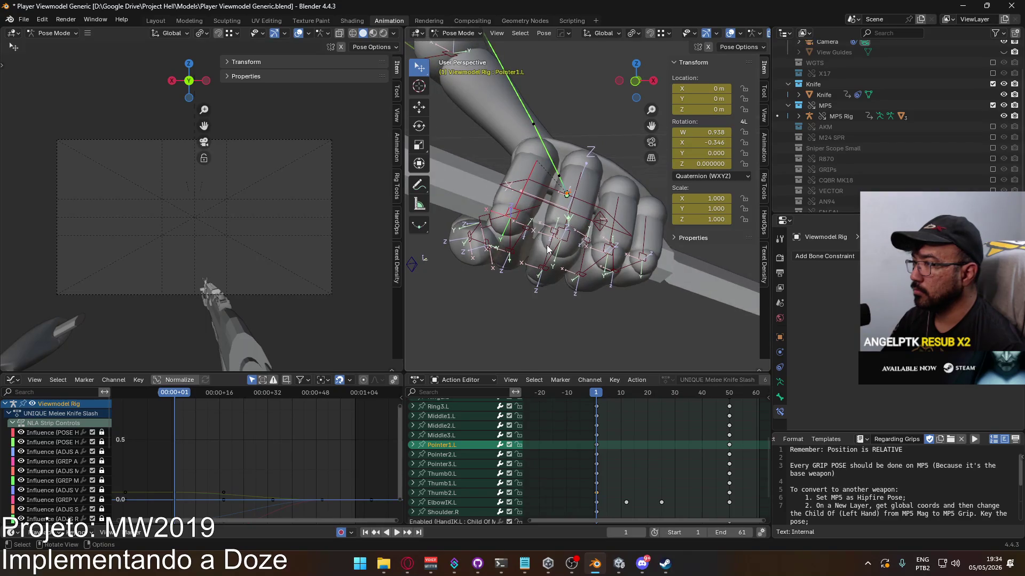
Rotate Pointer1.L and Ring1.L to close the fist more firmly
{"action": "key", "text": "r"}
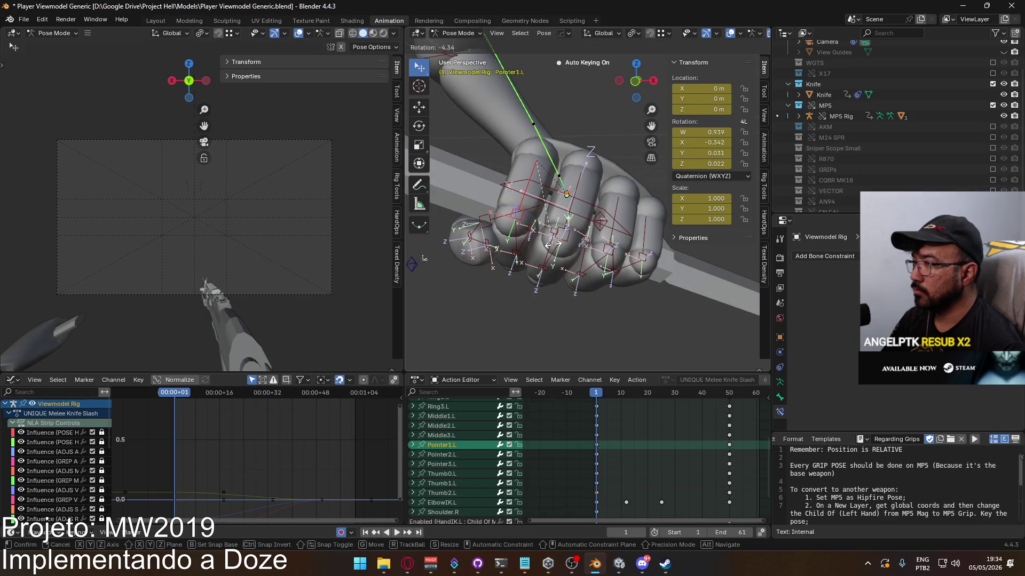
{"action": "left_click", "coordinate": [551, 244]}
{"action": "middle_click_drag", "start_coordinate": [551, 245], "coordinate": [585, 261]}
{"action": "left_click", "coordinate": [609, 249]}
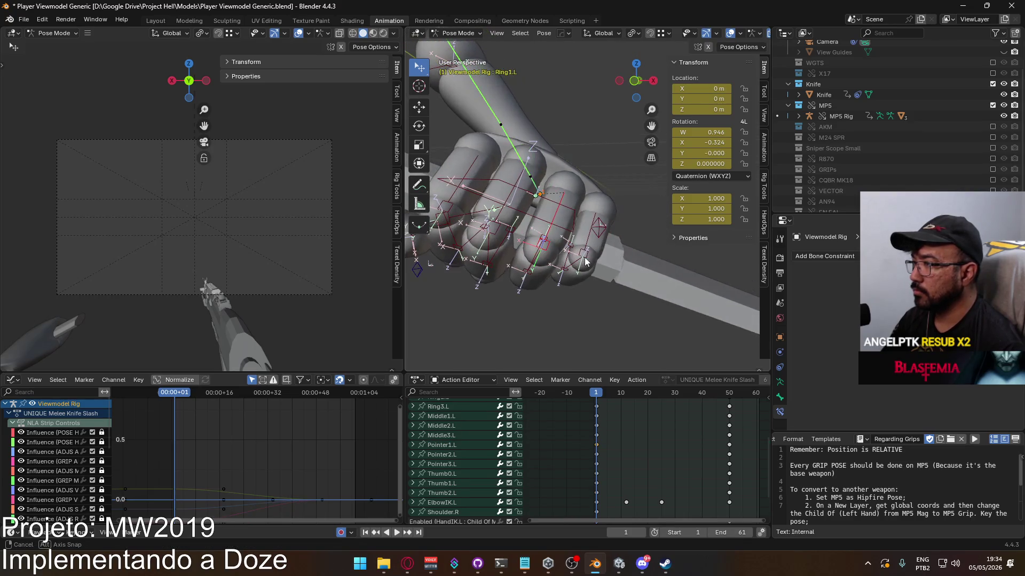
{"action": "left_click", "coordinate": [591, 253]}
Rotate Pinky1.L and slightly rotate the Pinky3.L fingertip
{"action": "left_click", "coordinate": [591, 253]}
{"action": "key", "text": "r"}
{"action": "left_click", "coordinate": [631, 280]}
{"action": "mouse_move", "coordinate": [631, 280]}
{"action": "middle_mouse_down"}
{"action": "mouse_move", "coordinate": [664, 159]}
{"action": "mouse_move", "coordinate": [609, 182]}
{"action": "middle_mouse_up"}
{"action": "left_click", "coordinate": [608, 181]}
{"action": "scroll", "coordinate": [564, 215], "scroll_direction": "up", "scroll_amount": 4}
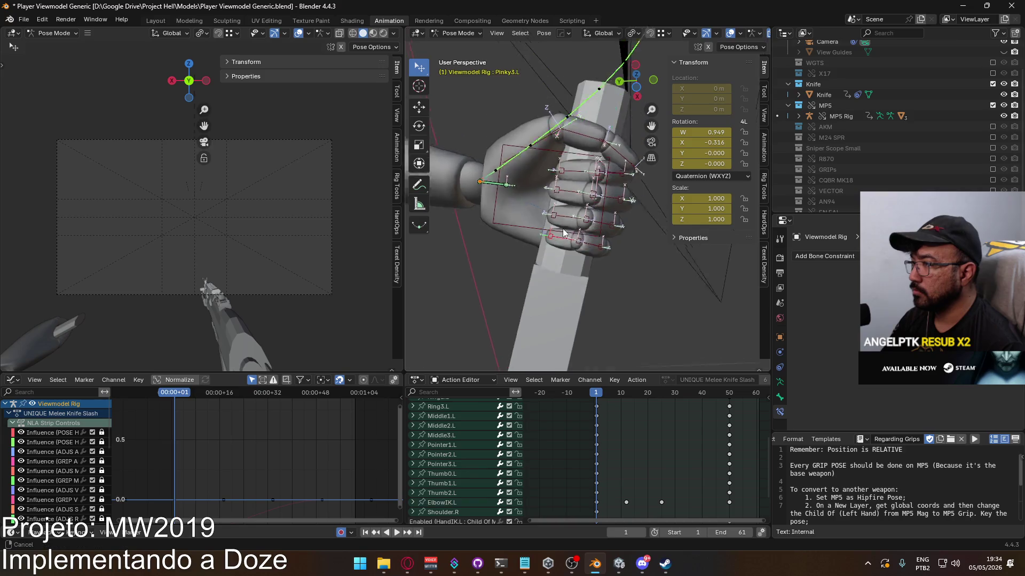
{"action": "key", "text": "r"}
{"action": "left_click", "coordinate": [559, 250]}
Rotate Ring2.L and Pinky2.L, bringing Pinky2.L to W 0.870, X -0.483
{"action": "left_click", "coordinate": [601, 288]}
{"action": "mouse_move", "coordinate": [601, 288]}
{"action": "middle_mouse_down"}
{"action": "mouse_move", "coordinate": [582, 251]}
{"action": "mouse_move", "coordinate": [590, 267]}
{"action": "mouse_move", "coordinate": [563, 268]}
{"action": "mouse_move", "coordinate": [466, 359]}
{"action": "mouse_move", "coordinate": [420, 367]}
{"action": "mouse_move", "coordinate": [443, 53]}
{"action": "mouse_move", "coordinate": [525, 62]}
{"action": "mouse_move", "coordinate": [565, 53]}
{"action": "middle_mouse_up"}
{"action": "key", "text": "r"}
{"action": "left_click", "coordinate": [580, 248]}
{"action": "left_click", "coordinate": [572, 283]}
{"action": "key", "text": "r"}
{"action": "left_click", "coordinate": [592, 256]}
View the whole arm and knife, then select all bones and clear the selection
{"action": "mouse_move", "coordinate": [578, 128]}
{"action": "middle_mouse_down"}
{"action": "mouse_move", "coordinate": [574, 258]}
{"action": "mouse_move", "coordinate": [531, 268]}
{"action": "mouse_move", "coordinate": [565, 246]}
{"action": "middle_mouse_up"}
{"action": "key", "text": "a"}
{"action": "left_click", "coordinate": [607, 259]}
Box-select the left hand and finger bones and copy their grip pose
{"action": "left_click_drag", "start_coordinate": [497, 219], "coordinate": [658, 291]}
{"action": "mouse_move", "coordinate": [648, 260]}
{"action": "middle_mouse_down"}
{"action": "mouse_move", "coordinate": [549, 249]}
{"action": "mouse_move", "coordinate": [587, 247]}
{"action": "middle_mouse_up"}
{"action": "right_click", "coordinate": [607, 245]}
{"action": "left_click", "coordinate": [607, 246]}
Play to frame 50, paste the grip pose there, then undo the paste
{"action": "key", "text": "Home"}
{"action": "key", "text": "space"}
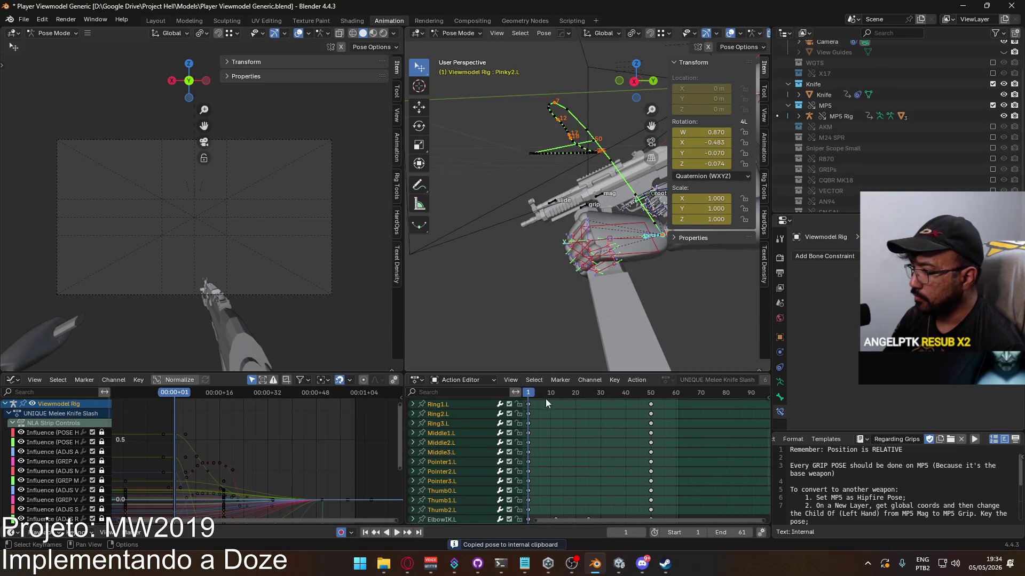
{"action": "key", "text": "Escape"}
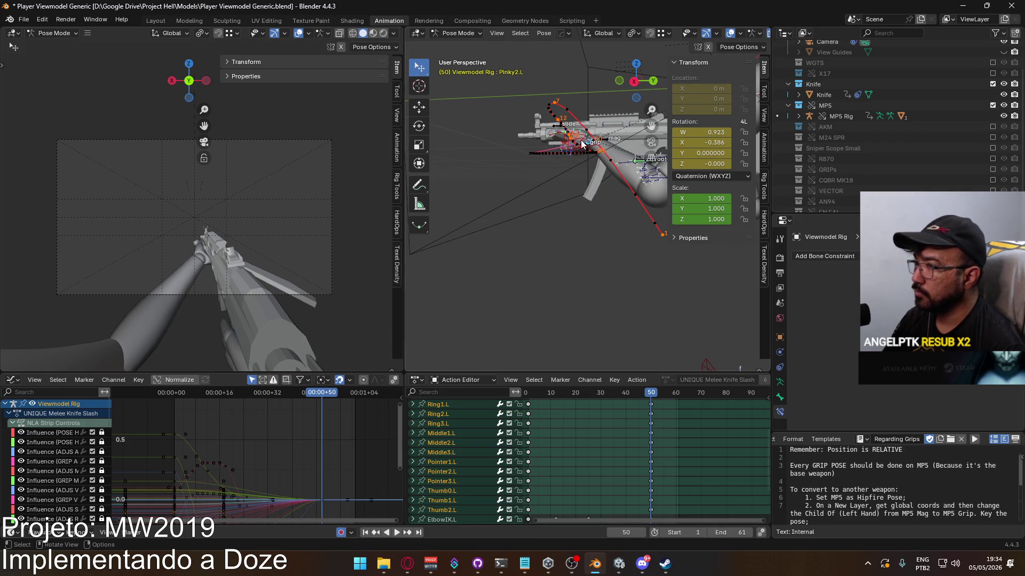
{"action": "right_click", "coordinate": [580, 143]}
{"action": "left_click", "coordinate": [560, 151]}
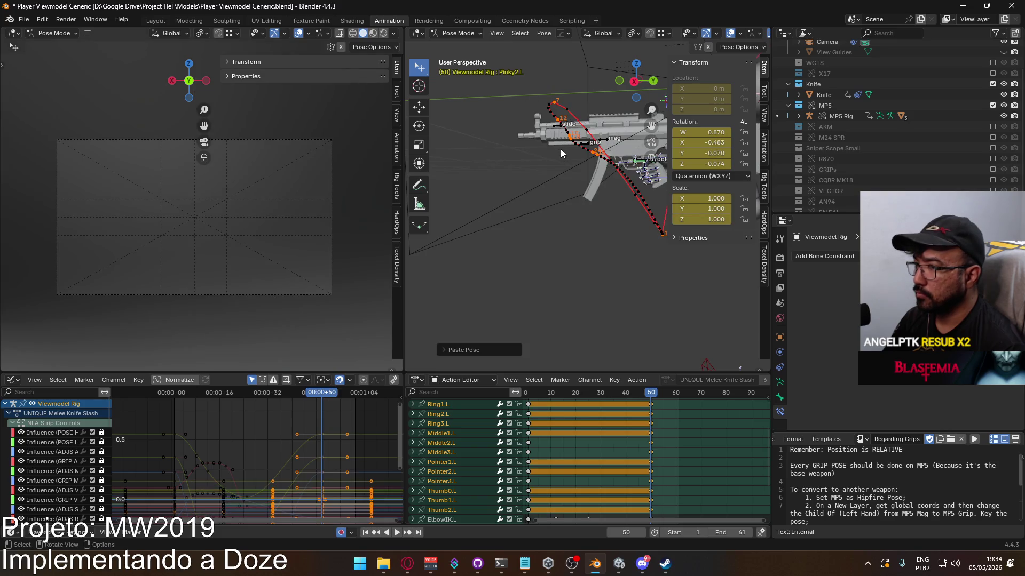
{"action": "key", "text": "ctrl+z"}
{"action": "mouse_move", "coordinate": [551, 199]}
{"action": "middle_mouse_down"}
{"action": "mouse_move", "coordinate": [587, 187]}
{"action": "mouse_move", "coordinate": [661, 233]}
{"action": "mouse_move", "coordinate": [455, 205]}
{"action": "mouse_move", "coordinate": [574, 261]}
{"action": "middle_mouse_up"}
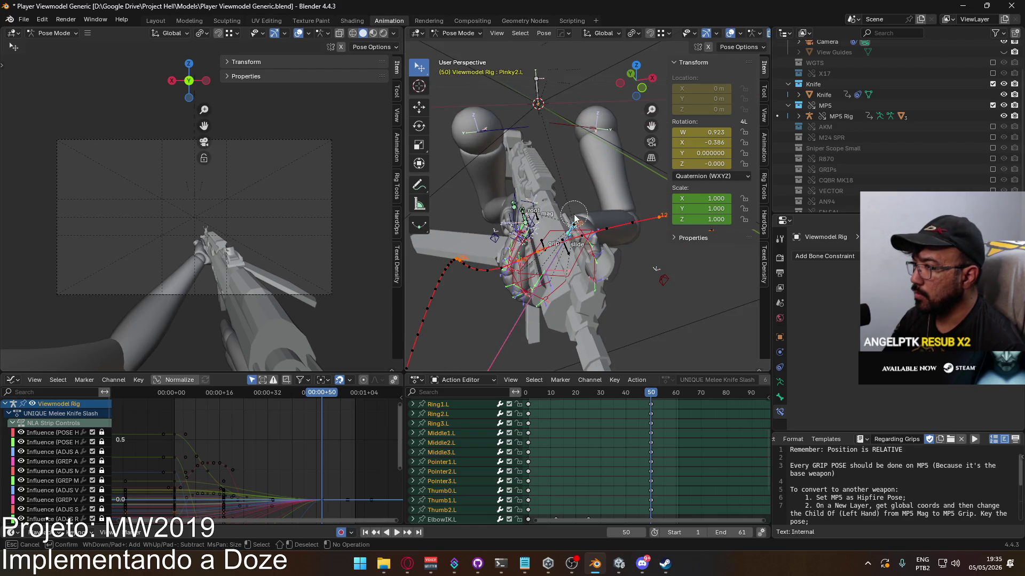
Select only HandIK.L and copy its pose at frame 1
{"action": "left_click", "coordinate": [574, 219], "text": "shift"}
{"action": "left_click", "coordinate": [579, 265]}
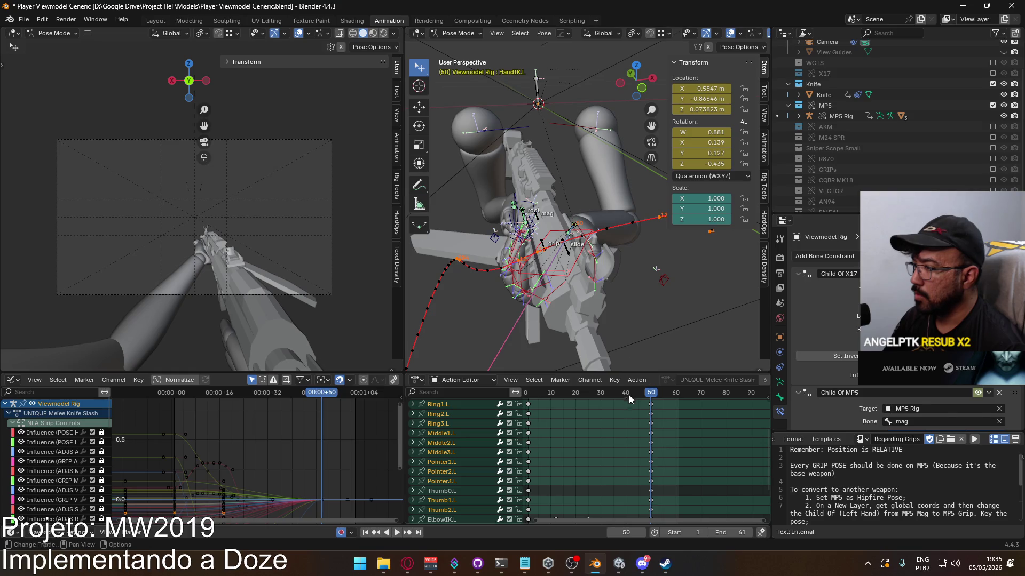
{"action": "left_click_drag", "start_coordinate": [648, 404], "coordinate": [530, 403]}
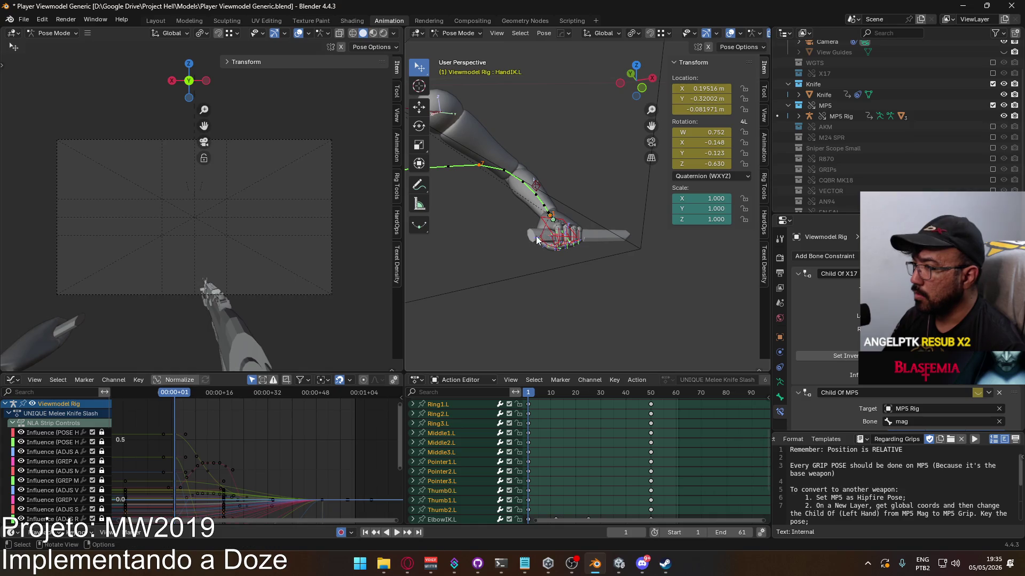
{"action": "right_click", "coordinate": [548, 231]}
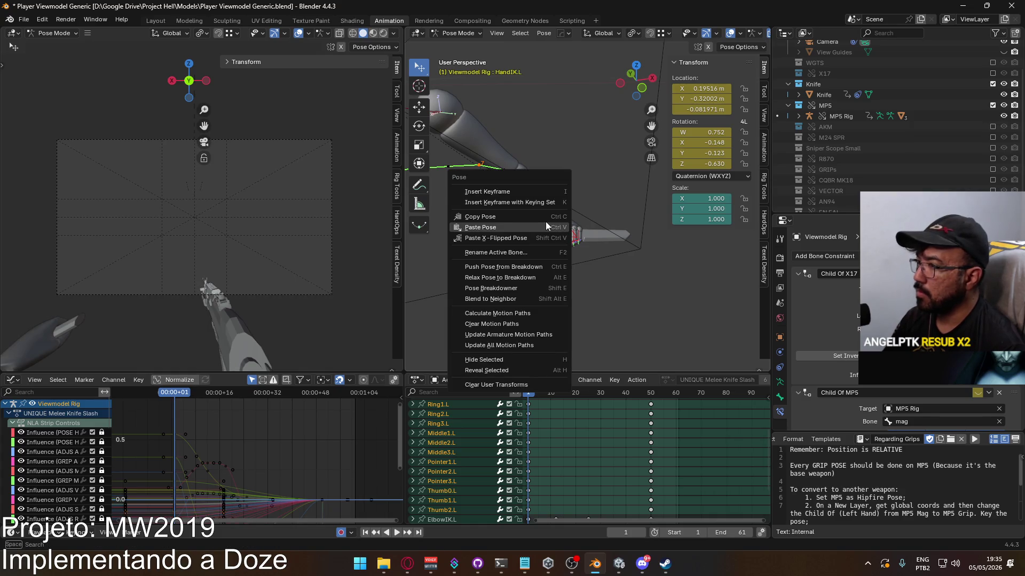
{"action": "left_click", "coordinate": [514, 217]}
Paste the frame-1 hand pose at frame 50, then undo it to keep the gun-holding pose
{"action": "key", "text": "space"}
{"action": "left_click", "coordinate": [652, 393]}
{"action": "key", "text": "Escape"}
{"action": "middle_click_drag", "start_coordinate": [481, 232], "coordinate": [586, 256]}
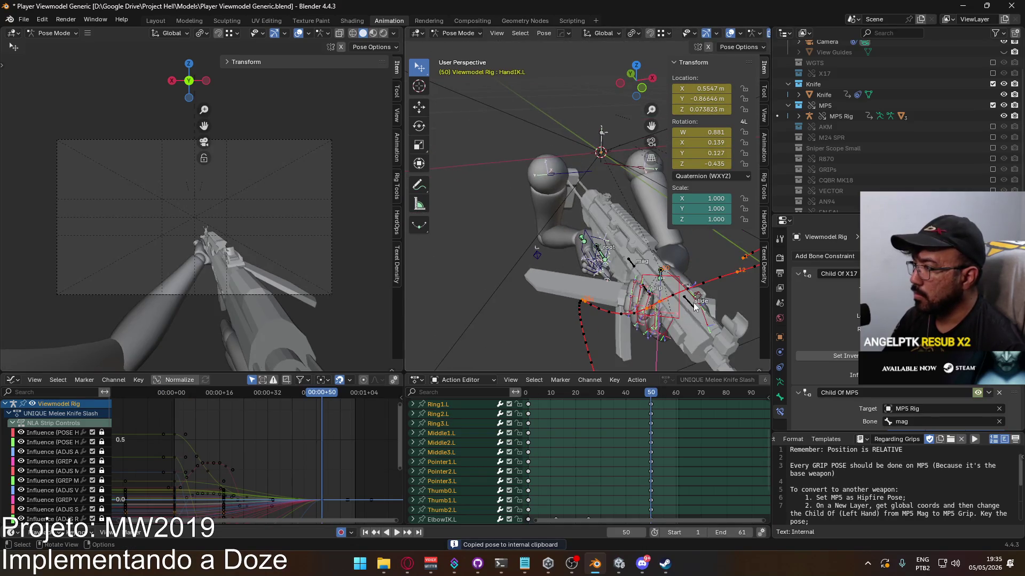
{"action": "right_click", "coordinate": [664, 309]}
{"action": "left_click", "coordinate": [648, 320]}
{"action": "mouse_move", "coordinate": [604, 278]}
{"action": "middle_mouse_down"}
{"action": "mouse_move", "coordinate": [601, 267]}
{"action": "mouse_move", "coordinate": [560, 267]}
{"action": "mouse_move", "coordinate": [435, 143]}
{"action": "middle_mouse_up"}
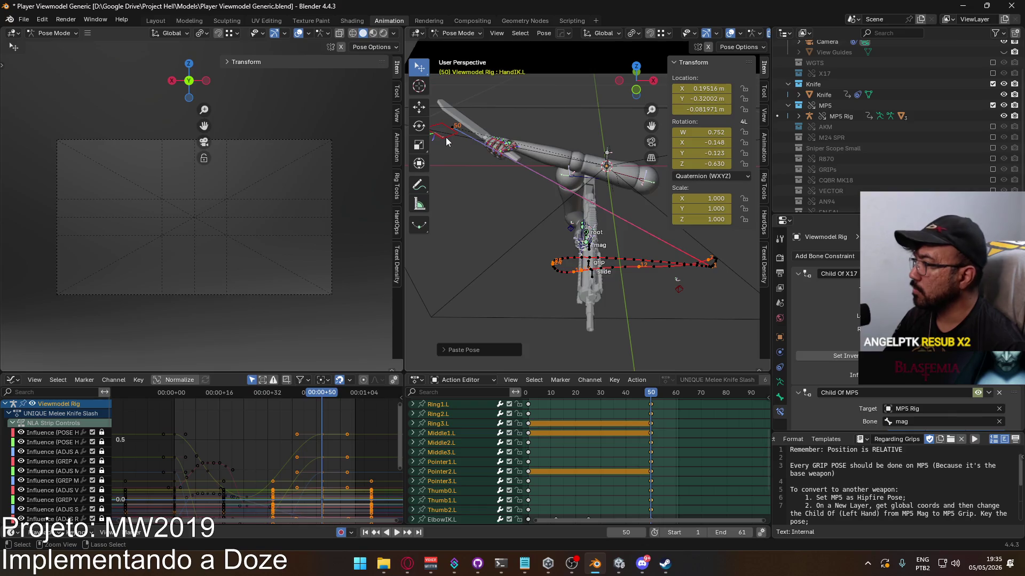
{"action": "key", "text": "ctrl+z"}
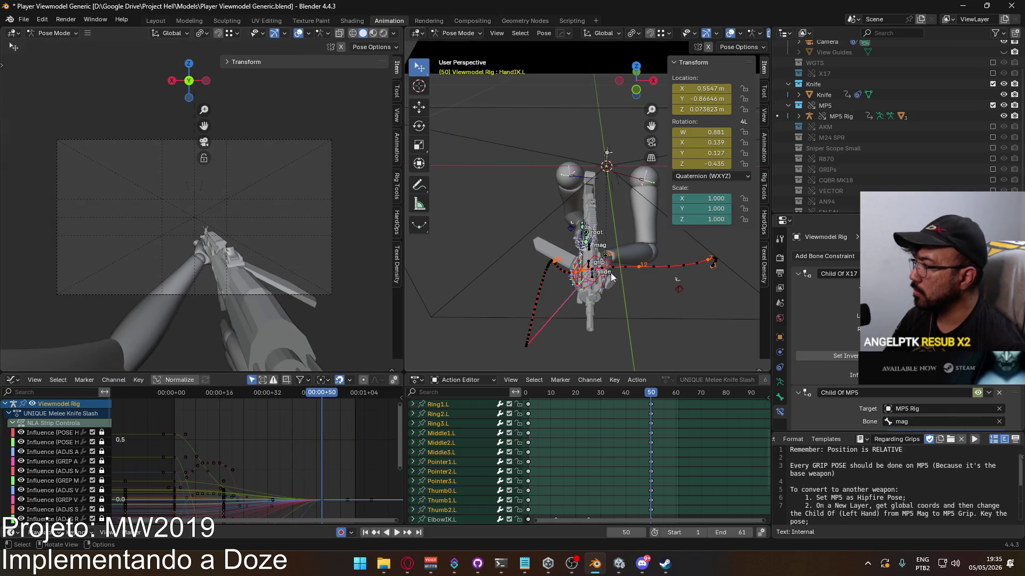
{"action": "middle_click_drag", "start_coordinate": [638, 274], "coordinate": [536, 254], "text": "shift"}
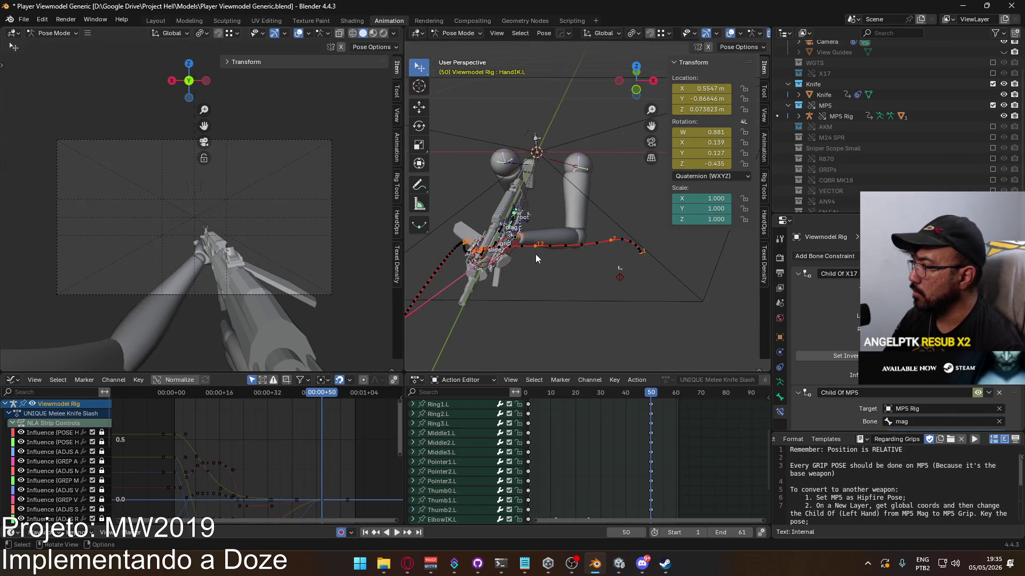
{"action": "scroll", "coordinate": [637, 443], "scroll_direction": "down", "scroll_amount": 3}
{"action": "middle_click_drag", "start_coordinate": [632, 486], "coordinate": [643, 492]}
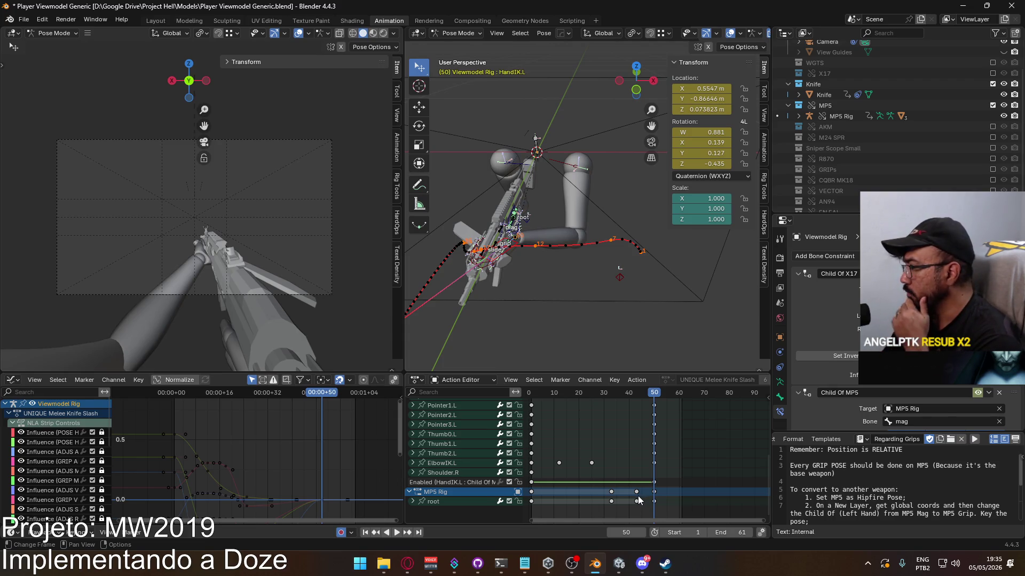
Scrub through the slash, then nudge HandIK.L's Child Of Enabled key from frame 50 to 51
{"action": "key", "text": "space"}
{"action": "left_click", "coordinate": [625, 396]}
{"action": "left_click_drag", "start_coordinate": [625, 396], "coordinate": [532, 413]}
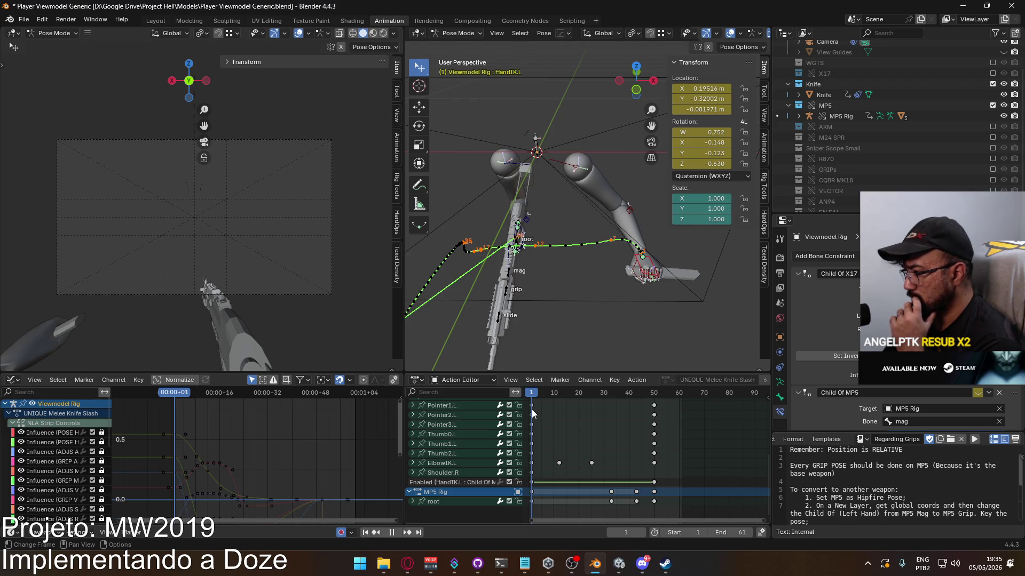
{"action": "left_click_drag", "start_coordinate": [532, 414], "coordinate": [654, 413]}
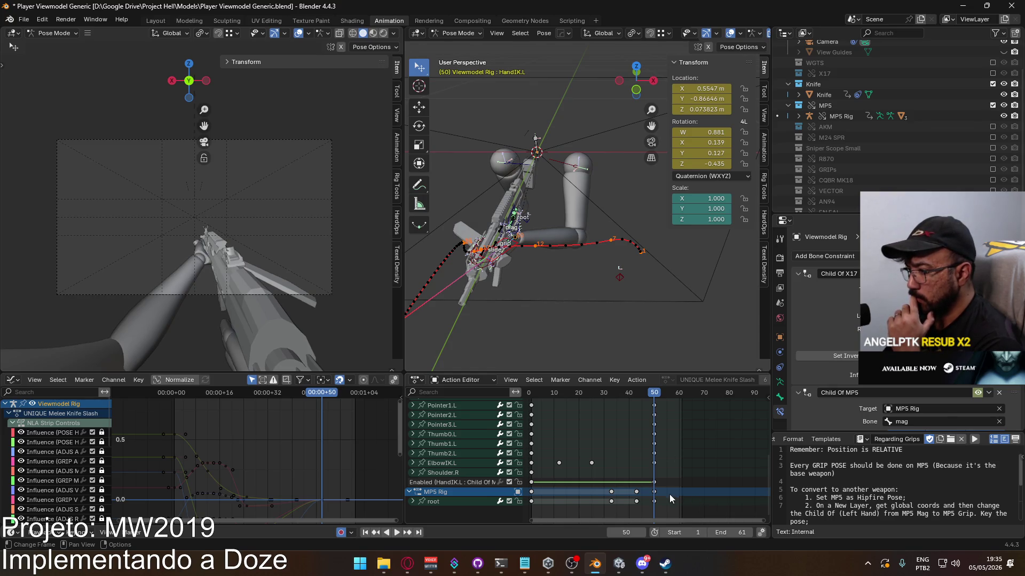
{"action": "left_click_drag", "start_coordinate": [654, 484], "coordinate": [664, 475]}
{"action": "scroll", "coordinate": [491, 467], "scroll_direction": "up", "scroll_amount": 8}
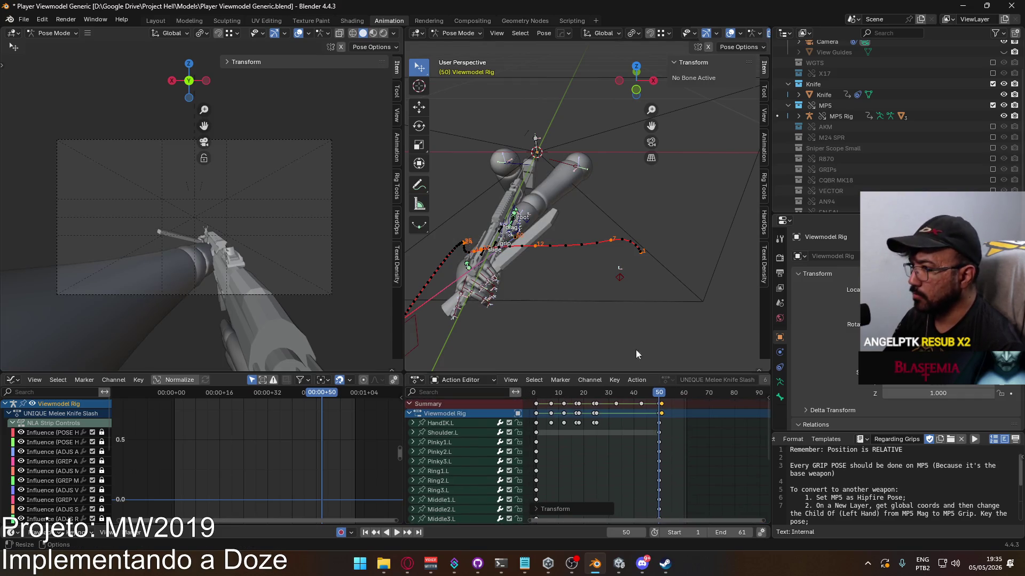
Select HandIK.L and the finger bones and paste the frame-1 hand pose at frame 50
{"action": "left_click", "coordinate": [425, 330]}
{"action": "mouse_move", "coordinate": [510, 309]}
{"action": "middle_mouse_down", "text": "shift"}
{"action": "mouse_move", "coordinate": [584, 277]}
{"action": "mouse_move", "coordinate": [586, 286]}
{"action": "mouse_move", "coordinate": [560, 291]}
{"action": "mouse_move", "coordinate": [477, 241]}
{"action": "middle_mouse_up", "text": "shift"}
{"action": "key", "text": "c"}
{"action": "left_click", "coordinate": [479, 242]}
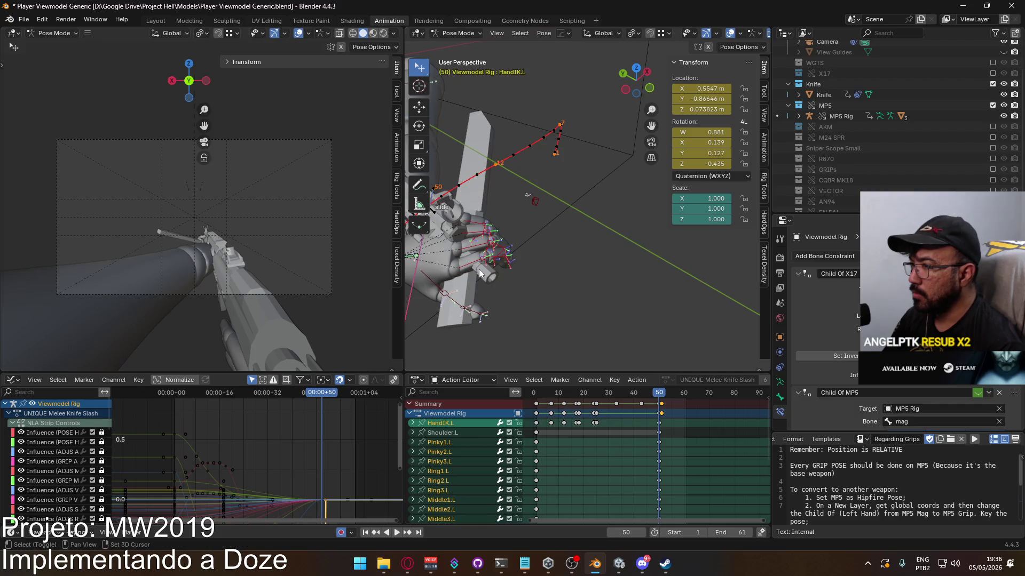
{"action": "key", "text": "KP_Decimal"}
{"action": "right_click", "coordinate": [570, 322]}
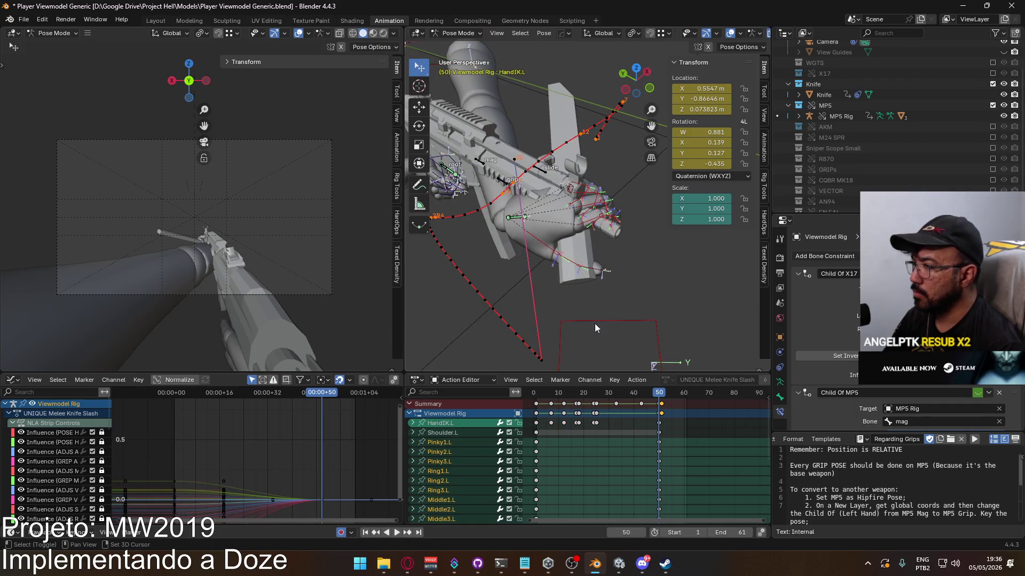
{"action": "right_click", "coordinate": [597, 319]}
{"action": "left_click", "coordinate": [577, 320]}
{"action": "middle_click_drag", "start_coordinate": [620, 226], "coordinate": [512, 208]}
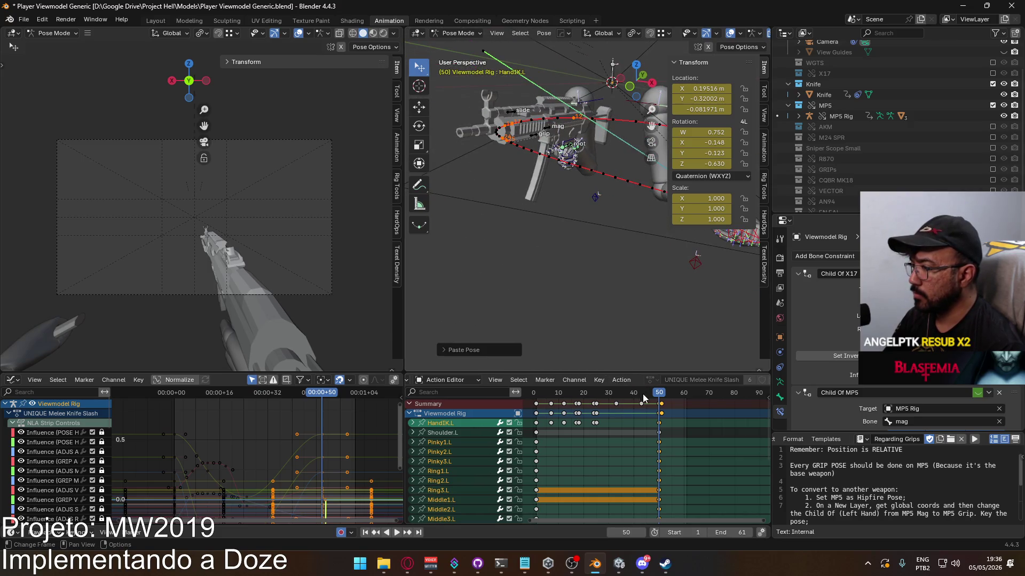
Delete HandIK.L's in-between keyframes around frames 8–27
{"action": "key", "text": "space"}
{"action": "left_click", "coordinate": [570, 392]}
{"action": "mouse_move", "coordinate": [570, 392]}
{"action": "left_mouse_down"}
{"action": "mouse_move", "coordinate": [535, 393]}
{"action": "mouse_move", "coordinate": [552, 392]}
{"action": "left_mouse_up"}
{"action": "mouse_move", "coordinate": [609, 419]}
{"action": "left_mouse_down"}
{"action": "mouse_move", "coordinate": [544, 427]}
{"action": "mouse_move", "coordinate": [538, 399]}
{"action": "mouse_move", "coordinate": [659, 405]}
{"action": "mouse_move", "coordinate": [543, 412]}
{"action": "mouse_move", "coordinate": [597, 411]}
{"action": "mouse_move", "coordinate": [563, 412]}
{"action": "left_mouse_up"}
{"action": "key", "text": "Delete"}
{"action": "key", "text": "space"}
{"action": "key", "text": "KP_Decimal"}
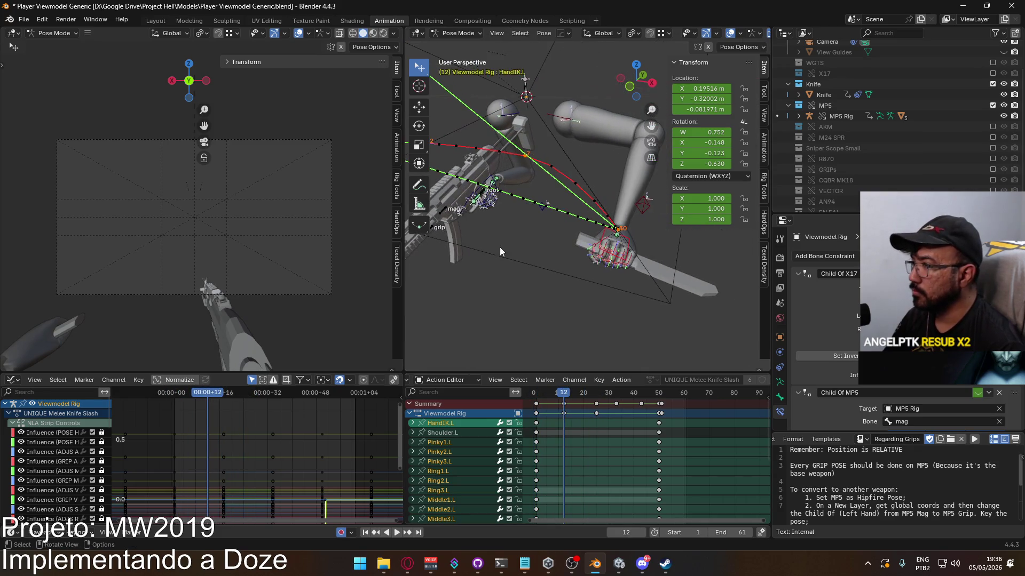
Reposition the ElbowIK.L bone at frame 12 in two moves
{"action": "mouse_move", "coordinate": [645, 218]}
{"action": "middle_mouse_down"}
{"action": "mouse_move", "coordinate": [471, 265]}
{"action": "mouse_move", "coordinate": [486, 220]}
{"action": "mouse_move", "coordinate": [508, 199]}
{"action": "middle_mouse_up"}
{"action": "left_click", "coordinate": [626, 226]}
{"action": "key", "text": "g"}
{"action": "left_click", "coordinate": [469, 256]}
{"action": "key", "text": "g"}
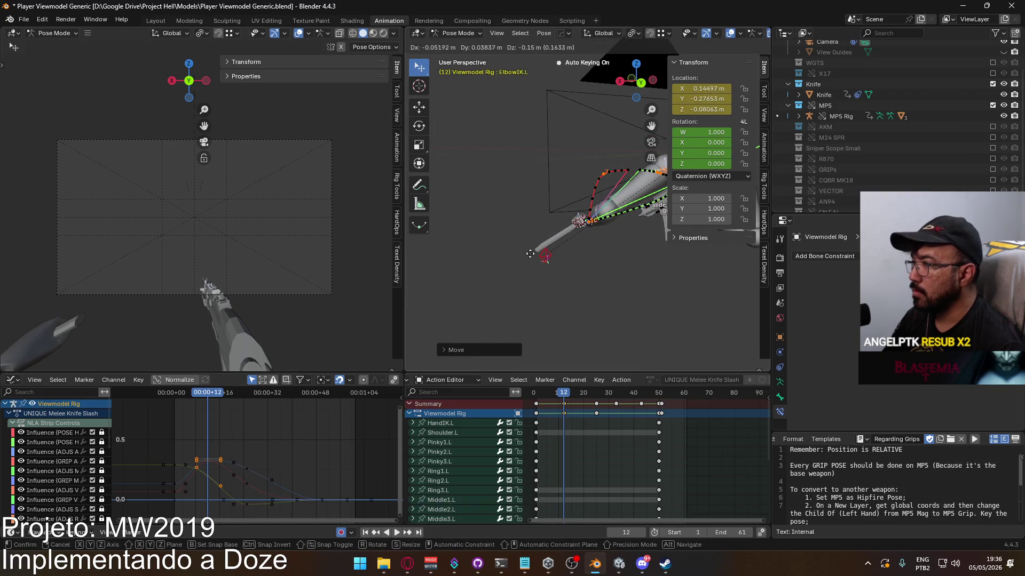
{"action": "mouse_move", "coordinate": [534, 262]}
{"action": "middle_mouse_down", "text": "alt"}
{"action": "mouse_move", "coordinate": [591, 270]}
{"action": "mouse_move", "coordinate": [629, 258]}
{"action": "mouse_move", "coordinate": [620, 281]}
{"action": "mouse_move", "coordinate": [496, 192]}
{"action": "mouse_move", "coordinate": [590, 230]}
{"action": "mouse_move", "coordinate": [675, 233]}
{"action": "mouse_move", "coordinate": [440, 219]}
{"action": "mouse_move", "coordinate": [660, 223]}
{"action": "mouse_move", "coordinate": [565, 281]}
{"action": "middle_mouse_up", "text": "alt"}
{"action": "left_click", "coordinate": [587, 234]}
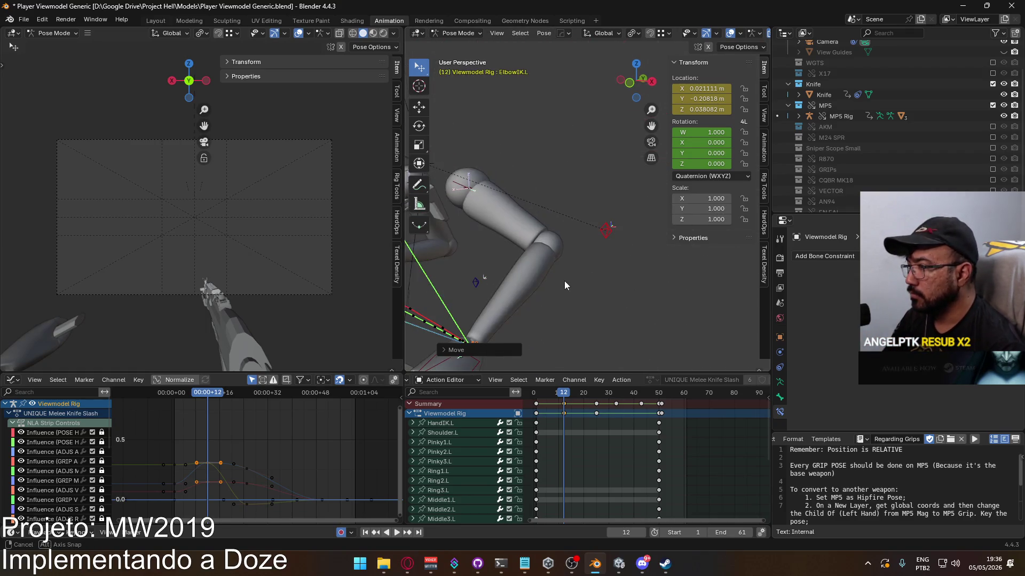
Move HandIK.L to a new position at frame 12, viewed from the front
{"action": "left_click", "coordinate": [480, 360]}
{"action": "key", "text": "KP_1"}
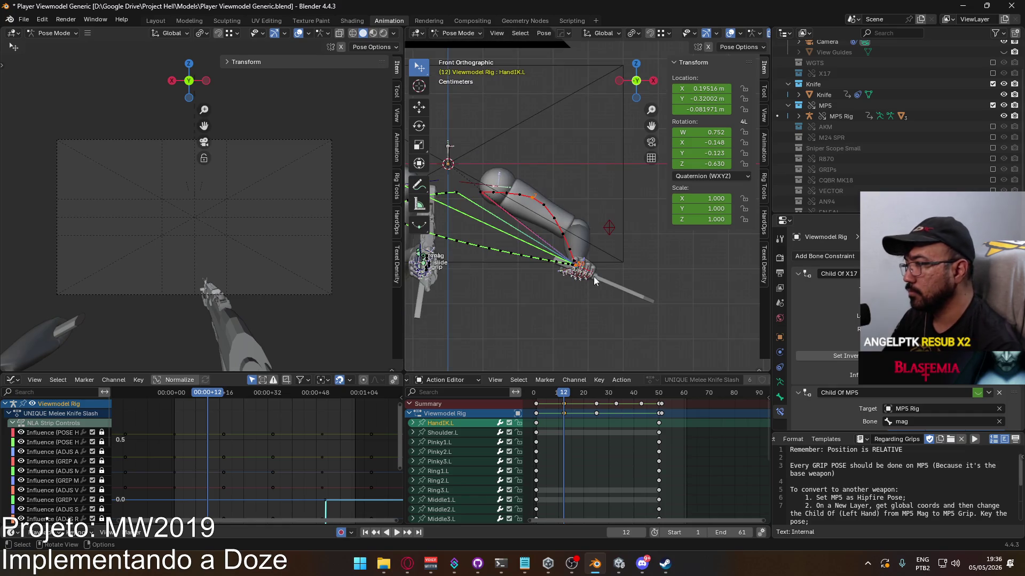
{"action": "key", "text": "g"}
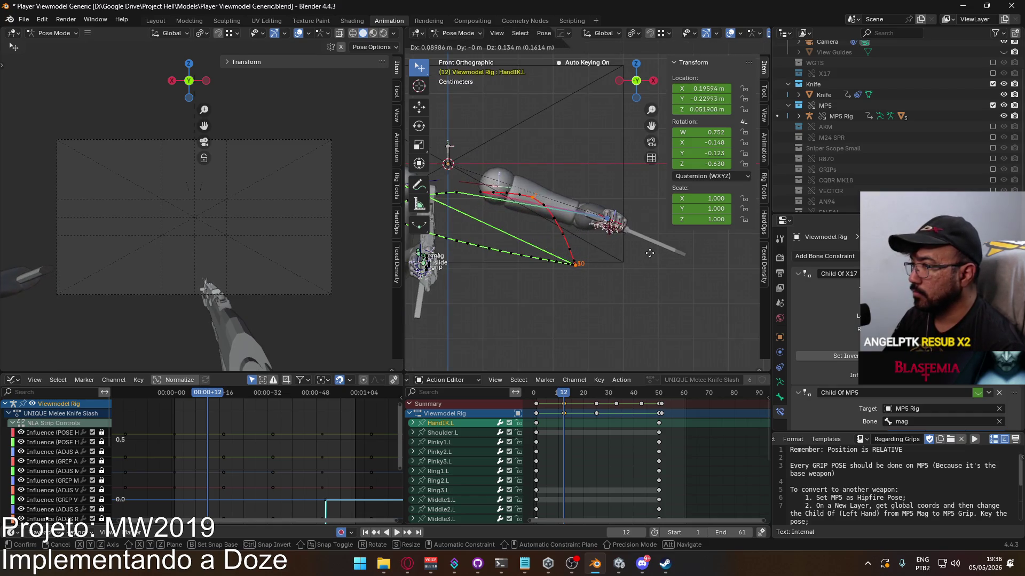
{"action": "left_click", "coordinate": [624, 242]}
{"action": "left_click", "coordinate": [614, 236]}
{"action": "key", "text": "g"}
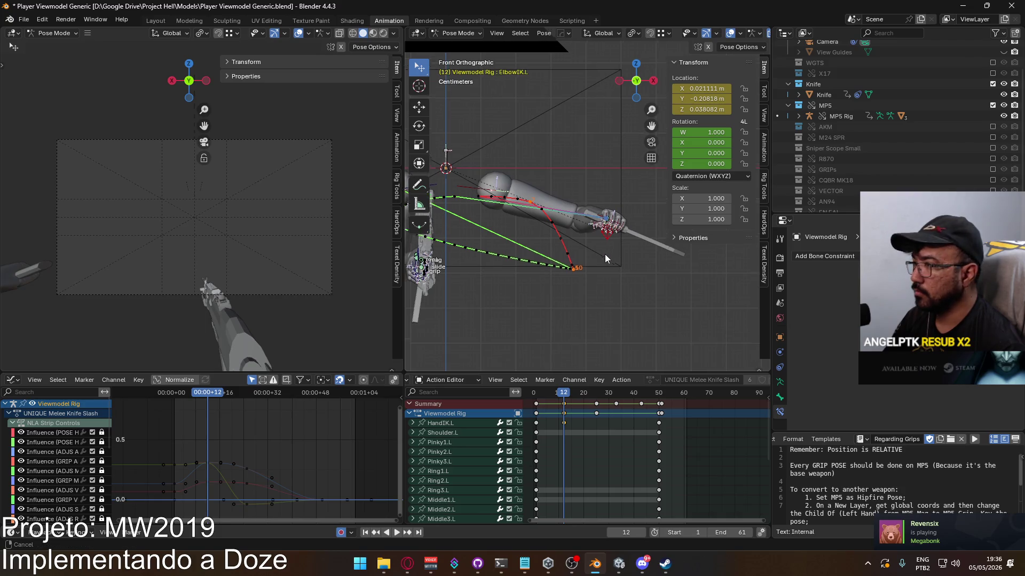
{"action": "key", "text": "Escape"}
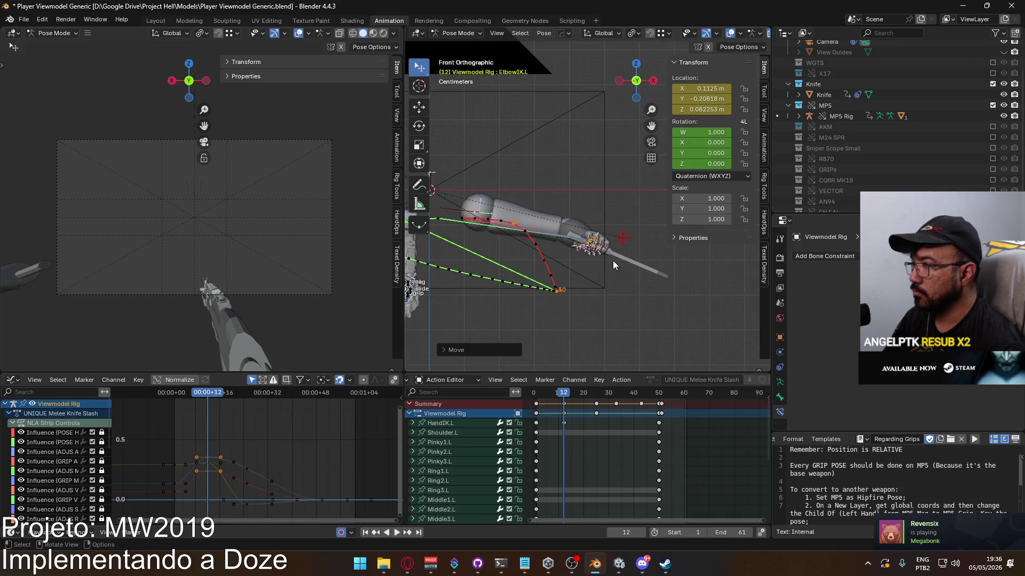
{"action": "left_click", "coordinate": [605, 250]}
{"action": "left_click", "coordinate": [603, 245]}
{"action": "key", "text": "g"}
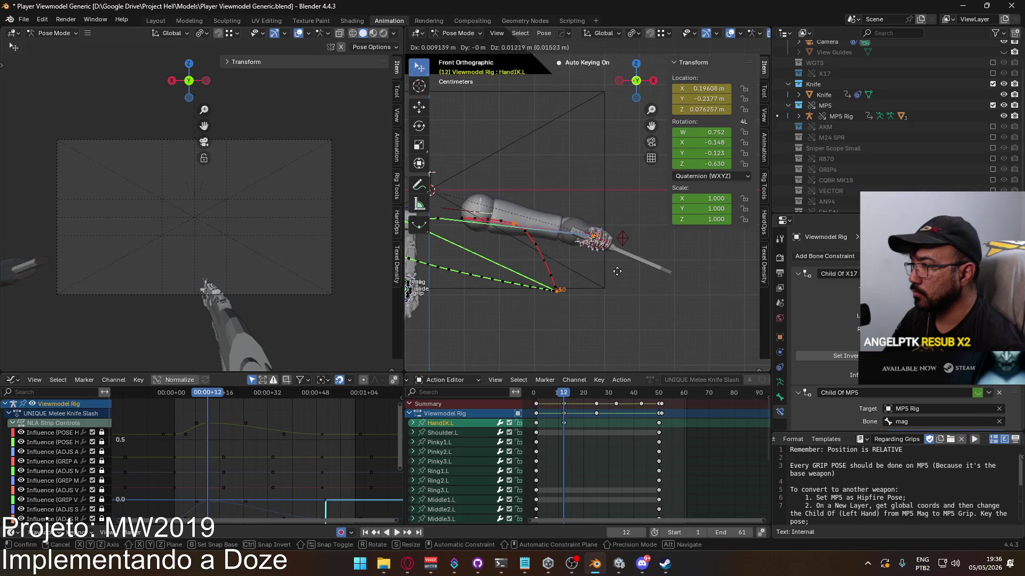
{"action": "left_click", "coordinate": [619, 266]}
Rotate HandIK.L twice and nudge it to X 0.15432, Y -0.1935, Z 0.094703
{"action": "key", "text": "r"}
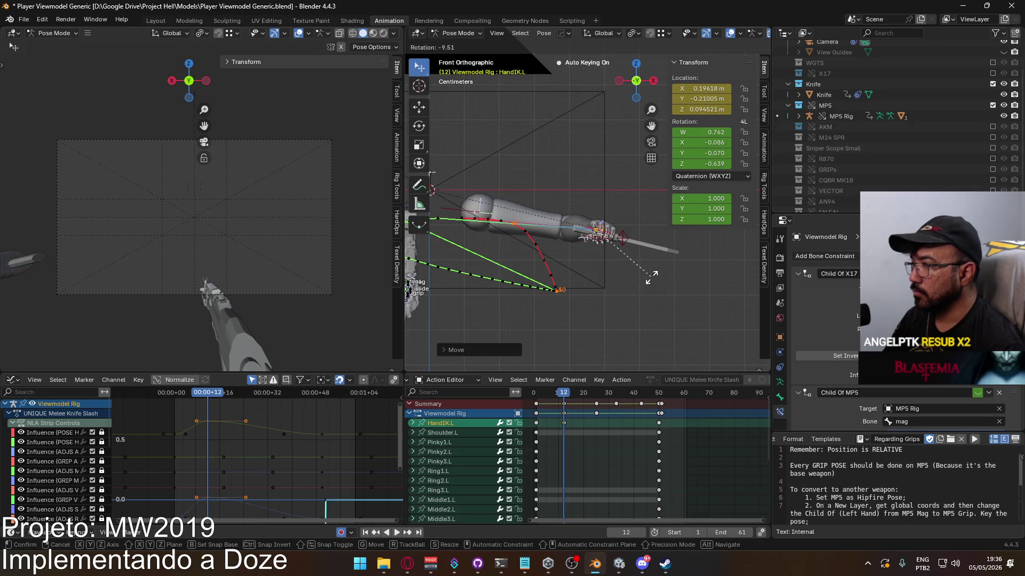
{"action": "left_click", "coordinate": [651, 281]}
{"action": "mouse_move", "coordinate": [651, 277]}
{"action": "middle_mouse_down"}
{"action": "mouse_move", "coordinate": [511, 273]}
{"action": "mouse_move", "coordinate": [627, 260]}
{"action": "mouse_move", "coordinate": [643, 290]}
{"action": "middle_mouse_up"}
{"action": "key", "text": "r"}
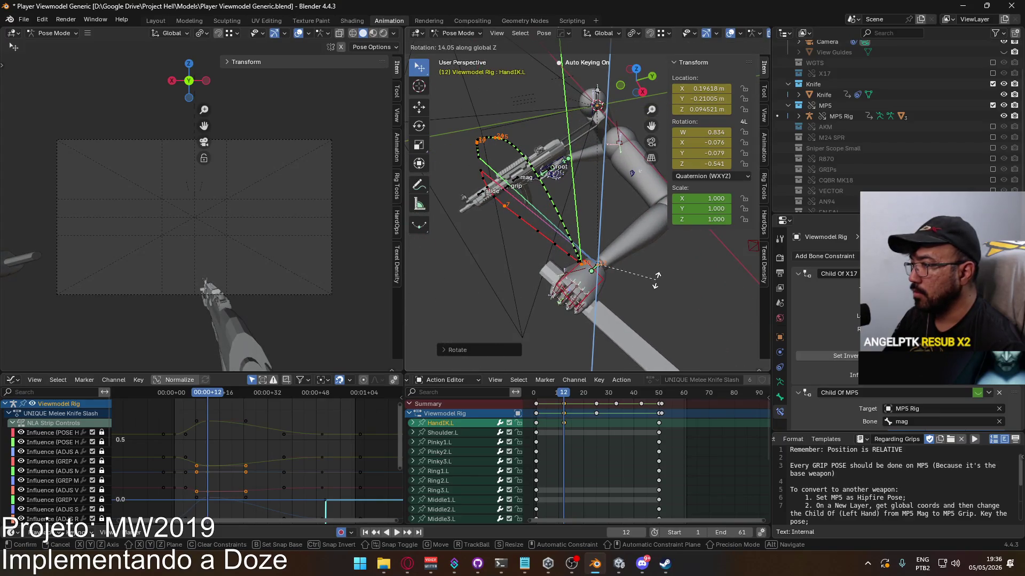
{"action": "left_click", "coordinate": [654, 280]}
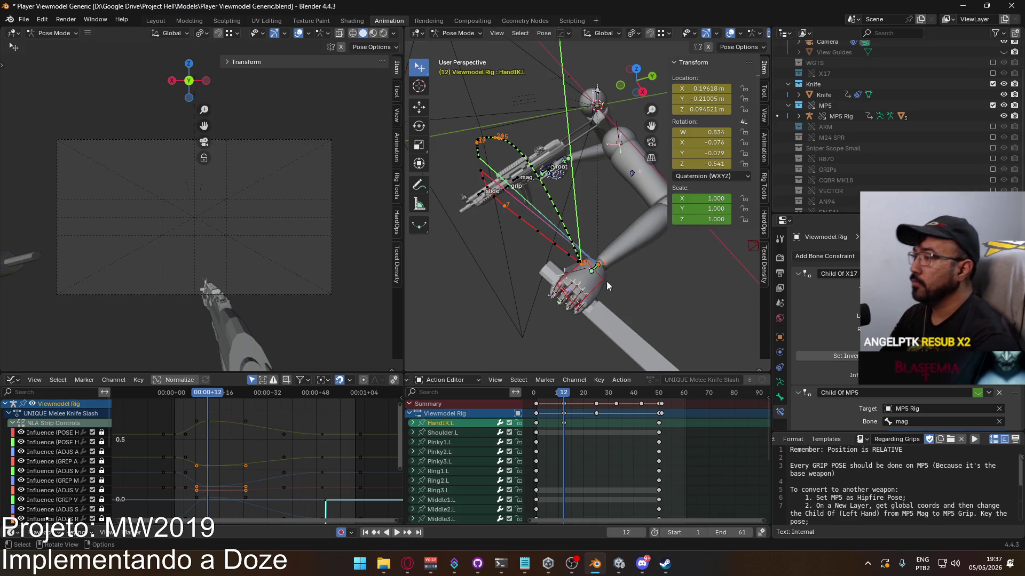
{"action": "key", "text": "KP_7"}
{"action": "mouse_move", "coordinate": [605, 250]}
{"action": "middle_mouse_down", "text": "shift"}
{"action": "mouse_move", "coordinate": [590, 284]}
{"action": "mouse_move", "coordinate": [641, 272]}
{"action": "mouse_move", "coordinate": [650, 294]}
{"action": "mouse_move", "coordinate": [598, 216]}
{"action": "mouse_move", "coordinate": [617, 265]}
{"action": "middle_mouse_up", "text": "shift"}
{"action": "key", "text": "g"}
{"action": "left_click", "coordinate": [642, 268]}
Calculate the motion path for the selected HandIK.L bone
{"action": "key", "text": "q"}
{"action": "mouse_move", "coordinate": [616, 265]}
{"action": "left_click", "coordinate": [655, 266]}
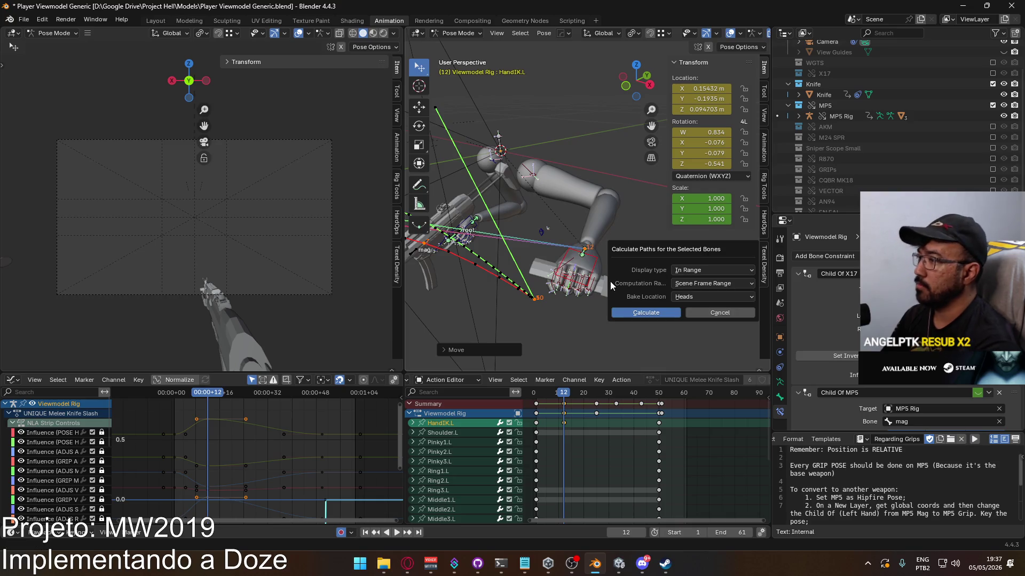
{"action": "left_click", "coordinate": [644, 310]}
{"action": "key", "text": "KP_1"}
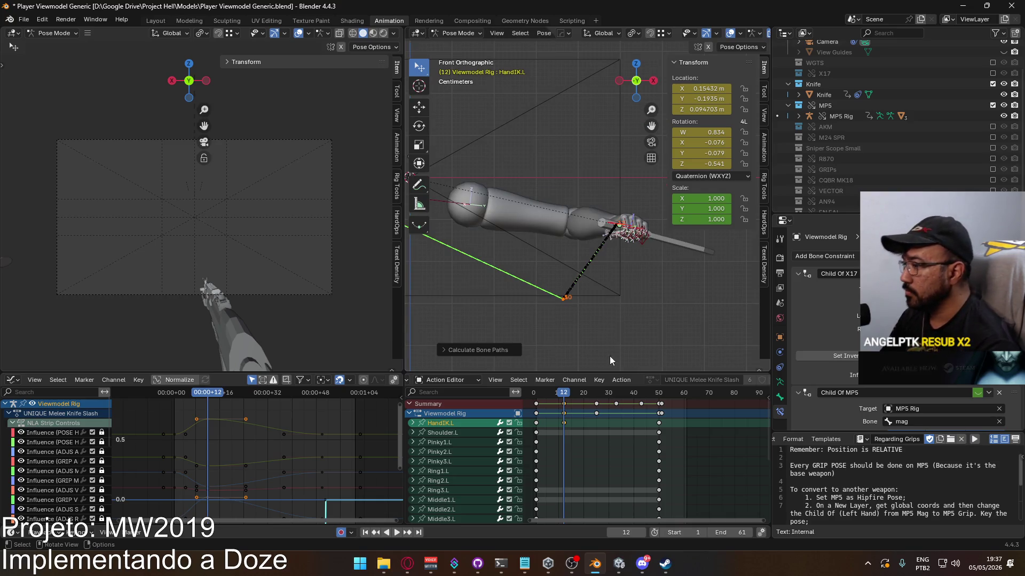
Scrub back to an early frame and paste the copied keyframes with Ctrl+V
{"action": "left_click_drag", "start_coordinate": [533, 396], "coordinate": [563, 395]}
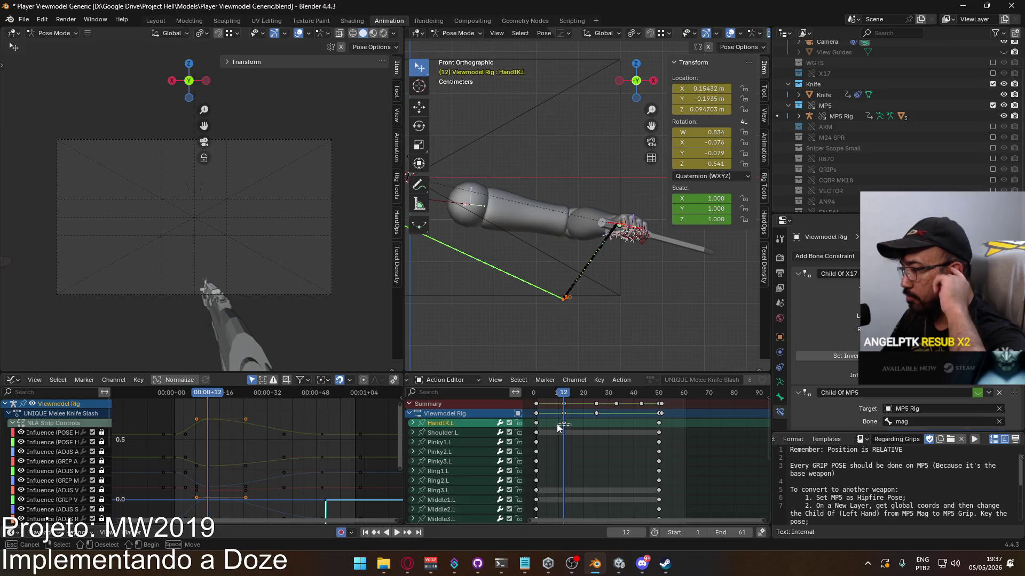
{"action": "left_click_drag", "start_coordinate": [568, 393], "coordinate": [536, 397]}
{"action": "key", "text": "space"}
{"action": "key", "text": "ctrl+v"}
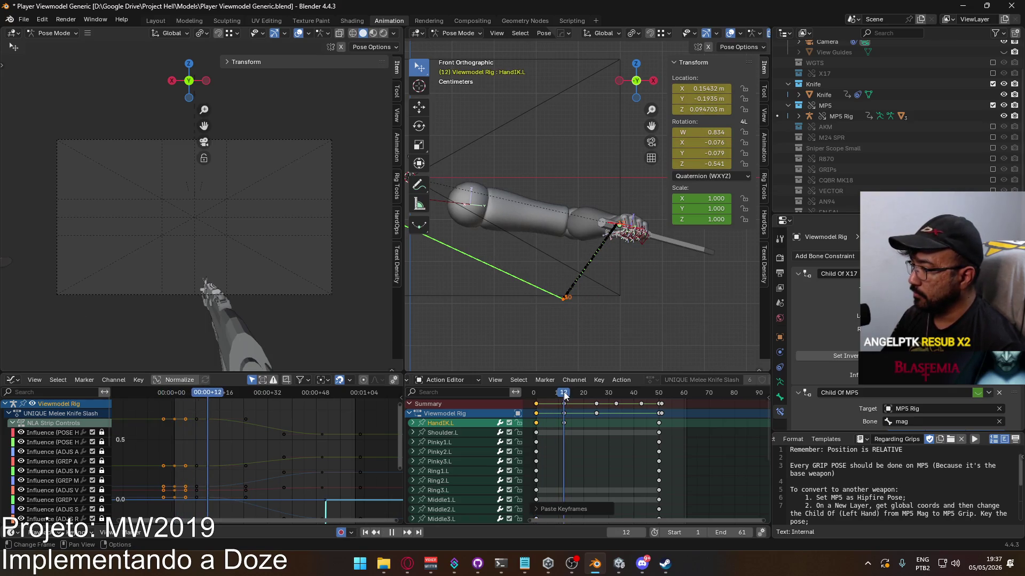
Play back the slash to review it, stopping at frame 12 and clearing the selection
{"action": "key", "text": "space"}
{"action": "scroll", "coordinate": [569, 457], "scroll_direction": "down", "scroll_amount": 5}
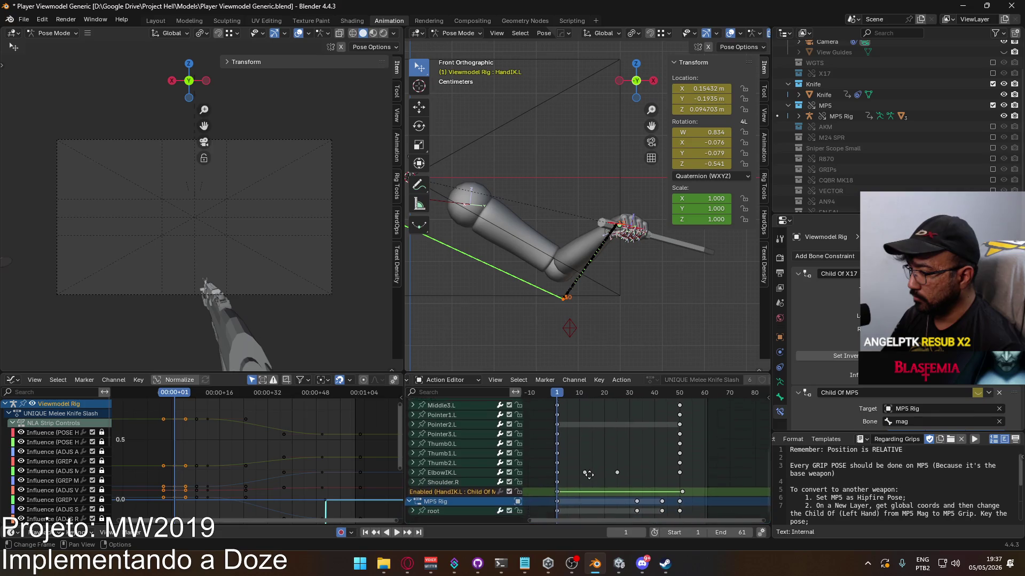
{"action": "middle_click_drag", "start_coordinate": [570, 454], "coordinate": [595, 448]}
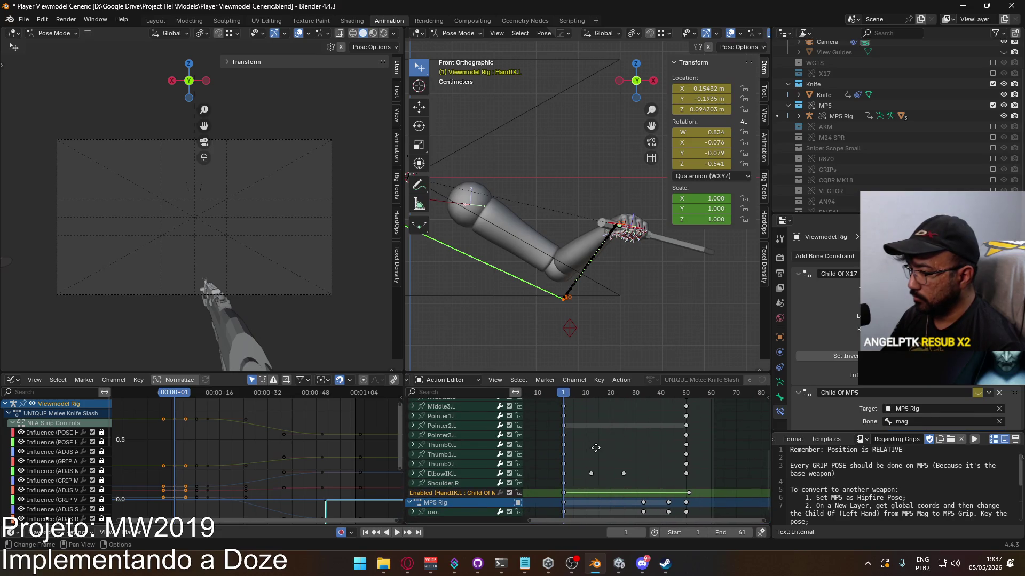
{"action": "key", "text": "space"}
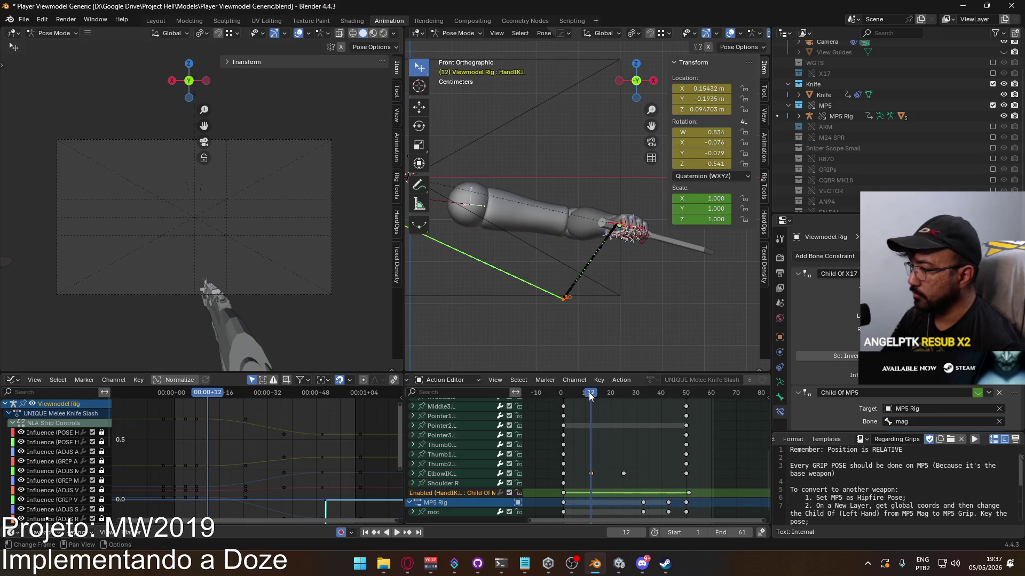
{"action": "left_click", "coordinate": [563, 400]}
{"action": "key", "text": "space"}
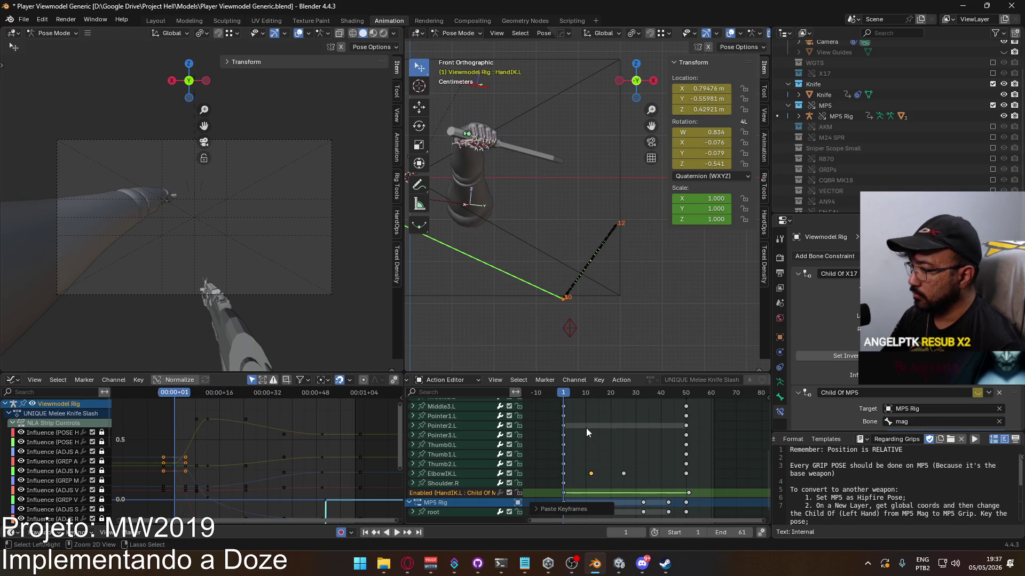
{"action": "left_click", "coordinate": [590, 400]}
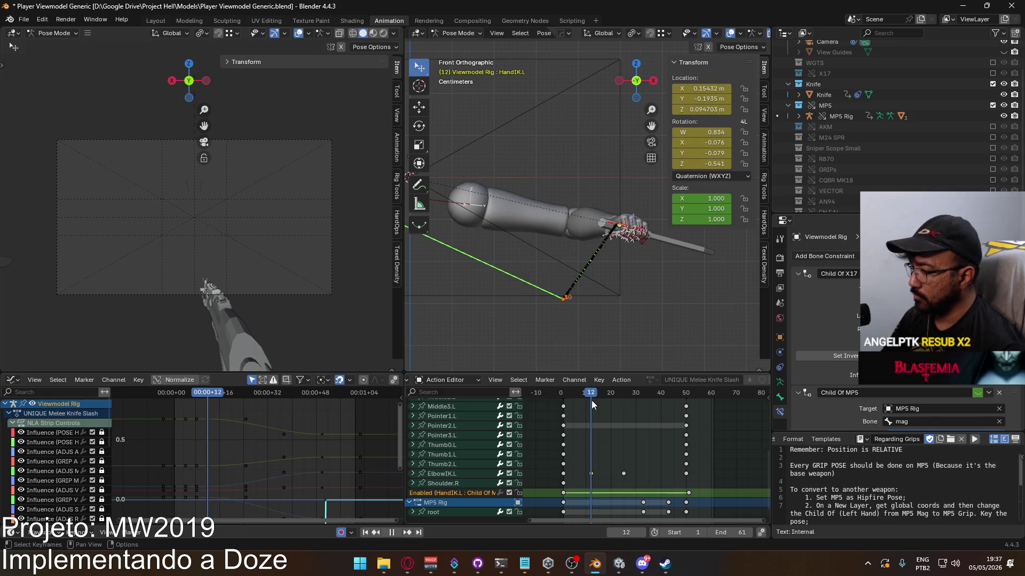
{"action": "key", "text": "space"}
{"action": "left_click", "coordinate": [610, 458]}
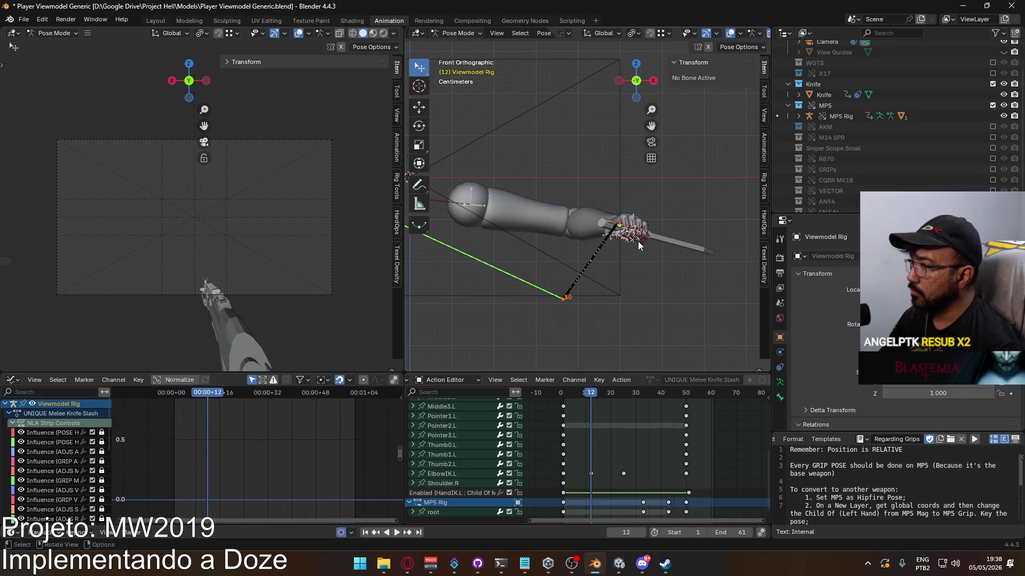
Select ElbowIK.L, paste the copied keyframes at frame 1, and return to frame 12
{"action": "left_click", "coordinate": [640, 245]}
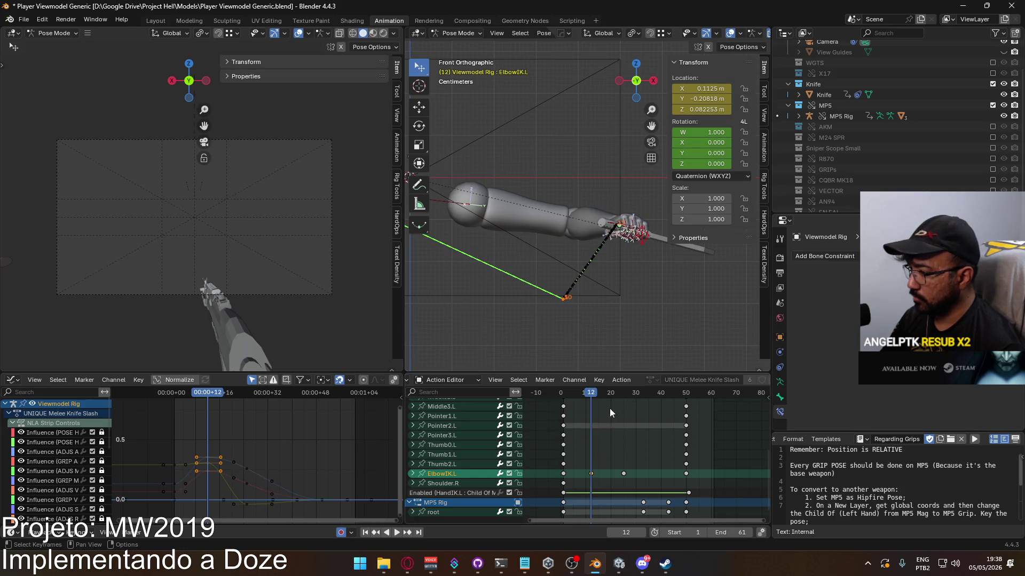
{"action": "scroll", "coordinate": [609, 411], "scroll_direction": "up", "scroll_amount": 5}
{"action": "left_click", "coordinate": [562, 396]}
{"action": "key", "text": "space"}
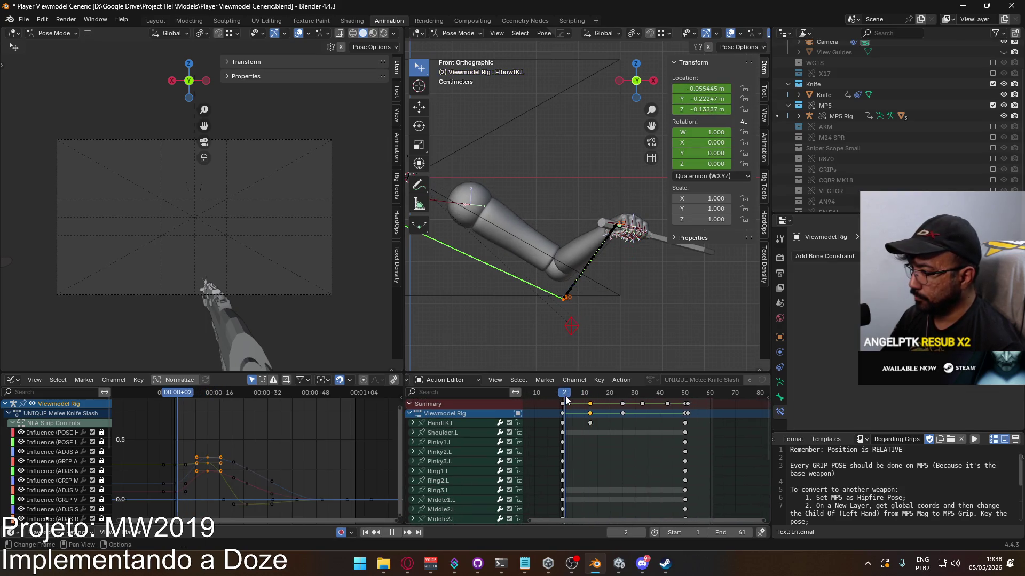
{"action": "key", "text": "ctrl+v"}
{"action": "left_click", "coordinate": [590, 397]}
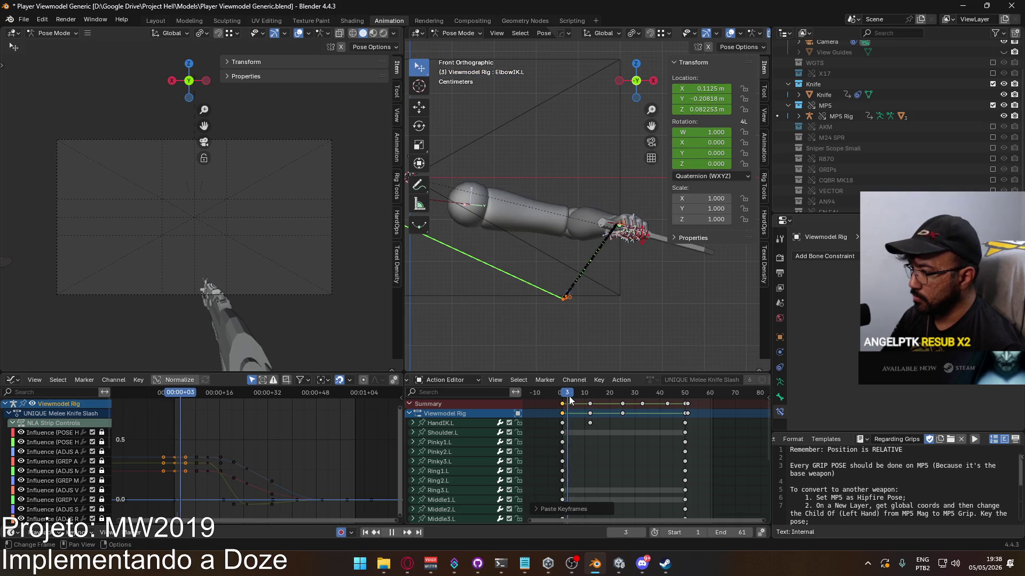
{"action": "mouse_move", "coordinate": [591, 399]}
{"action": "left_mouse_down"}
{"action": "mouse_move", "coordinate": [563, 398]}
{"action": "mouse_move", "coordinate": [591, 399]}
{"action": "left_mouse_up"}
Move HandIK.L at frame 12, adjusting it from the top and front views
{"action": "left_click", "coordinate": [573, 268]}
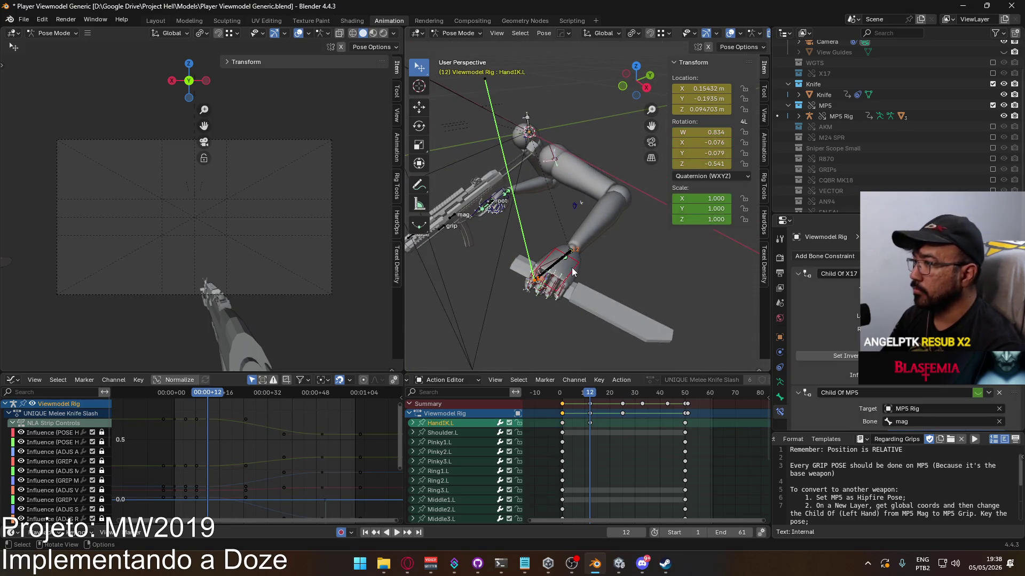
{"action": "key", "text": "Escape"}
{"action": "key", "text": "KP_7"}
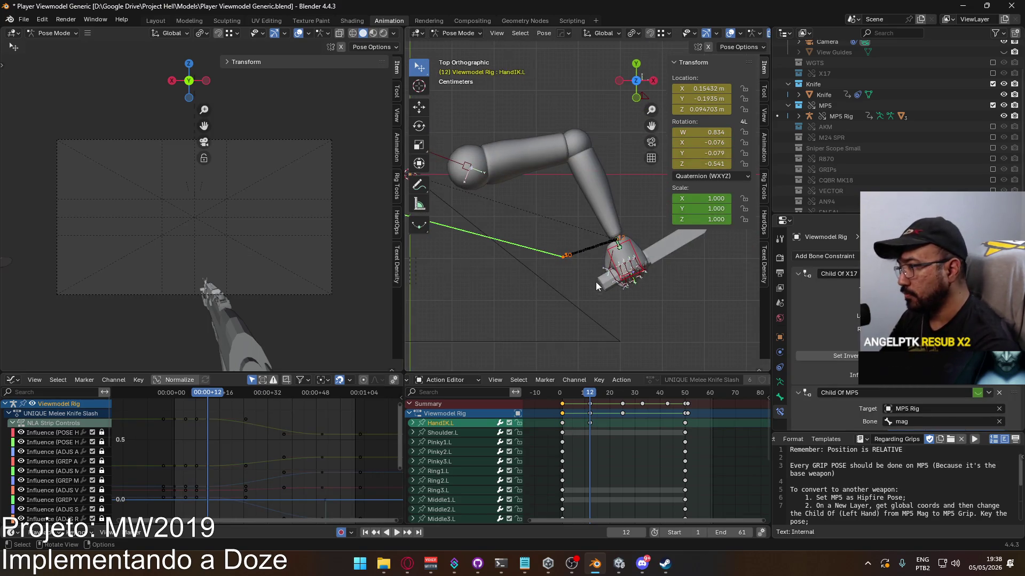
{"action": "scroll", "coordinate": [576, 258], "scroll_direction": "down", "scroll_amount": 3}
{"action": "key", "text": "g"}
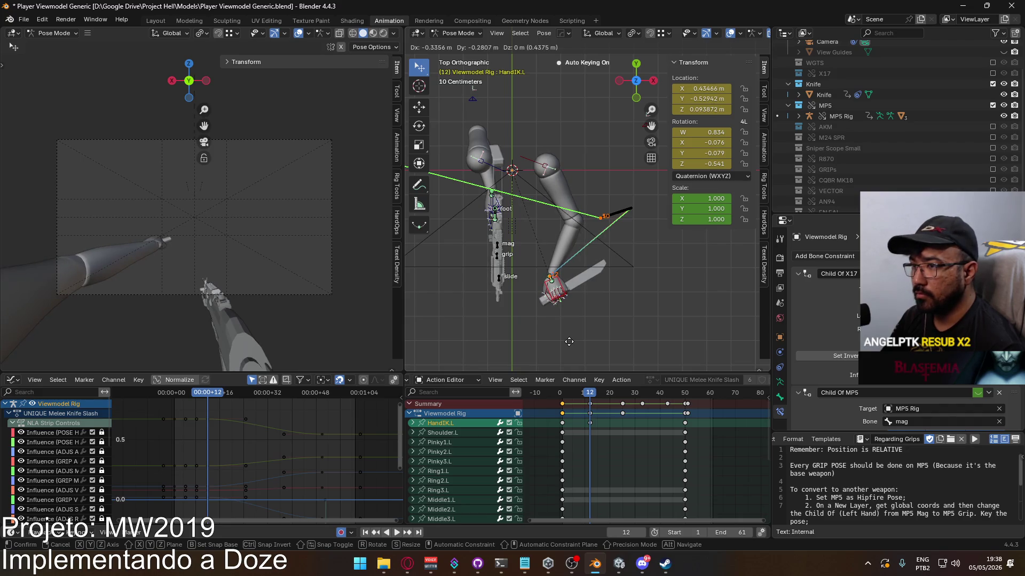
{"action": "left_click", "coordinate": [567, 337]}
{"action": "key", "text": "KP_1"}
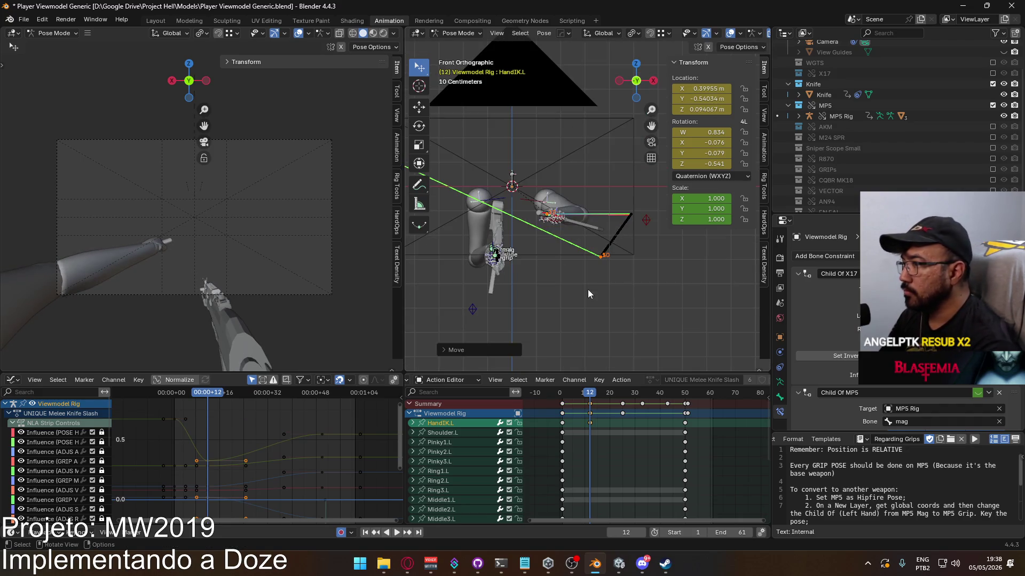
{"action": "key", "text": "g"}
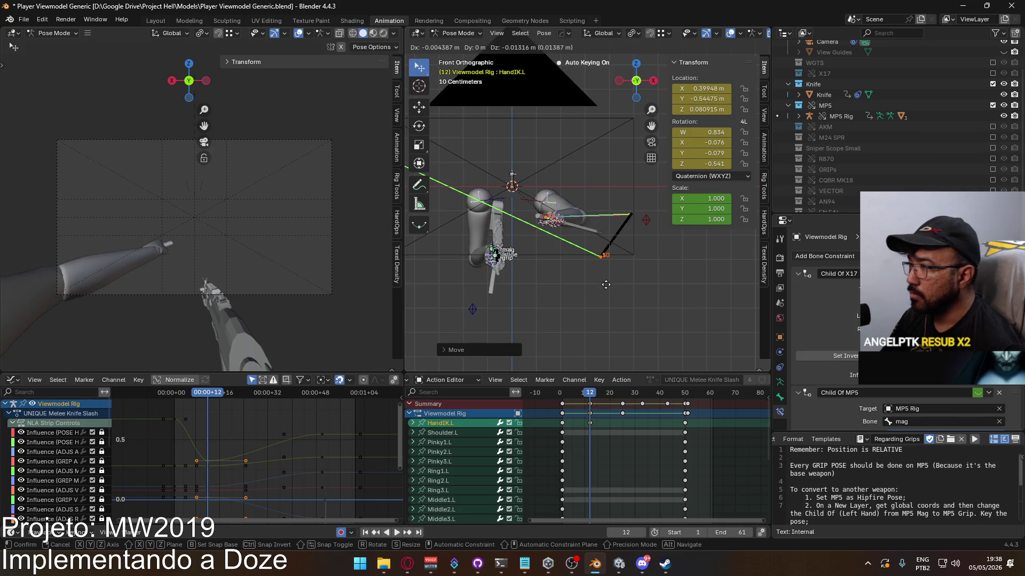
{"action": "left_click", "coordinate": [611, 285]}
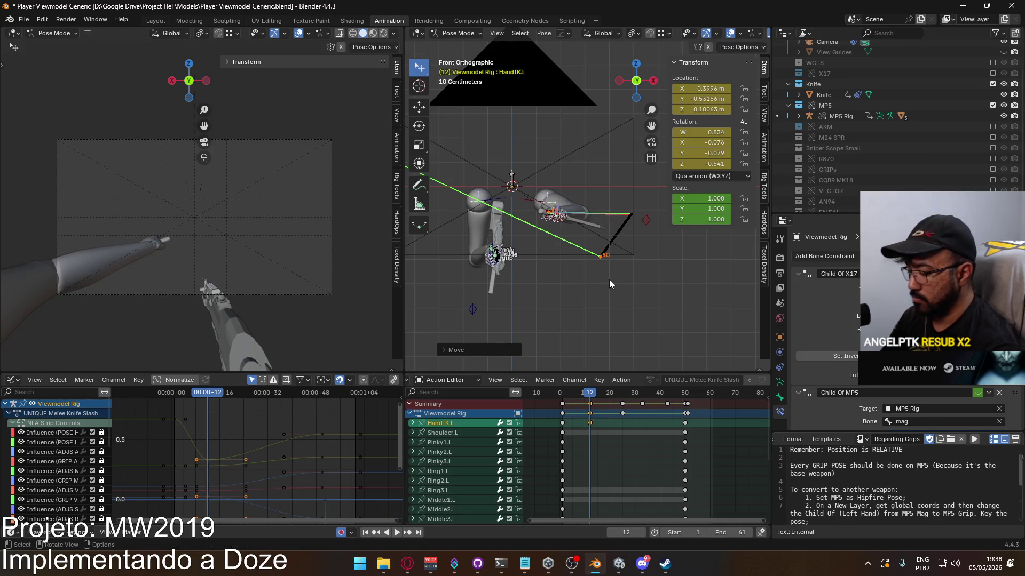
Rotate HandIK.L at frame 12 in several passes from the top and side views
{"action": "key", "text": "KP_7"}
{"action": "key", "text": "r"}
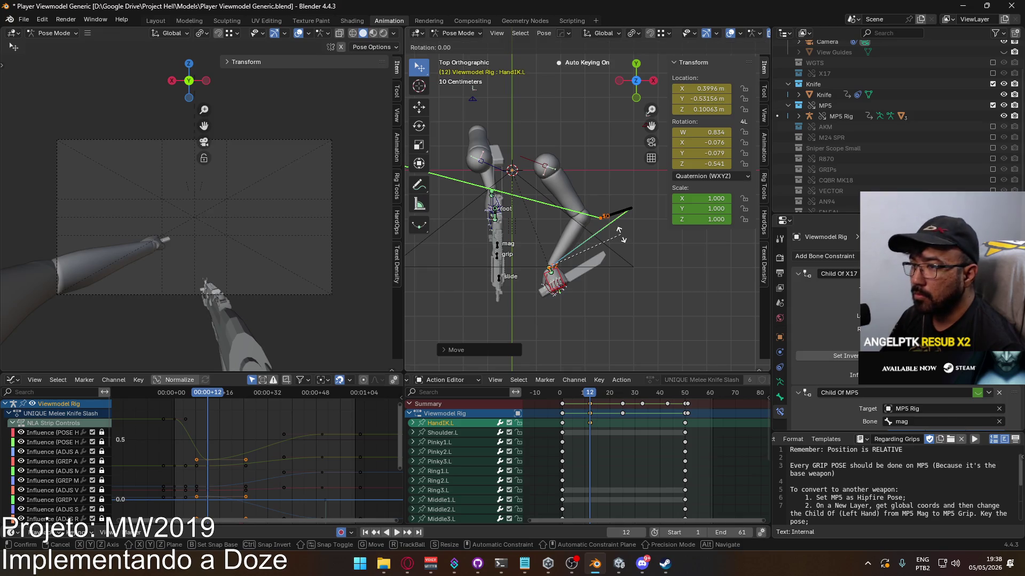
{"action": "left_click", "coordinate": [596, 312]}
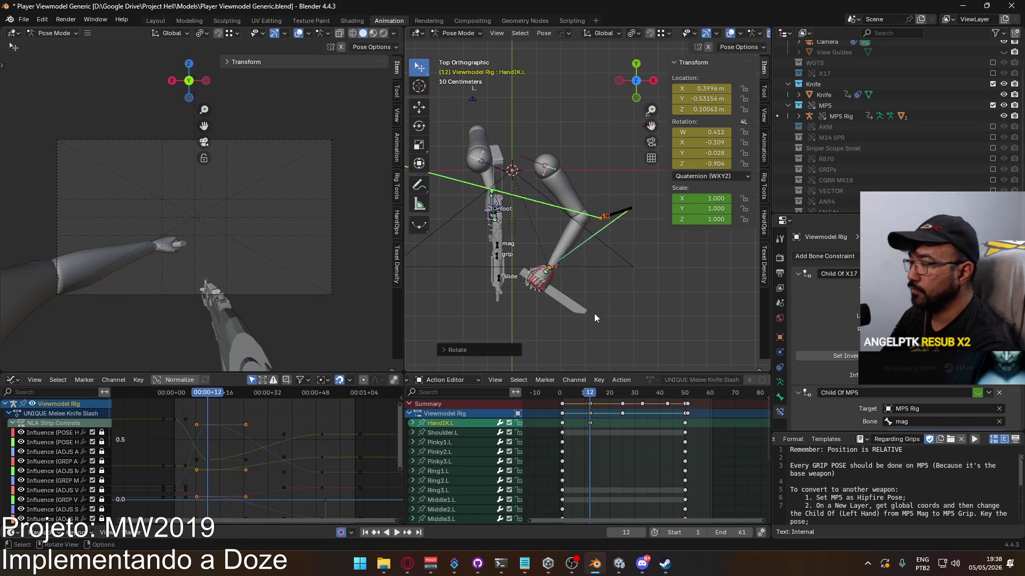
{"action": "key", "text": "KP_3"}
{"action": "middle_click_drag", "start_coordinate": [531, 201], "coordinate": [553, 219], "text": "shift"}
{"action": "key", "text": "r"}
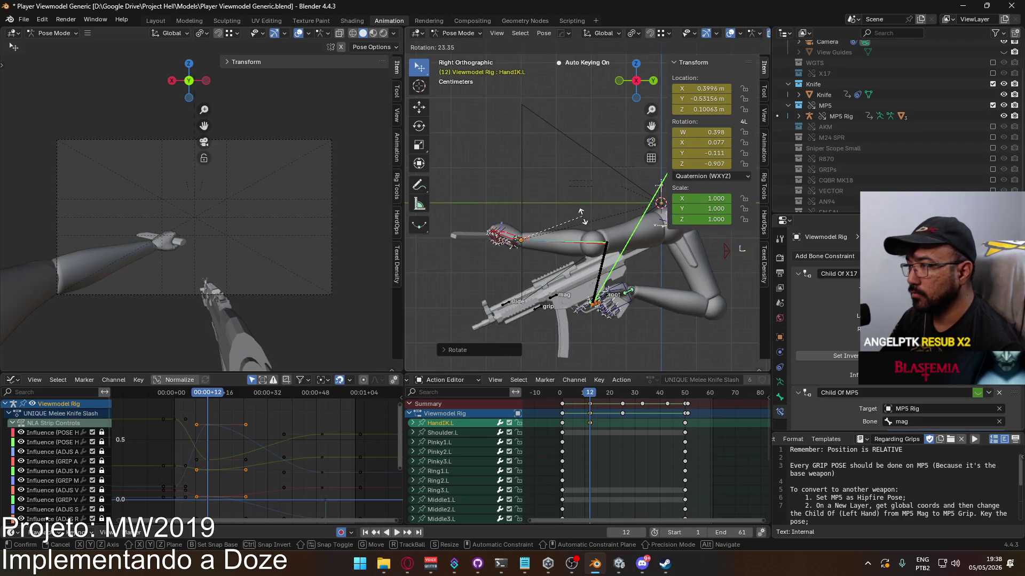
{"action": "left_click", "coordinate": [581, 212]}
{"action": "scroll", "coordinate": [581, 211], "scroll_direction": "up", "scroll_amount": 3}
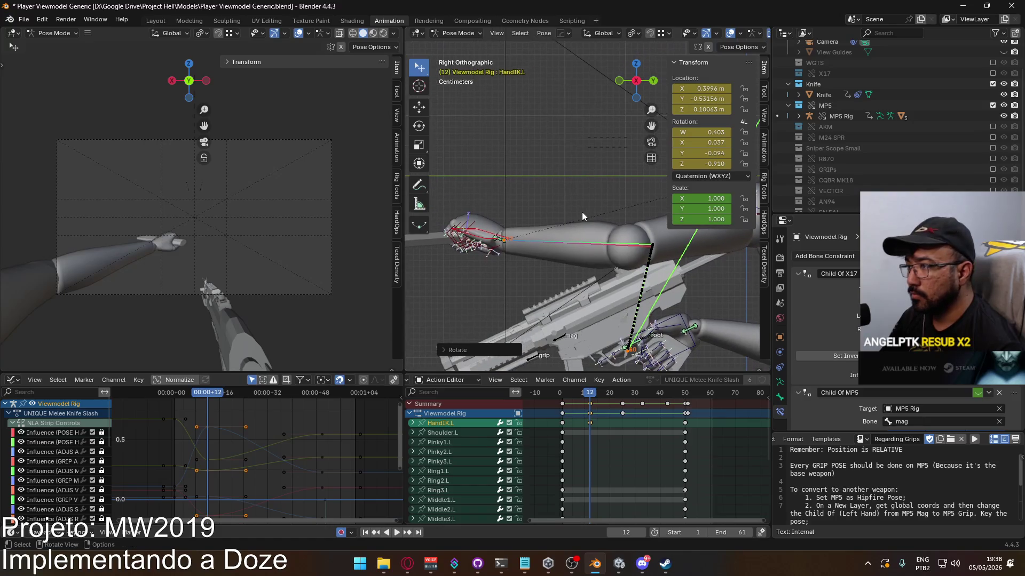
{"action": "key", "text": "r"}
{"action": "key", "text": "z"}
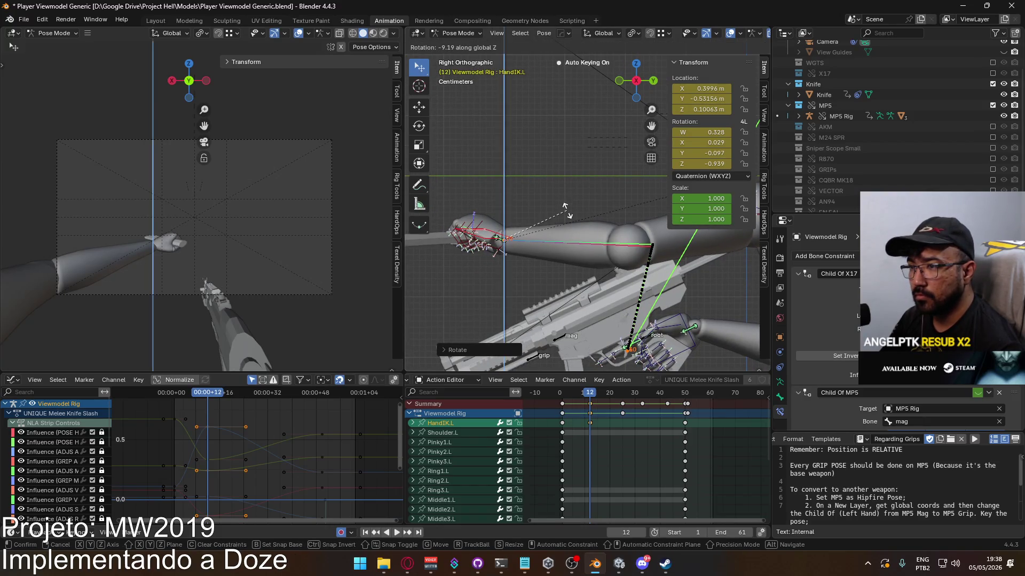
{"action": "key", "text": "z"}
{"action": "key", "text": "z"}
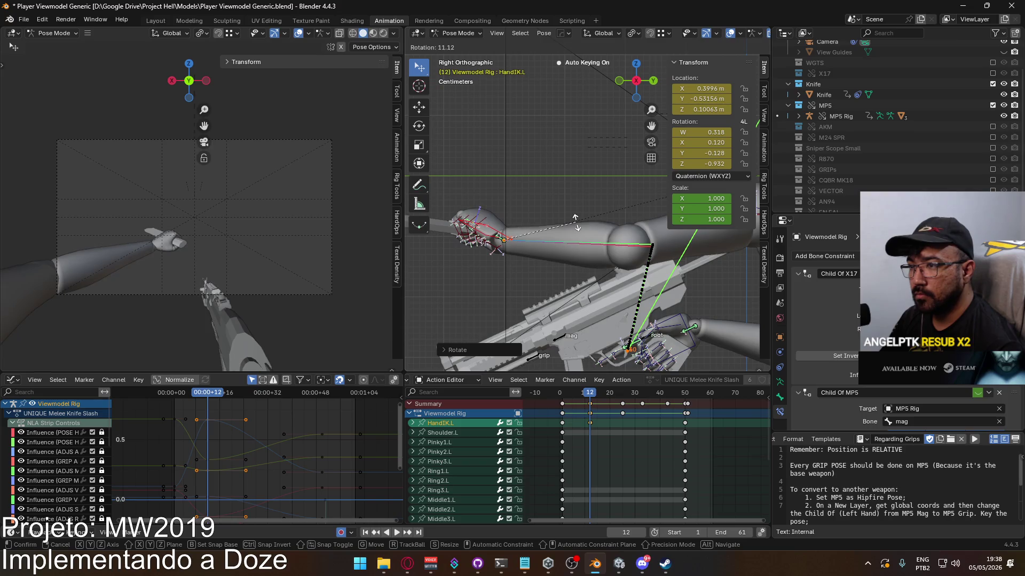
{"action": "left_click", "coordinate": [579, 227]}
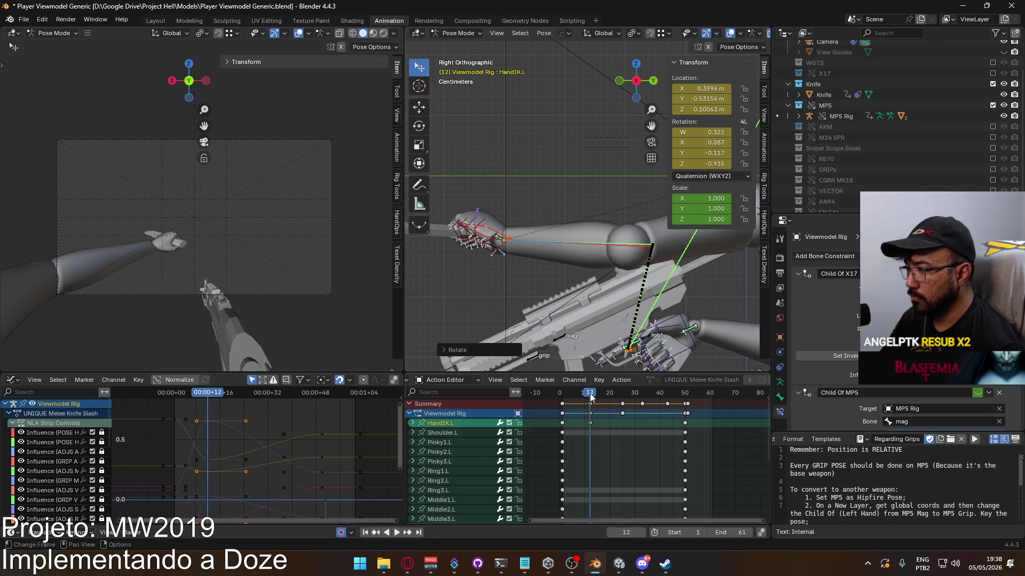
Lower HandIK.L along Z at frame 1, then review playback and return to frame 12
{"action": "key", "text": "space"}
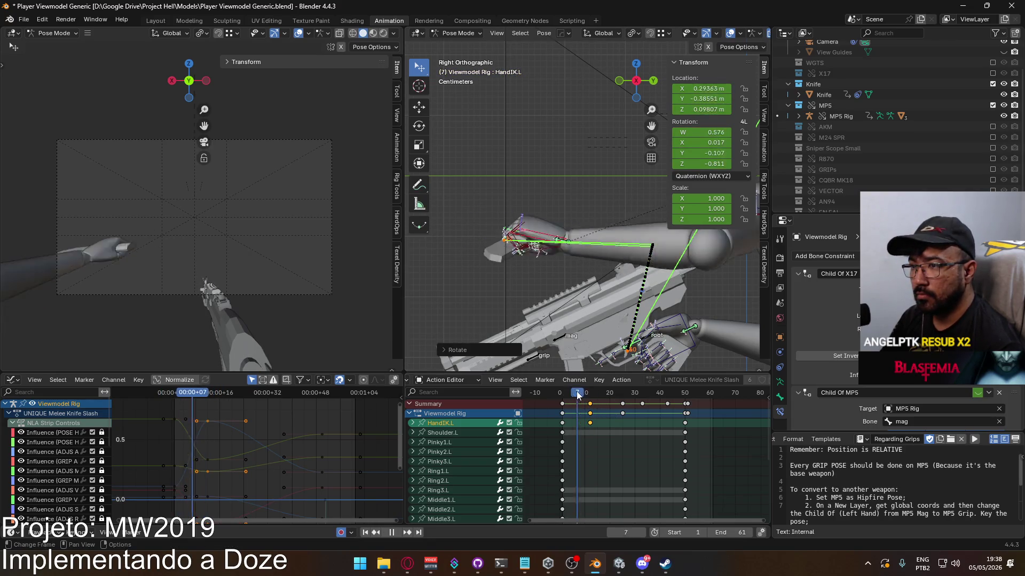
{"action": "key", "text": "space"}
{"action": "key", "text": "shift+Left"}
{"action": "key", "text": "g"}
{"action": "key", "text": "z"}
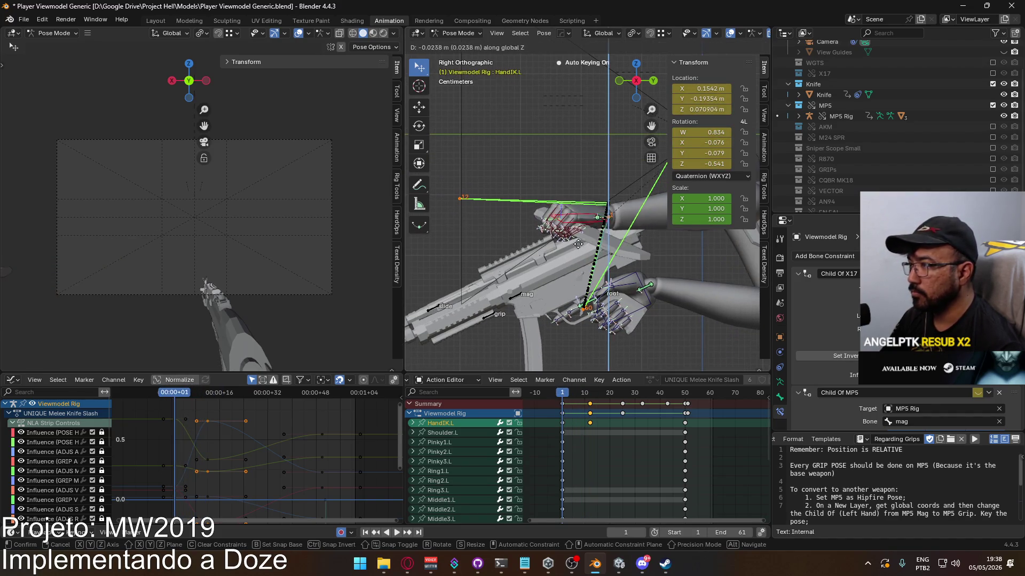
{"action": "left_click", "coordinate": [578, 260]}
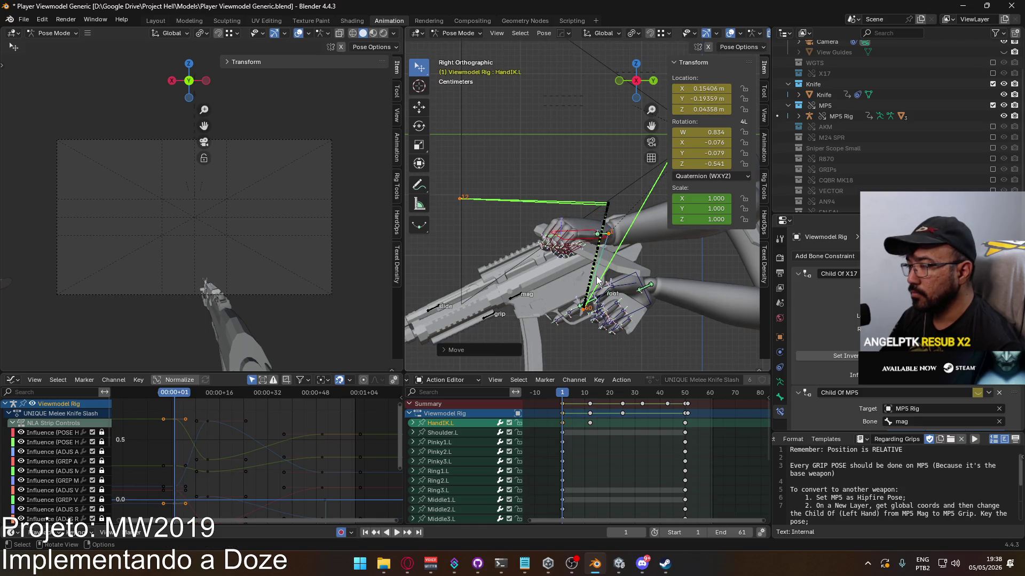
{"action": "key", "text": "space"}
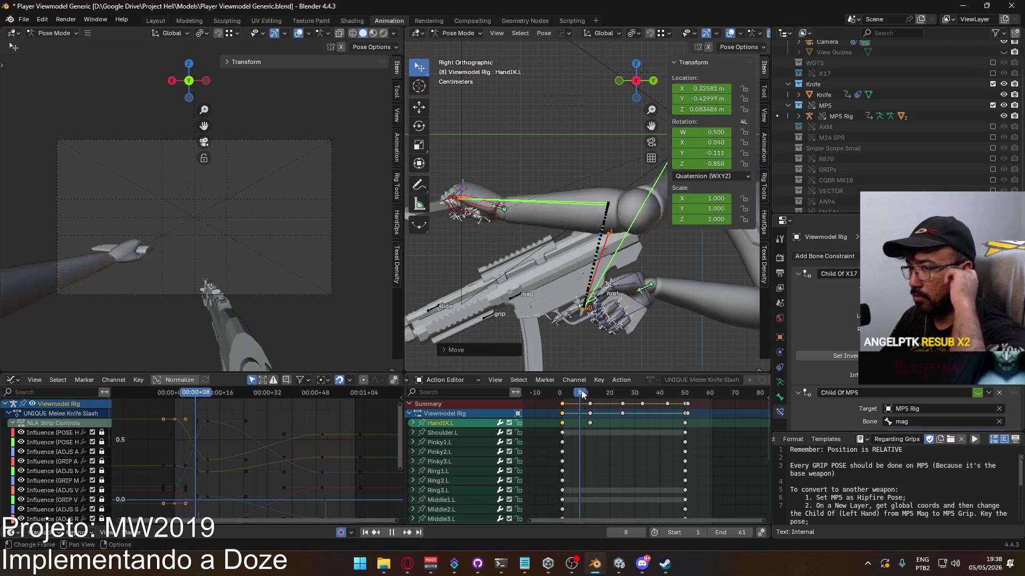
{"action": "left_click", "coordinate": [563, 396]}
{"action": "mouse_move", "coordinate": [563, 399]}
{"action": "left_mouse_down"}
{"action": "mouse_move", "coordinate": [592, 392]}
{"action": "mouse_move", "coordinate": [555, 394]}
{"action": "mouse_move", "coordinate": [590, 394]}
{"action": "left_mouse_up"}
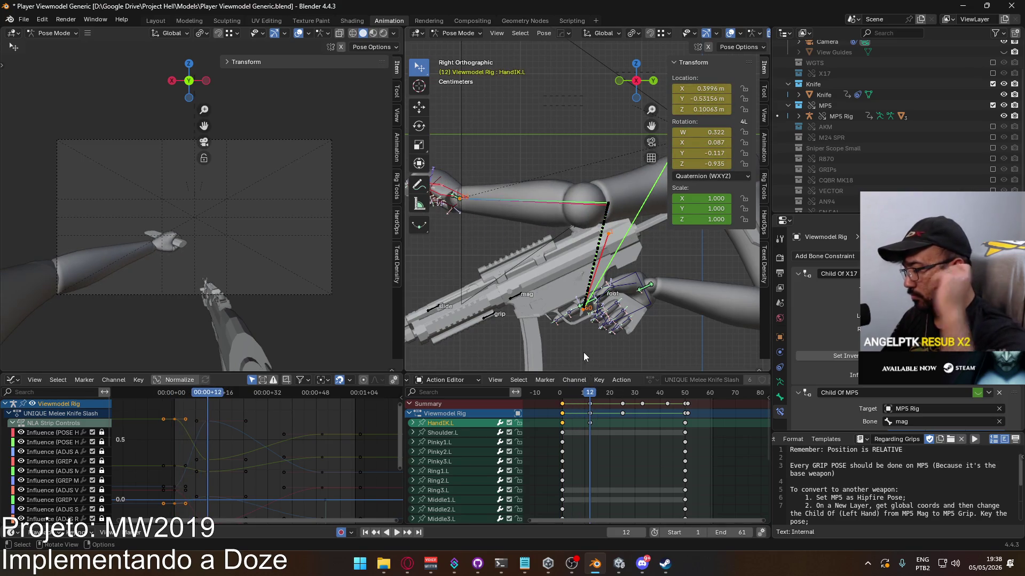
{"action": "key", "text": "KP_7"}
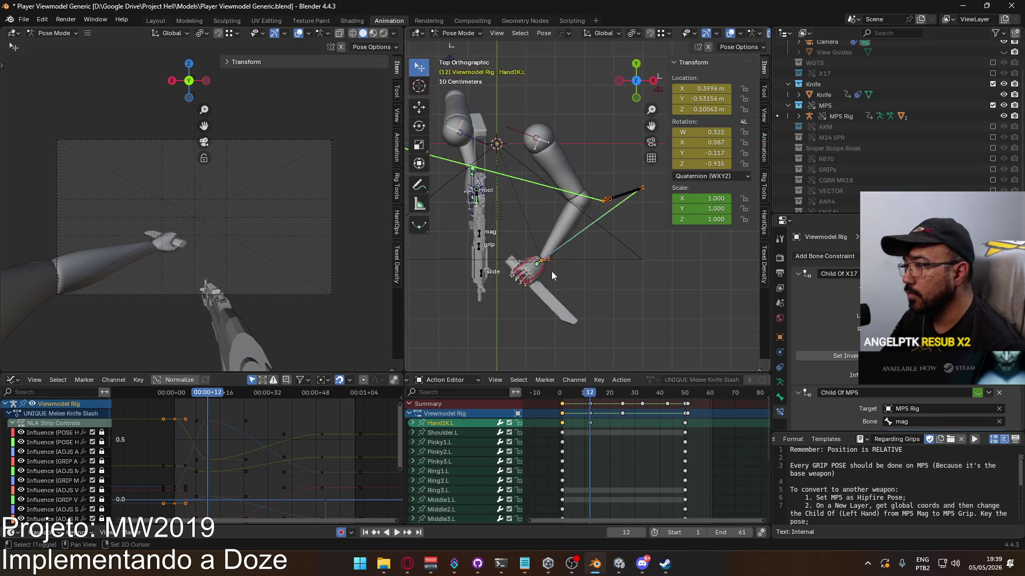
Move HandIK.L at frame 12 to X 0.37585, Y -0.60222, Z 0.11993
{"action": "key", "text": "g"}
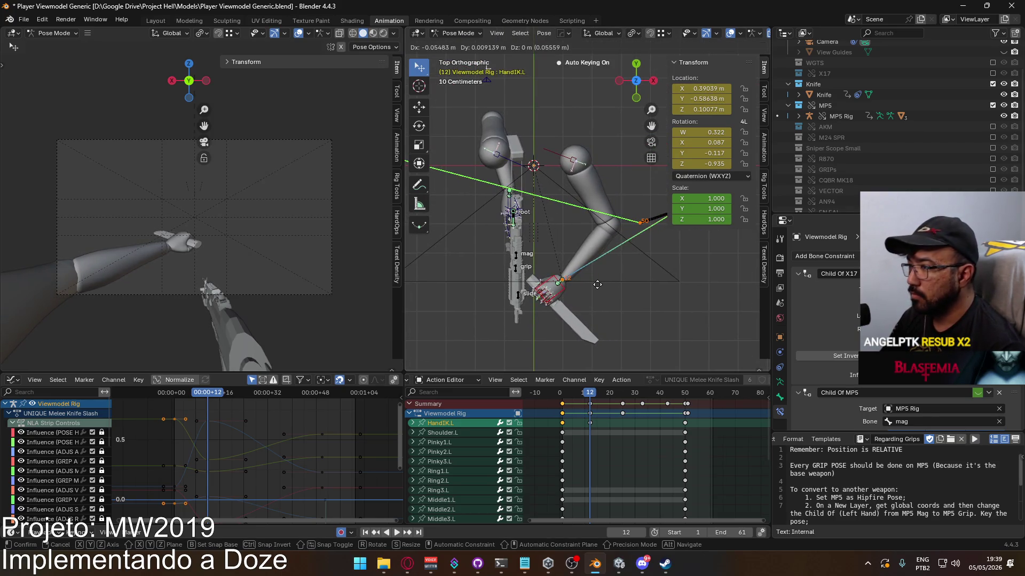
{"action": "left_click", "coordinate": [593, 280]}
{"action": "key", "text": "KP_1"}
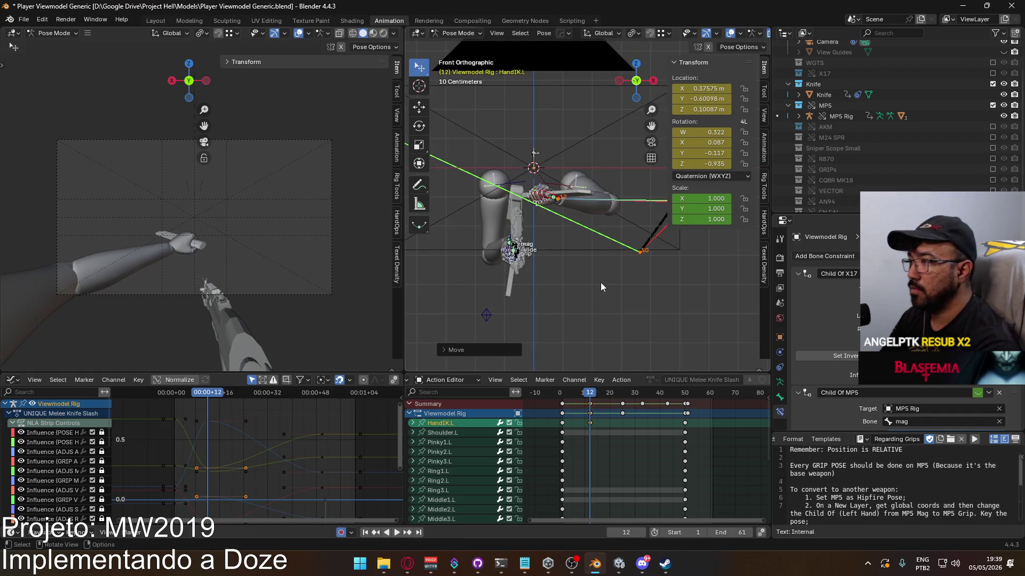
In front view, cancel a second hand move and select the ElbowIK.L bone
{"action": "scroll", "coordinate": [599, 283], "scroll_direction": "up", "scroll_amount": 2}
{"action": "scroll", "coordinate": [599, 259], "scroll_direction": "up", "scroll_amount": 3, "text": "shift"}
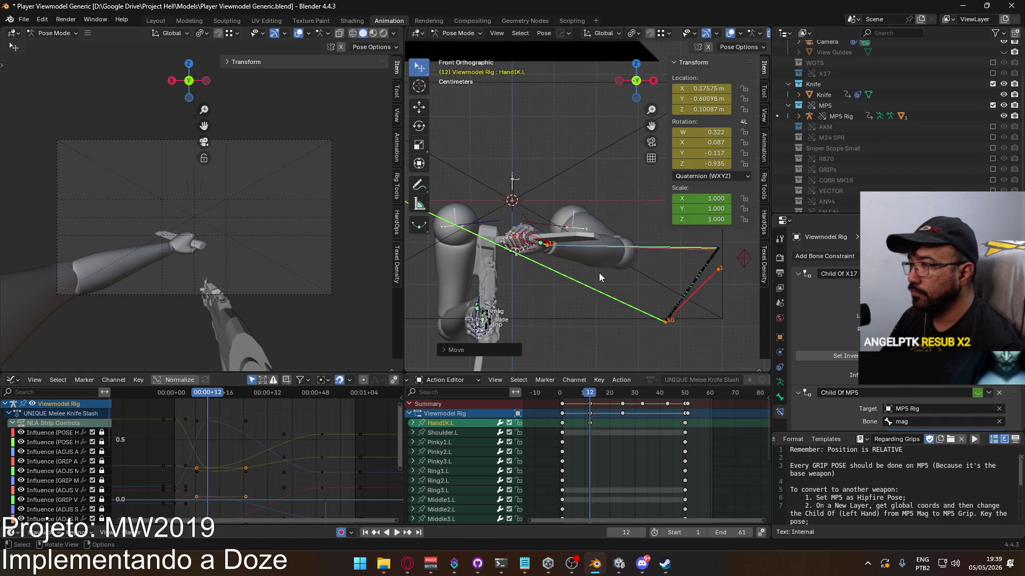
{"action": "key", "text": "g"}
{"action": "right_click", "coordinate": [598, 265]}
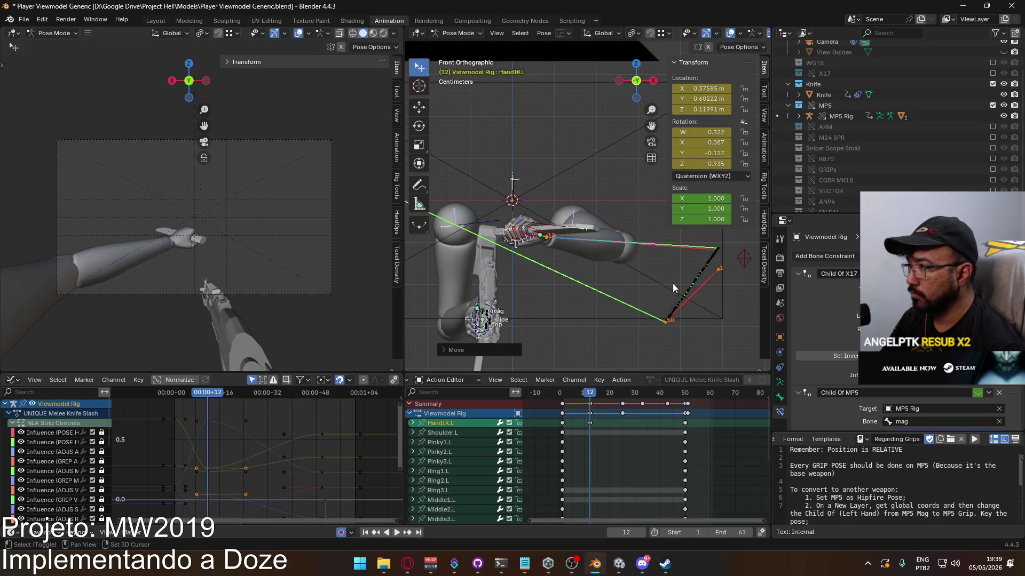
{"action": "middle_click_drag", "start_coordinate": [672, 283], "coordinate": [683, 251], "text": "shift"}
{"action": "left_click", "coordinate": [682, 247]}
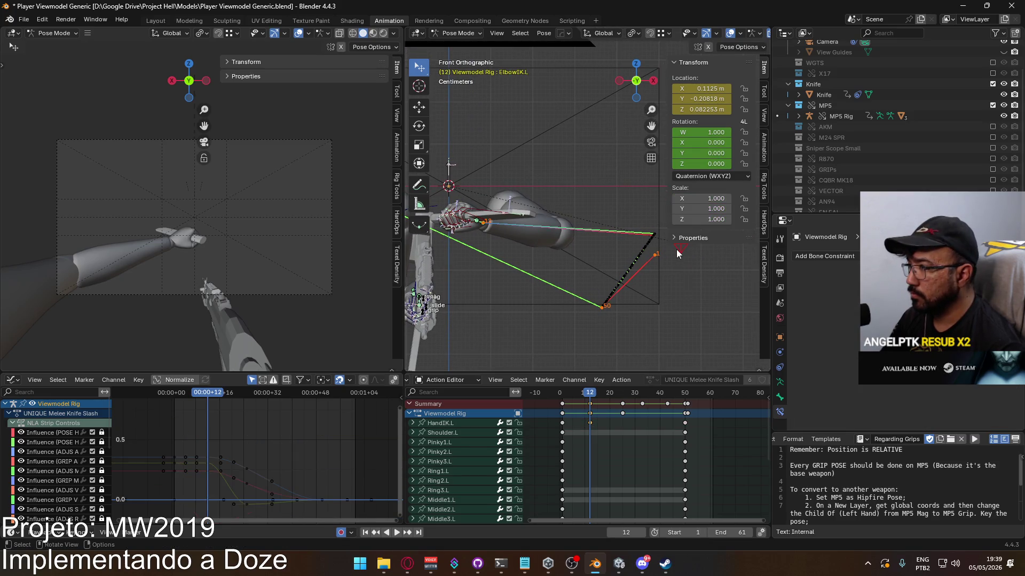
Move ElbowIK.L at frame 12 to X 0.086911, Y -0.20818, Z -0.023757 and play it back
{"action": "scroll", "coordinate": [691, 260], "scroll_direction": "down", "scroll_amount": 2}
{"action": "key", "text": "g"}
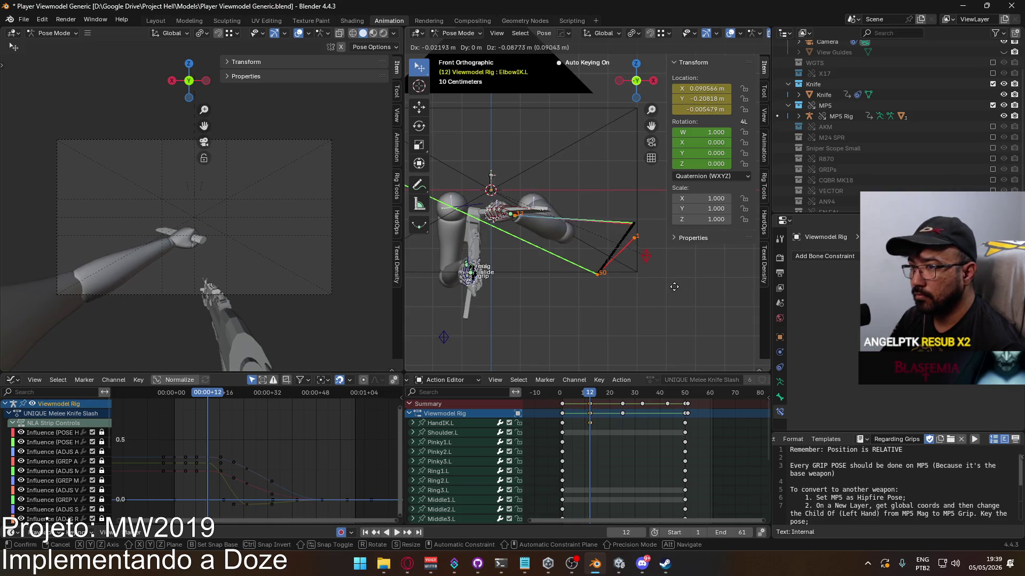
{"action": "left_click", "coordinate": [673, 291]}
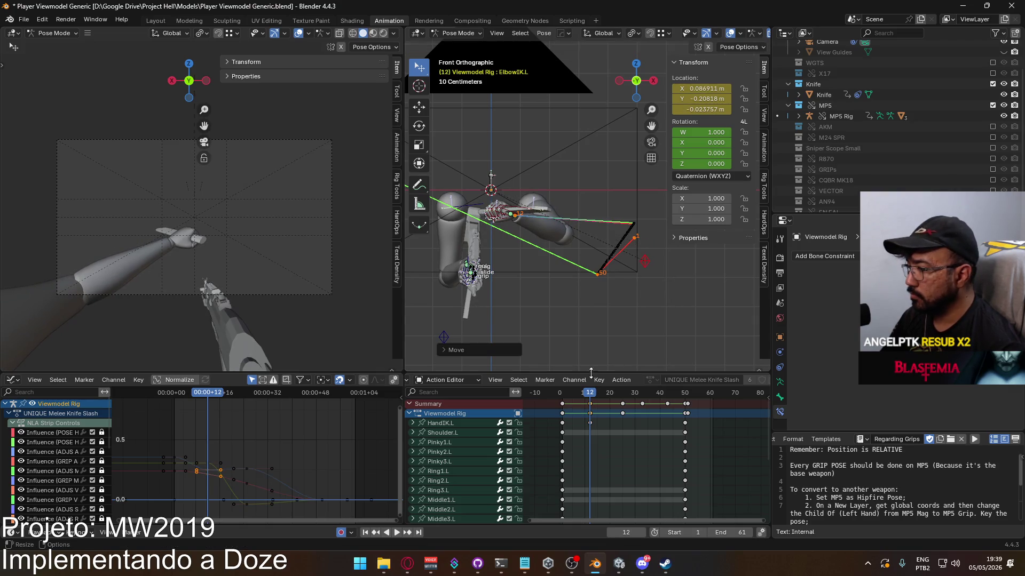
{"action": "key", "text": "space"}
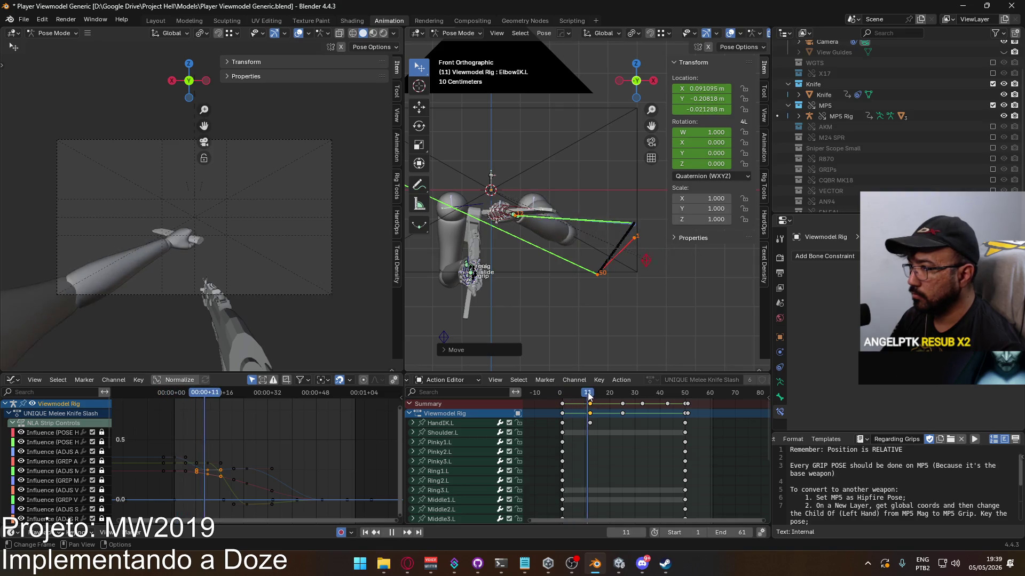
{"action": "key", "text": "Escape"}
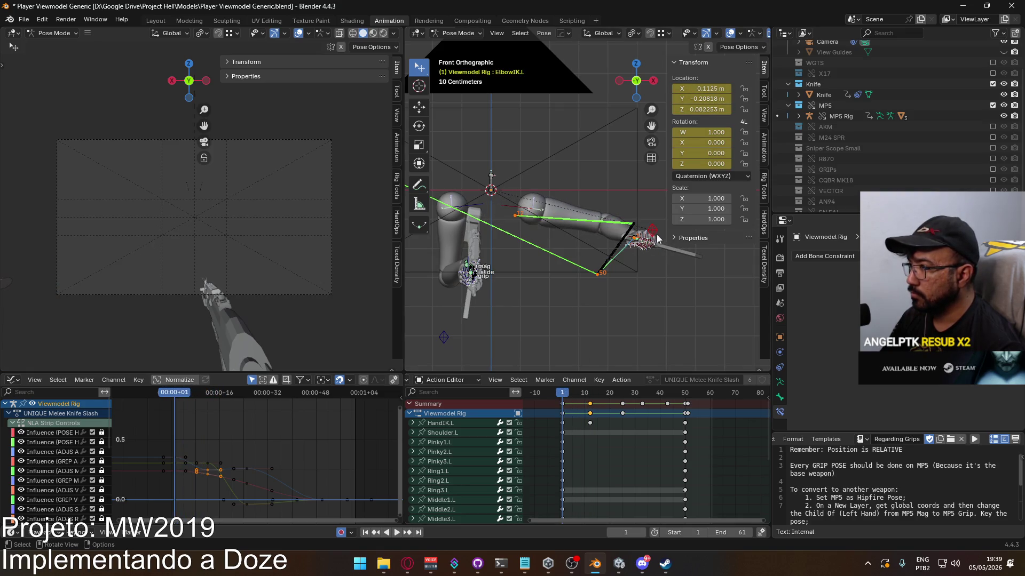
Reposition ElbowIK.L at frame 1 and replay the animation to check the elbow bend
{"action": "key", "text": "g"}
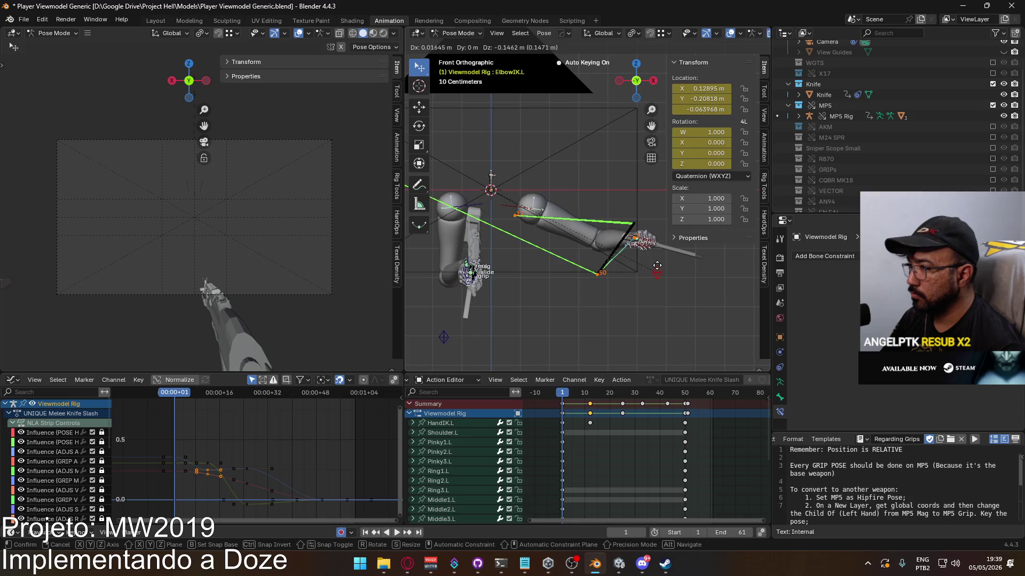
{"action": "left_click", "coordinate": [657, 265]}
{"action": "key", "text": "space"}
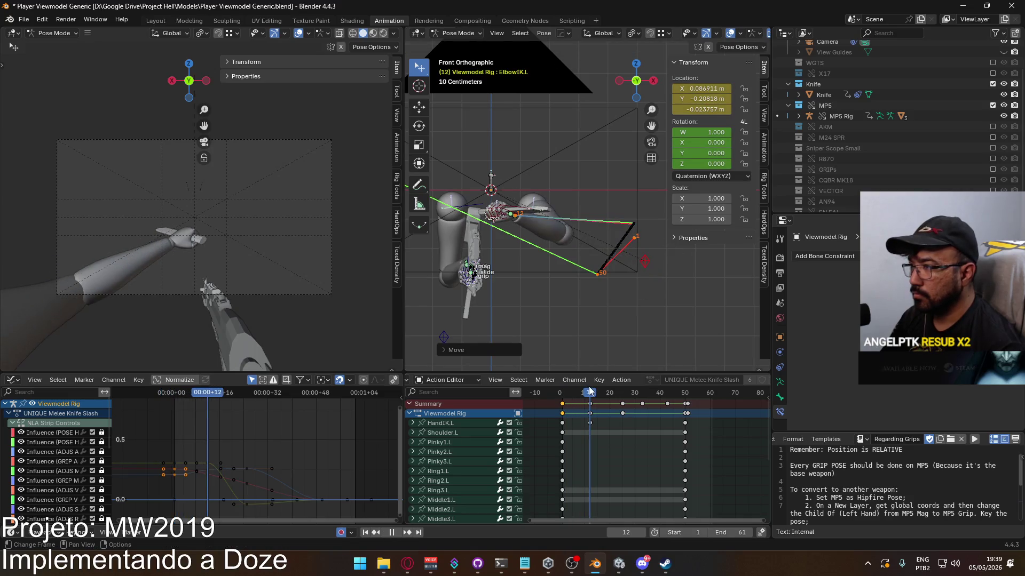
{"action": "key", "text": "Escape"}
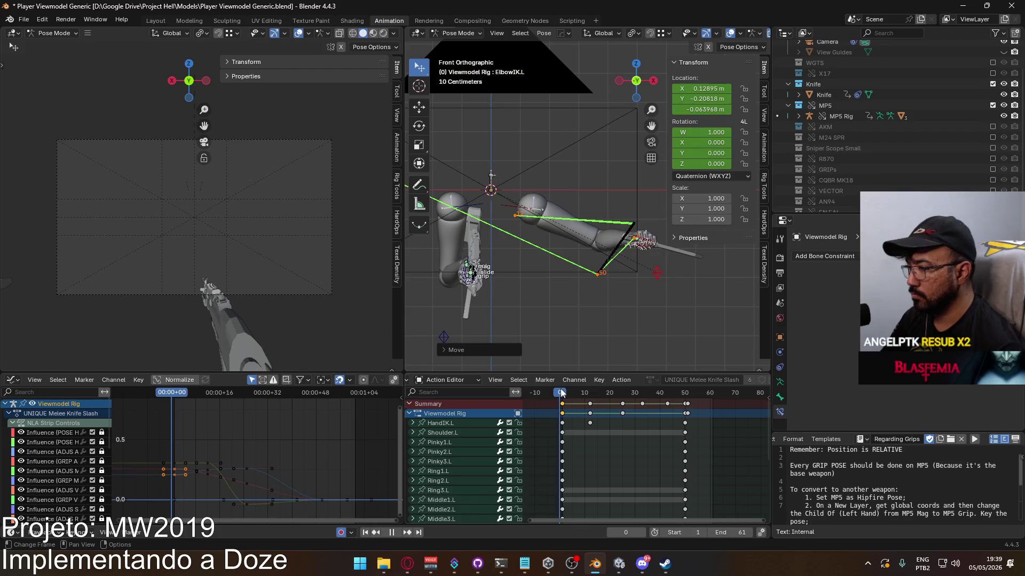
Review the slash from top view, stop at frame 8 and select the HandIK.L bone
{"action": "key", "text": "KP_3"}
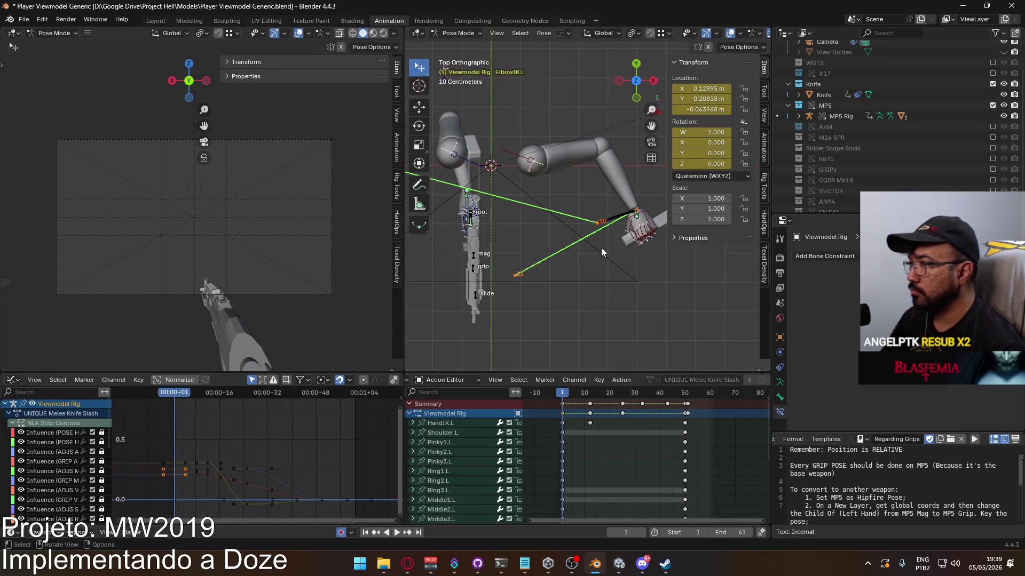
{"action": "key", "text": "KP_7"}
{"action": "key", "text": "space"}
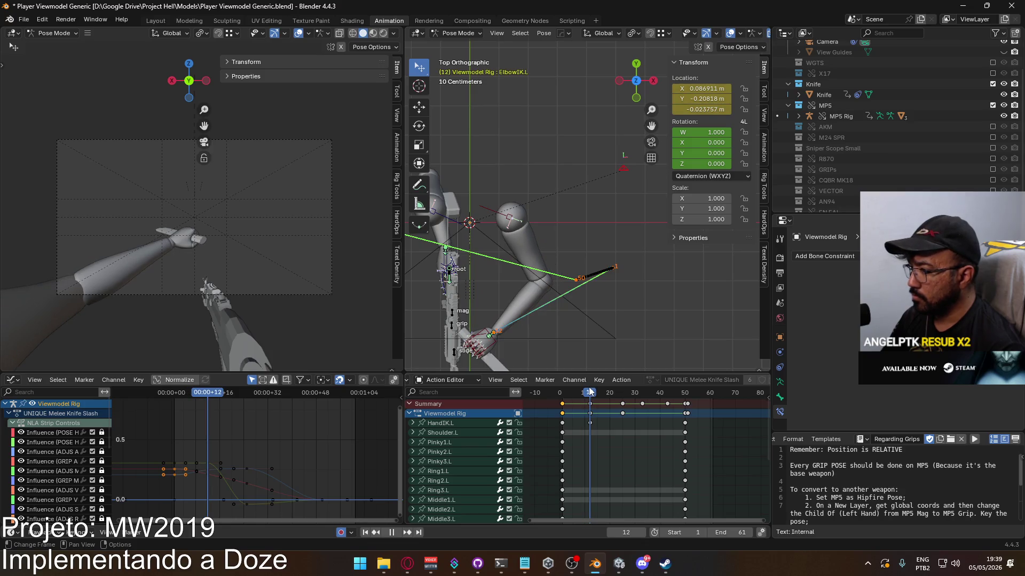
{"action": "middle_click_drag", "start_coordinate": [600, 287], "coordinate": [608, 245], "text": "shift"}
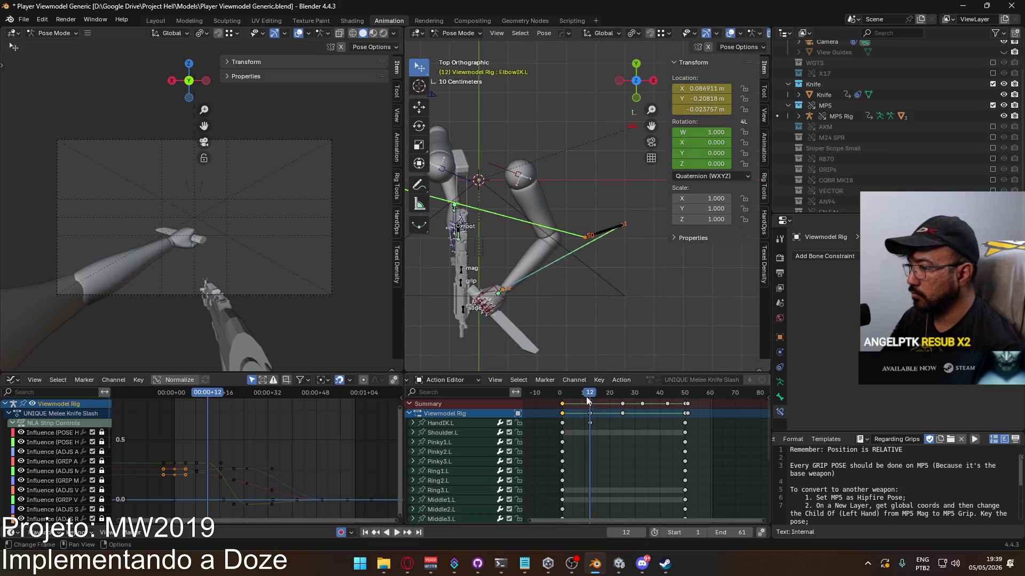
{"action": "left_click_drag", "start_coordinate": [591, 393], "coordinate": [582, 400]}
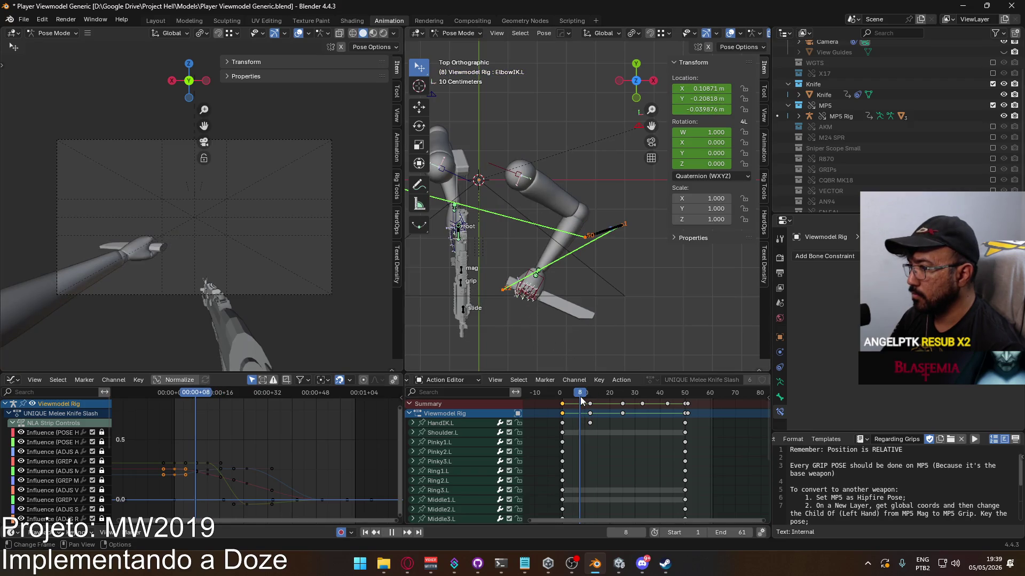
{"action": "left_click", "coordinate": [536, 273]}
Calculate the HandIK.L motion path from Quick Favorites
{"action": "key", "text": "q"}
{"action": "mouse_move", "coordinate": [569, 288]}
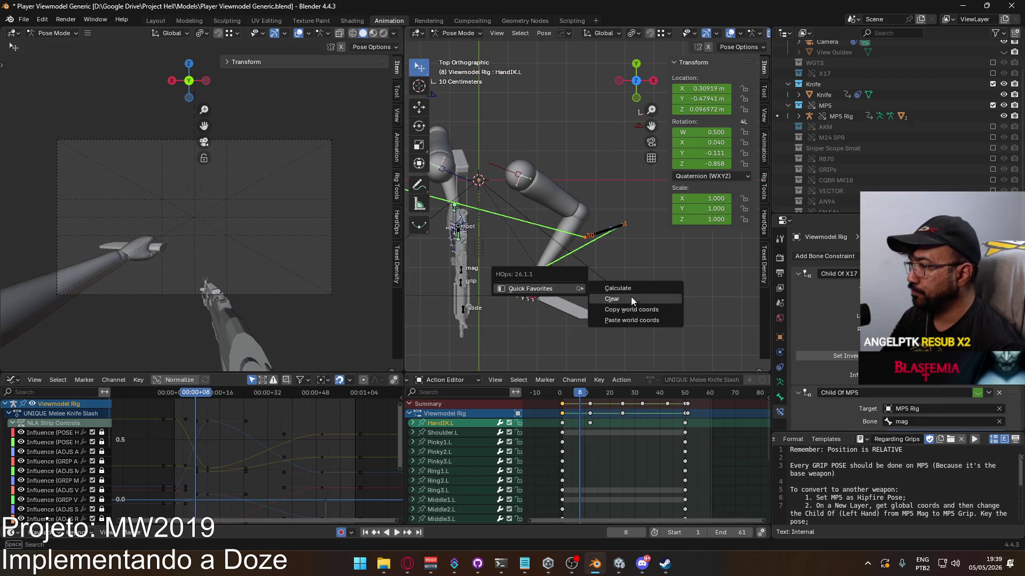
{"action": "left_click", "coordinate": [632, 288]}
{"action": "left_click", "coordinate": [625, 338]}
{"action": "scroll", "coordinate": [515, 283], "scroll_direction": "up", "scroll_amount": 3}
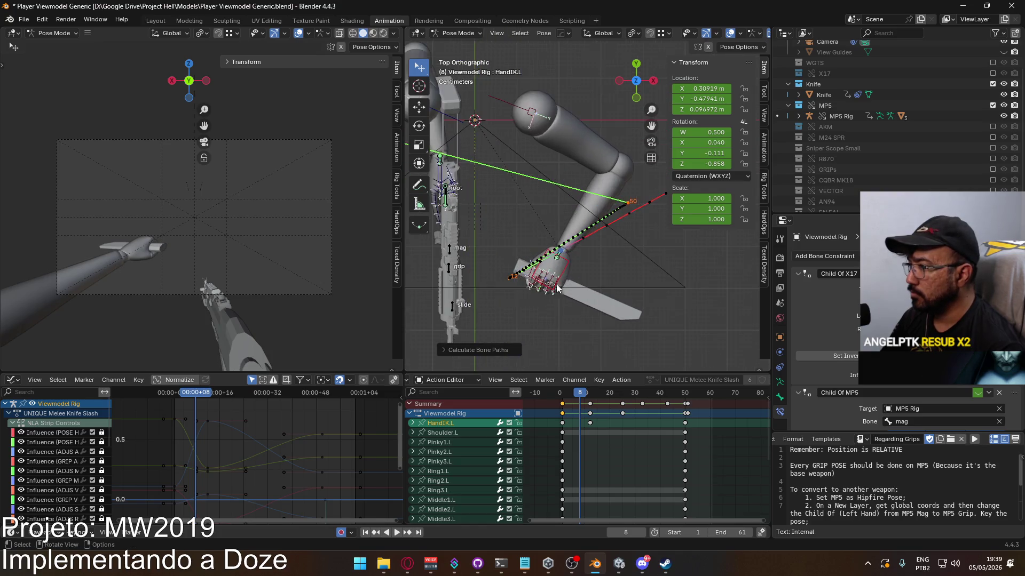
At frame 7, move HandIK.L along global Y to X 0.34138, Y -0.42576, Z 0.086628
{"action": "left_click", "coordinate": [577, 392]}
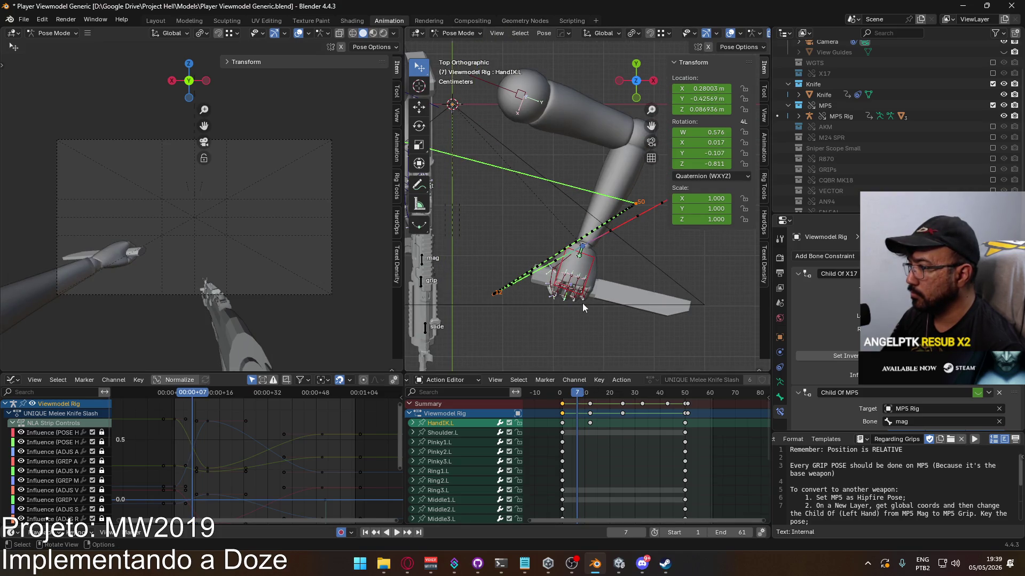
{"action": "middle_click_drag", "start_coordinate": [582, 307], "coordinate": [540, 252], "text": "shift"}
{"action": "key", "text": "g"}
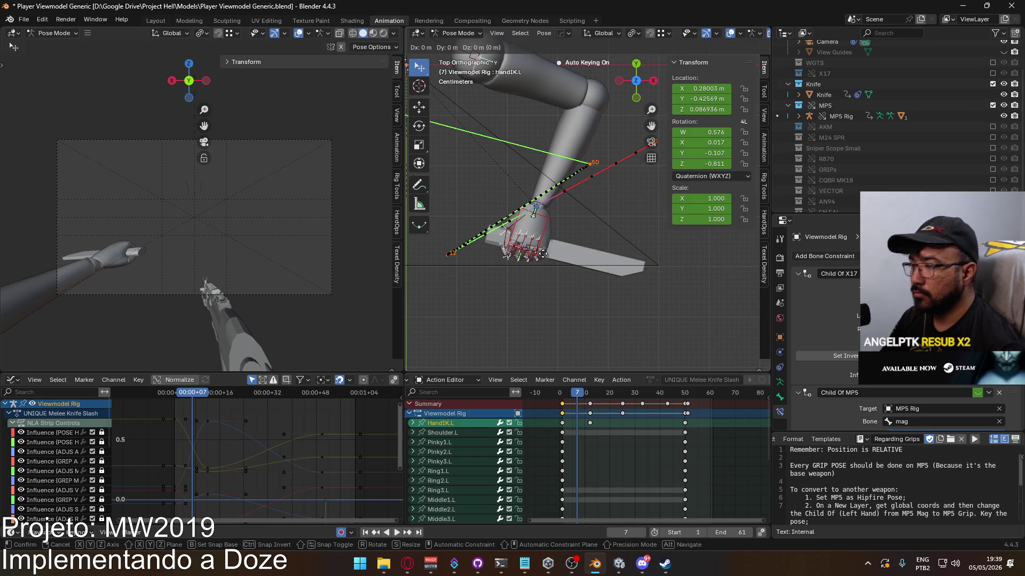
{"action": "key", "text": "y"}
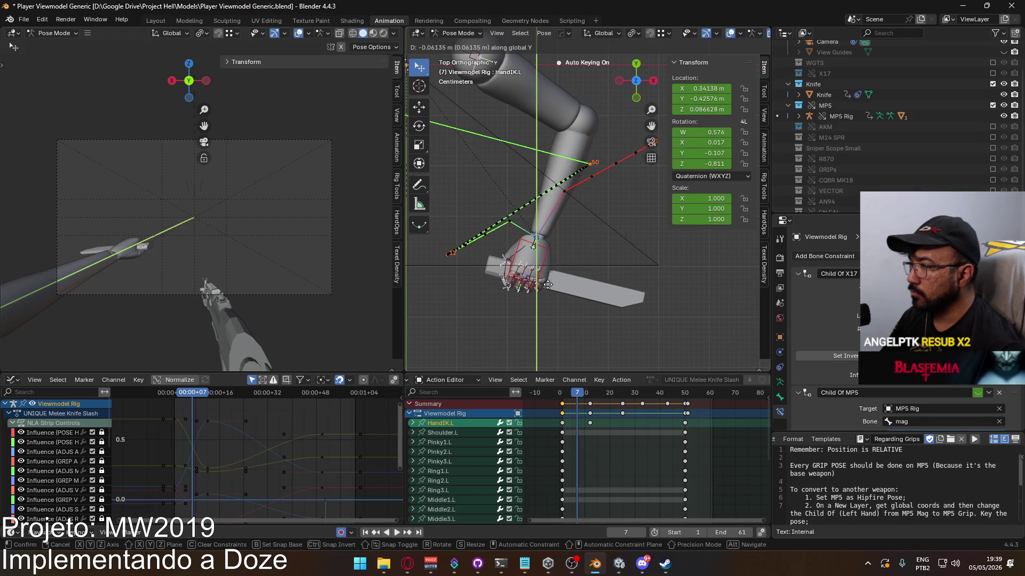
{"action": "left_click", "coordinate": [564, 286]}
Play and scrub through frames 2 to 12 to review the new frame-7 hand position
{"action": "key", "text": "space"}
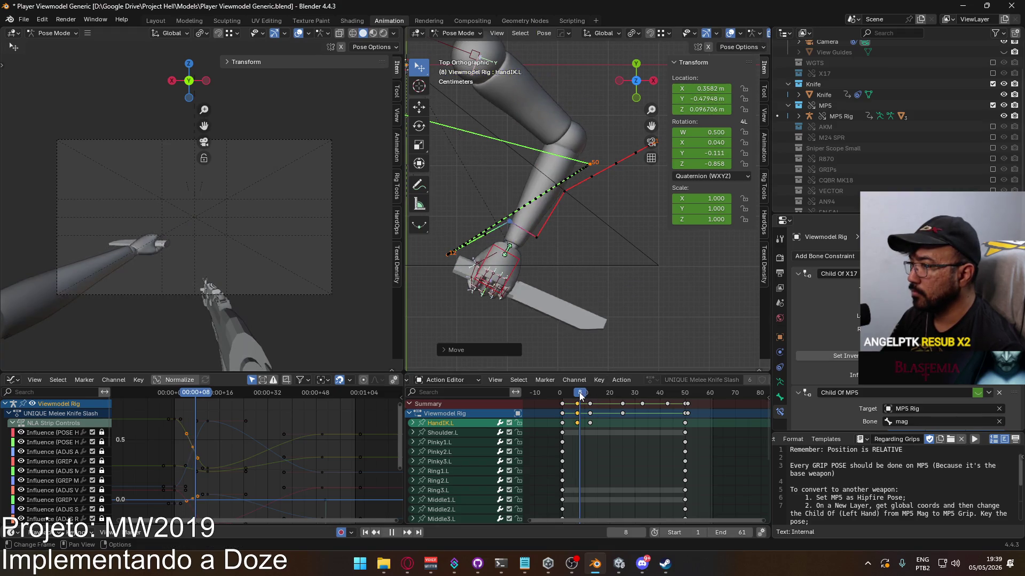
{"action": "left_click", "coordinate": [564, 395]}
{"action": "left_click_drag", "start_coordinate": [564, 395], "coordinate": [591, 383]}
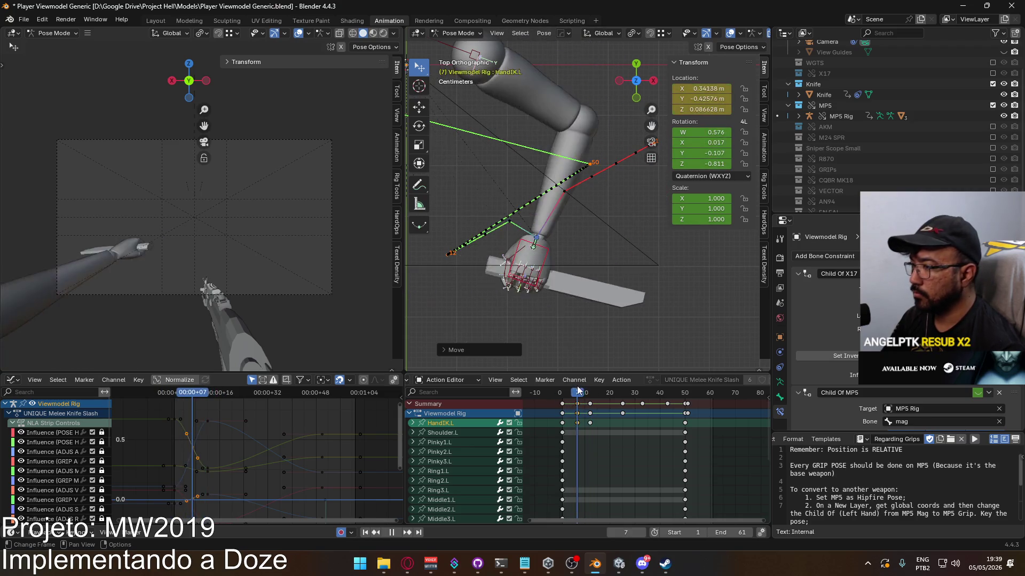
{"action": "key", "text": "Escape"}
Recalculate the HandIK.L motion path, then scrub to frames 12 and 25 to inspect the curve
{"action": "key", "text": "q"}
{"action": "left_click", "coordinate": [671, 319]}
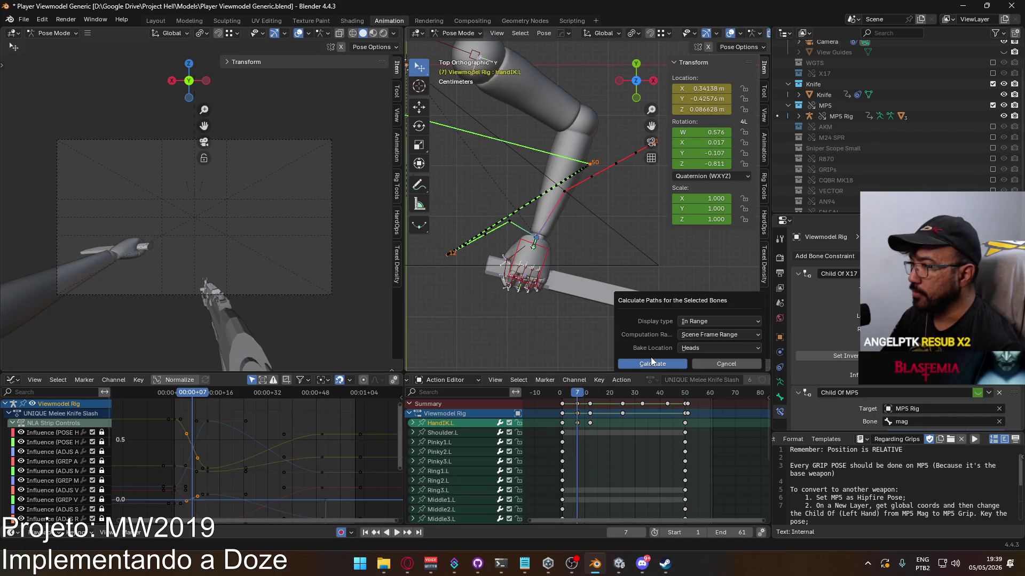
{"action": "left_click", "coordinate": [648, 361]}
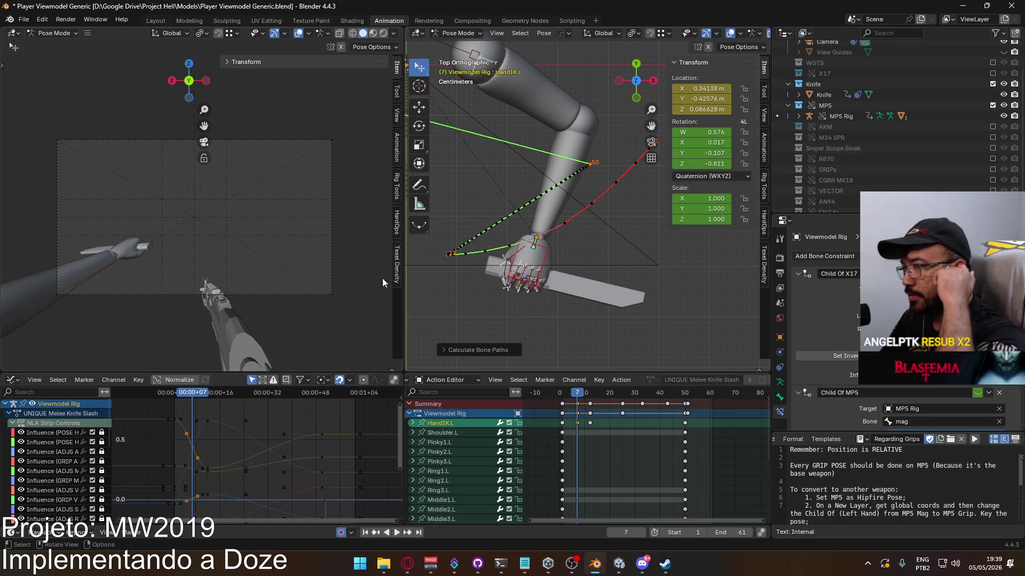
{"action": "left_click_drag", "start_coordinate": [577, 395], "coordinate": [590, 395]}
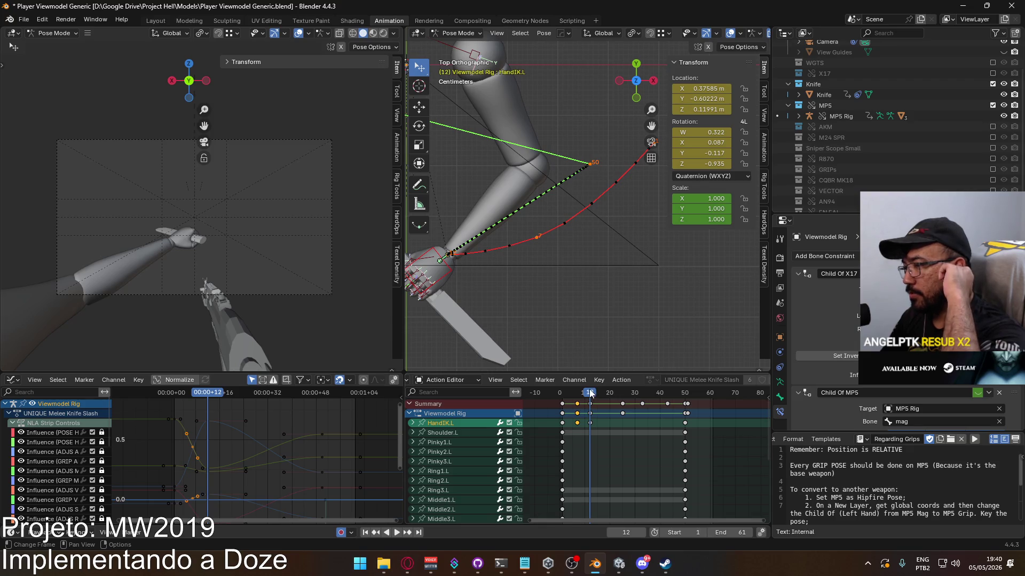
{"action": "left_click_drag", "start_coordinate": [590, 394], "coordinate": [624, 393]}
{"action": "scroll", "coordinate": [638, 389], "scroll_direction": "down", "scroll_amount": 5}
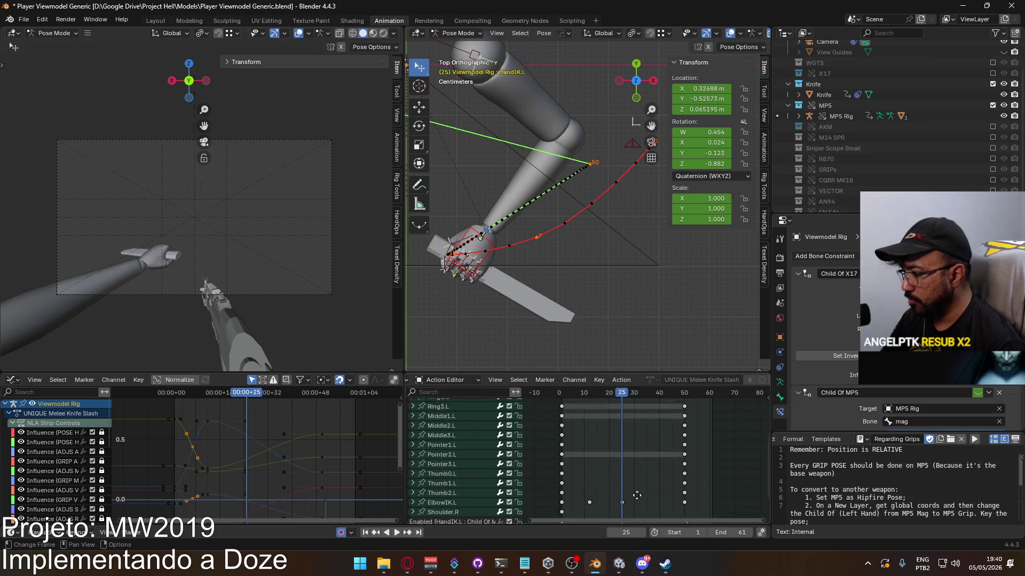
Replay the slash, pan the view to bring in the MP5 rig, and return to frame 12
{"action": "scroll", "coordinate": [636, 452], "scroll_direction": "up", "scroll_amount": 6}
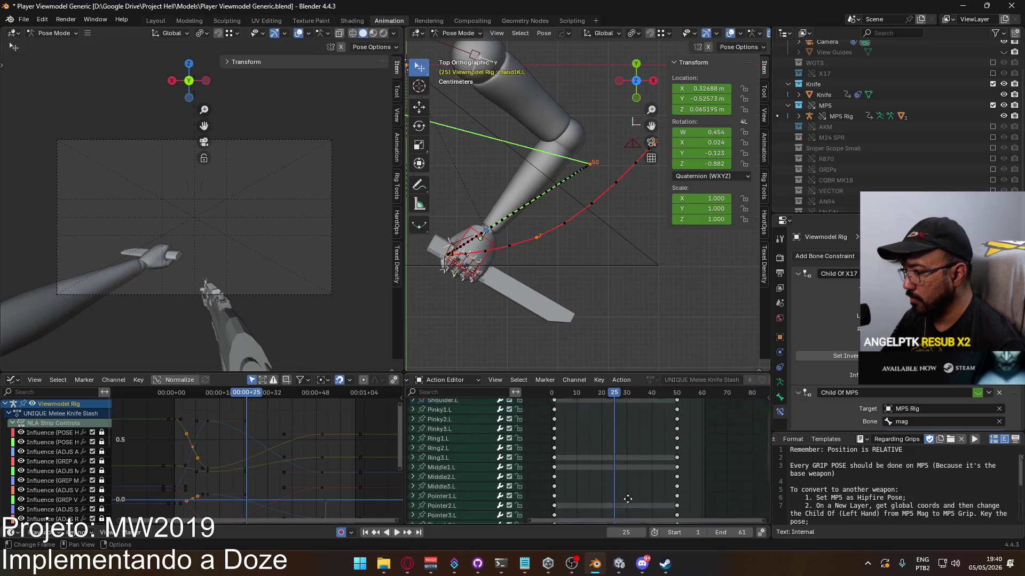
{"action": "key", "text": "space"}
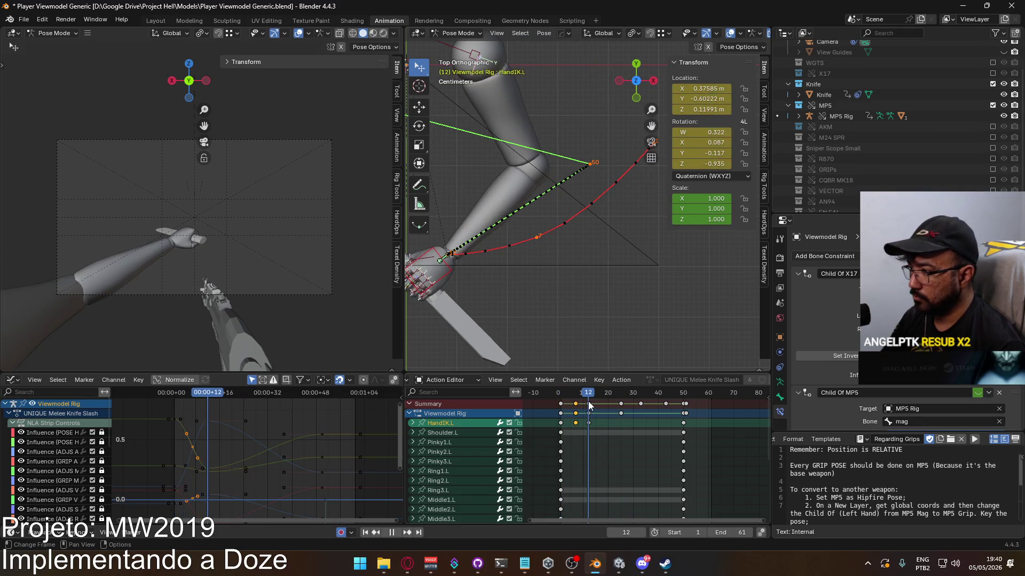
{"action": "mouse_move", "coordinate": [591, 400]}
{"action": "left_mouse_down"}
{"action": "mouse_move", "coordinate": [563, 406]}
{"action": "mouse_move", "coordinate": [589, 405]}
{"action": "left_mouse_up"}
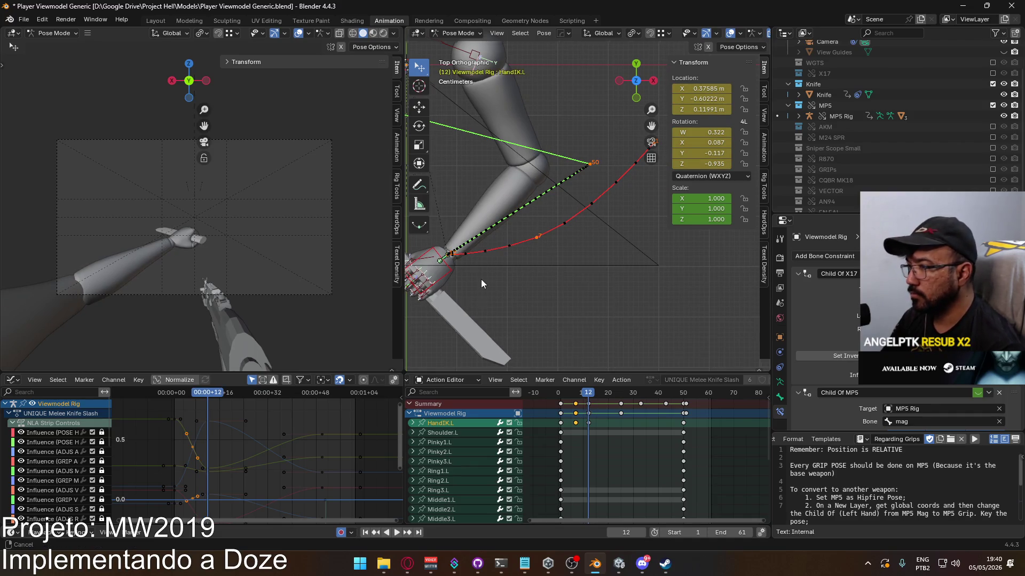
{"action": "middle_click_drag", "start_coordinate": [479, 279], "coordinate": [616, 309], "text": "shift"}
{"action": "key", "text": "space"}
{"action": "left_click_drag", "start_coordinate": [614, 399], "coordinate": [590, 406]}
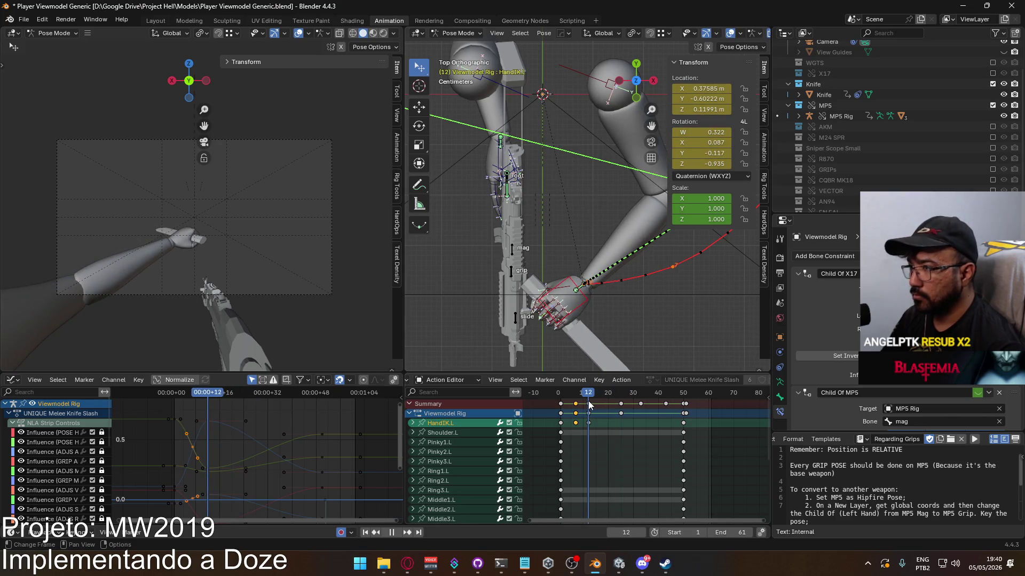
Copy HandIK.L's frame-12 pose and move the playhead to frame 25
{"action": "right_click", "coordinate": [585, 299]}
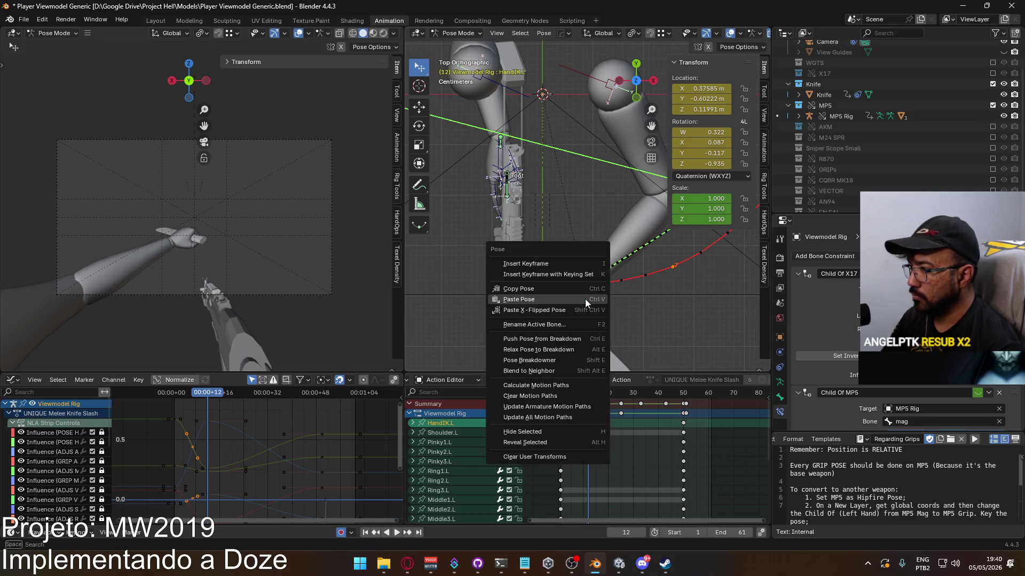
{"action": "left_click", "coordinate": [583, 290]}
{"action": "left_click", "coordinate": [619, 399]}
{"action": "key", "text": "space"}
{"action": "left_click_drag", "start_coordinate": [619, 399], "coordinate": [621, 400]}
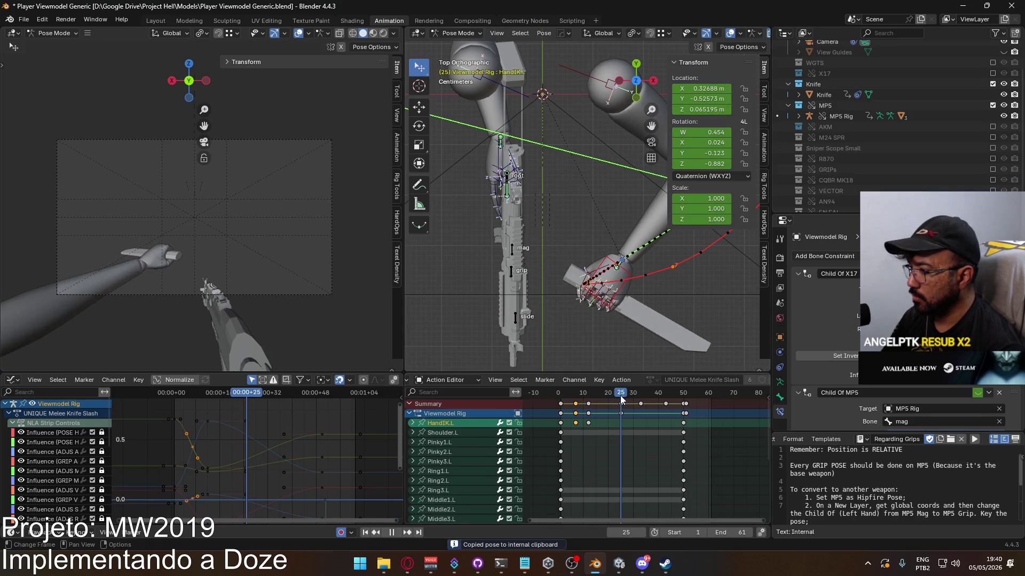
Paste the copied frame-12 pose onto HandIK.L at frame 25
{"action": "right_click", "coordinate": [623, 288]}
{"action": "left_click", "coordinate": [622, 300]}
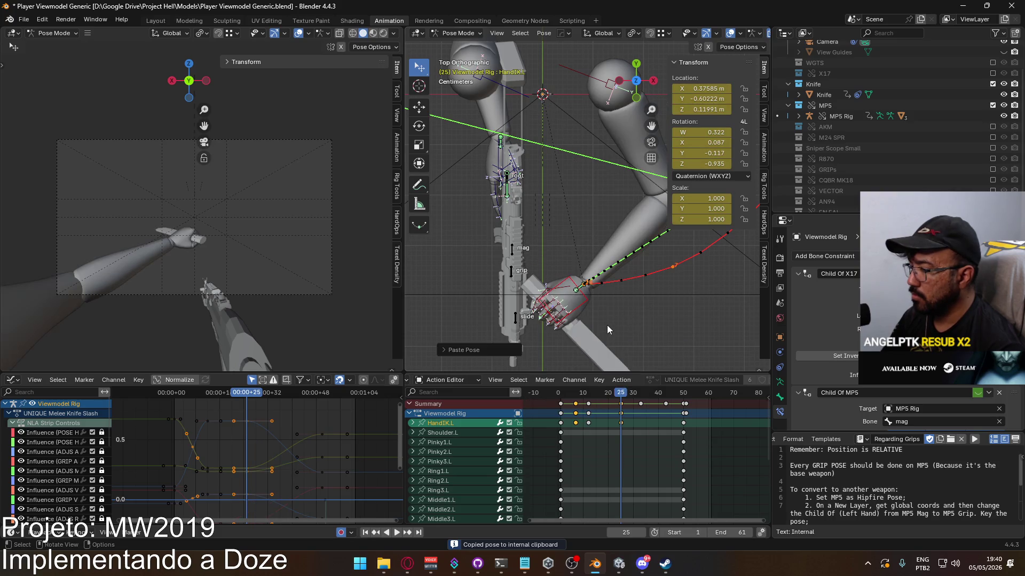
{"action": "mouse_move", "coordinate": [623, 400]}
{"action": "left_mouse_down"}
{"action": "mouse_move", "coordinate": [587, 401]}
{"action": "mouse_move", "coordinate": [621, 400]}
{"action": "left_mouse_up"}
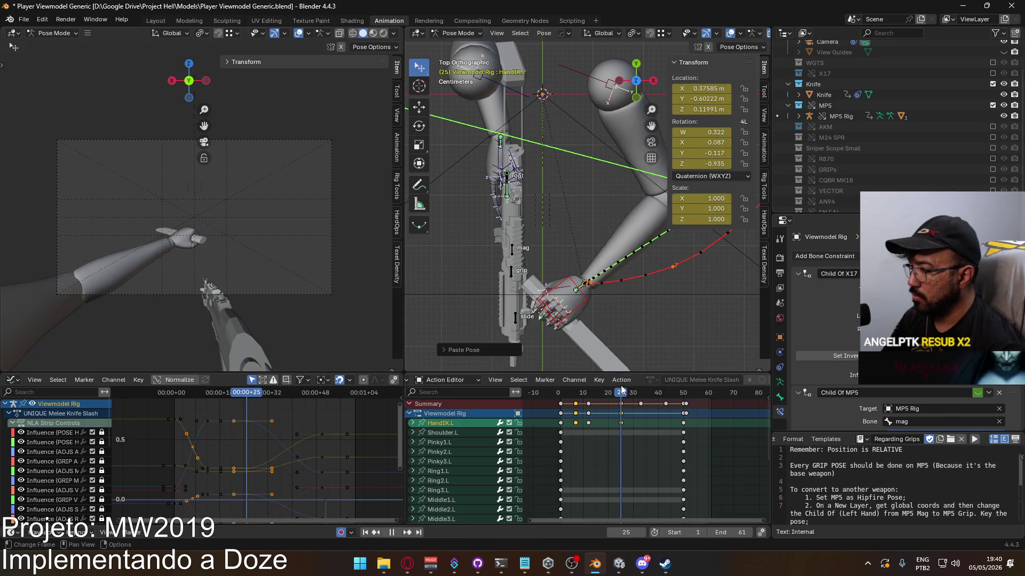
Rotate and move HandIK.L at frame 25 to location Y −0.78598, rotation W 0.047, Z -0.988
{"action": "key", "text": "r"}
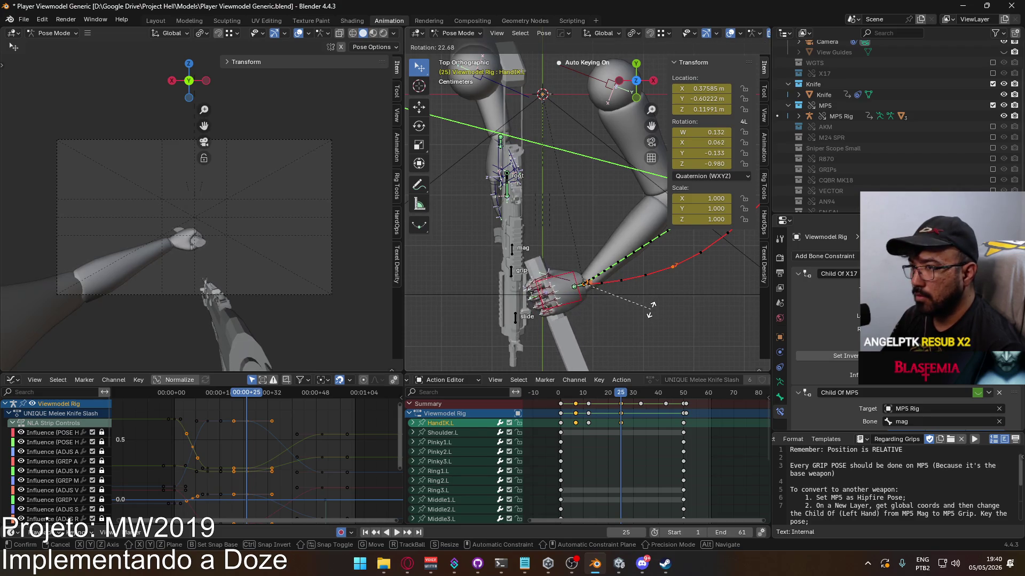
{"action": "left_click", "coordinate": [648, 312]}
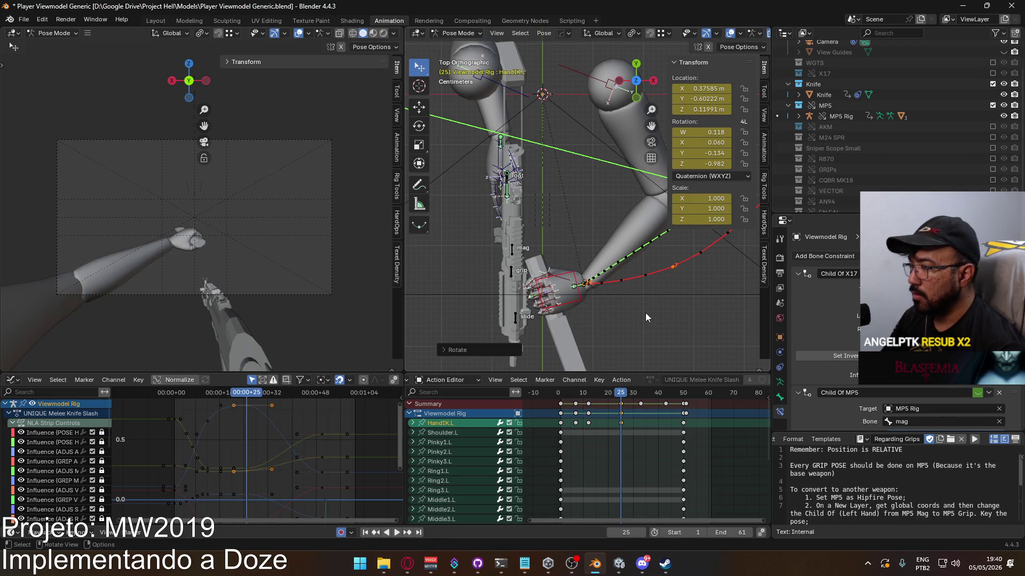
{"action": "key", "text": "g"}
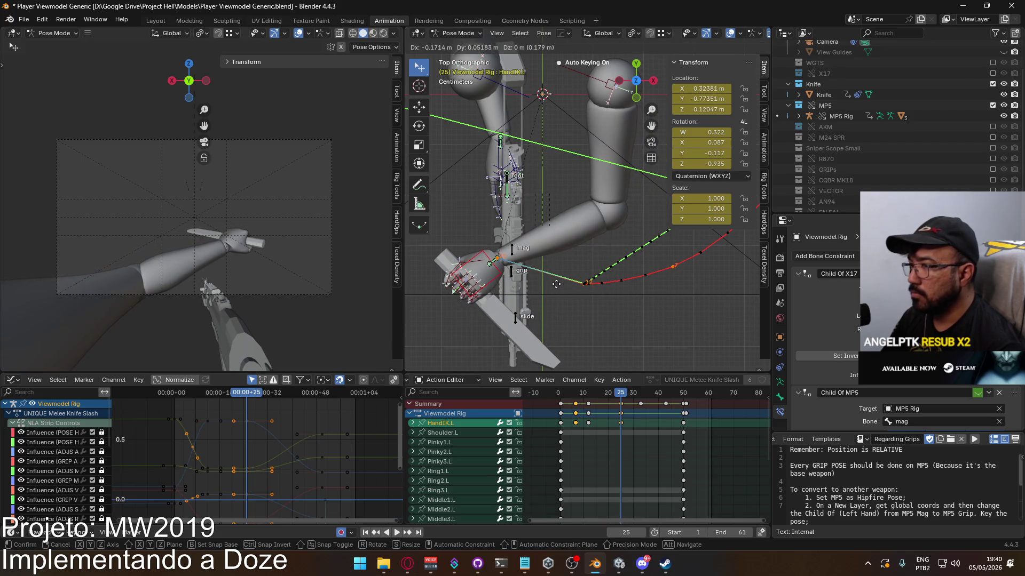
{"action": "left_click", "coordinate": [556, 284]}
{"action": "key", "text": "r"}
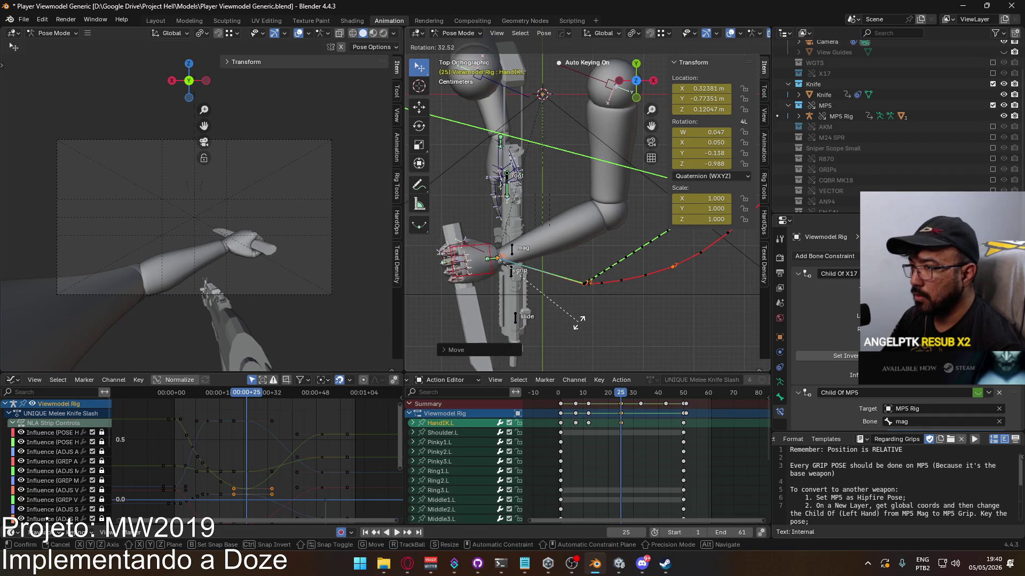
{"action": "left_click", "coordinate": [579, 322]}
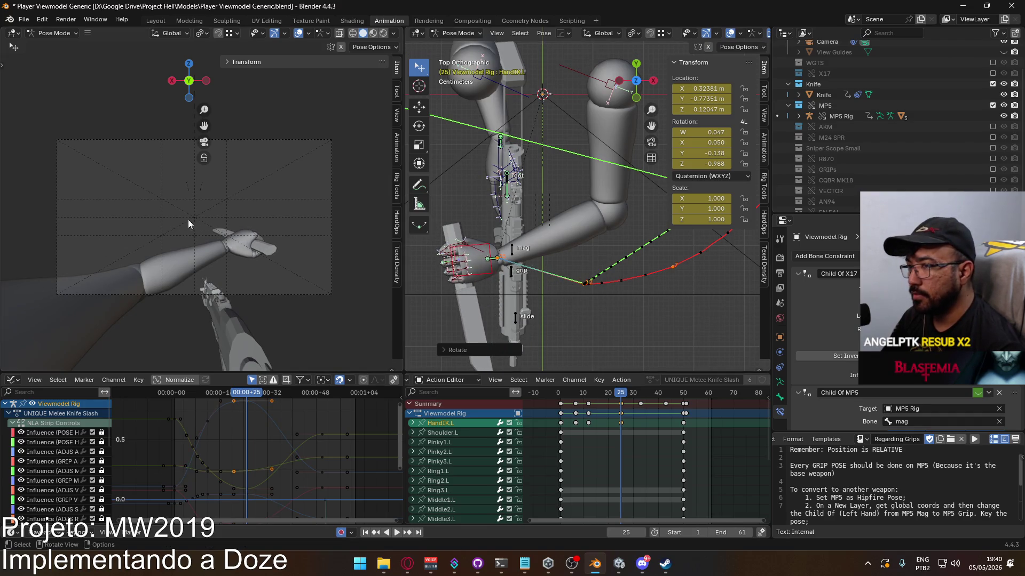
{"action": "mouse_move", "coordinate": [488, 257]}
{"action": "middle_mouse_down"}
{"action": "mouse_move", "coordinate": [706, 167]}
{"action": "mouse_move", "coordinate": [444, 149]}
{"action": "mouse_move", "coordinate": [488, 172]}
{"action": "mouse_move", "coordinate": [521, 235]}
{"action": "mouse_move", "coordinate": [476, 242]}
{"action": "mouse_move", "coordinate": [529, 226]}
{"action": "mouse_move", "coordinate": [462, 241]}
{"action": "mouse_move", "coordinate": [562, 222]}
{"action": "middle_mouse_up"}
Confirm HandIK.L's adjusted position, play back, and recalculate its motion path
{"action": "key", "text": "g"}
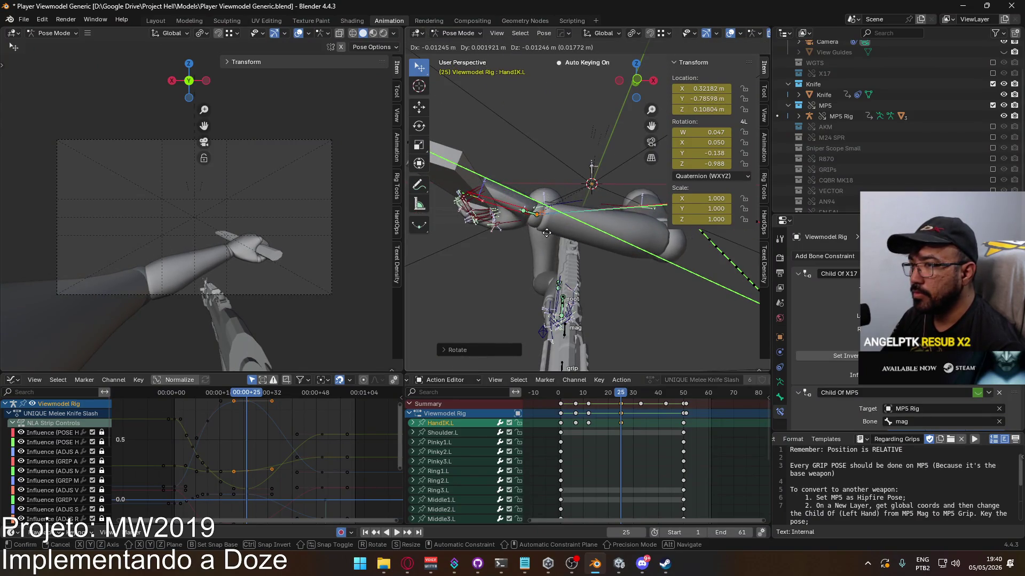
{"action": "left_click", "coordinate": [546, 232]}
{"action": "key", "text": "space"}
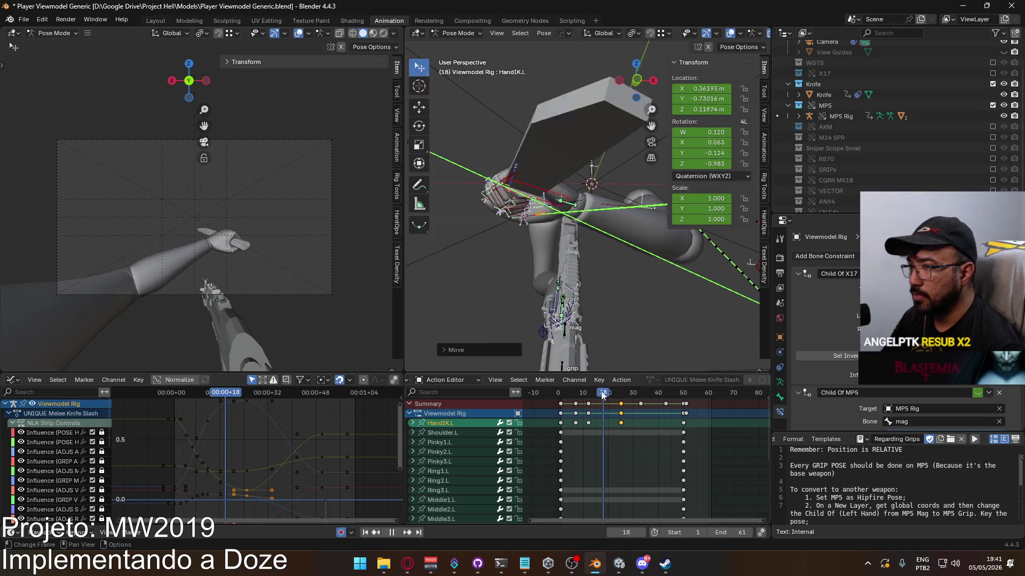
{"action": "key", "text": "space"}
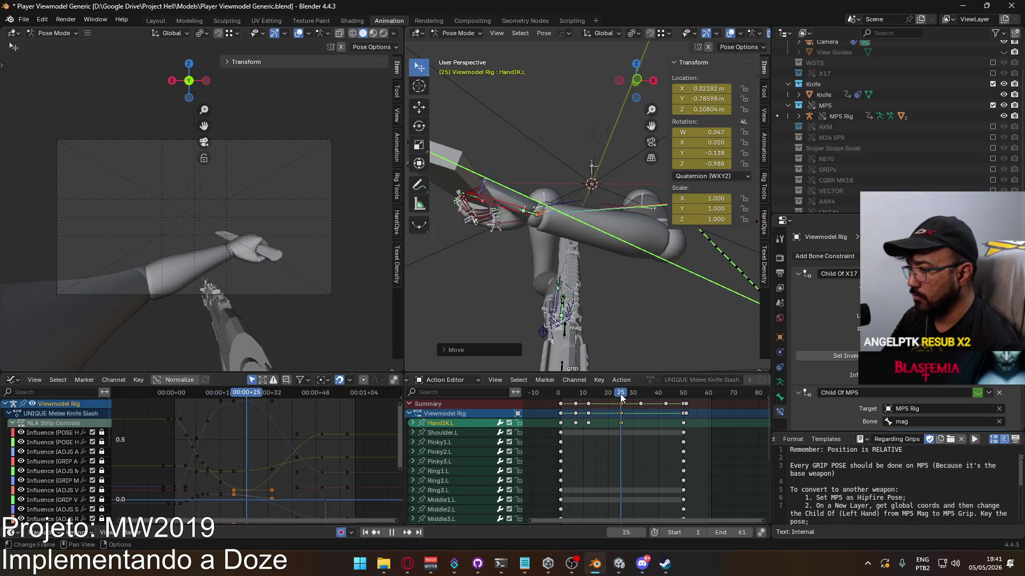
{"action": "key", "text": "q"}
{"action": "left_click", "coordinate": [622, 248]}
{"action": "left_click", "coordinate": [618, 293]}
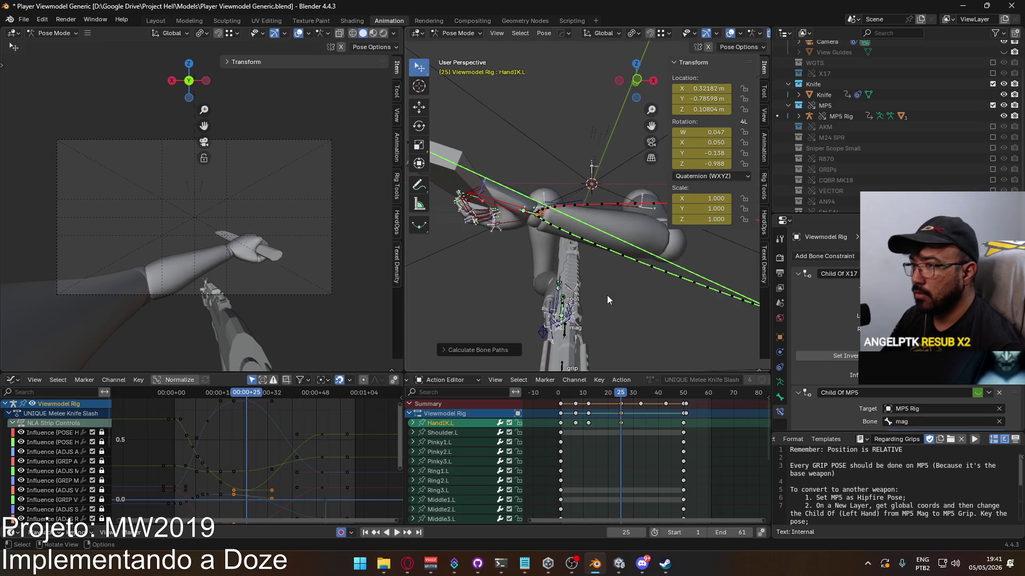
Raise HandIK.L slightly along global Z to 0.11463 m
{"action": "mouse_move", "coordinate": [600, 268]}
{"action": "middle_mouse_down"}
{"action": "mouse_move", "coordinate": [473, 312]}
{"action": "mouse_move", "coordinate": [728, 308]}
{"action": "mouse_move", "coordinate": [667, 307]}
{"action": "mouse_move", "coordinate": [742, 289]}
{"action": "mouse_move", "coordinate": [709, 244]}
{"action": "mouse_move", "coordinate": [594, 223]}
{"action": "middle_mouse_up"}
{"action": "mouse_move", "coordinate": [621, 392]}
{"action": "left_mouse_down"}
{"action": "mouse_move", "coordinate": [590, 392]}
{"action": "mouse_move", "coordinate": [621, 392]}
{"action": "left_mouse_up"}
{"action": "mouse_move", "coordinate": [534, 246]}
{"action": "middle_mouse_down"}
{"action": "mouse_move", "coordinate": [585, 222]}
{"action": "mouse_move", "coordinate": [624, 241]}
{"action": "middle_mouse_up"}
{"action": "key", "text": "g"}
{"action": "key", "text": "z"}
{"action": "left_click", "coordinate": [624, 237]}
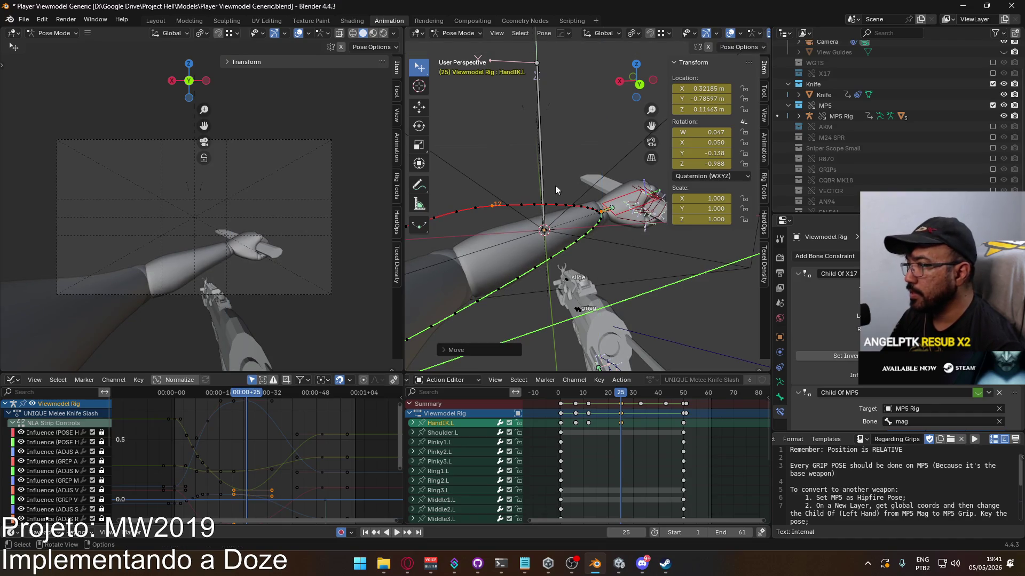
Recalculate the HandIK.L motion path and orbit to inspect the new arc
{"action": "key", "text": "q"}
{"action": "mouse_move", "coordinate": [593, 270]}
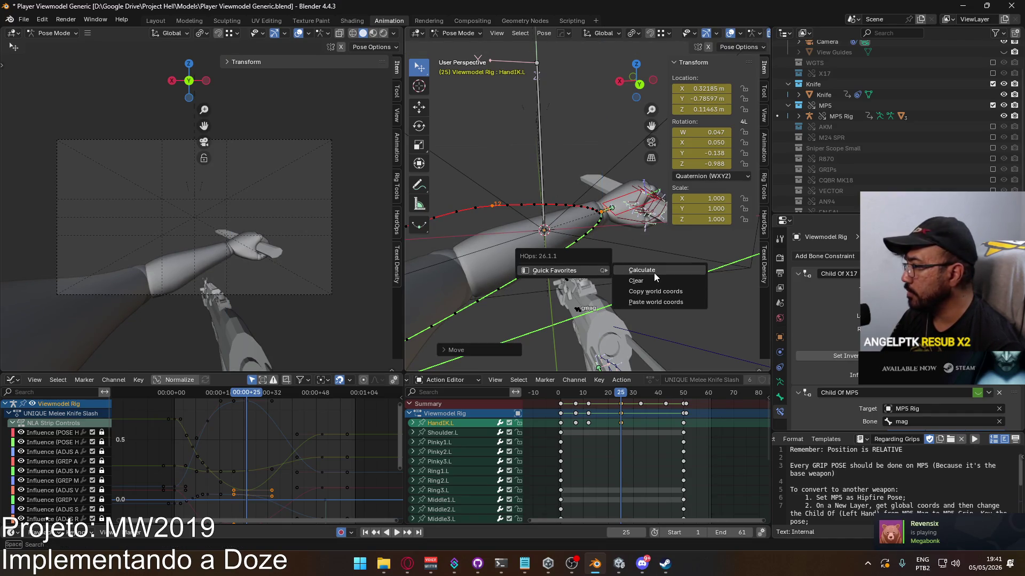
{"action": "left_click", "coordinate": [654, 271]}
{"action": "left_click", "coordinate": [624, 319]}
{"action": "mouse_move", "coordinate": [624, 321]}
{"action": "middle_mouse_down"}
{"action": "mouse_move", "coordinate": [576, 234]}
{"action": "mouse_move", "coordinate": [703, 295]}
{"action": "mouse_move", "coordinate": [760, 302]}
{"action": "mouse_move", "coordinate": [501, 251]}
{"action": "middle_mouse_up"}
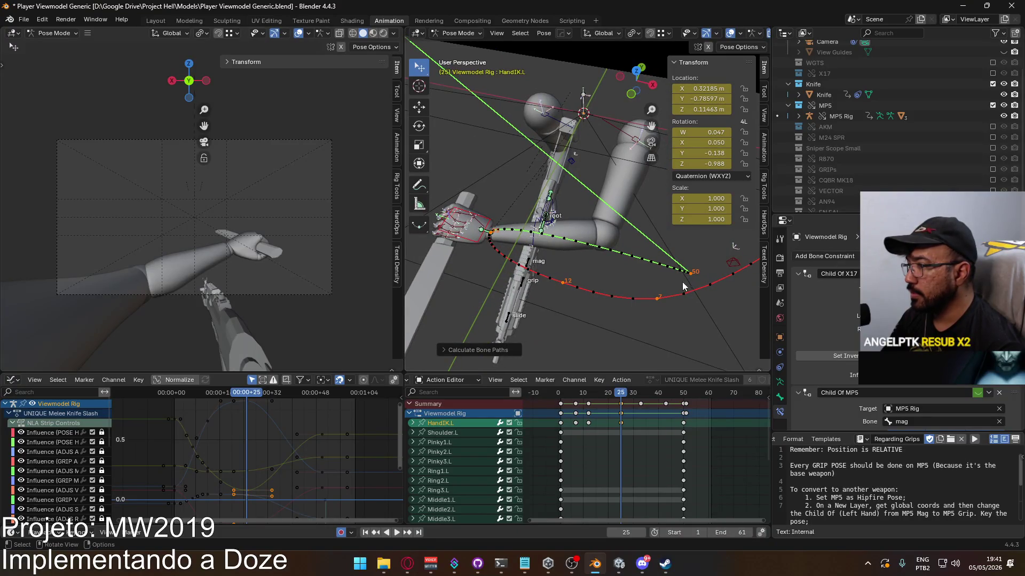
{"action": "middle_click_drag", "start_coordinate": [682, 282], "coordinate": [651, 276]}
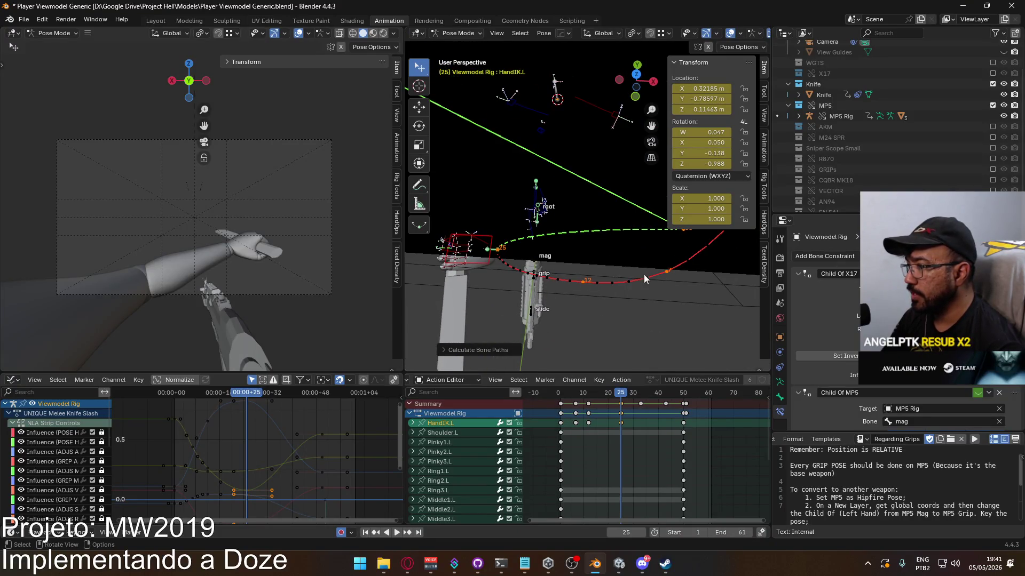
Stop playback at frame 7 and move HandIK.L along global Y
{"action": "key", "text": "space"}
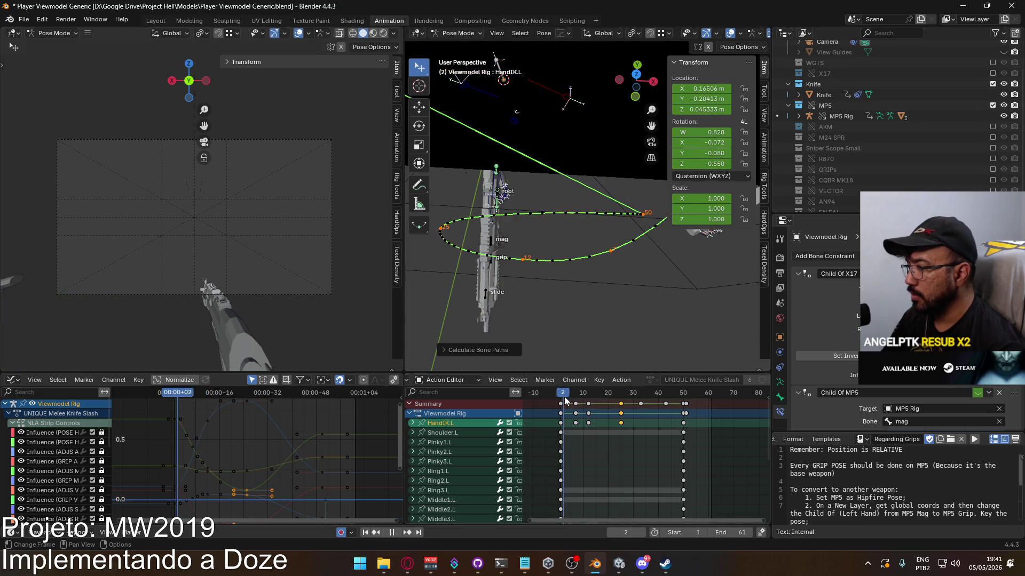
{"action": "key", "text": "space"}
{"action": "key", "text": "g"}
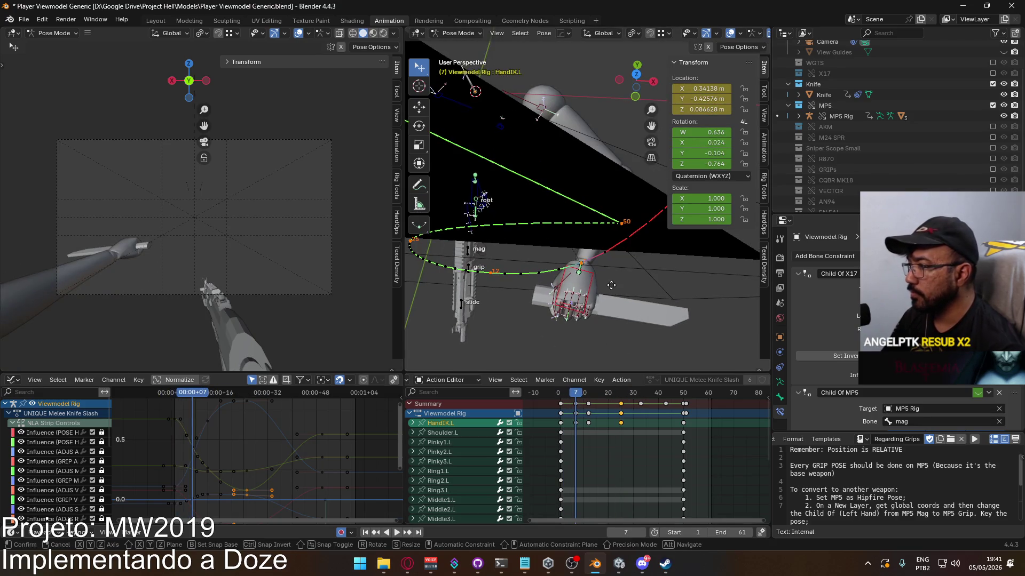
{"action": "key", "text": "y"}
{"action": "left_click", "coordinate": [609, 278]}
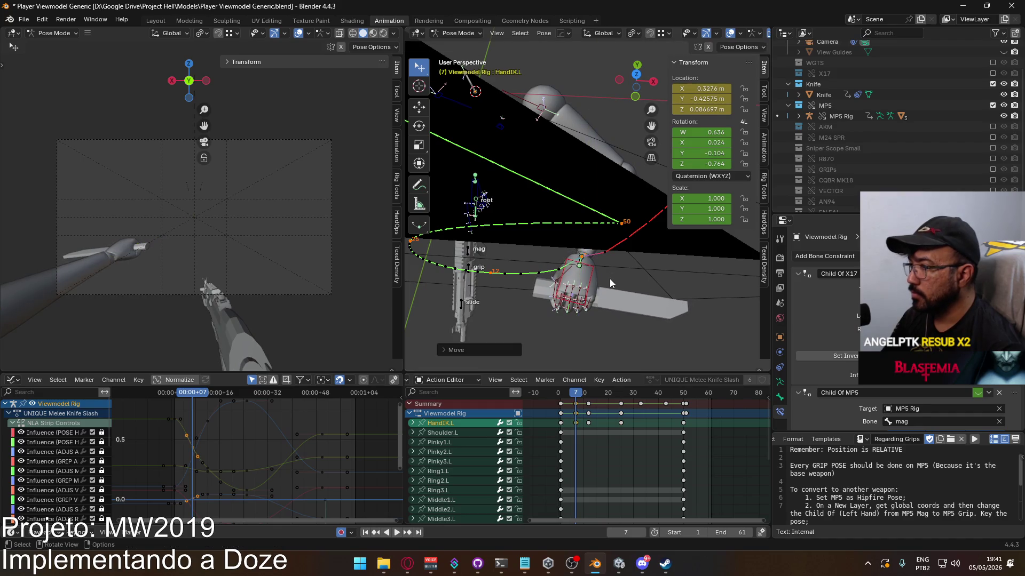
Recalculate the hand's motion path from the Motion Paths menu
{"action": "key", "text": "alt+p"}
{"action": "left_click", "coordinate": [638, 315]}
{"action": "left_click", "coordinate": [635, 328]}
{"action": "mouse_move", "coordinate": [517, 291]}
{"action": "middle_mouse_down"}
{"action": "mouse_move", "coordinate": [572, 270]}
{"action": "mouse_move", "coordinate": [639, 272]}
{"action": "mouse_move", "coordinate": [551, 272]}
{"action": "mouse_move", "coordinate": [622, 291]}
{"action": "mouse_move", "coordinate": [569, 289]}
{"action": "mouse_move", "coordinate": [590, 292]}
{"action": "mouse_move", "coordinate": [617, 278]}
{"action": "middle_mouse_up"}
Move HandIK.L again to X 0.3287, Y -0.39296, recalculate its path, and replay
{"action": "key", "text": "g"}
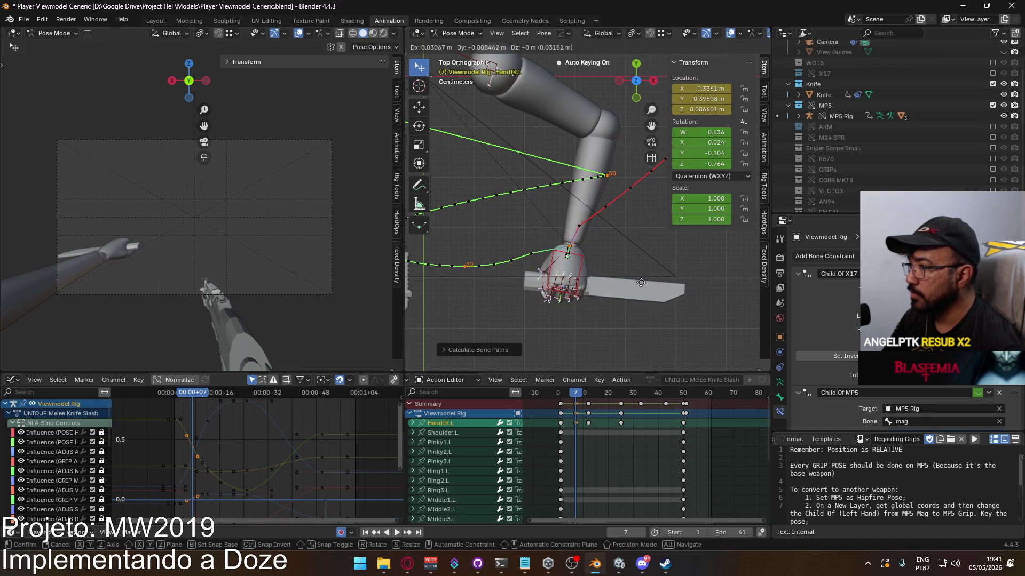
{"action": "left_click", "coordinate": [641, 279]}
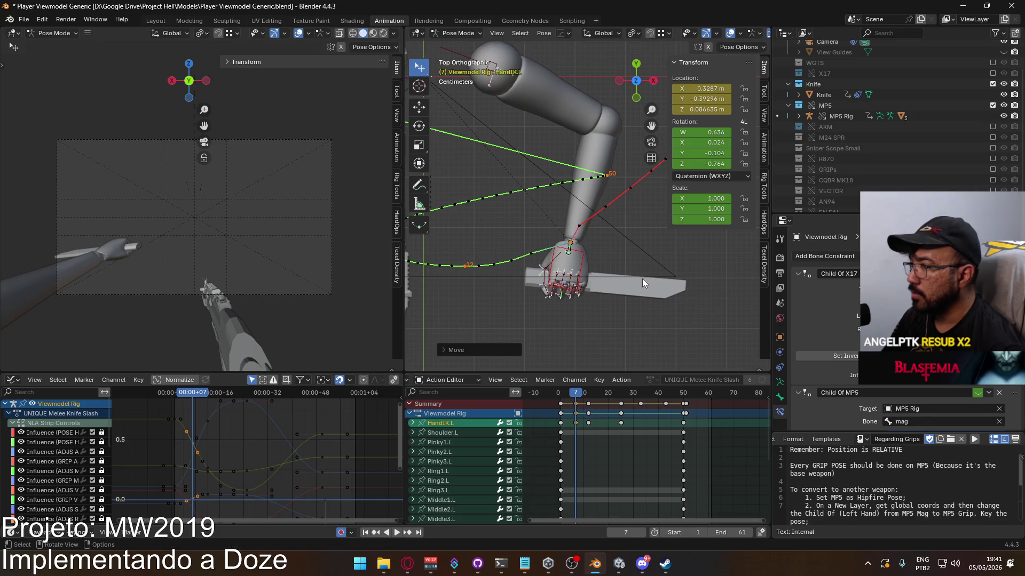
{"action": "key", "text": "q"}
{"action": "left_click", "coordinate": [648, 281]}
{"action": "left_click", "coordinate": [659, 328]}
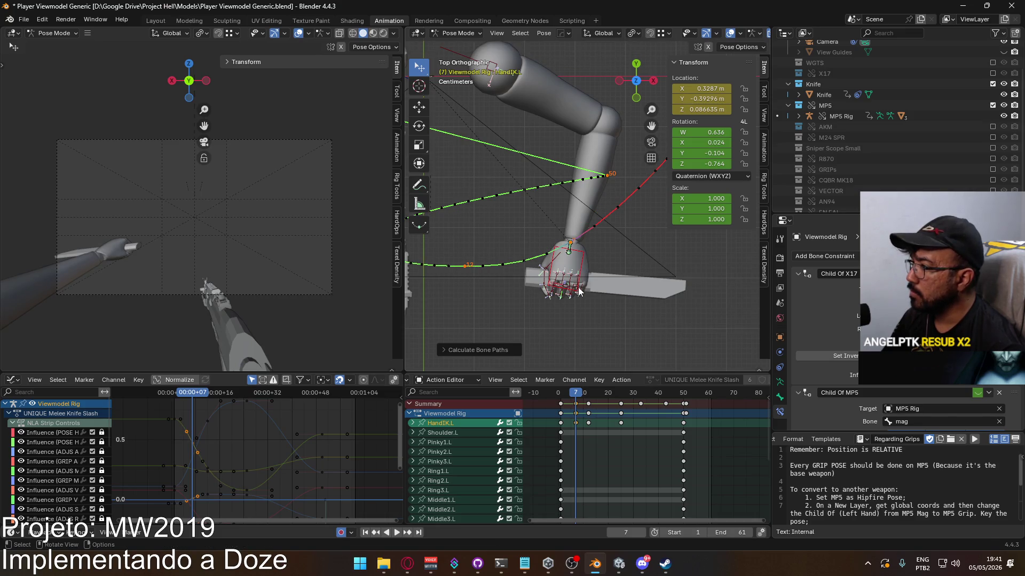
{"action": "scroll", "coordinate": [579, 291], "scroll_direction": "down", "scroll_amount": 2}
{"action": "key", "text": "space"}
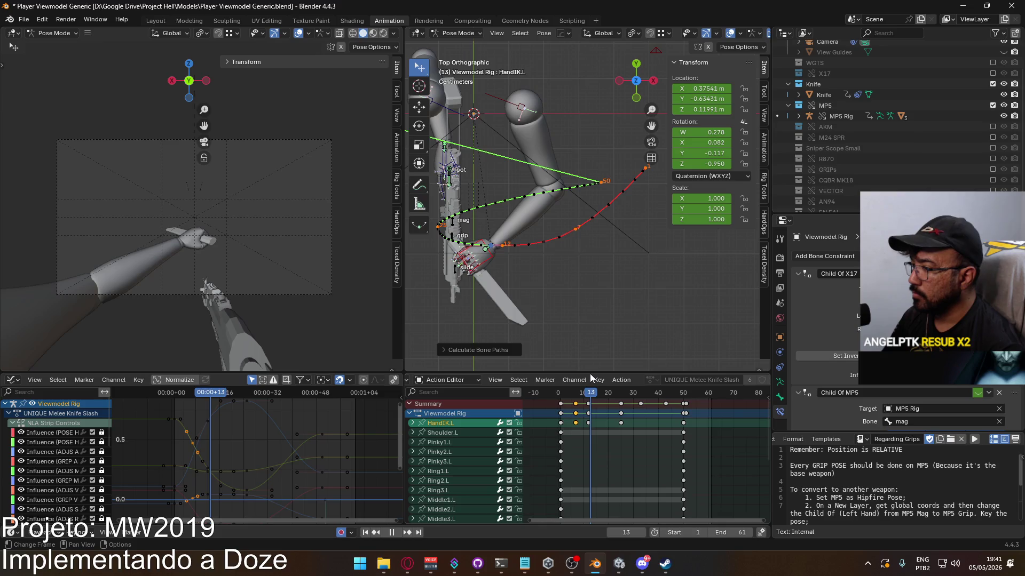
In front view, lower HandIK.L at frame 25 to X 0.32175, Y -0.786, Z 0.095236 m
{"action": "key", "text": "Escape"}
{"action": "key", "text": "KP_1"}
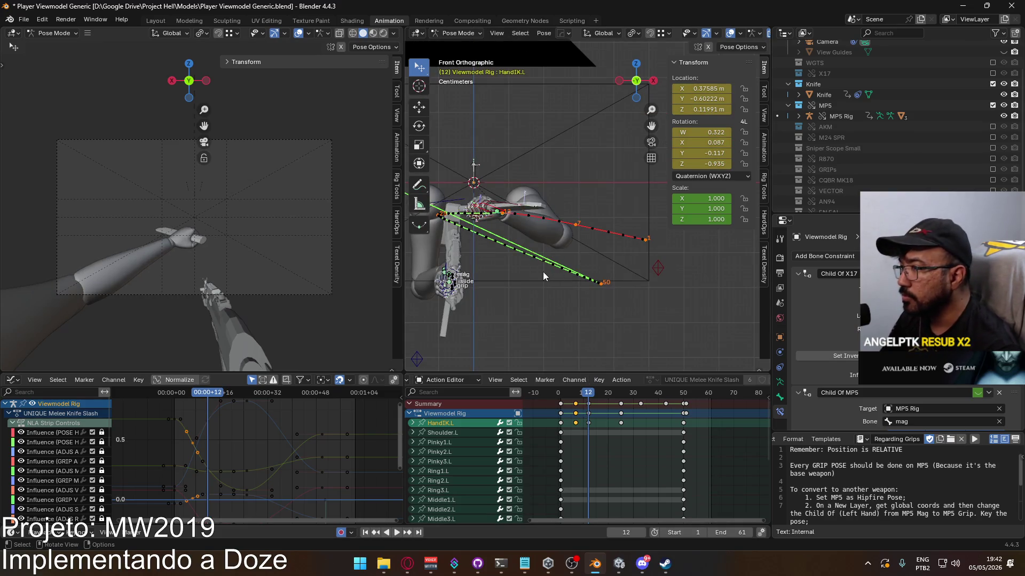
{"action": "scroll", "coordinate": [558, 270], "scroll_direction": "up", "scroll_amount": 3}
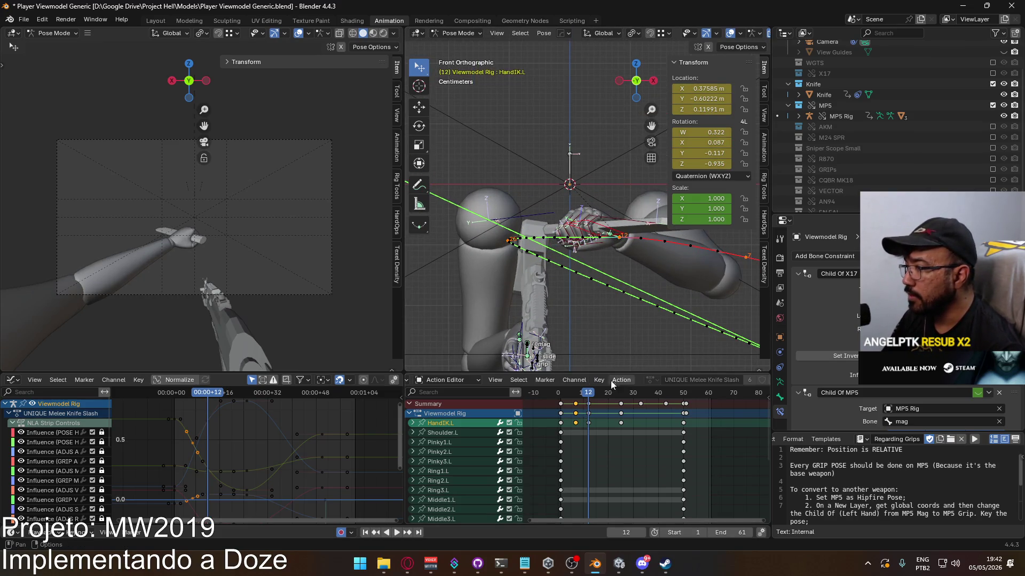
{"action": "key", "text": "space"}
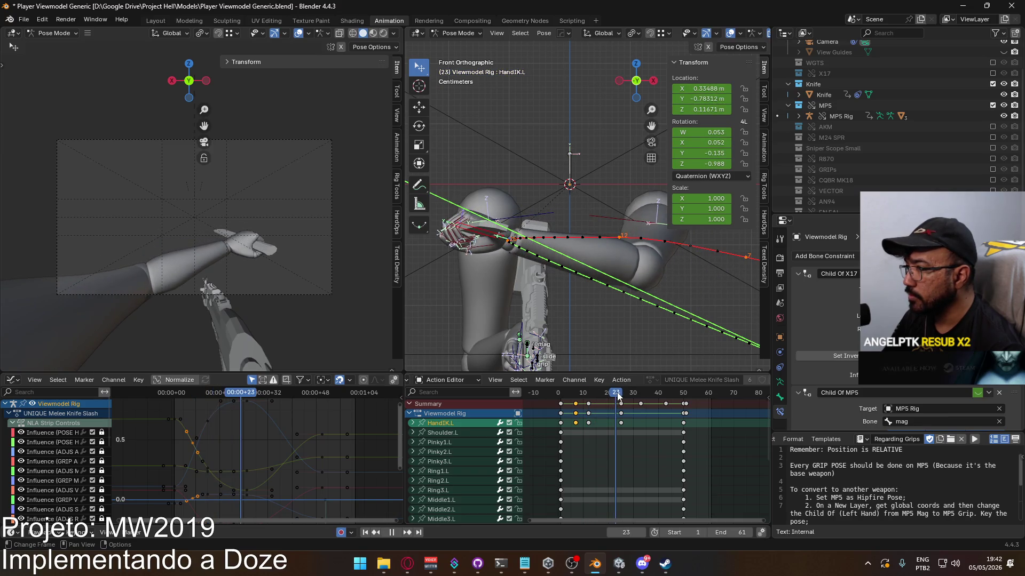
{"action": "left_click", "coordinate": [573, 298]}
Recalculate the hand's motion path from the context menu and replay the slash
{"action": "right_click", "coordinate": [572, 295]}
{"action": "mouse_move", "coordinate": [593, 303]}
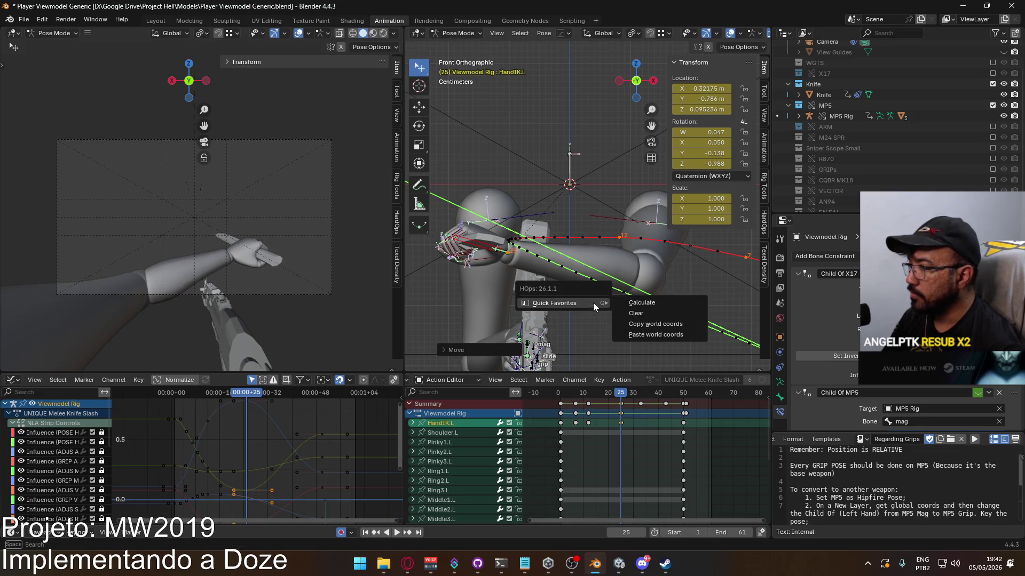
{"action": "left_click", "coordinate": [648, 305]}
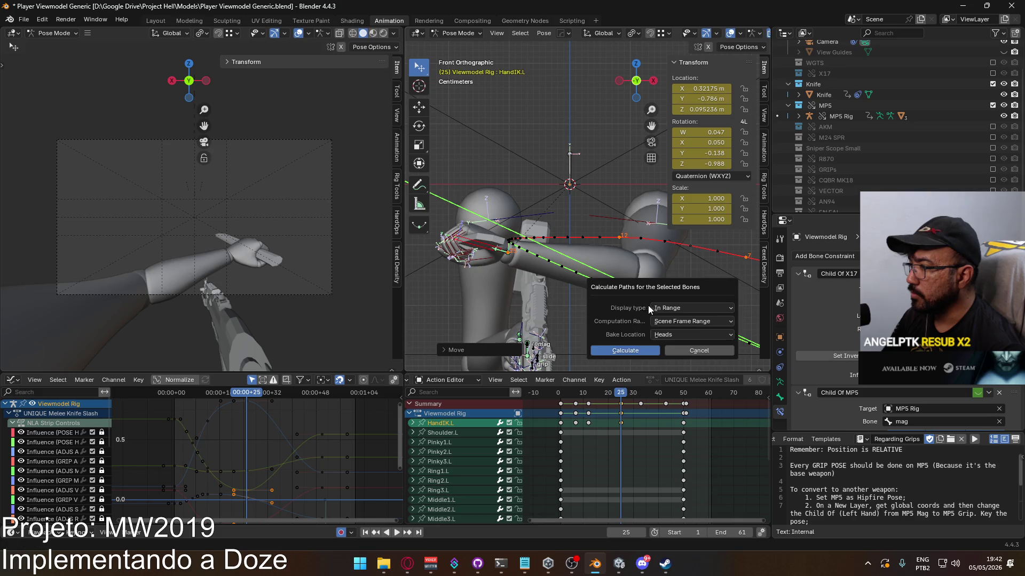
{"action": "left_click", "coordinate": [625, 351]}
{"action": "key", "text": "space"}
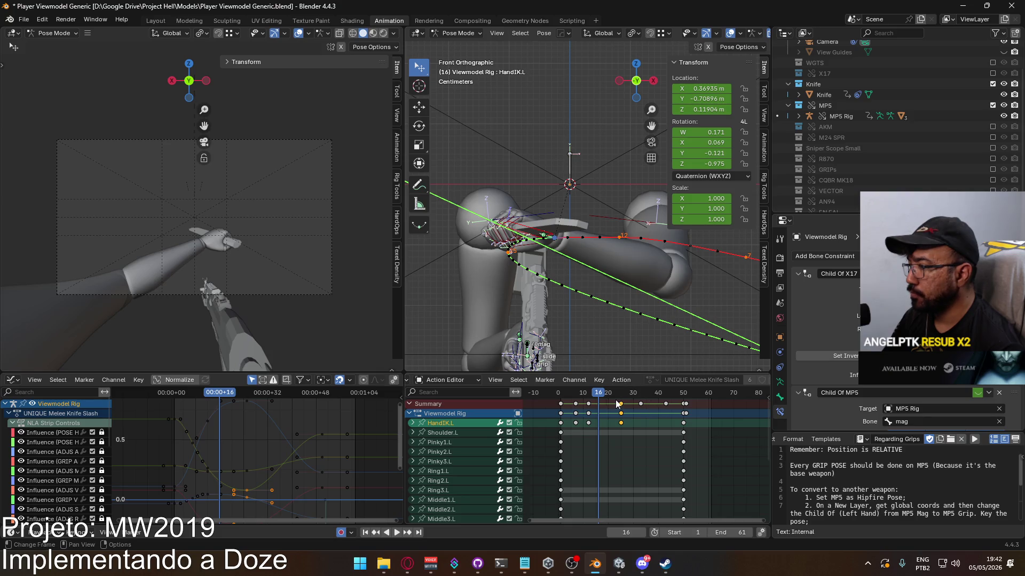
{"action": "key", "text": "space"}
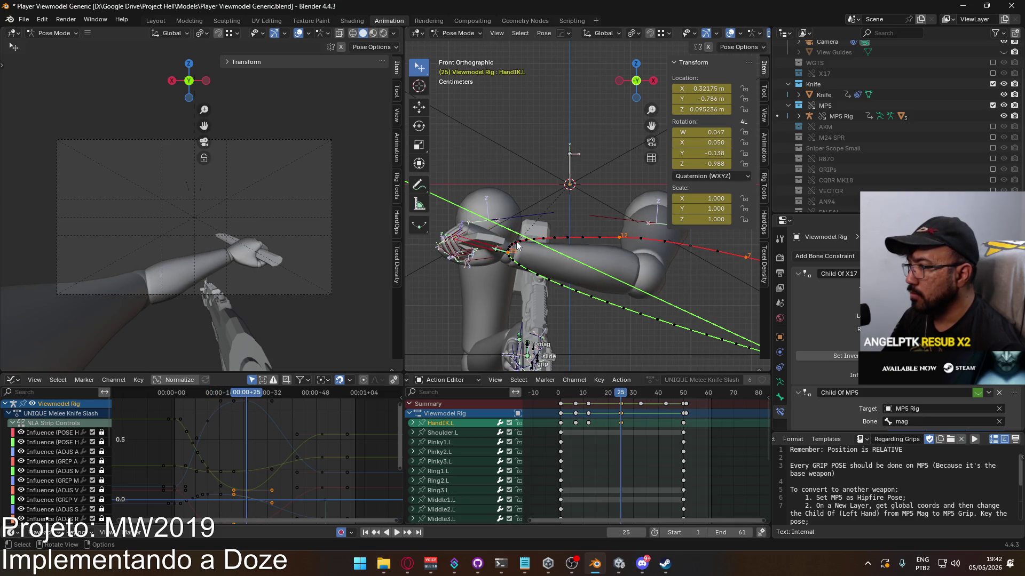
Set the HandIK.L keys, including the frame-12 key, to Automatic handles
{"action": "key", "text": "v"}
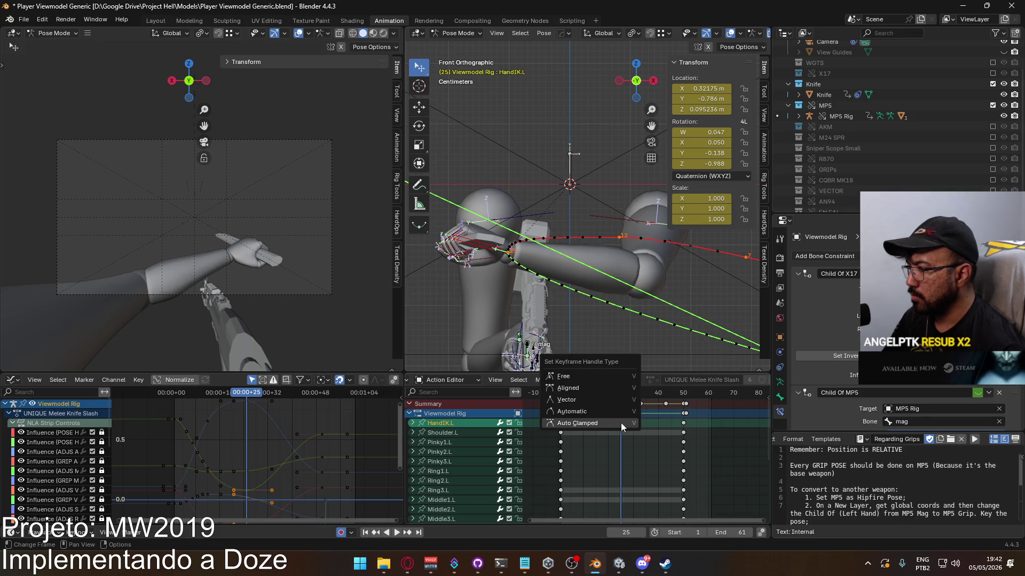
{"action": "left_click", "coordinate": [619, 414]}
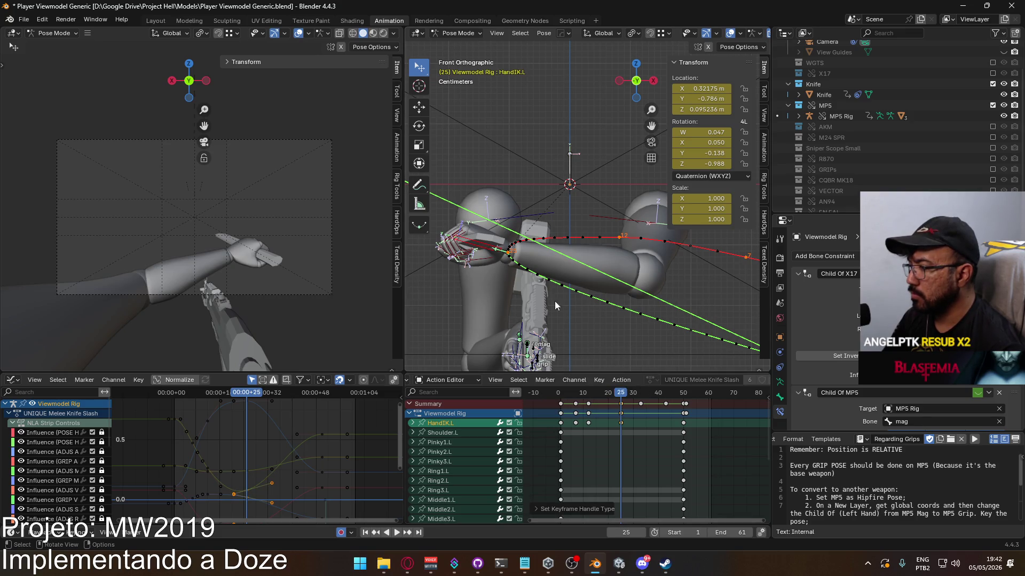
{"action": "left_click", "coordinate": [592, 425]}
{"action": "key", "text": "v"}
{"action": "left_click", "coordinate": [591, 423]}
Recalculate the motion path via Quick Favorites and play the animation back
{"action": "key", "text": "q"}
{"action": "mouse_move", "coordinate": [549, 261]}
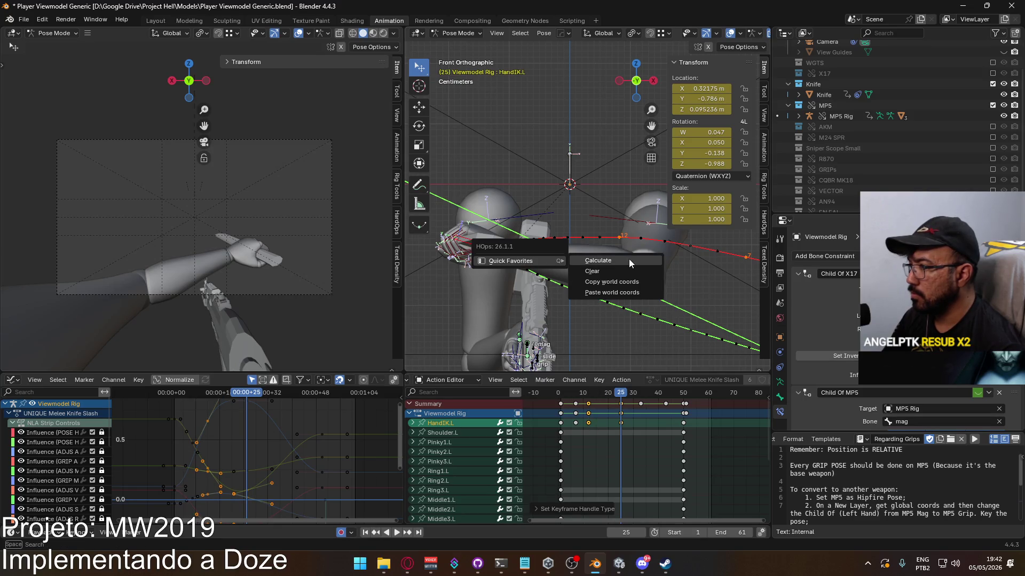
{"action": "left_click", "coordinate": [626, 277]}
{"action": "left_click", "coordinate": [610, 313]}
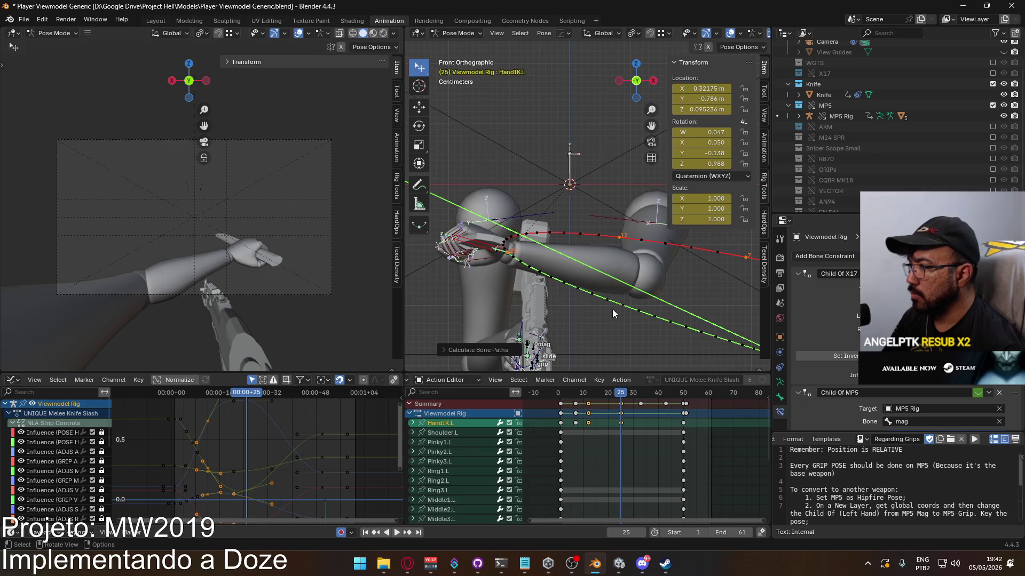
{"action": "key", "text": "space"}
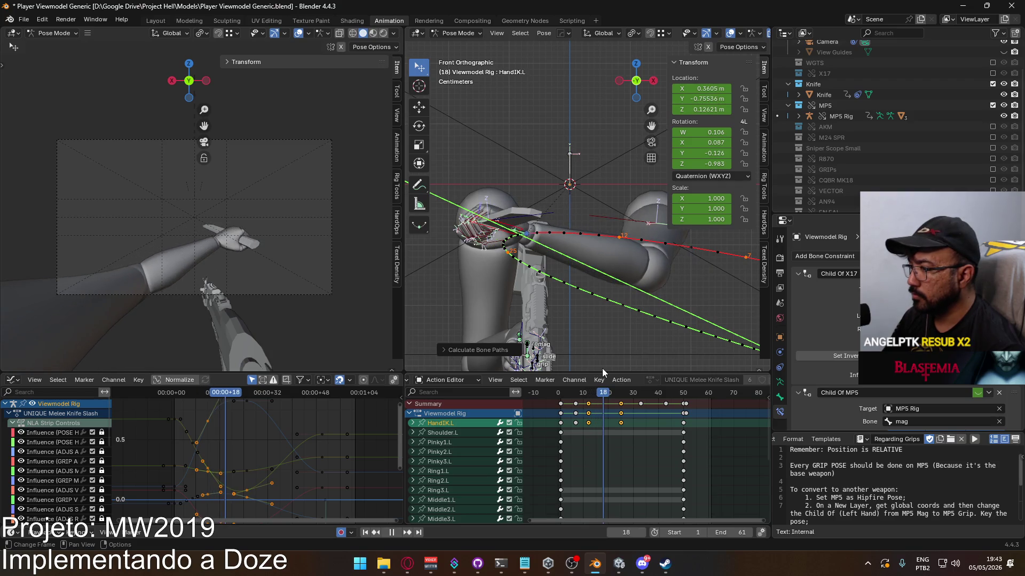
{"action": "key", "text": "space"}
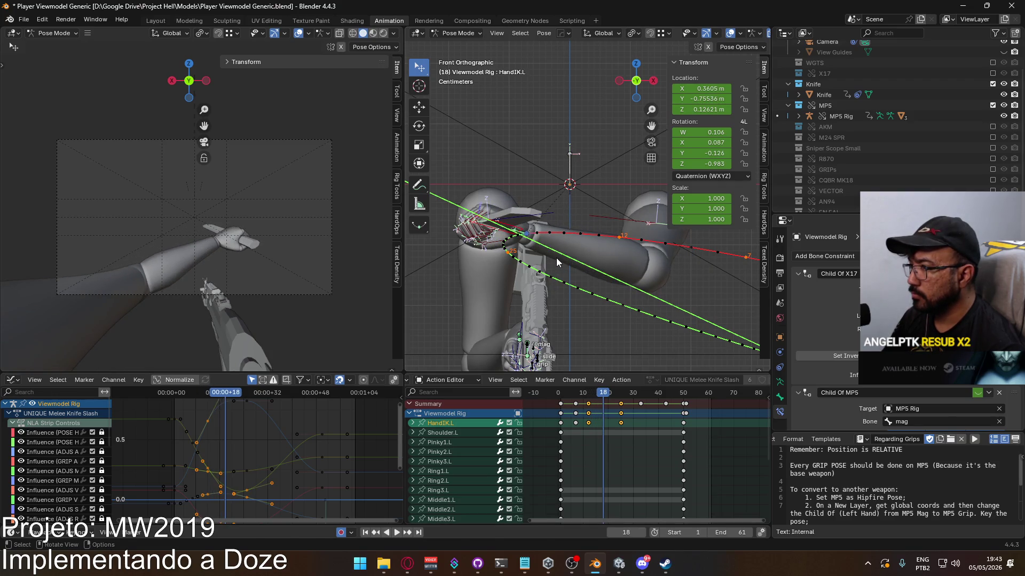
{"action": "key", "text": "g"}
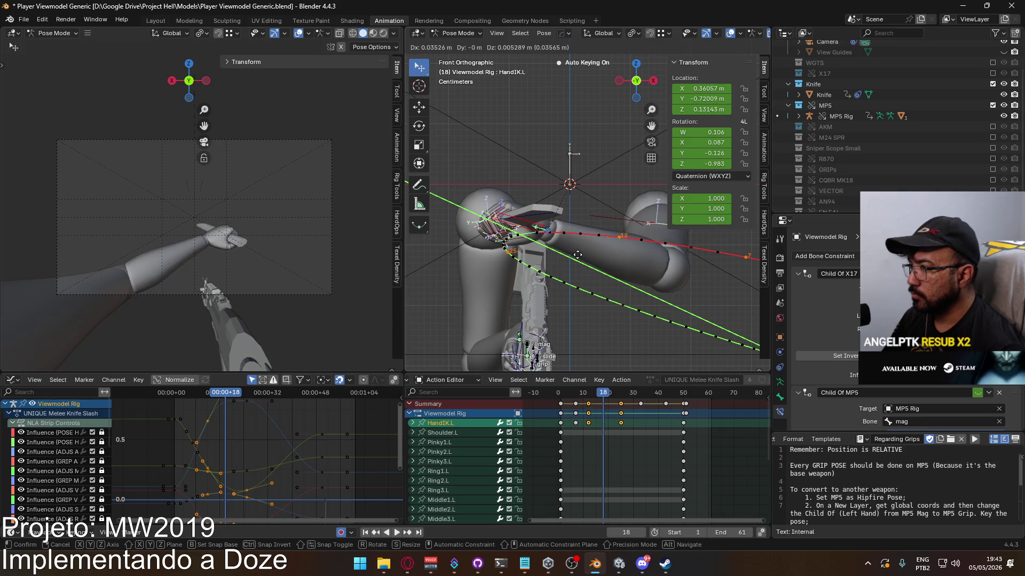
{"action": "left_click", "coordinate": [581, 256]}
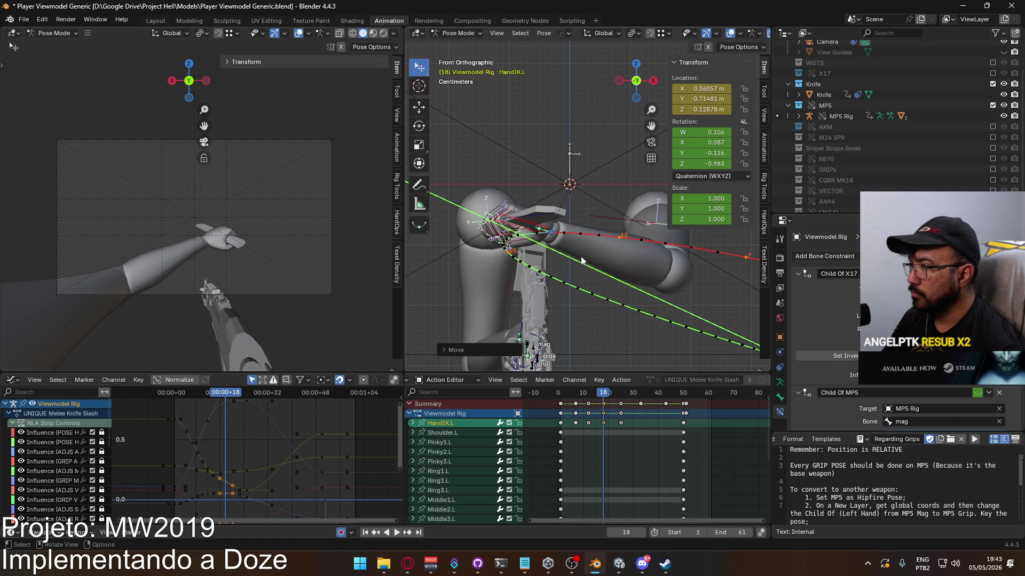
{"action": "right_click", "coordinate": [626, 280]}
{"action": "left_click", "coordinate": [697, 281]}
{"action": "left_click", "coordinate": [667, 329]}
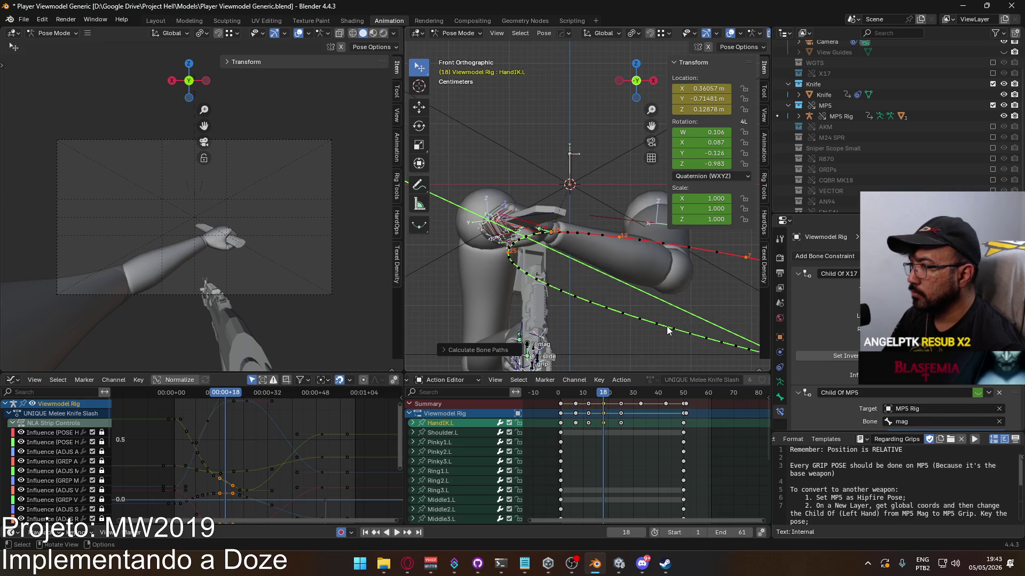
{"action": "mouse_move", "coordinate": [604, 394]}
{"action": "left_mouse_down"}
{"action": "mouse_move", "coordinate": [581, 393]}
{"action": "mouse_move", "coordinate": [612, 388]}
{"action": "left_mouse_up"}
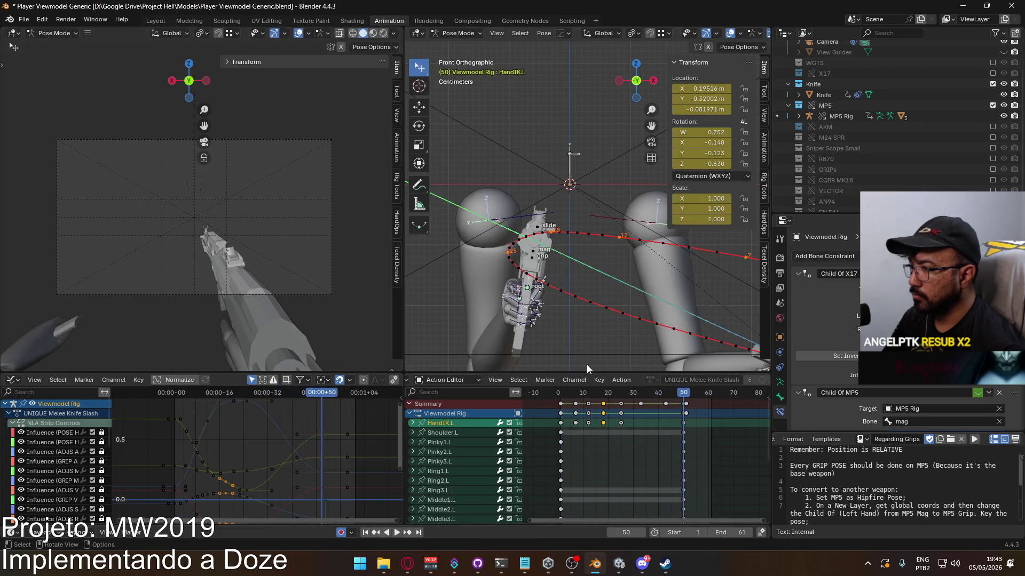
{"action": "mouse_move", "coordinate": [639, 392]}
{"action": "left_mouse_down"}
{"action": "mouse_move", "coordinate": [625, 395]}
{"action": "mouse_move", "coordinate": [642, 393]}
{"action": "left_mouse_up"}
{"action": "middle_click_drag", "start_coordinate": [617, 317], "coordinate": [625, 248]}
{"action": "key", "text": "KP_1"}
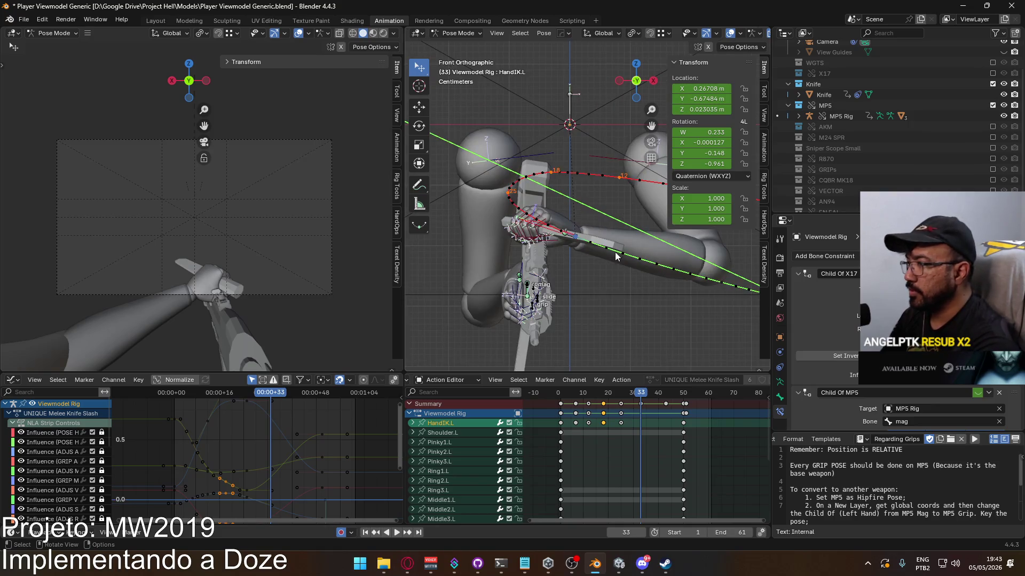
{"action": "key", "text": "g"}
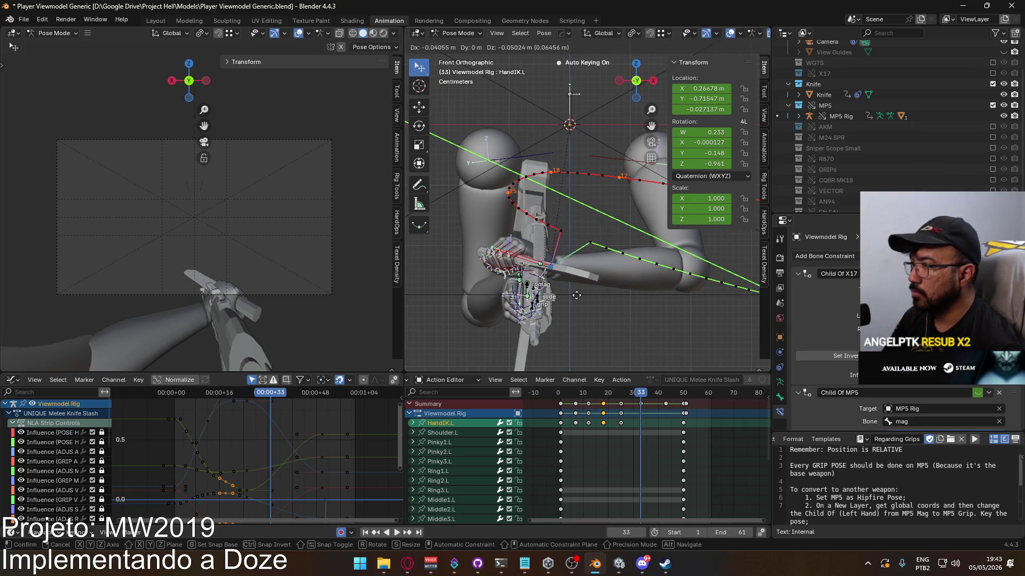
{"action": "left_click", "coordinate": [644, 289]}
{"action": "key", "text": "q"}
{"action": "left_click", "coordinate": [686, 291]}
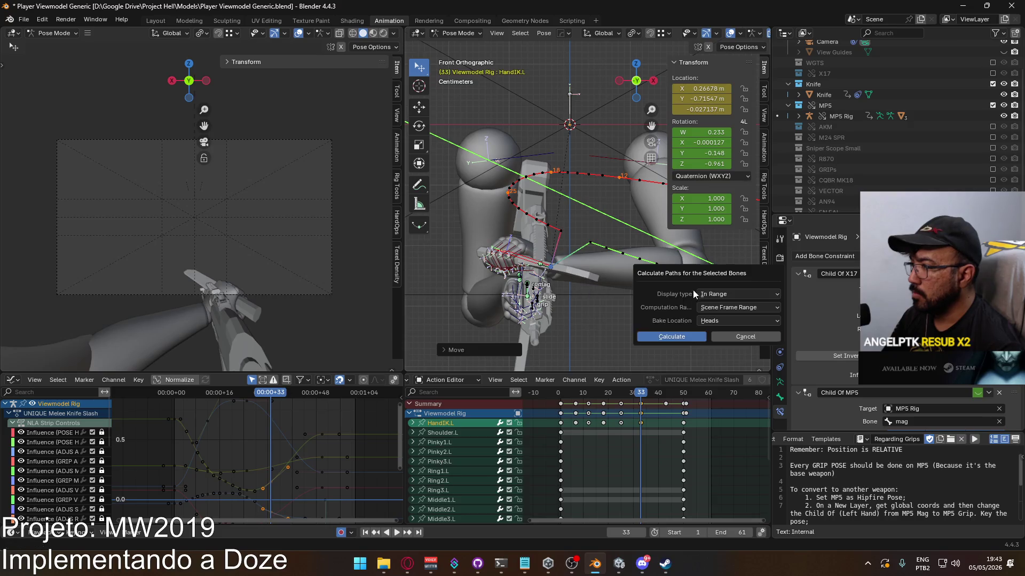
{"action": "left_click", "coordinate": [674, 337]}
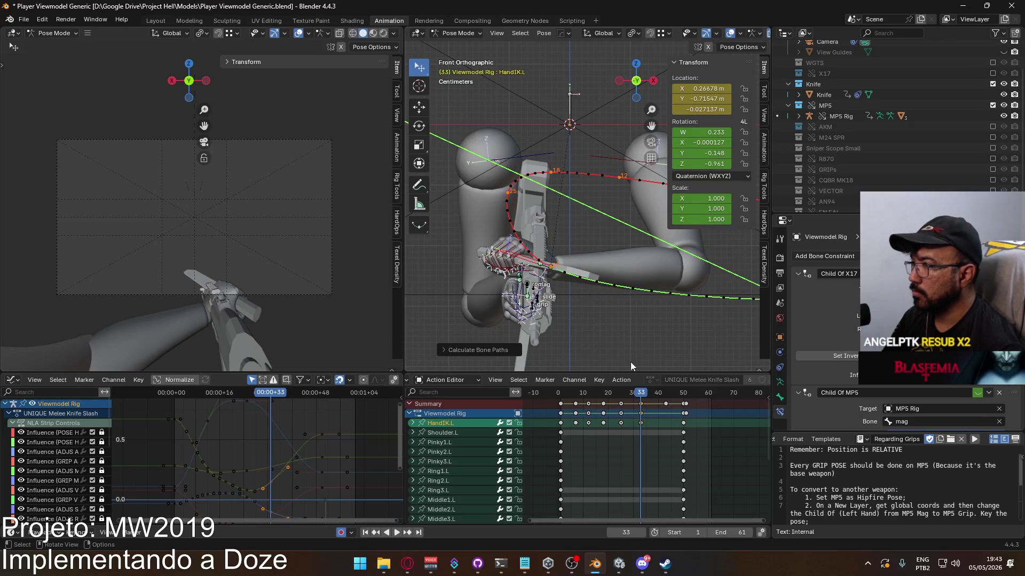
{"action": "key", "text": "space"}
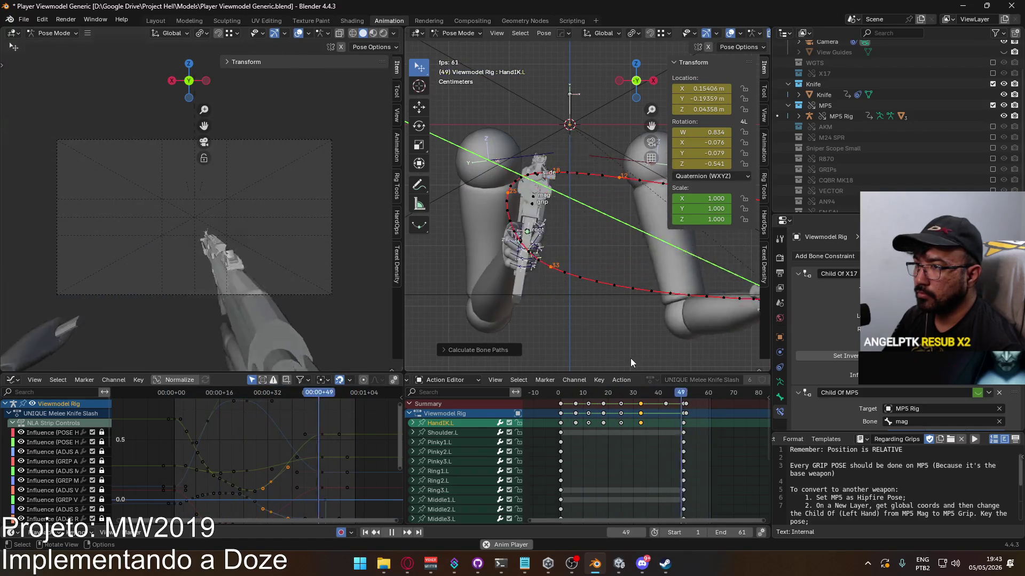
{"action": "key", "text": "space"}
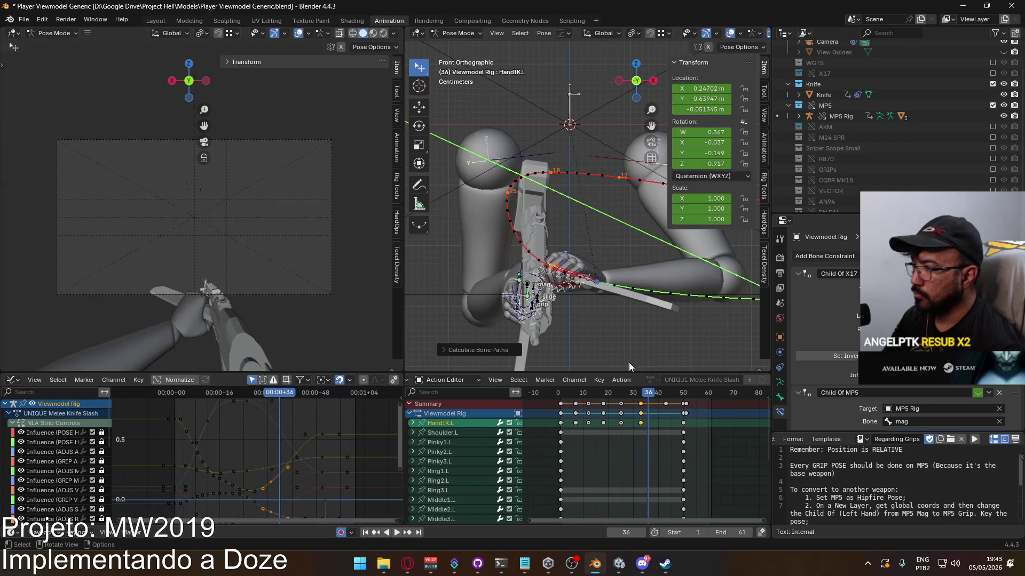
{"action": "mouse_move", "coordinate": [562, 395]}
{"action": "left_mouse_down"}
{"action": "mouse_move", "coordinate": [648, 369]}
{"action": "mouse_move", "coordinate": [616, 369]}
{"action": "left_mouse_up"}
{"action": "key", "text": "space"}
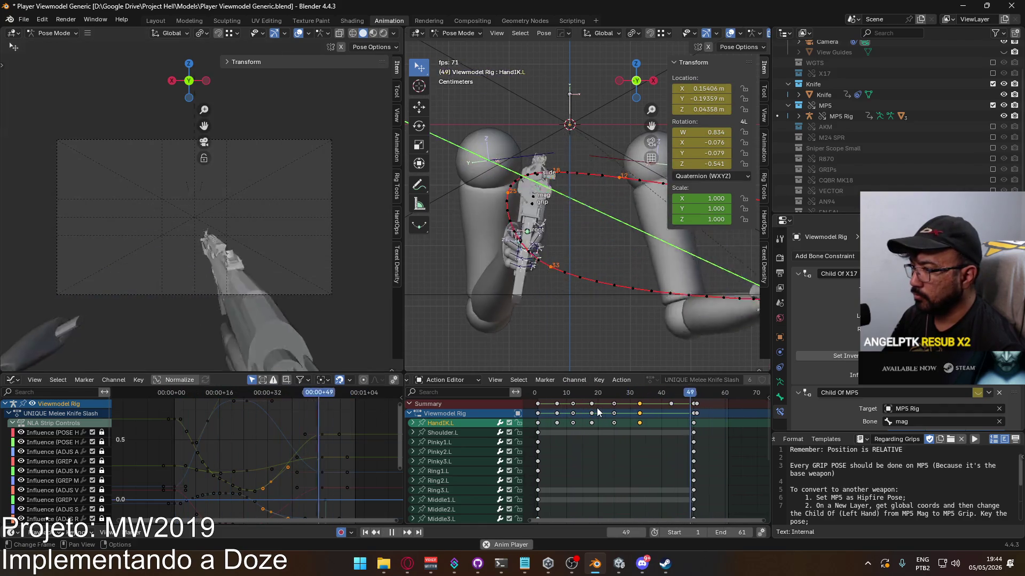
{"action": "key", "text": "space"}
{"action": "scroll", "coordinate": [618, 397], "scroll_direction": "up", "scroll_amount": 2}
{"action": "key", "text": "space"}
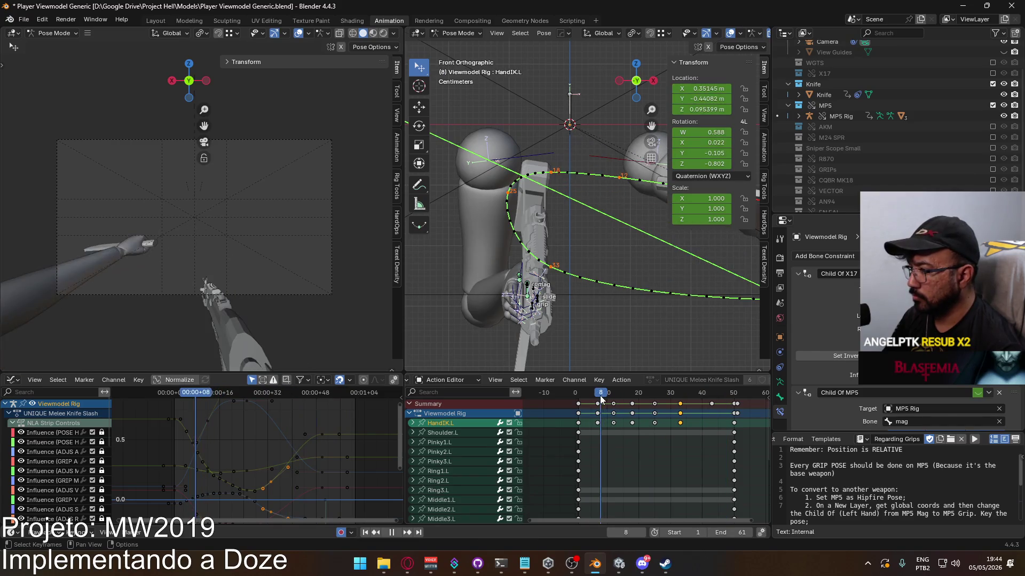
Box-select the HandIK.L keys at frames 10, 15 and 20 and slide them earlier
{"action": "left_click_drag", "start_coordinate": [618, 397], "coordinate": [632, 395]}
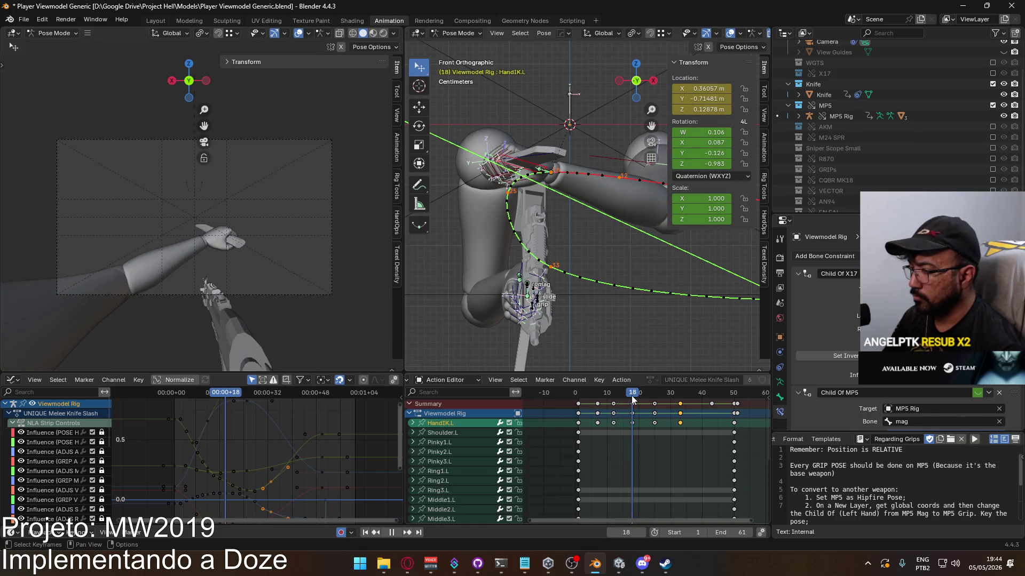
{"action": "scroll", "coordinate": [630, 411], "scroll_direction": "up", "scroll_amount": 3}
{"action": "middle_click_drag", "start_coordinate": [620, 424], "coordinate": [623, 425]}
{"action": "left_click_drag", "start_coordinate": [659, 411], "coordinate": [591, 399]}
{"action": "key", "text": "g"}
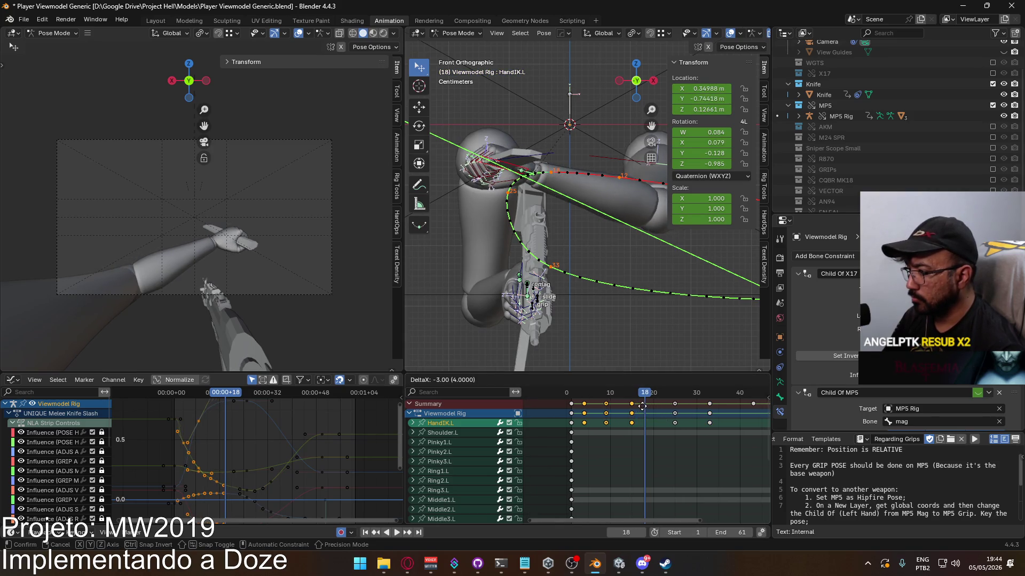
{"action": "left_click", "coordinate": [639, 411]}
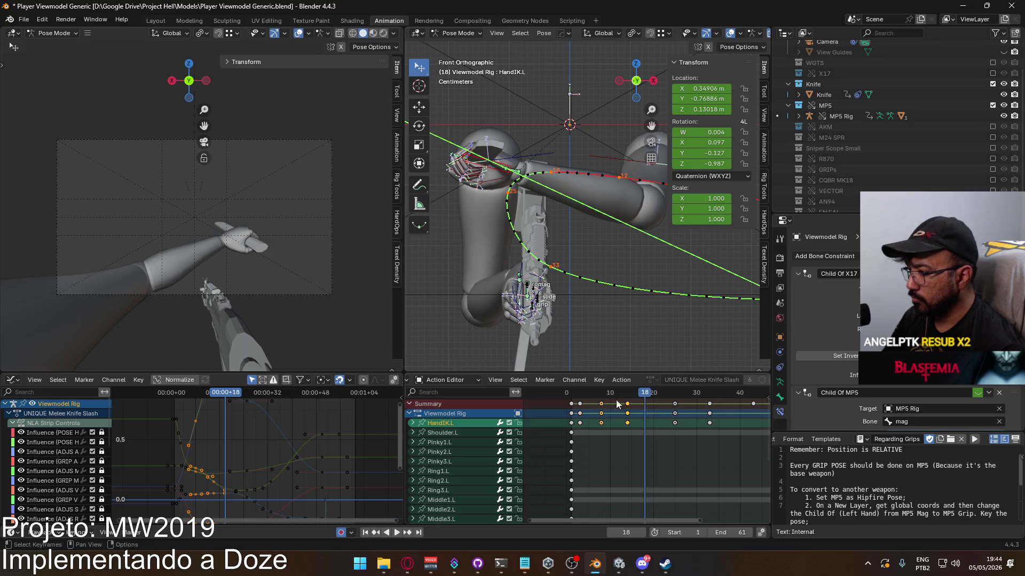
{"action": "key", "text": "g"}
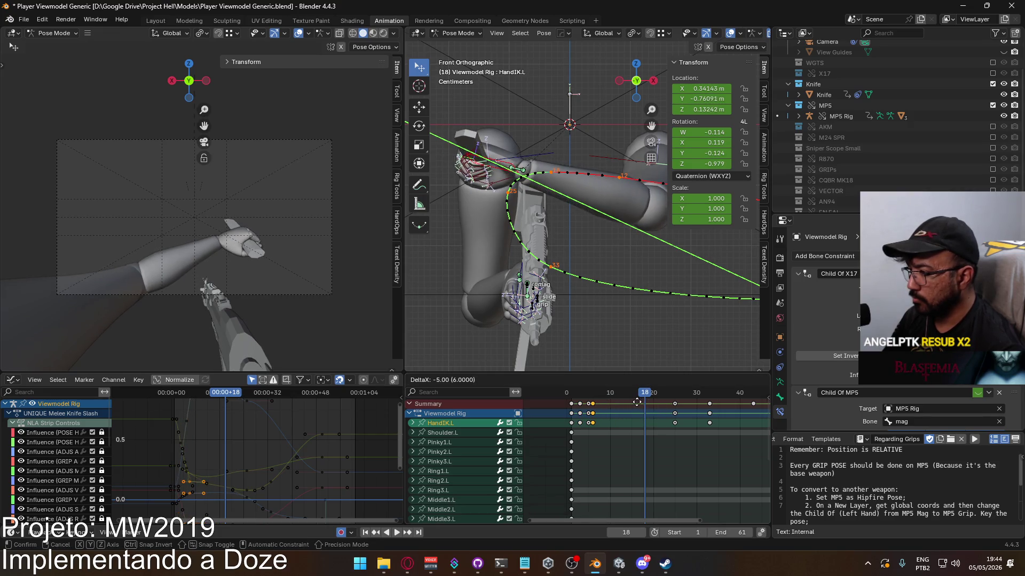
{"action": "left_click", "coordinate": [639, 401]}
Scrub and play to review the new timing, undoing the last key change
{"action": "left_click_drag", "start_coordinate": [635, 394], "coordinate": [571, 395]}
{"action": "key", "text": "space"}
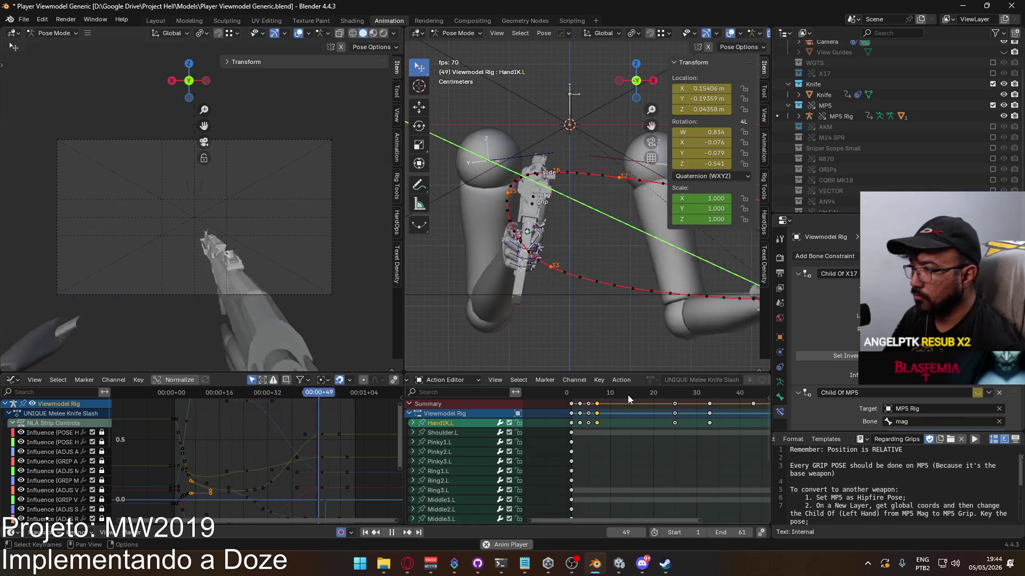
{"action": "key", "text": "Escape"}
{"action": "left_click_drag", "start_coordinate": [572, 399], "coordinate": [597, 395]}
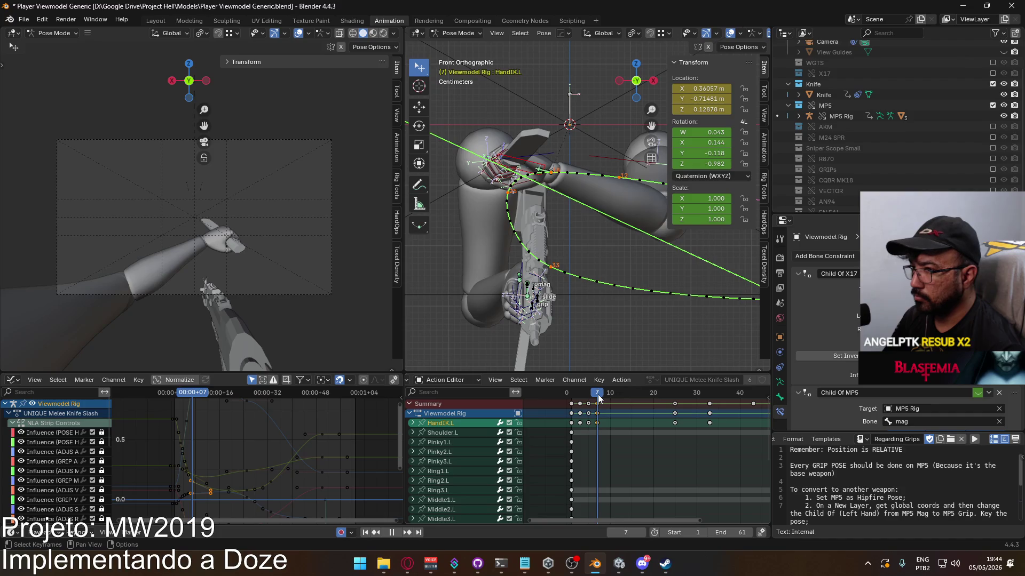
{"action": "key", "text": "ctrl+z"}
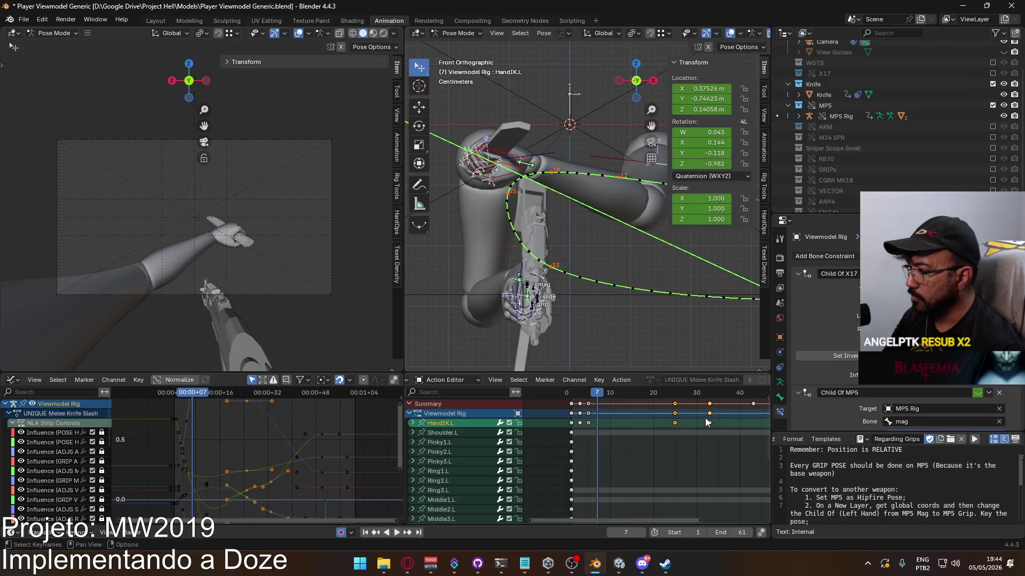
Move the keys at frames 24 and 32 to frames 9 and 17, then deselect
{"action": "left_click_drag", "start_coordinate": [602, 396], "coordinate": [605, 397]}
{"action": "left_click_drag", "start_coordinate": [706, 414], "coordinate": [633, 412]}
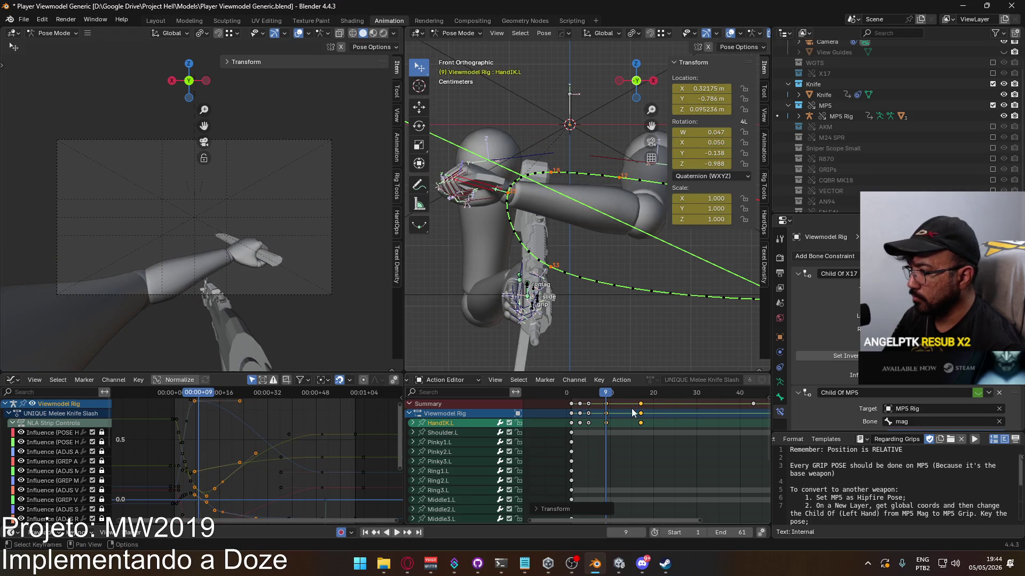
{"action": "left_click", "coordinate": [661, 409]}
Move the selected keys two frames earlier and recalculate the bone motion paths
{"action": "key", "text": "g"}
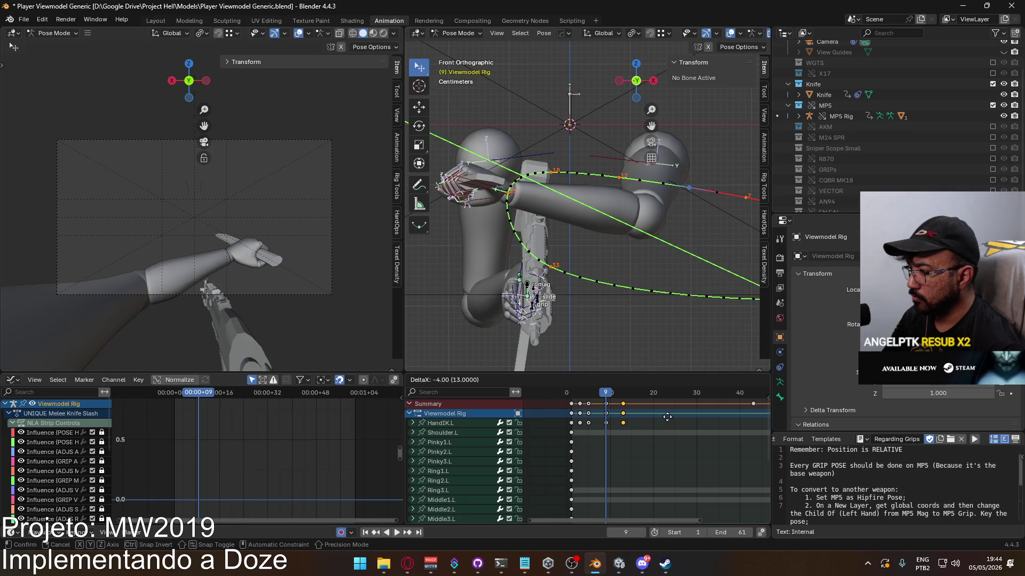
{"action": "left_click", "coordinate": [669, 416]}
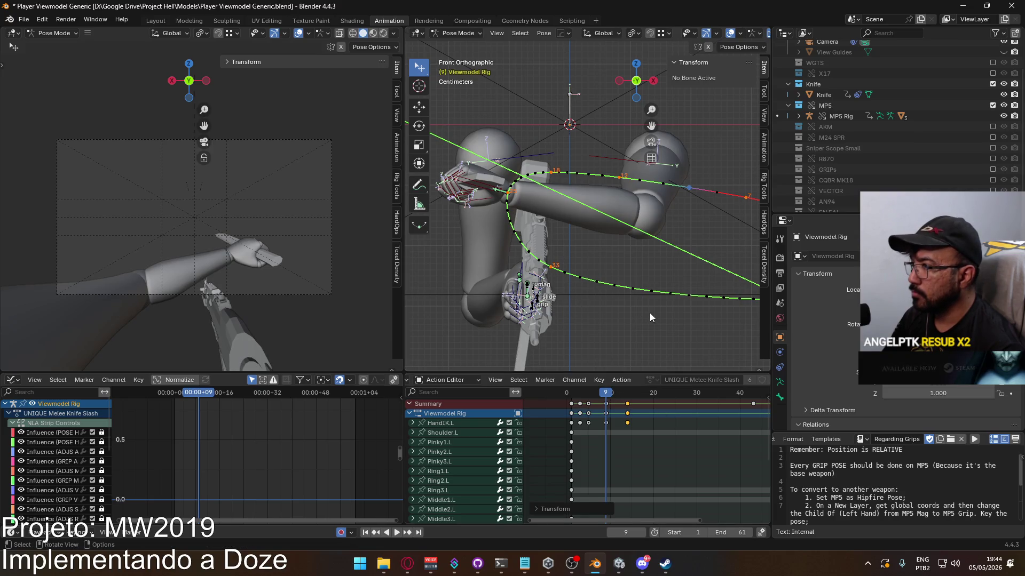
{"action": "key", "text": "q"}
{"action": "left_click", "coordinate": [735, 316]}
{"action": "left_click", "coordinate": [712, 363]}
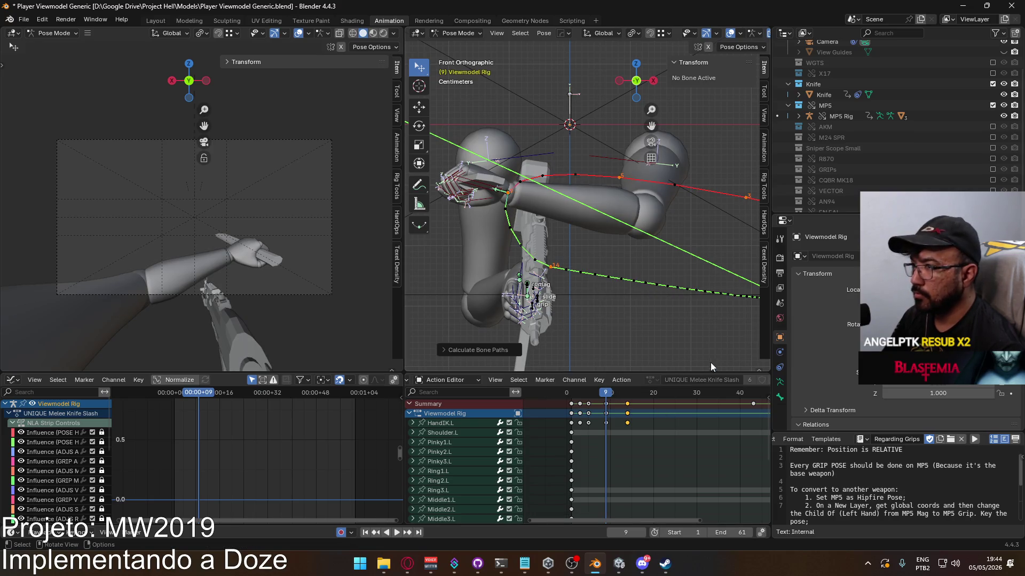
From frame 16, shift two sets of selected keys four frames later and play back
{"action": "mouse_move", "coordinate": [603, 395]}
{"action": "left_mouse_down"}
{"action": "mouse_move", "coordinate": [642, 394]}
{"action": "mouse_move", "coordinate": [568, 391]}
{"action": "mouse_move", "coordinate": [628, 393]}
{"action": "left_mouse_up"}
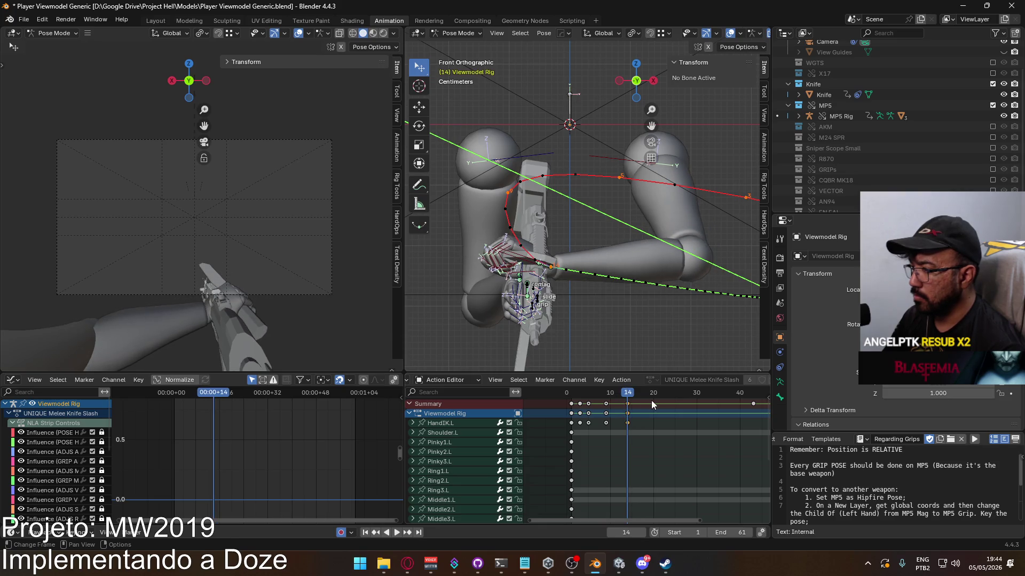
{"action": "key", "text": "g"}
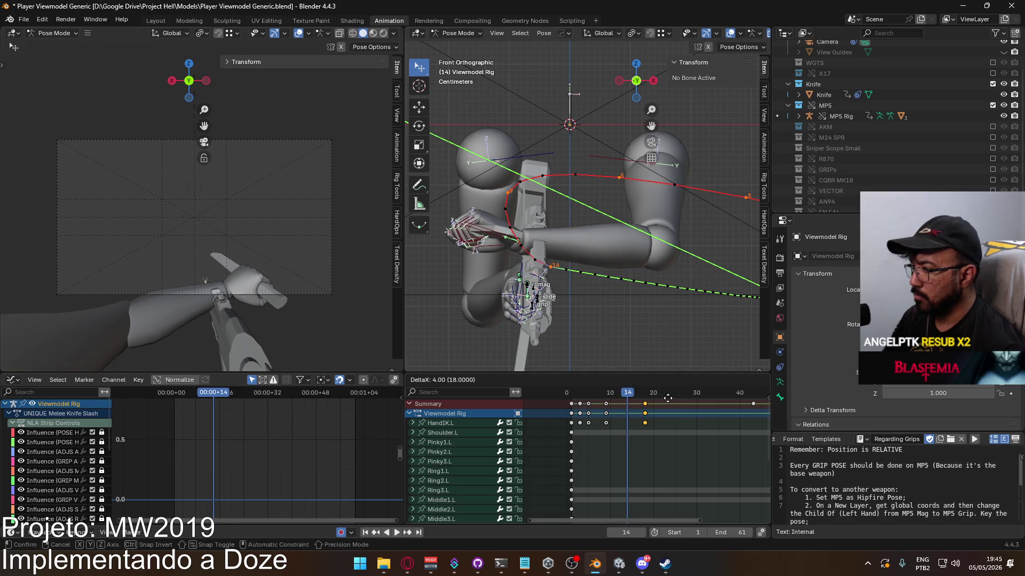
{"action": "left_click", "coordinate": [667, 398]}
{"action": "key", "text": "space"}
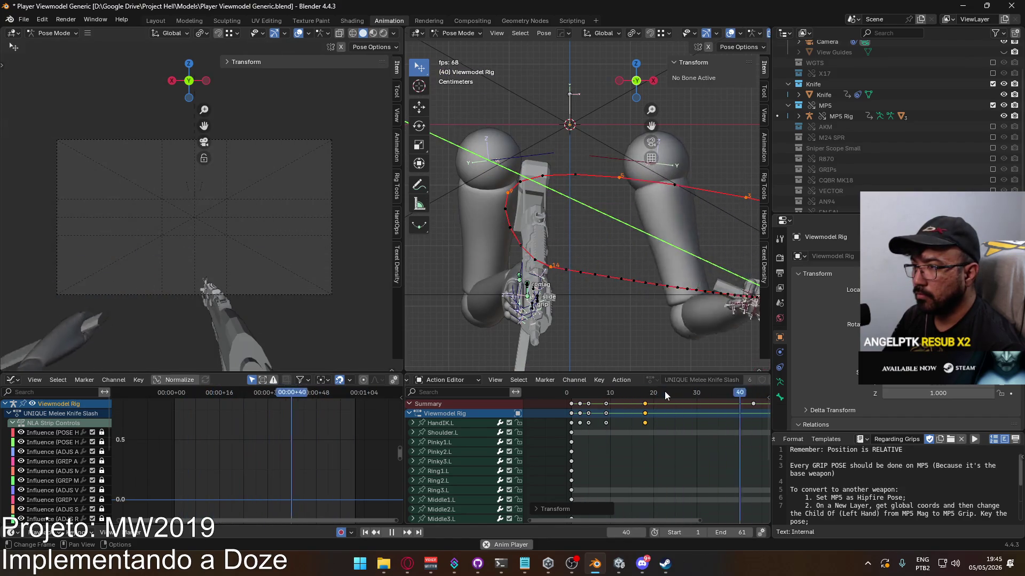
{"action": "key", "text": "g"}
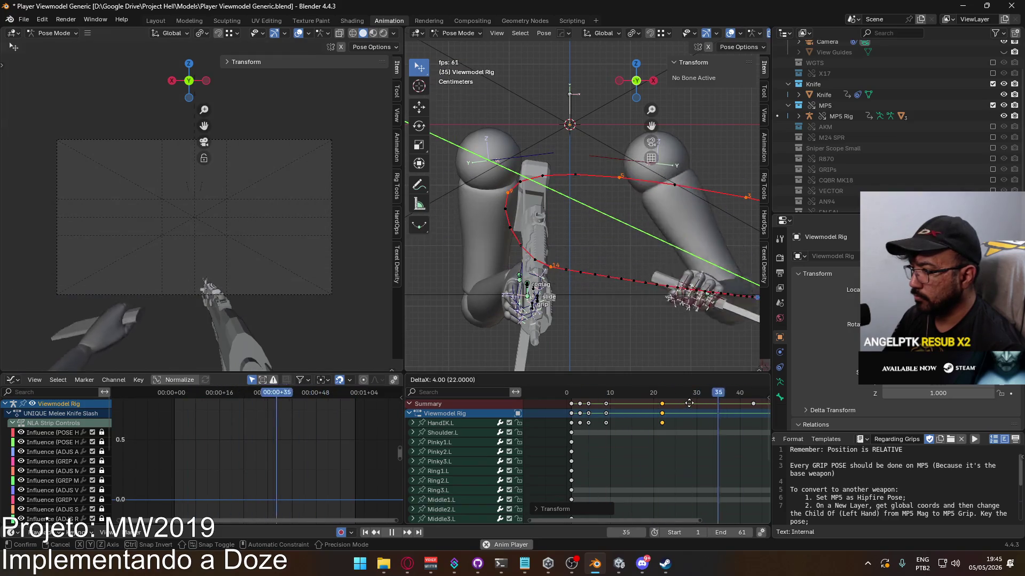
{"action": "left_click", "coordinate": [689, 403]}
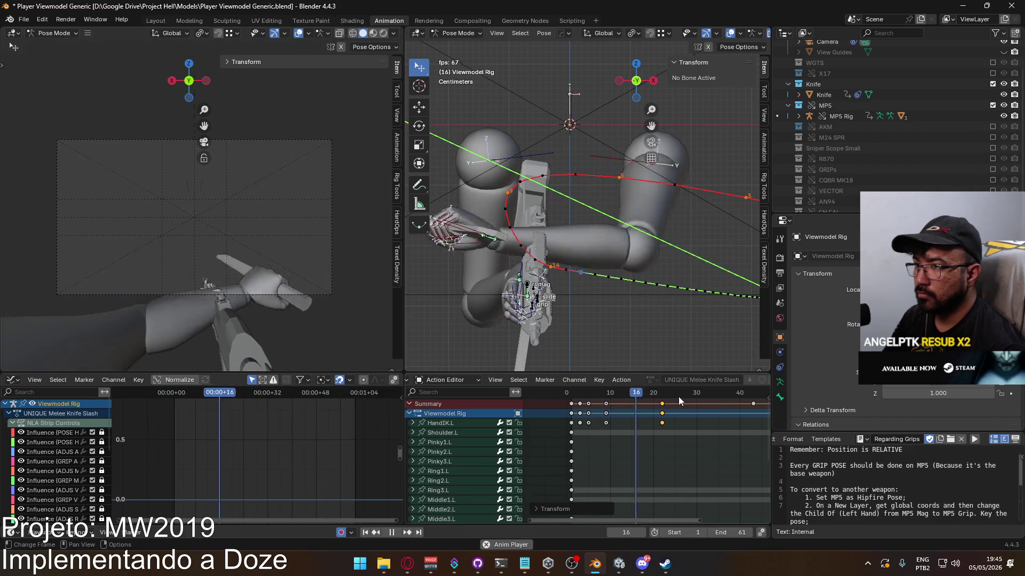
Replay the slash and scrub to frame 9 to check the extended arm
{"action": "key", "text": "Escape"}
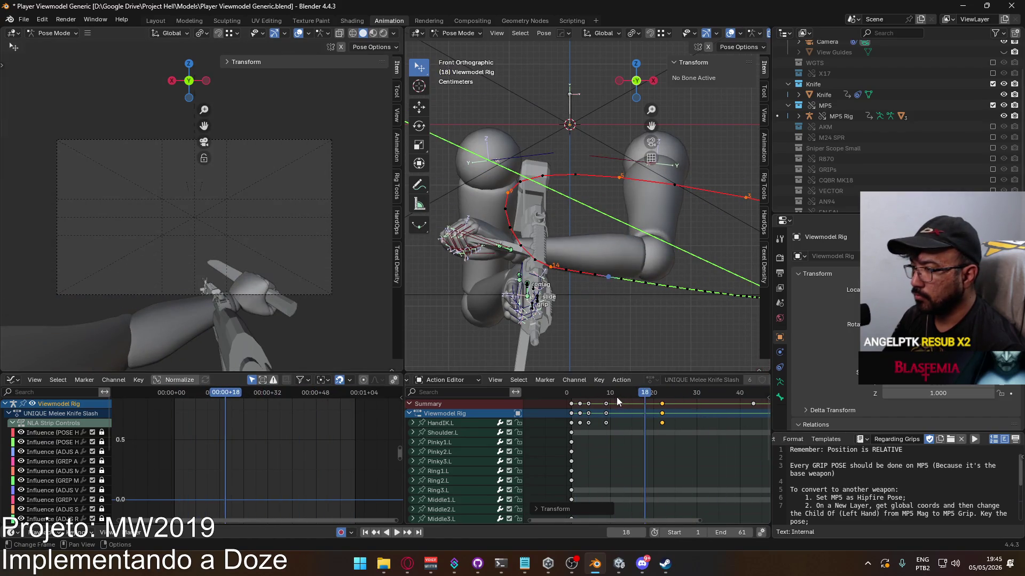
{"action": "key", "text": "space"}
{"action": "left_click", "coordinate": [580, 396]}
{"action": "left_click_drag", "start_coordinate": [574, 399], "coordinate": [606, 392]}
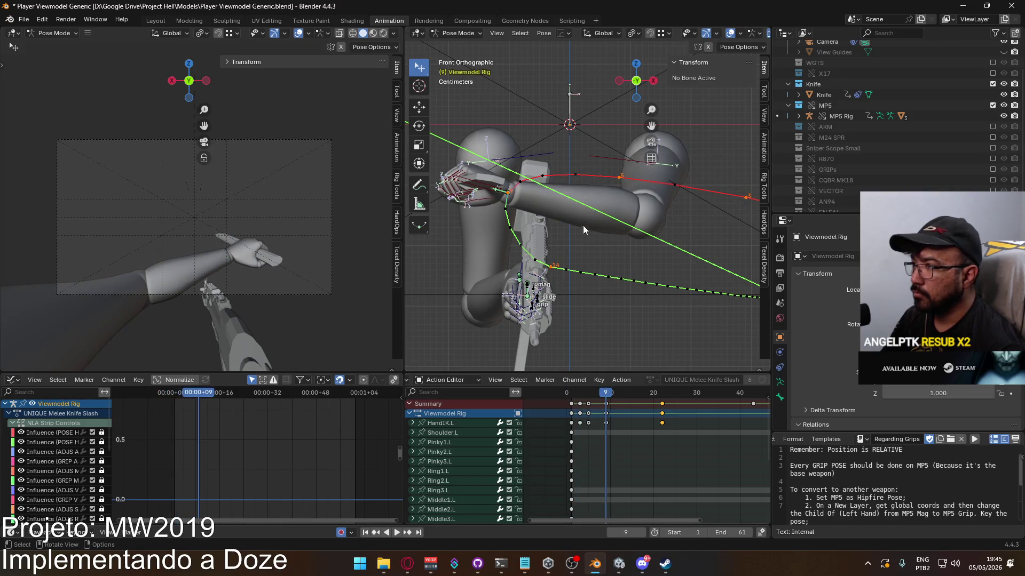
Zoom in on the left hand, select HandIK.L and rotate it slightly
{"action": "scroll", "coordinate": [514, 204], "scroll_direction": "up", "scroll_amount": 1}
{"action": "middle_click_drag", "start_coordinate": [514, 203], "coordinate": [544, 232], "text": "shift"}
{"action": "left_click", "coordinate": [526, 227]}
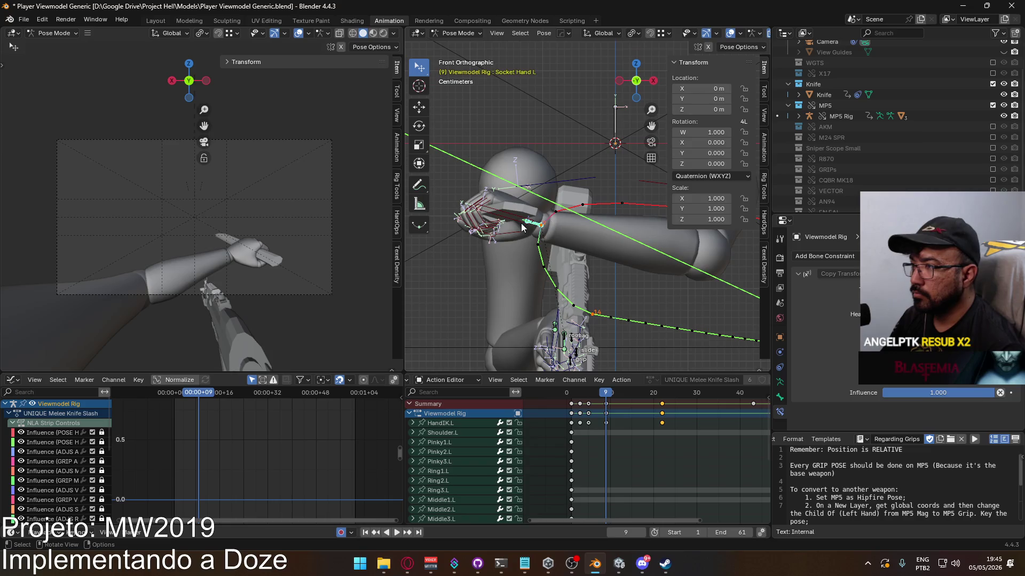
{"action": "left_click", "coordinate": [521, 225]}
{"action": "left_click", "coordinate": [608, 168]}
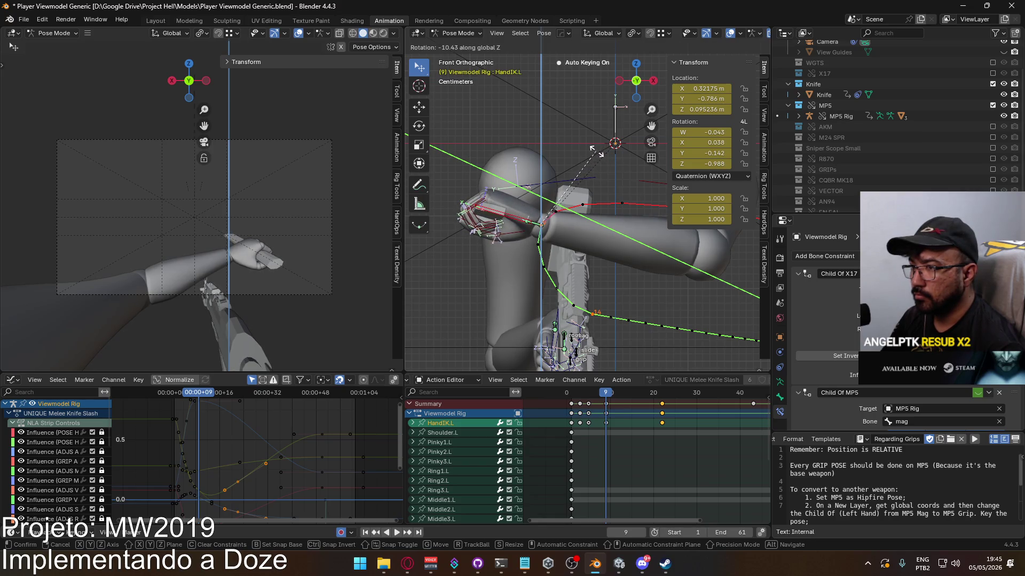
{"action": "left_click", "coordinate": [595, 151]}
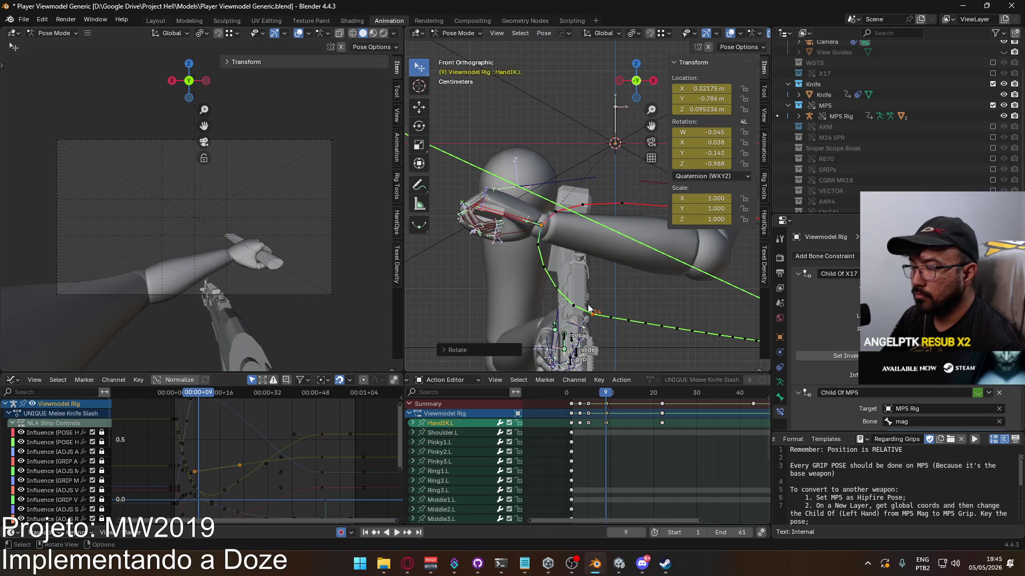
Reposition HandIK.L at frame 22 and recalculate the bone motion paths
{"action": "mouse_move", "coordinate": [605, 392]}
{"action": "left_mouse_down"}
{"action": "mouse_move", "coordinate": [565, 395]}
{"action": "mouse_move", "coordinate": [608, 384]}
{"action": "left_mouse_up"}
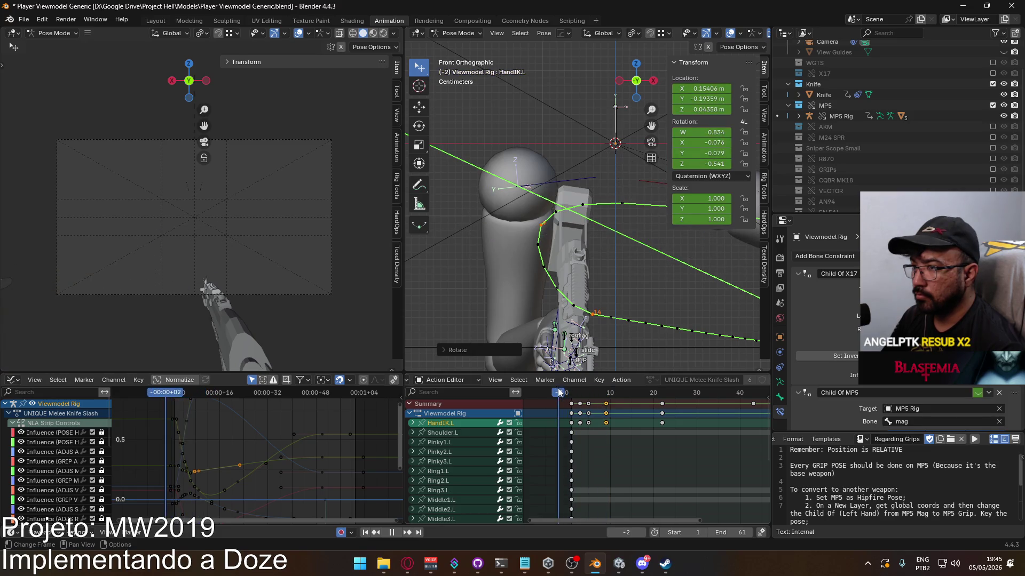
{"action": "left_click_drag", "start_coordinate": [588, 380], "coordinate": [662, 375]}
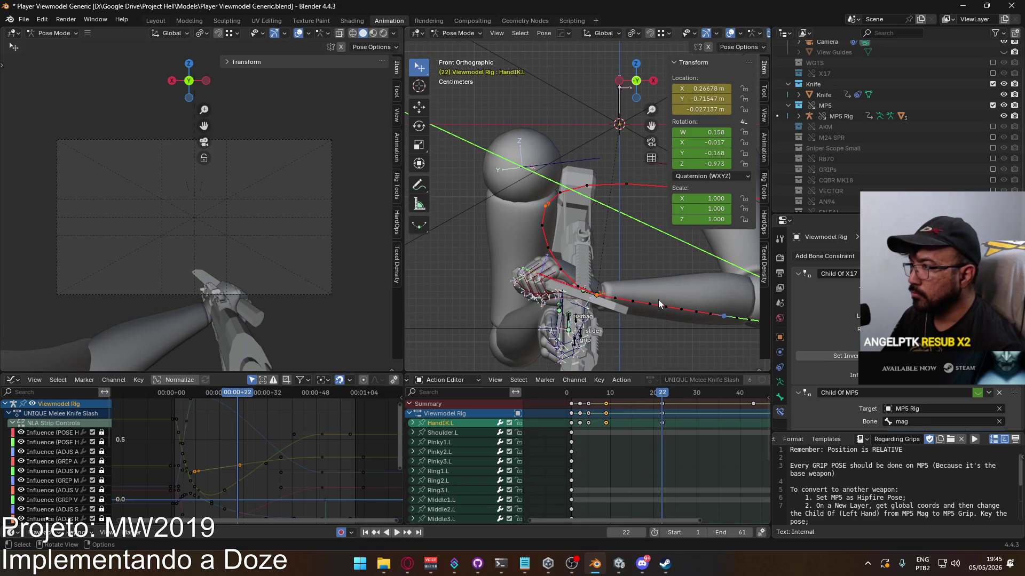
{"action": "key", "text": "g"}
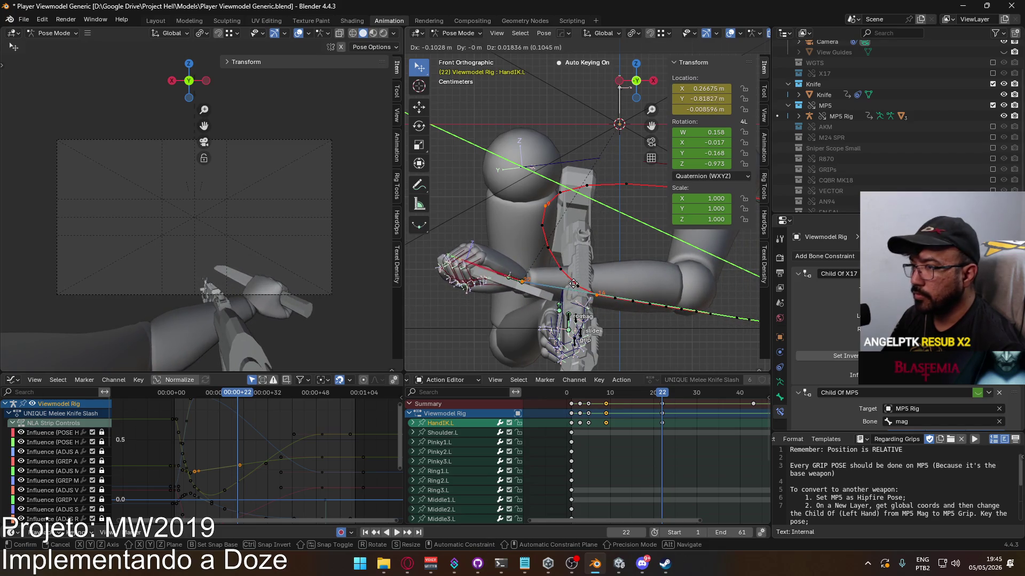
{"action": "left_click", "coordinate": [573, 284]}
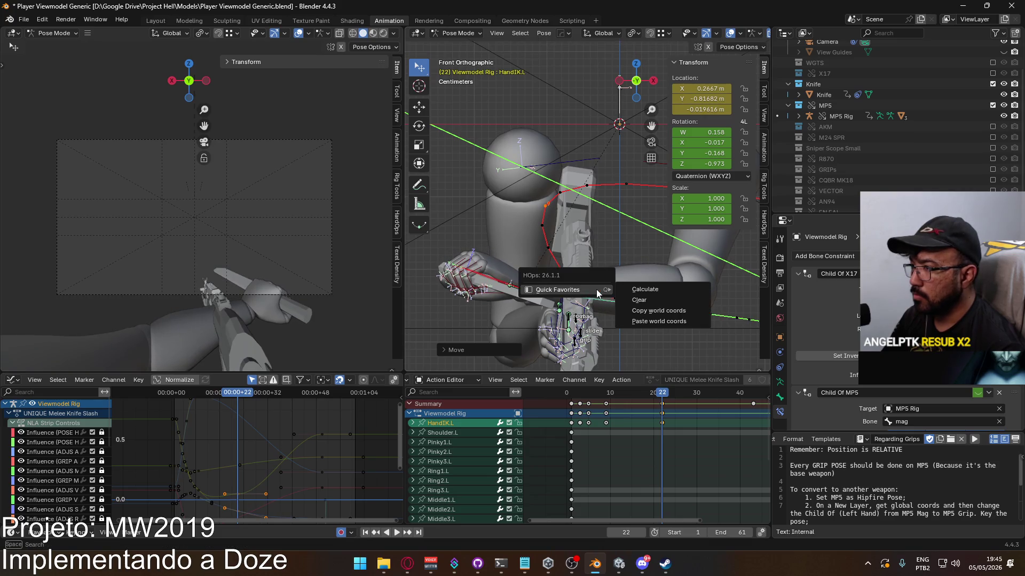
{"action": "left_click", "coordinate": [640, 291]}
{"action": "left_click", "coordinate": [633, 336]}
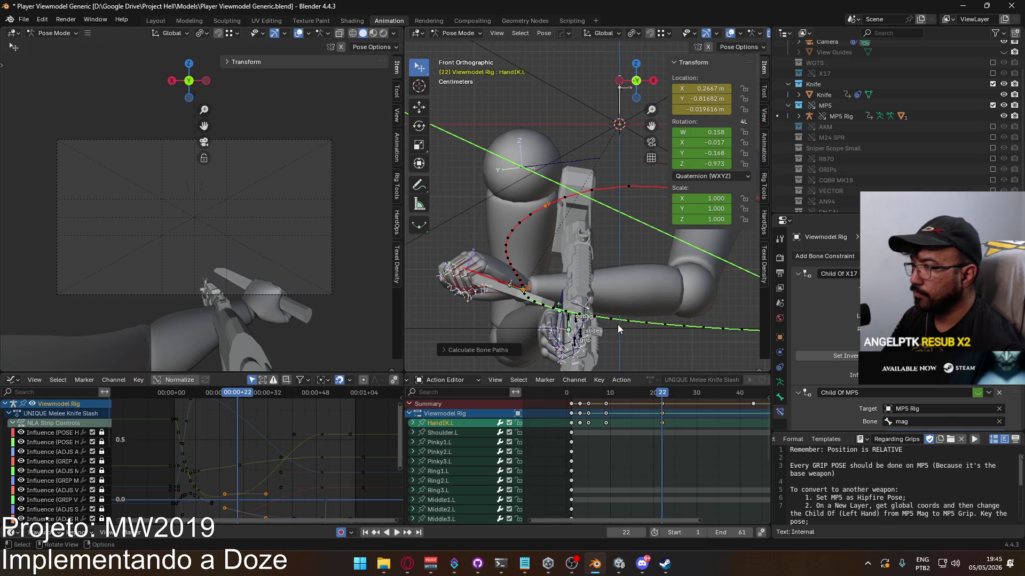
Set the keys' handles to Automatic, recalculate the hand's motion path and play back
{"action": "mouse_move", "coordinate": [659, 394]}
{"action": "left_mouse_down"}
{"action": "mouse_move", "coordinate": [609, 394]}
{"action": "mouse_move", "coordinate": [664, 391]}
{"action": "left_mouse_up"}
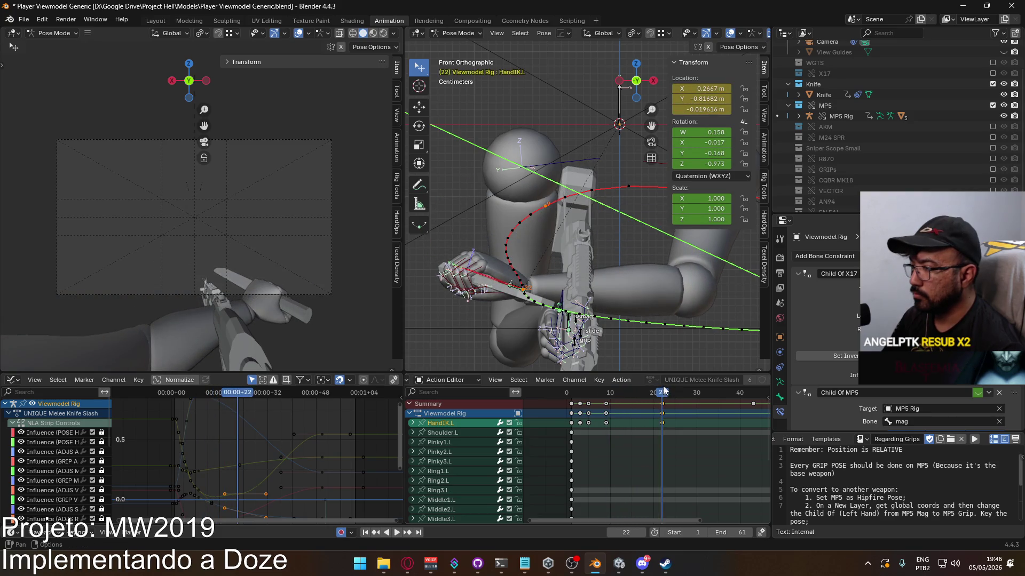
{"action": "left_click", "coordinate": [676, 411]}
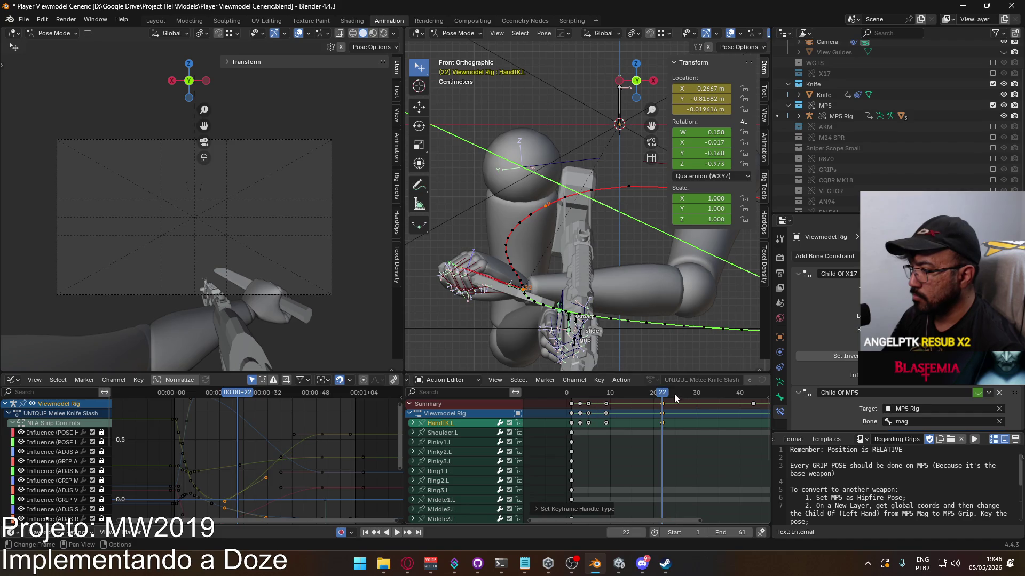
{"action": "key", "text": "q"}
{"action": "left_click", "coordinate": [644, 287]}
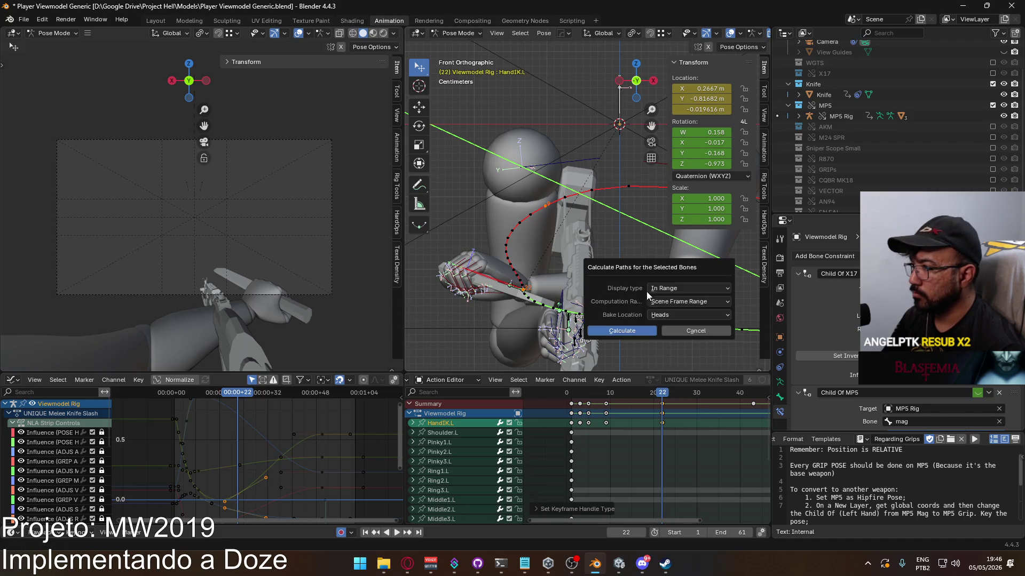
{"action": "left_click", "coordinate": [645, 331]}
{"action": "left_click_drag", "start_coordinate": [660, 393], "coordinate": [579, 393]}
{"action": "key", "text": "space"}
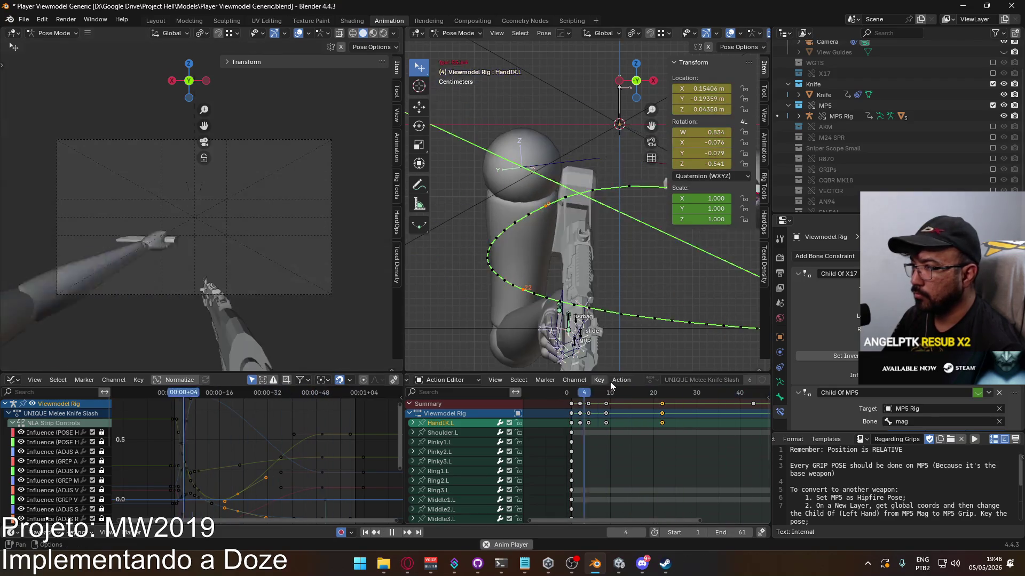
Lower HandIK.L at frame 22 and recalculate its bone path from the right-click menu
{"action": "key", "text": "space"}
{"action": "middle_click_drag", "start_coordinate": [580, 310], "coordinate": [580, 262], "text": "shift"}
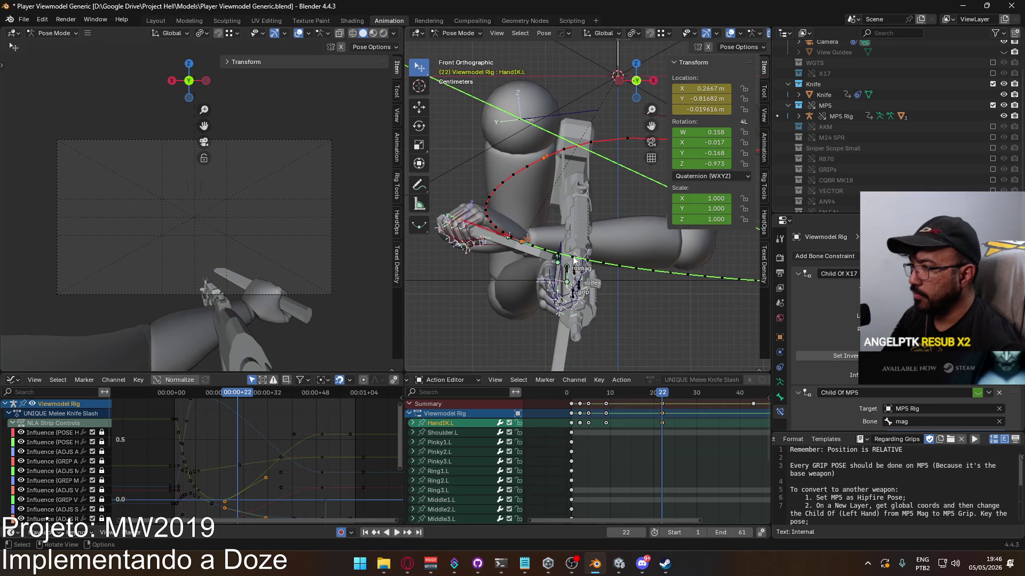
{"action": "key", "text": "g"}
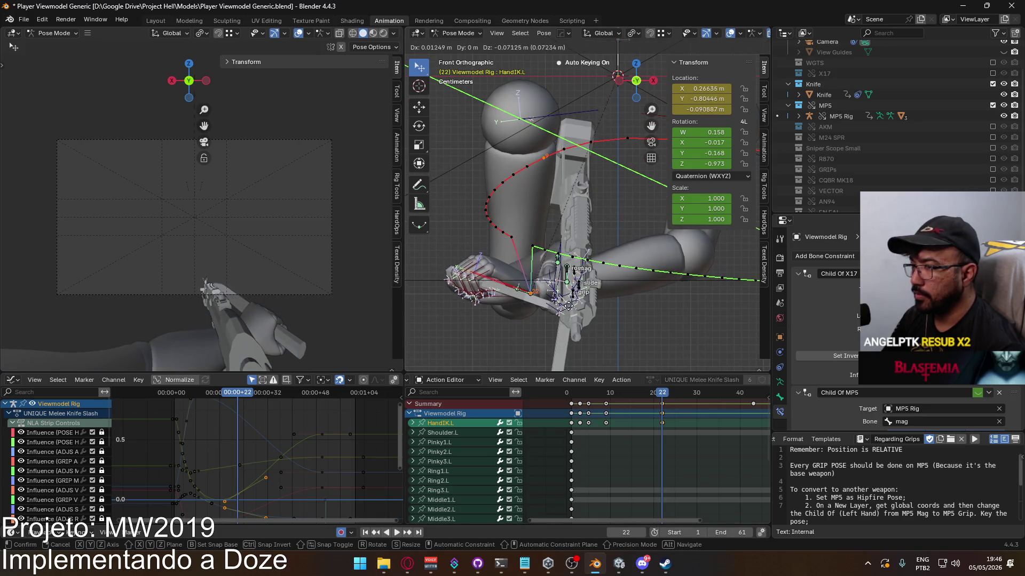
{"action": "left_click", "coordinate": [572, 306]}
{"action": "right_click", "coordinate": [572, 306]}
{"action": "mouse_move", "coordinate": [572, 306]}
{"action": "left_click", "coordinate": [619, 305]}
{"action": "left_click", "coordinate": [629, 353]}
Review playback, then keyframe the lowered hand pose at frame 22
{"action": "key", "text": "space"}
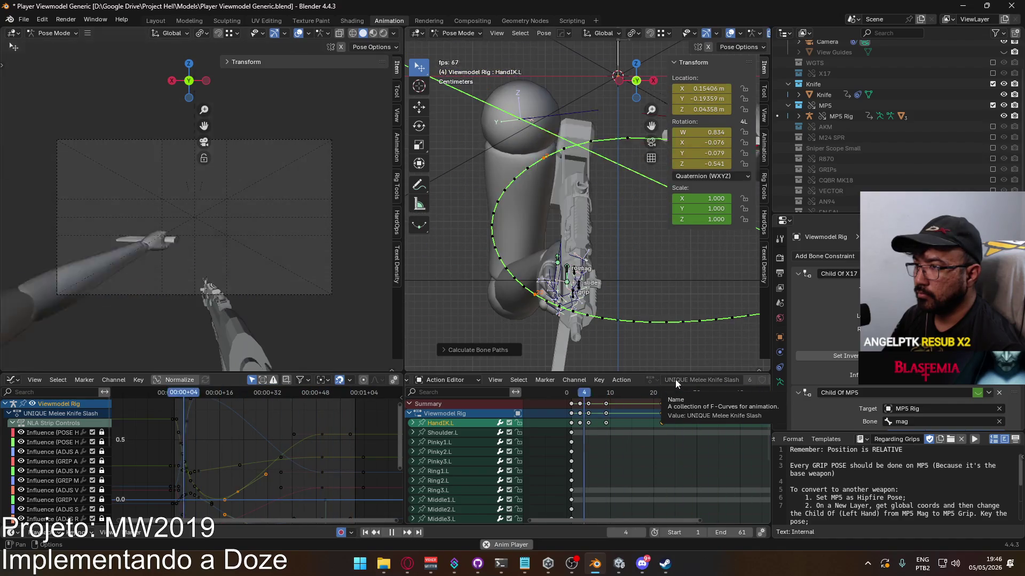
{"action": "key", "text": "space"}
{"action": "left_click", "coordinate": [570, 395]}
{"action": "key", "text": "space"}
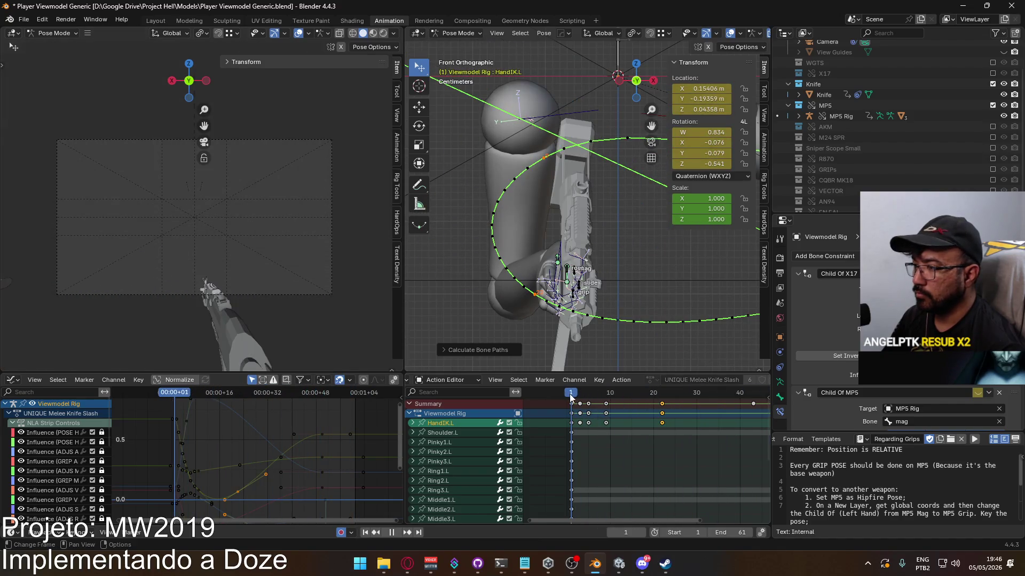
{"action": "mouse_move", "coordinate": [586, 394]}
{"action": "left_mouse_down"}
{"action": "mouse_move", "coordinate": [609, 373]}
{"action": "mouse_move", "coordinate": [664, 369]}
{"action": "left_mouse_up"}
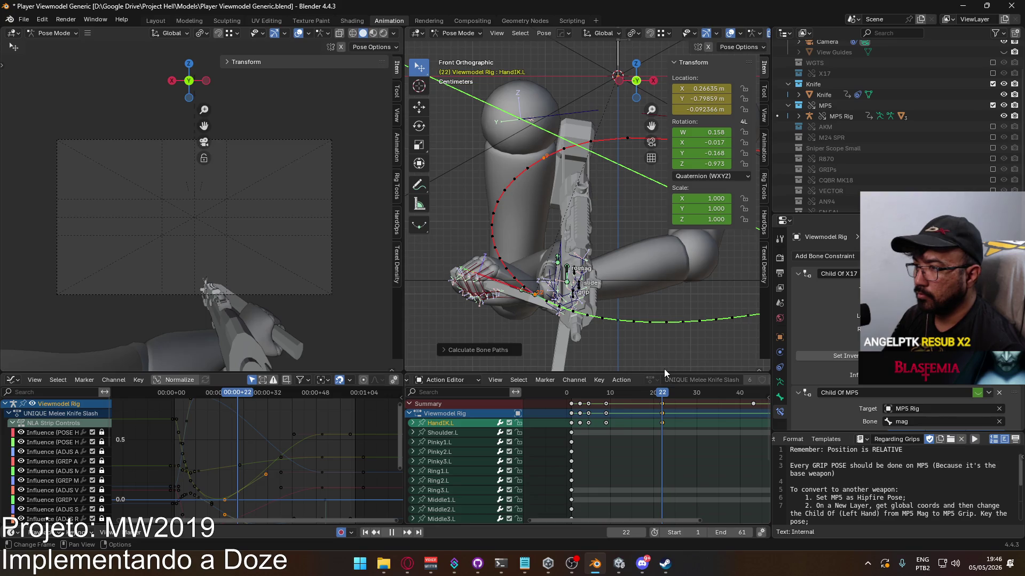
{"action": "key", "text": "i"}
{"action": "left_click_drag", "start_coordinate": [656, 393], "coordinate": [572, 396]}
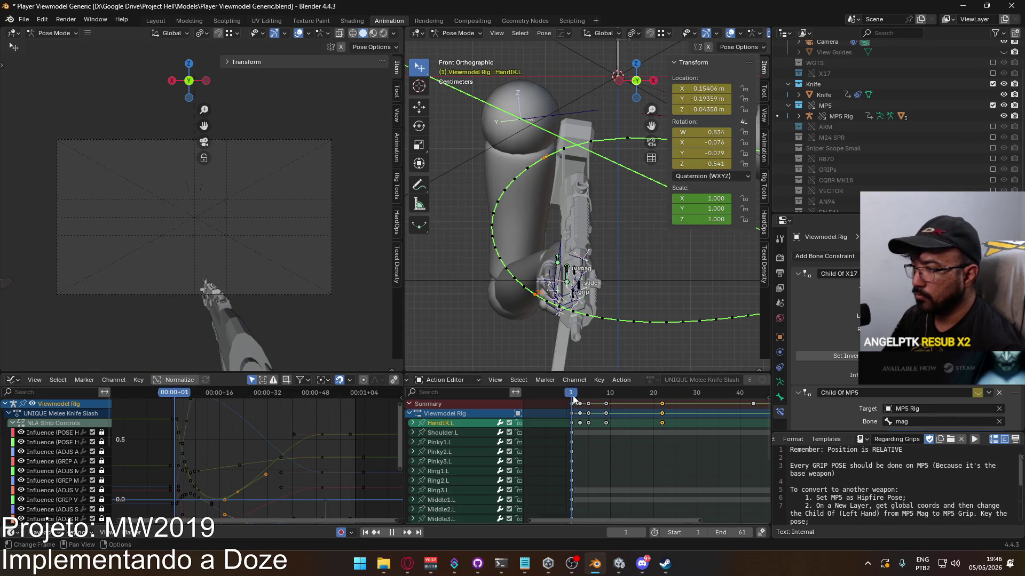
Move the frame 22 keys to frame 16, then shift the selection one frame earlier
{"action": "key", "text": "space"}
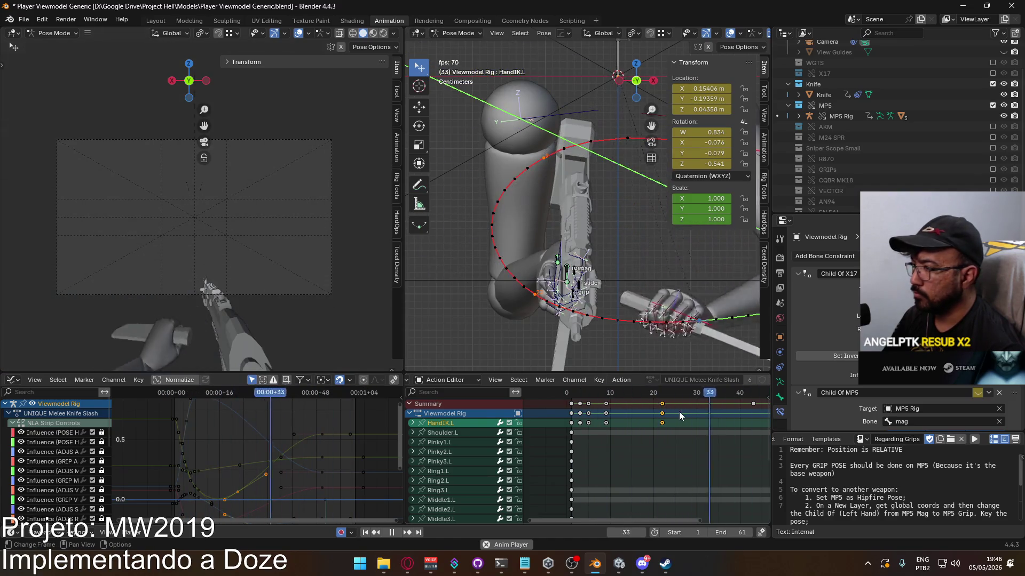
{"action": "key", "text": "g"}
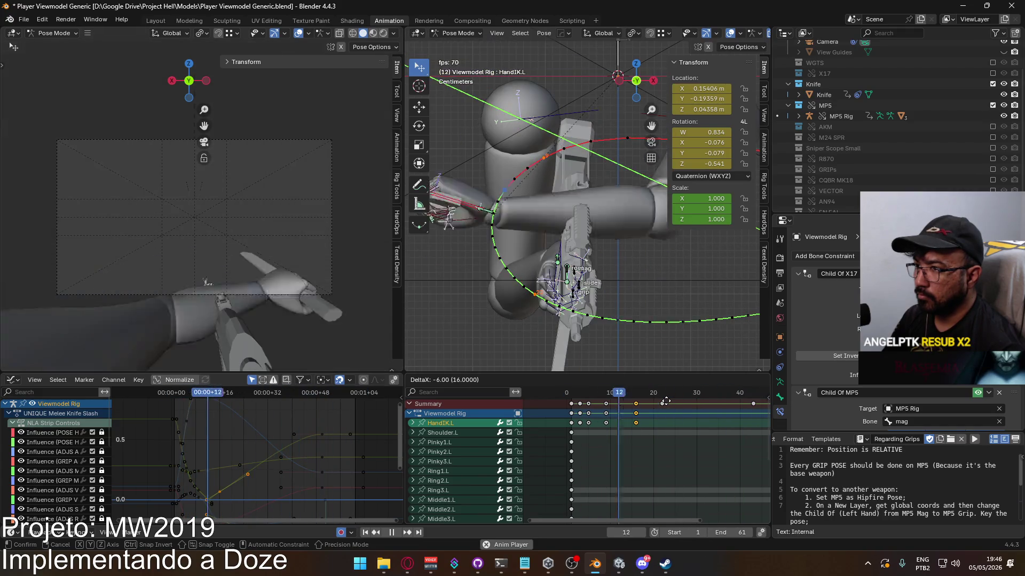
{"action": "left_click", "coordinate": [666, 401]}
{"action": "scroll", "coordinate": [615, 418], "scroll_direction": "up", "scroll_amount": 2}
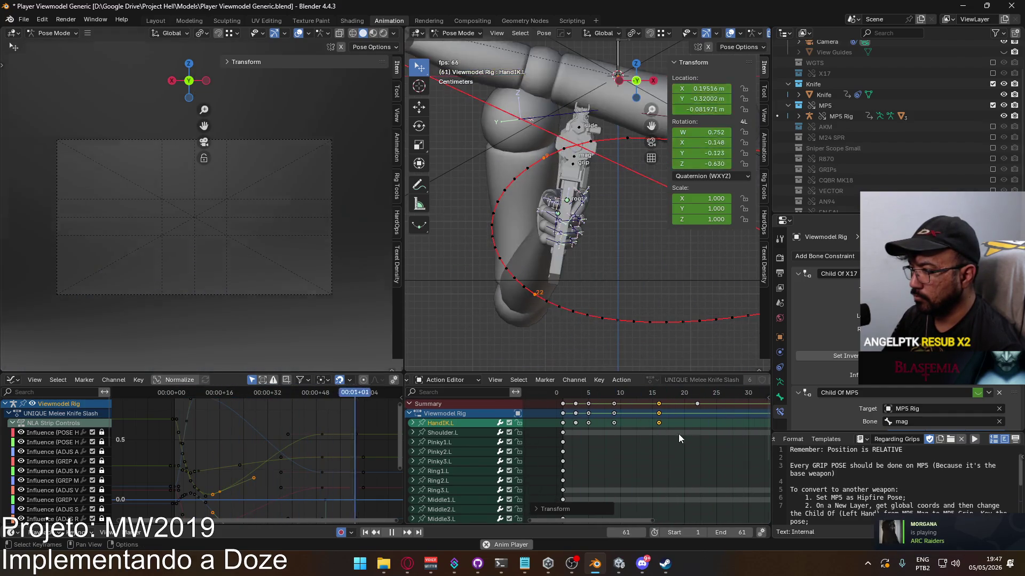
{"action": "key", "text": "g"}
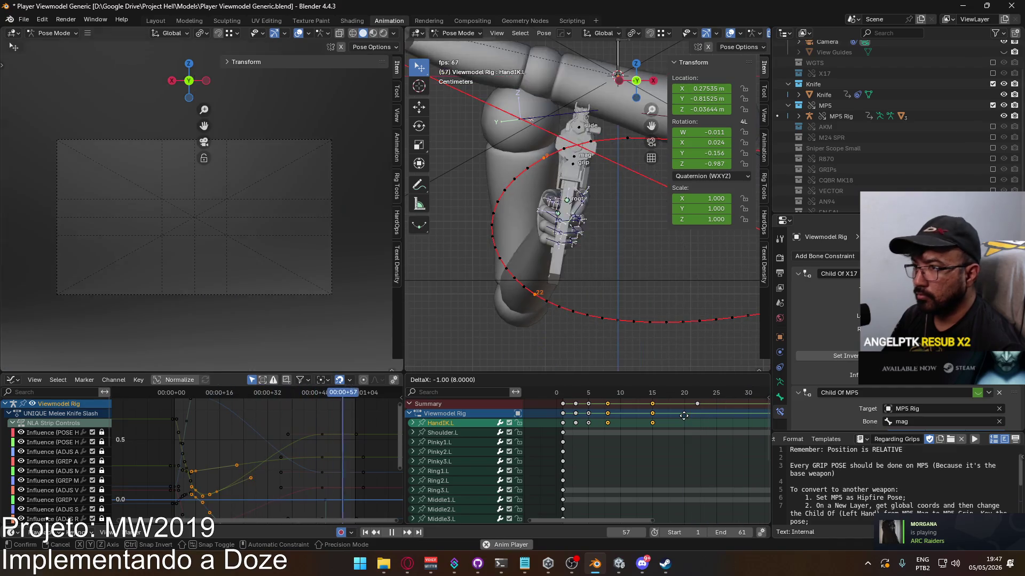
{"action": "left_click", "coordinate": [684, 416]}
Box-select two more key groups and shift each one frame earlier
{"action": "left_click_drag", "start_coordinate": [716, 436], "coordinate": [616, 413]}
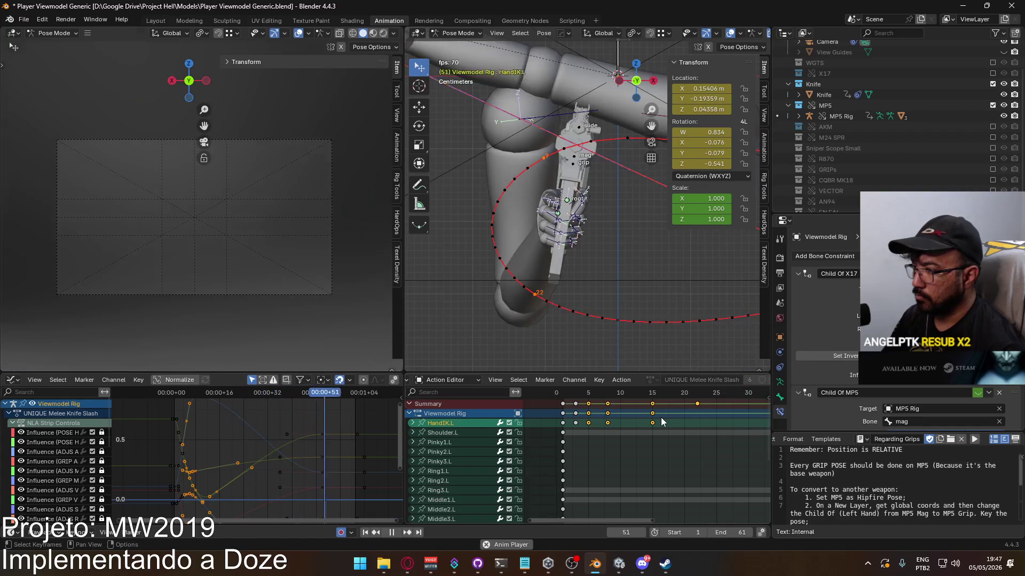
{"action": "key", "text": "g"}
{"action": "left_click", "coordinate": [677, 424]}
{"action": "left_click_drag", "start_coordinate": [746, 454], "coordinate": [581, 401]}
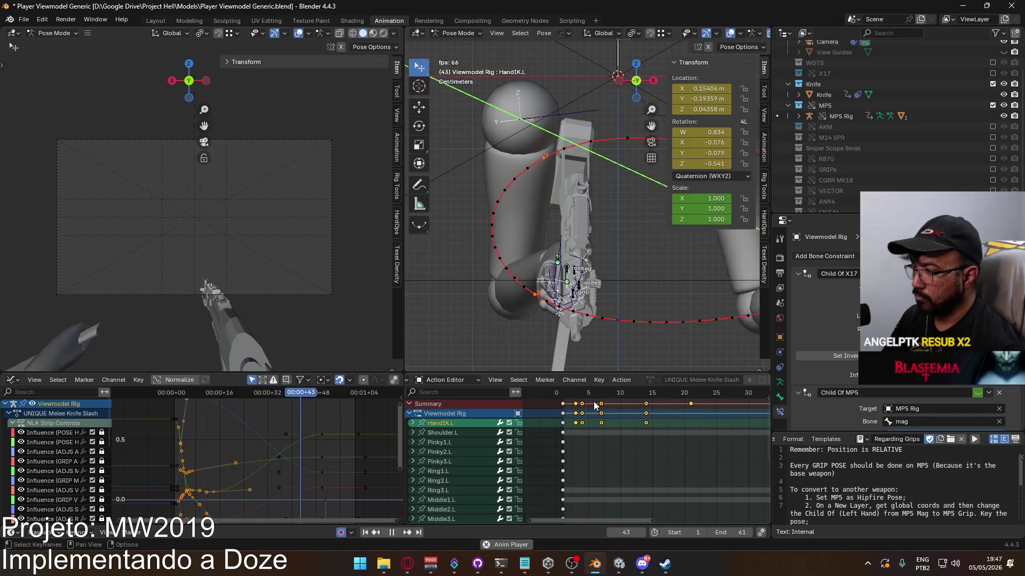
{"action": "key", "text": "g"}
{"action": "left_click", "coordinate": [694, 424]}
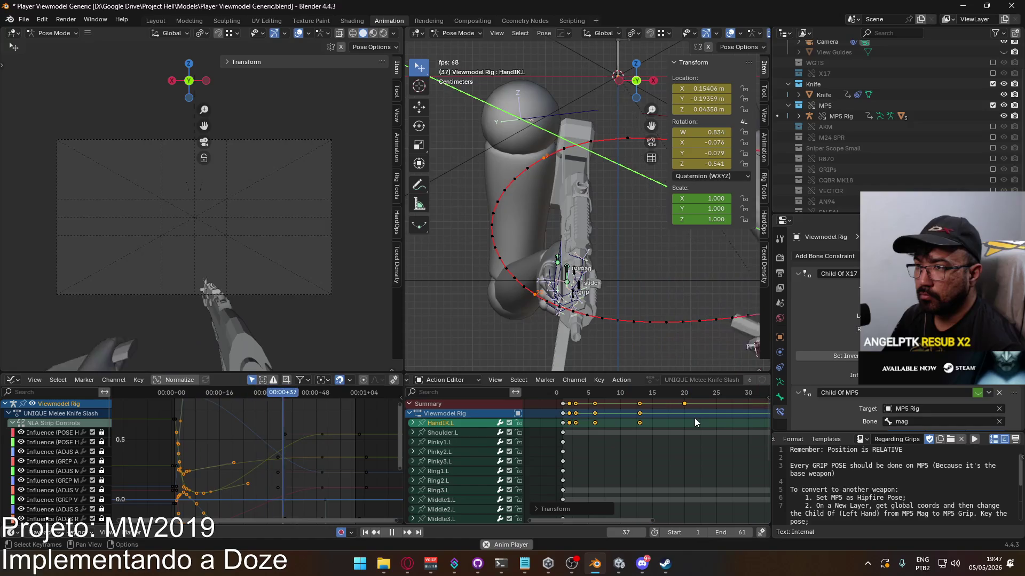
Insert HandIK.L keys at frame 13 and play back the timing
{"action": "mouse_move", "coordinate": [581, 392]}
{"action": "left_mouse_down"}
{"action": "mouse_move", "coordinate": [561, 397]}
{"action": "mouse_move", "coordinate": [635, 391]}
{"action": "left_mouse_up"}
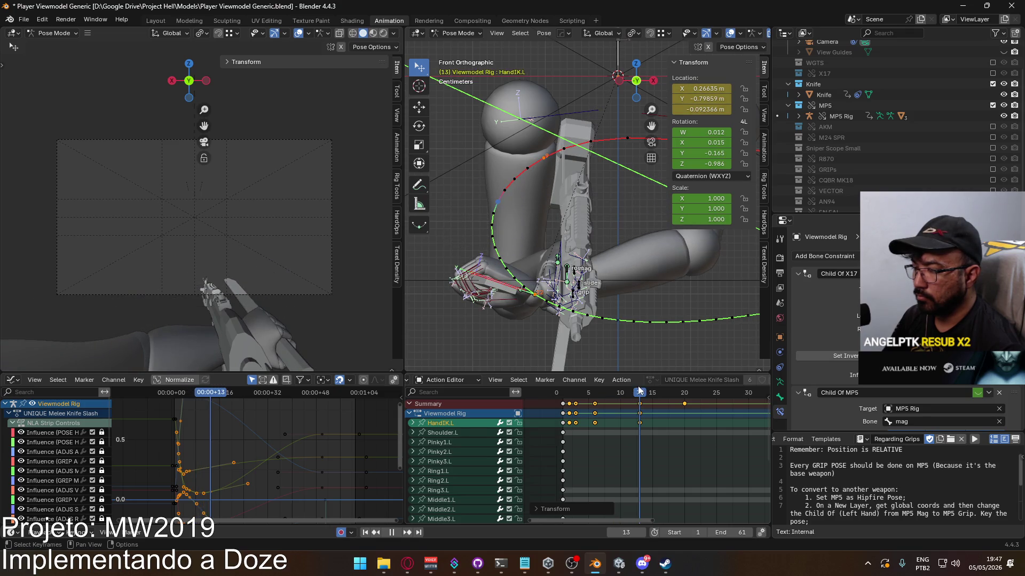
{"action": "key", "text": "i"}
{"action": "key", "text": "space"}
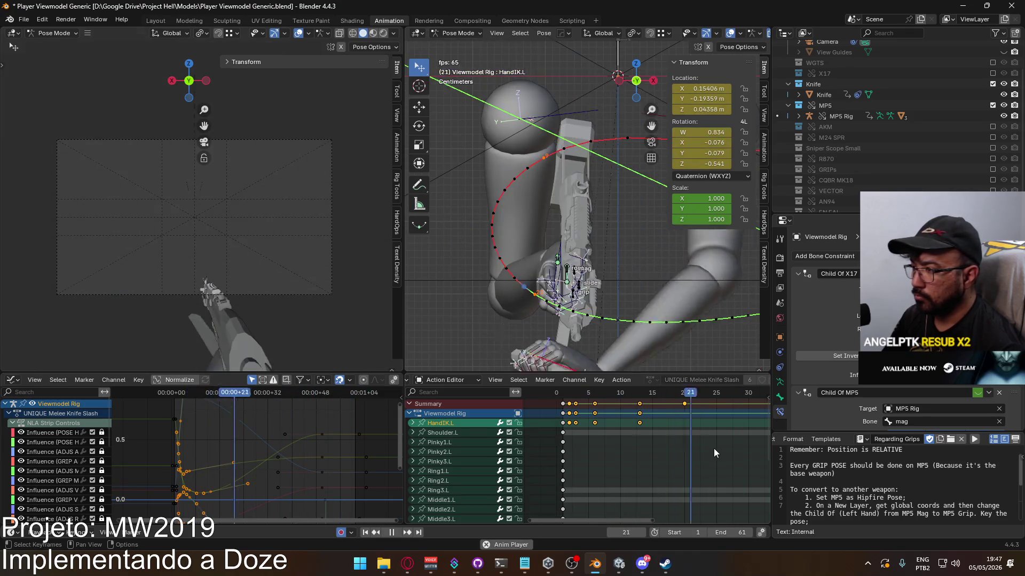
Shift the selected keys two frames later, one frame at a time
{"action": "key", "text": "g"}
{"action": "left_click", "coordinate": [709, 422]}
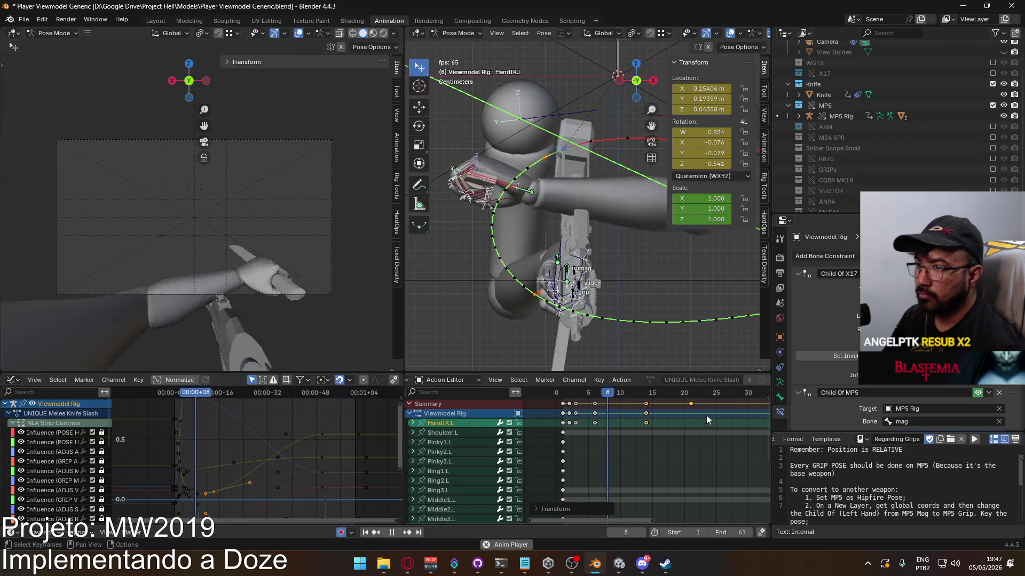
{"action": "key", "text": "g"}
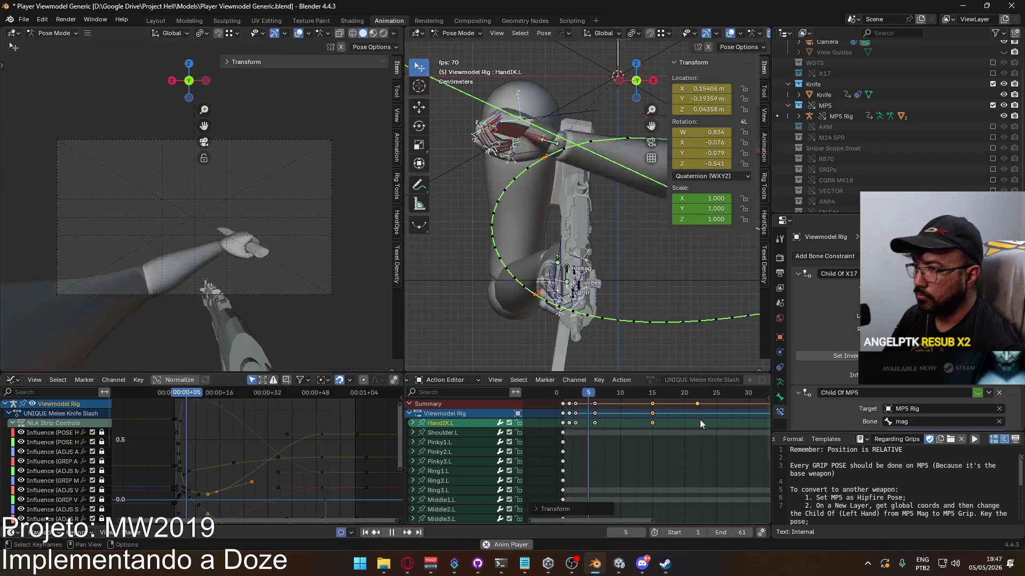
{"action": "left_click", "coordinate": [704, 420]}
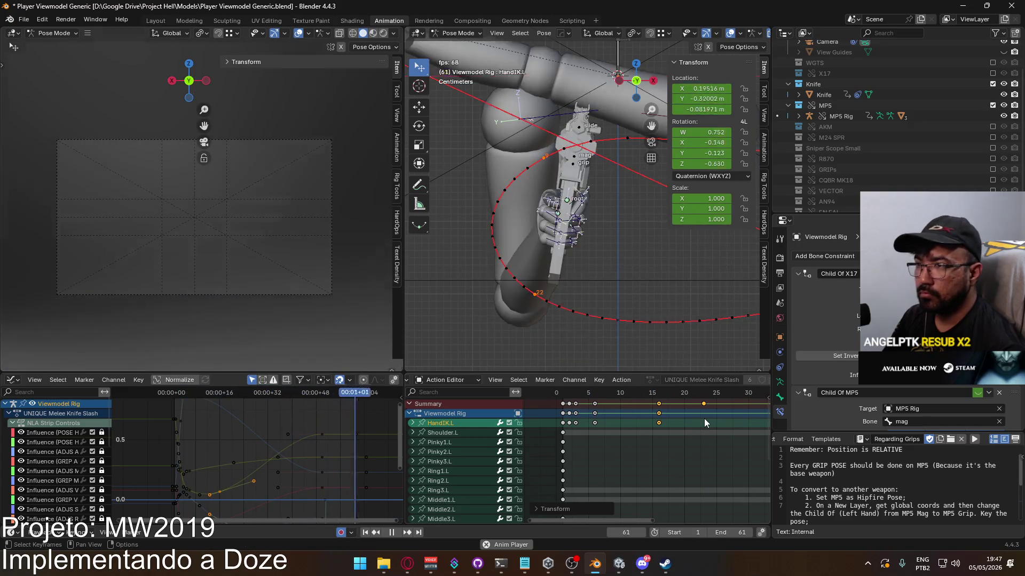
{"action": "mouse_move", "coordinate": [618, 395]}
{"action": "left_mouse_down"}
{"action": "mouse_move", "coordinate": [569, 398]}
{"action": "mouse_move", "coordinate": [658, 398]}
{"action": "left_mouse_up"}
{"action": "mouse_move", "coordinate": [587, 283]}
{"action": "middle_mouse_down"}
{"action": "mouse_move", "coordinate": [497, 279]}
{"action": "mouse_move", "coordinate": [663, 283]}
{"action": "middle_mouse_up"}
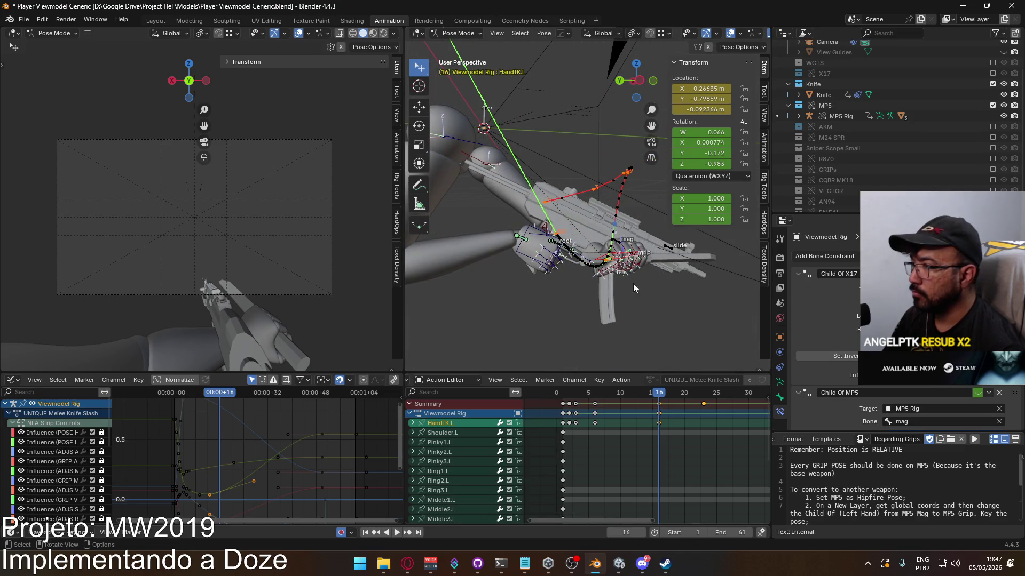
Move HandIK.L along Y and rotate it
{"action": "key", "text": "g"}
{"action": "key", "text": "y"}
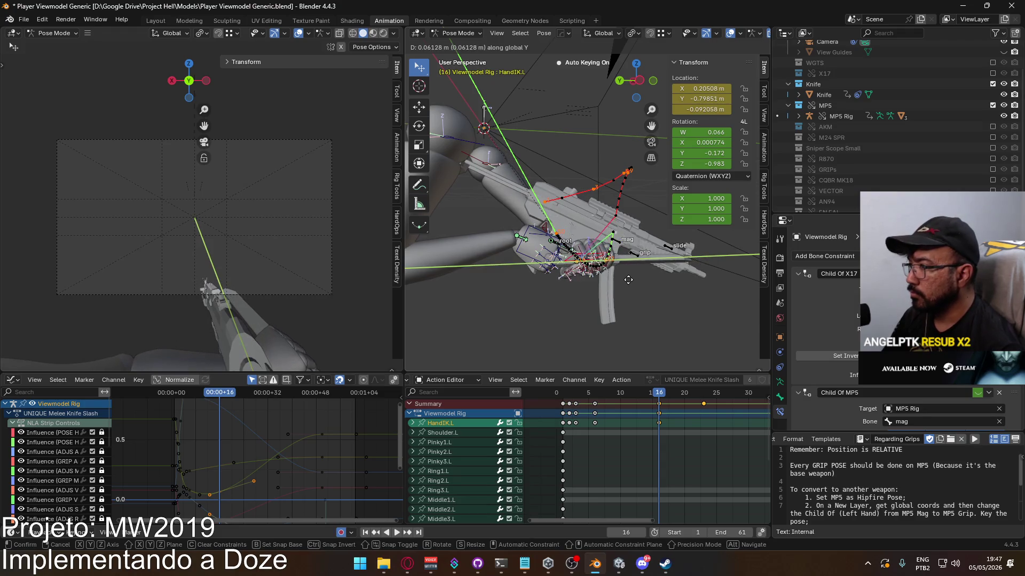
{"action": "left_click", "coordinate": [633, 280]}
{"action": "key", "text": "r"}
{"action": "left_click", "coordinate": [663, 315]}
Recalculate the hand's motion path and play the slash while orbiting the view
{"action": "key", "text": "q"}
{"action": "mouse_move", "coordinate": [667, 338]}
{"action": "left_click", "coordinate": [708, 339]}
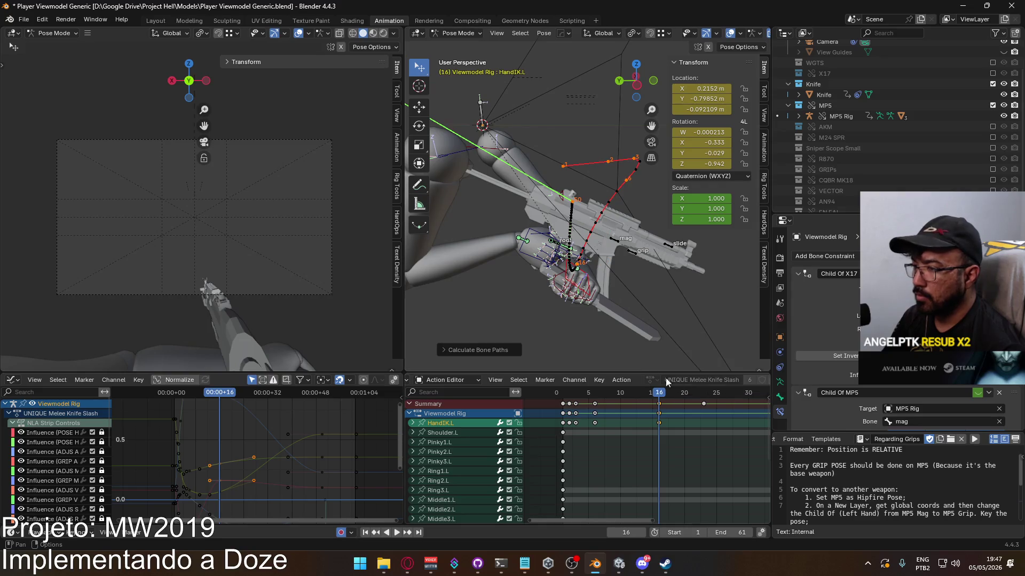
{"action": "left_click", "coordinate": [674, 382]}
{"action": "mouse_move", "coordinate": [585, 304]}
{"action": "middle_mouse_down"}
{"action": "mouse_move", "coordinate": [543, 340]}
{"action": "mouse_move", "coordinate": [594, 331]}
{"action": "middle_mouse_up"}
{"action": "key", "text": "space"}
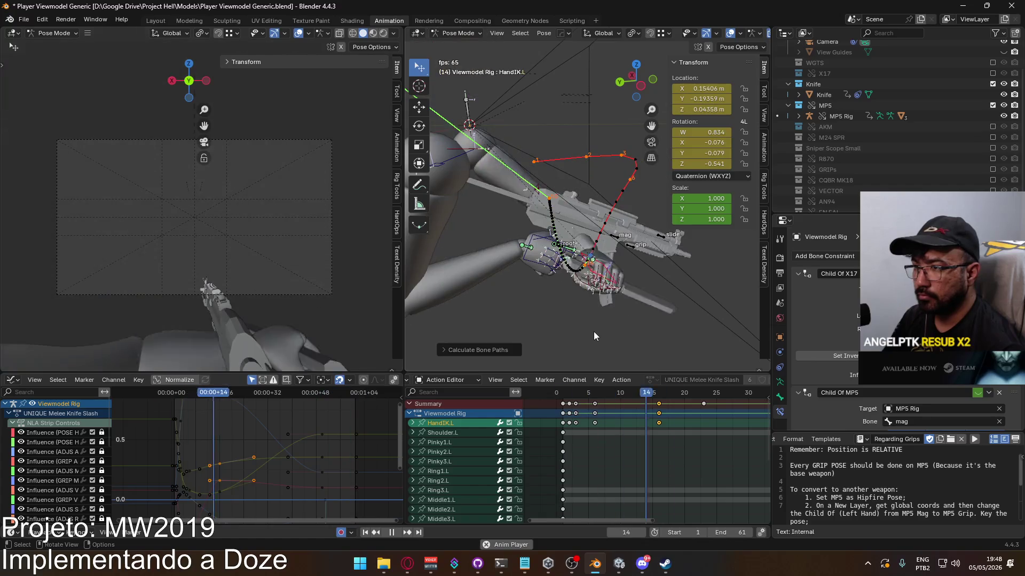
{"action": "mouse_move", "coordinate": [593, 331]}
{"action": "middle_mouse_down"}
{"action": "mouse_move", "coordinate": [670, 299]}
{"action": "mouse_move", "coordinate": [733, 300]}
{"action": "middle_mouse_up"}
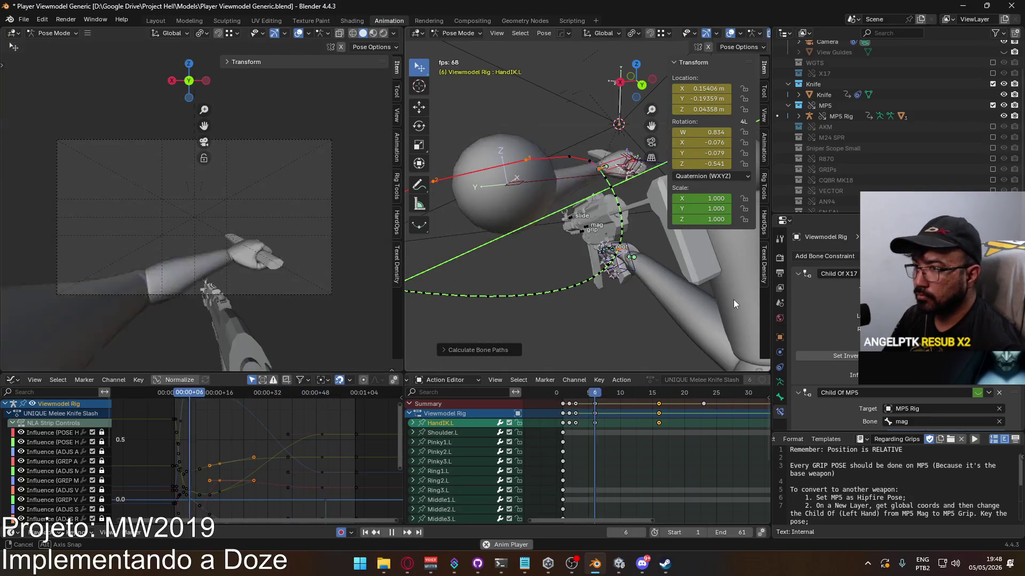
{"action": "mouse_move", "coordinate": [734, 299]}
{"action": "middle_mouse_down"}
{"action": "mouse_move", "coordinate": [456, 301]}
{"action": "mouse_move", "coordinate": [713, 324]}
{"action": "mouse_move", "coordinate": [726, 302]}
{"action": "mouse_move", "coordinate": [722, 283]}
{"action": "middle_mouse_up"}
{"action": "key", "text": "space"}
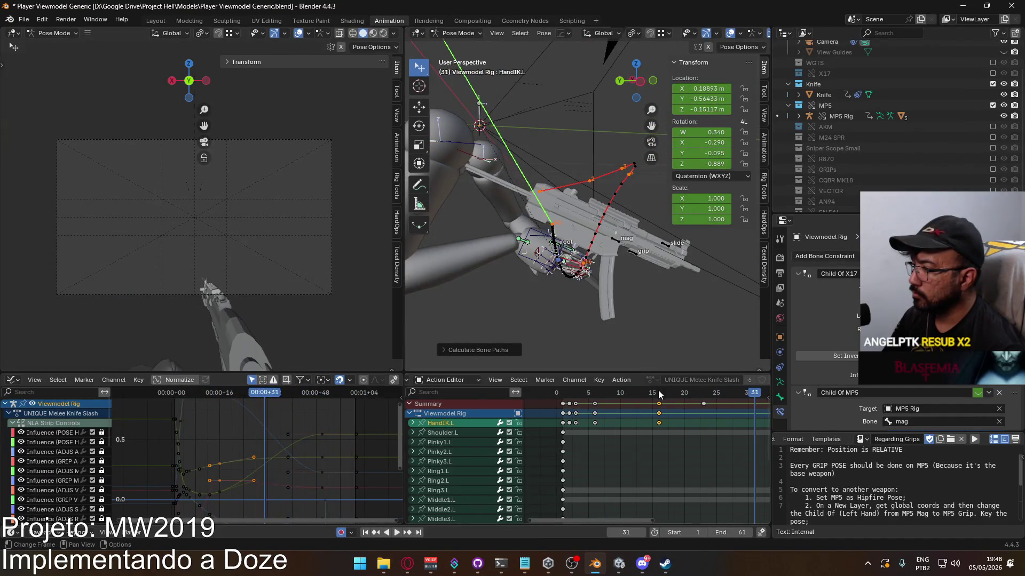
At frame 16, reposition and rotate HandIK.L
{"action": "left_click", "coordinate": [658, 392]}
{"action": "key", "text": "g"}
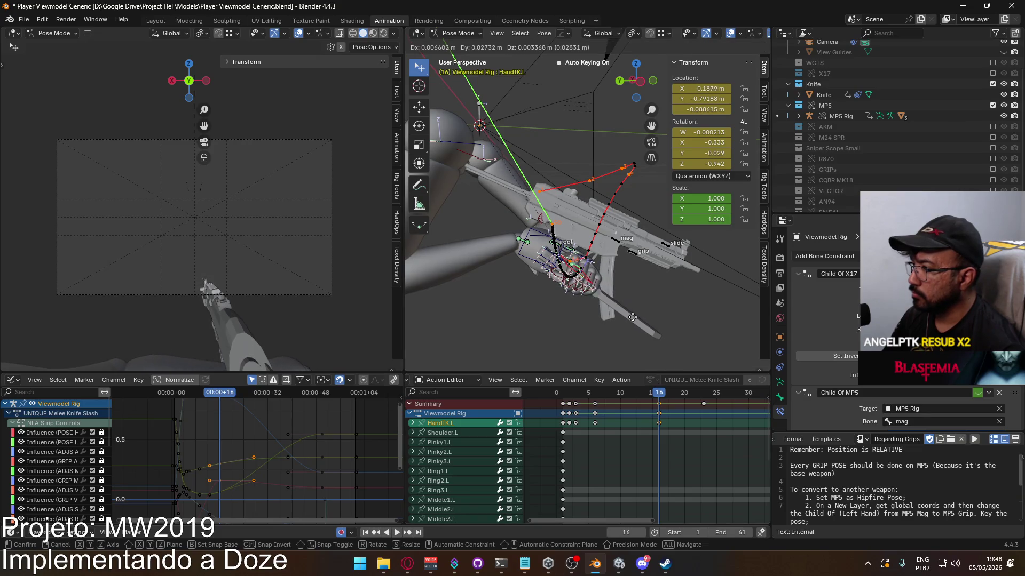
{"action": "left_click", "coordinate": [631, 317]}
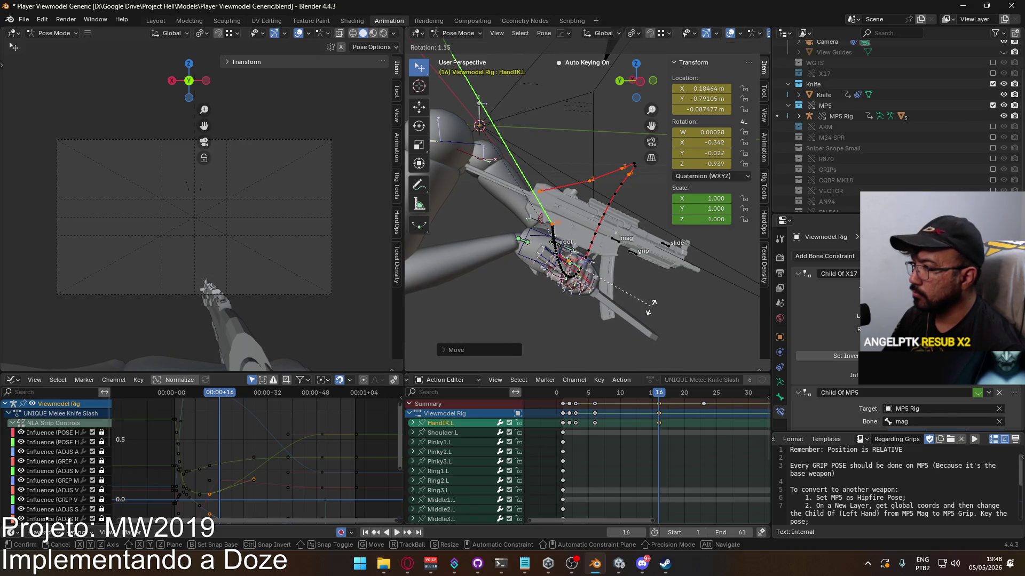
{"action": "middle_click_drag", "start_coordinate": [653, 314], "coordinate": [543, 310]}
{"action": "key", "text": "r"}
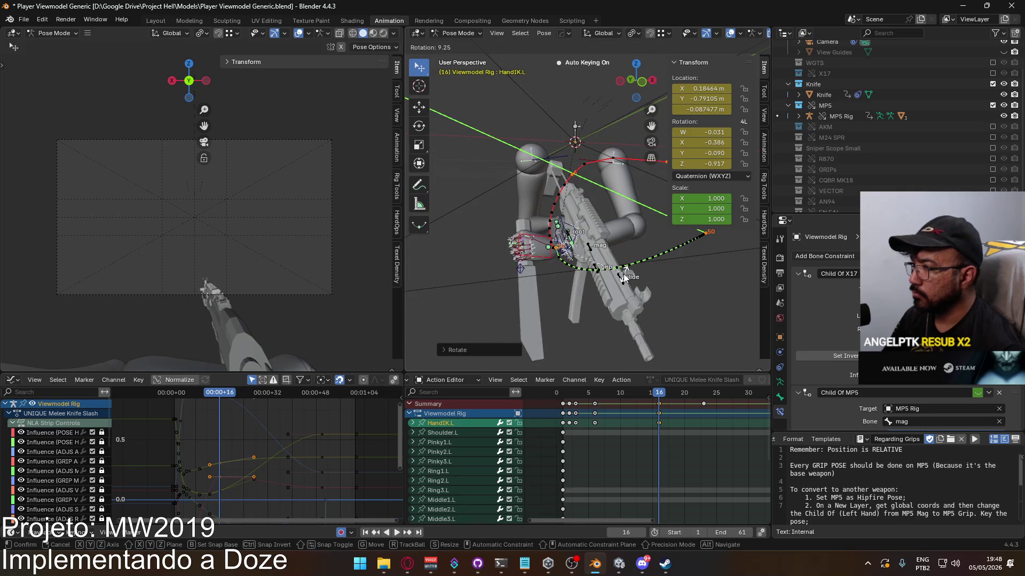
{"action": "left_click", "coordinate": [623, 273]}
Recalculate the bone motion paths and play the animation
{"action": "key", "text": "q"}
{"action": "left_click", "coordinate": [676, 277]}
{"action": "left_click", "coordinate": [647, 325]}
{"action": "middle_click_drag", "start_coordinate": [647, 323], "coordinate": [609, 293]}
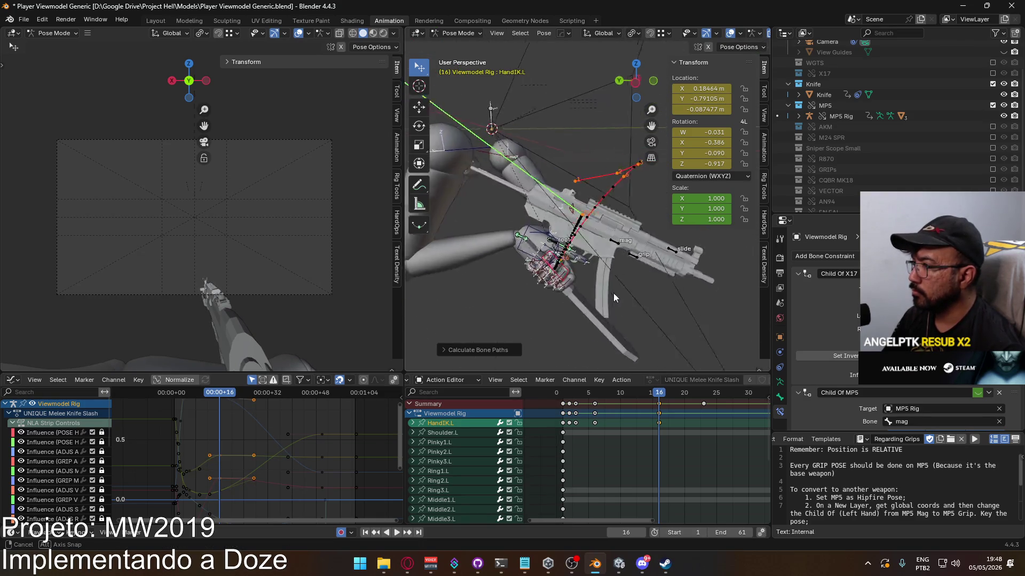
{"action": "key", "text": "space"}
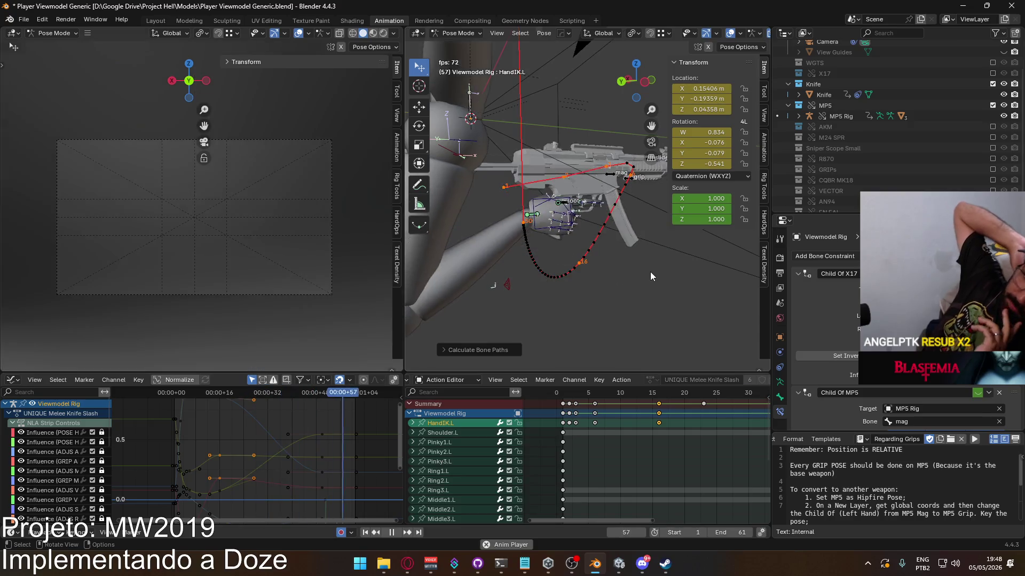
At frame 2, rotate HandIK.L 17° around local Y
{"action": "key", "text": "space"}
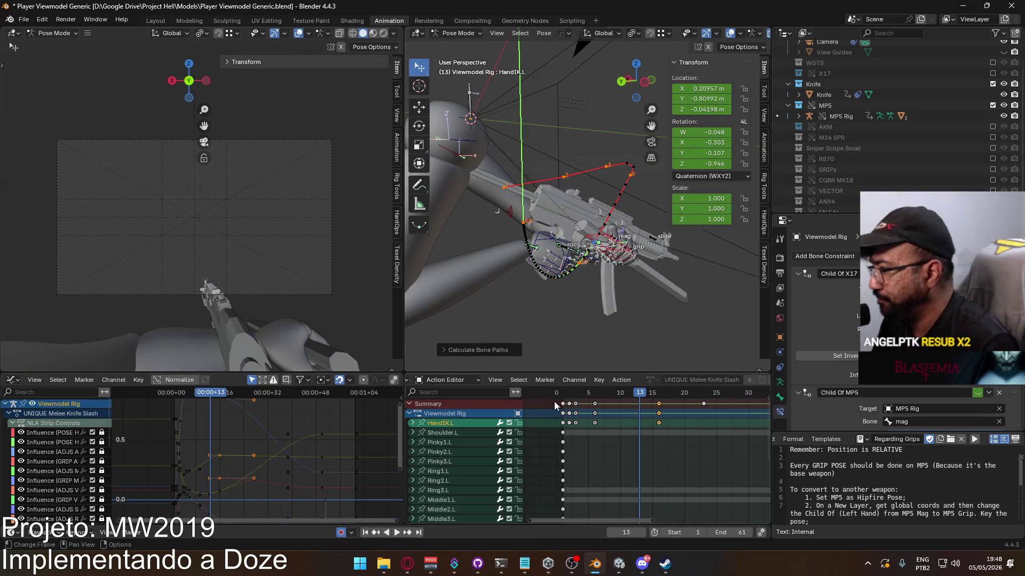
{"action": "left_click", "coordinate": [563, 398]}
{"action": "key", "text": "space"}
{"action": "left_click_drag", "start_coordinate": [566, 397], "coordinate": [569, 396]}
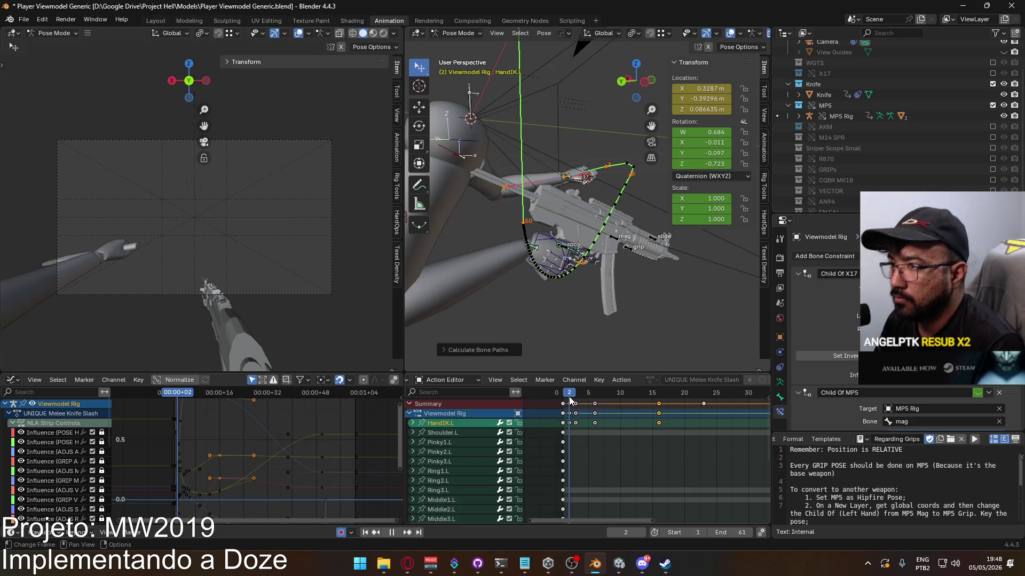
{"action": "key", "text": "space"}
{"action": "middle_click_drag", "start_coordinate": [603, 234], "coordinate": [609, 339]}
{"action": "scroll", "coordinate": [598, 295], "scroll_direction": "up", "scroll_amount": 6}
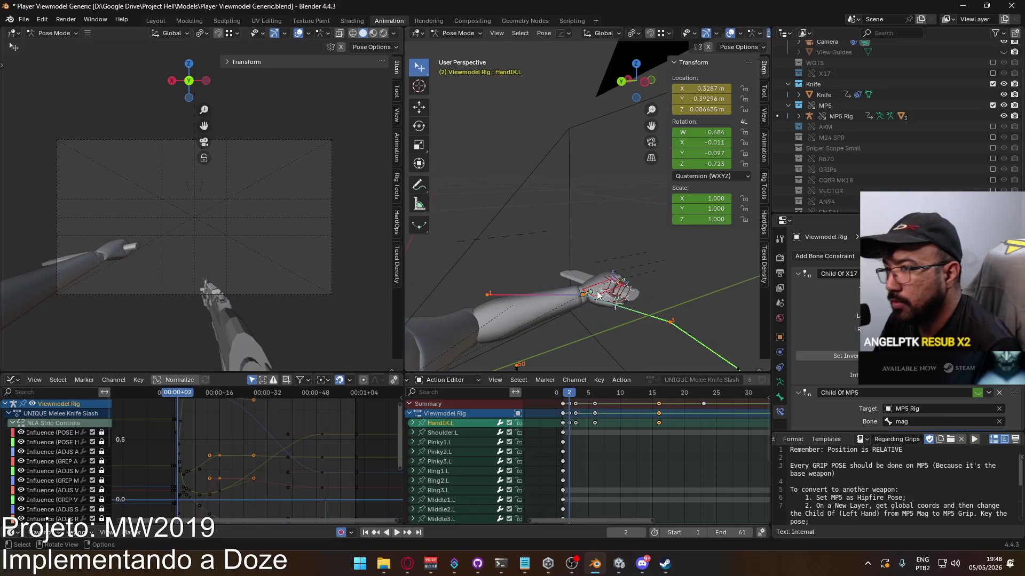
{"action": "key", "text": "r"}
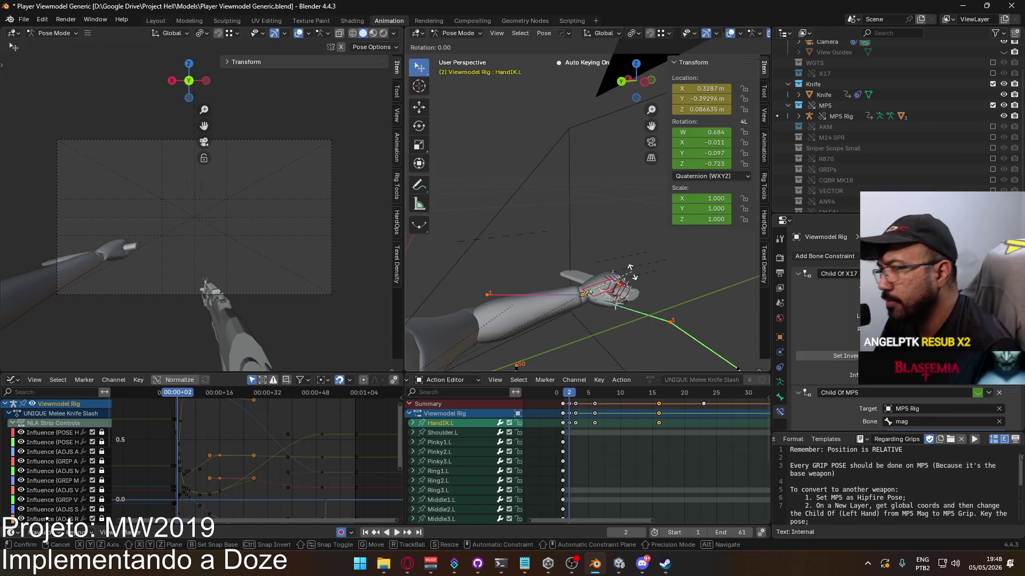
{"action": "key", "text": "y"}
{"action": "key", "text": "y"}
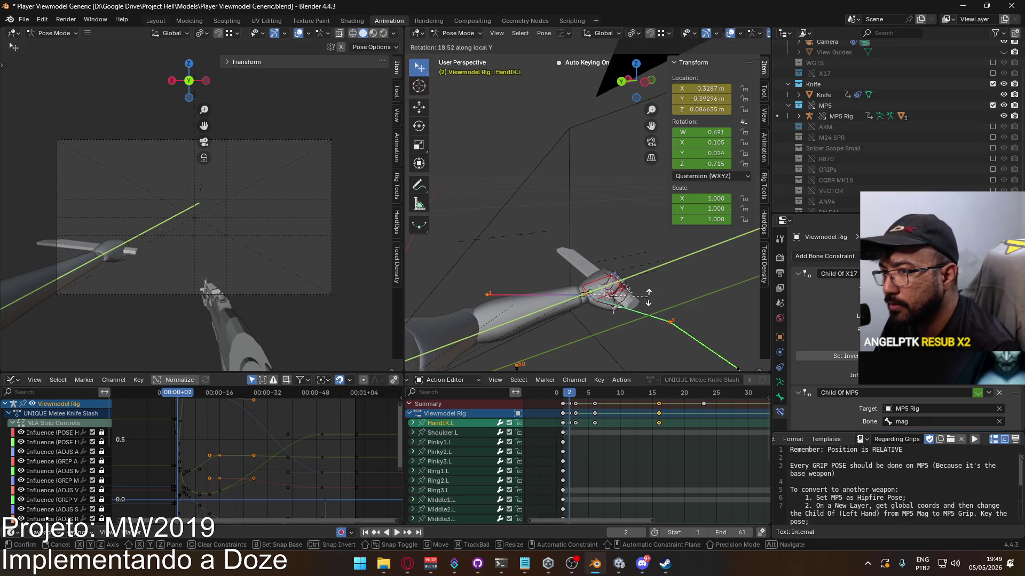
{"action": "left_click", "coordinate": [647, 295]}
Add -16.4° and -12° global Z and 5.36° local Y hand rotations at frame 2
{"action": "key", "text": "r"}
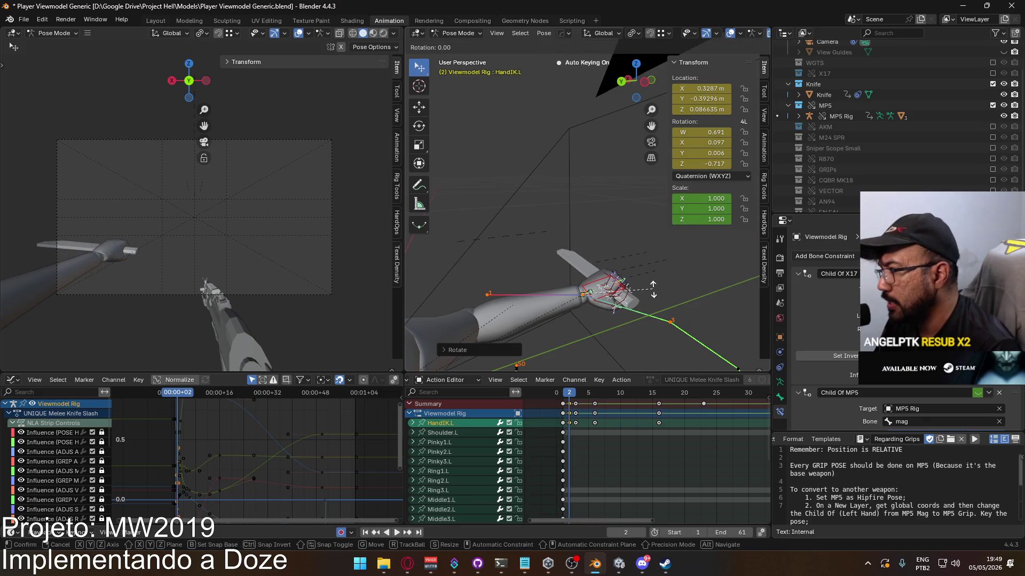
{"action": "key", "text": "z"}
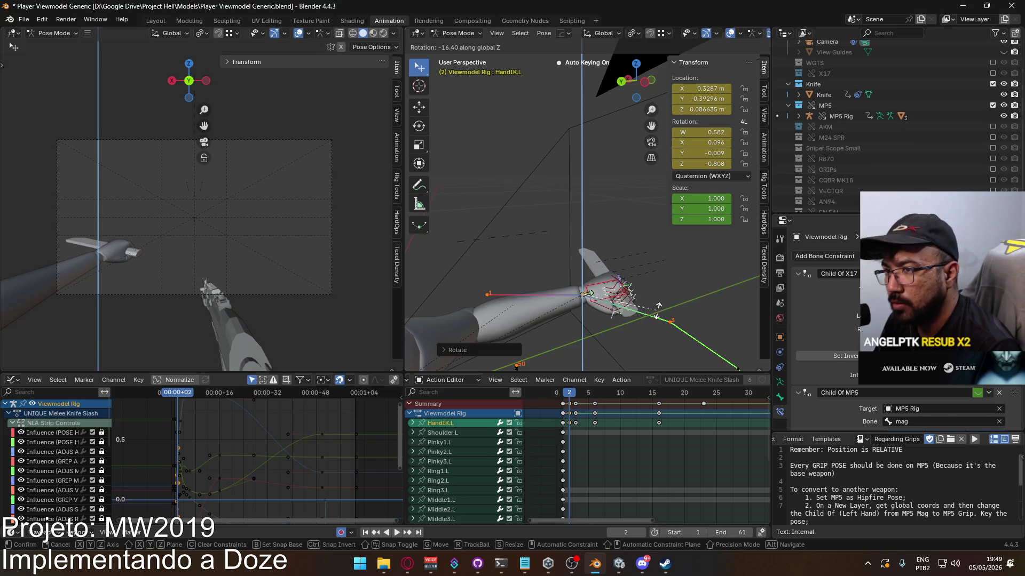
{"action": "left_click", "coordinate": [657, 308]}
{"action": "key", "text": "r"}
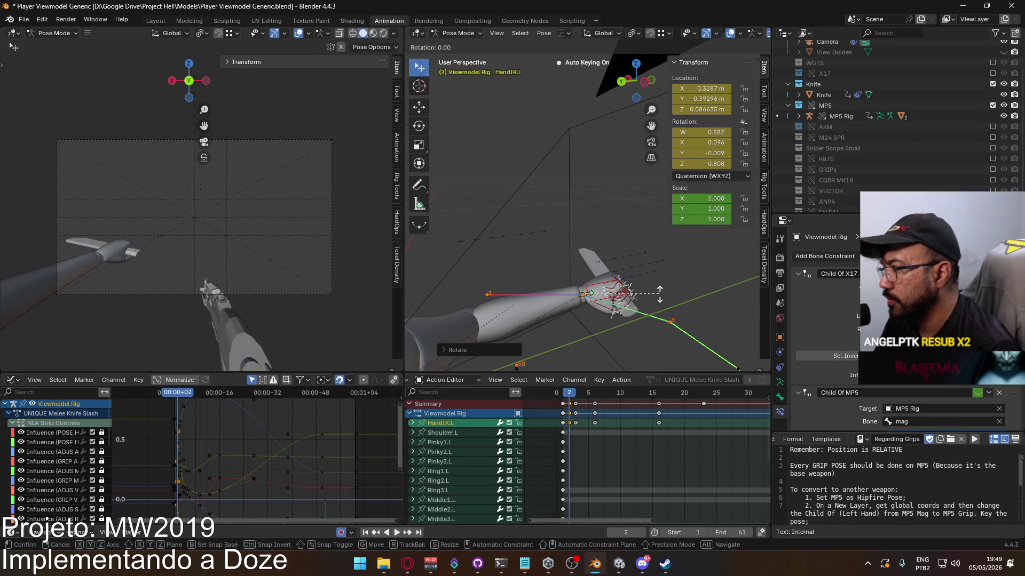
{"action": "key", "text": "z"}
{"action": "left_click", "coordinate": [658, 308]}
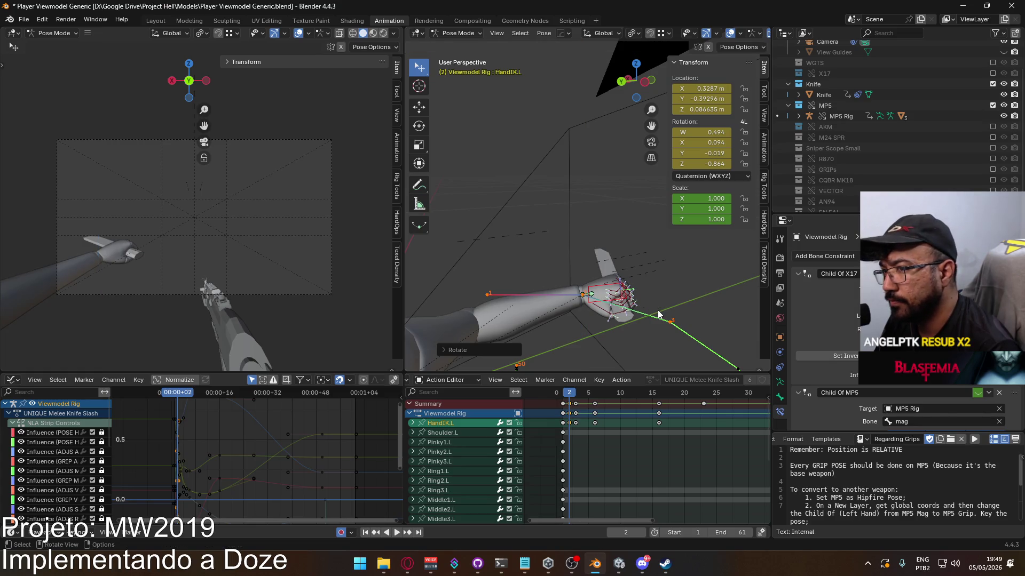
{"action": "key", "text": "r"}
{"action": "key", "text": "y"}
{"action": "key", "text": "y"}
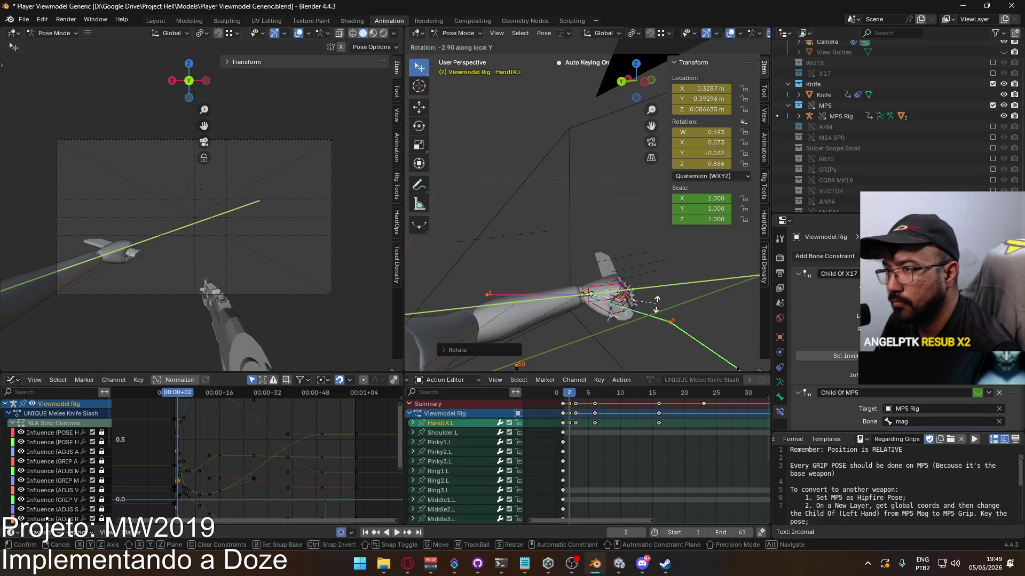
{"action": "left_click", "coordinate": [656, 293]}
At frame 3, rotate HandIK.L 7° around local Y
{"action": "left_click", "coordinate": [575, 396]}
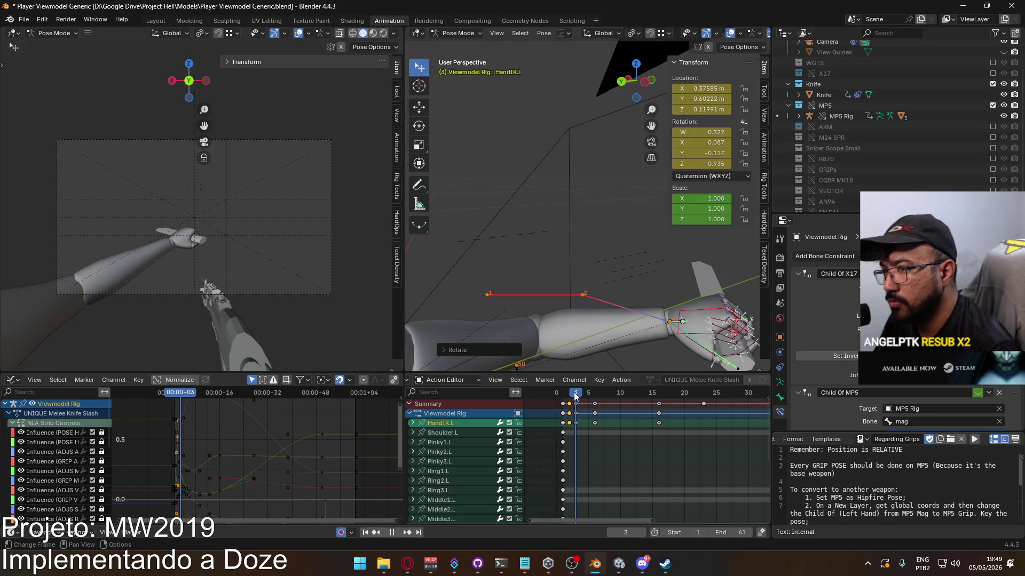
{"action": "middle_click_drag", "start_coordinate": [599, 363], "coordinate": [513, 273], "text": "shift"}
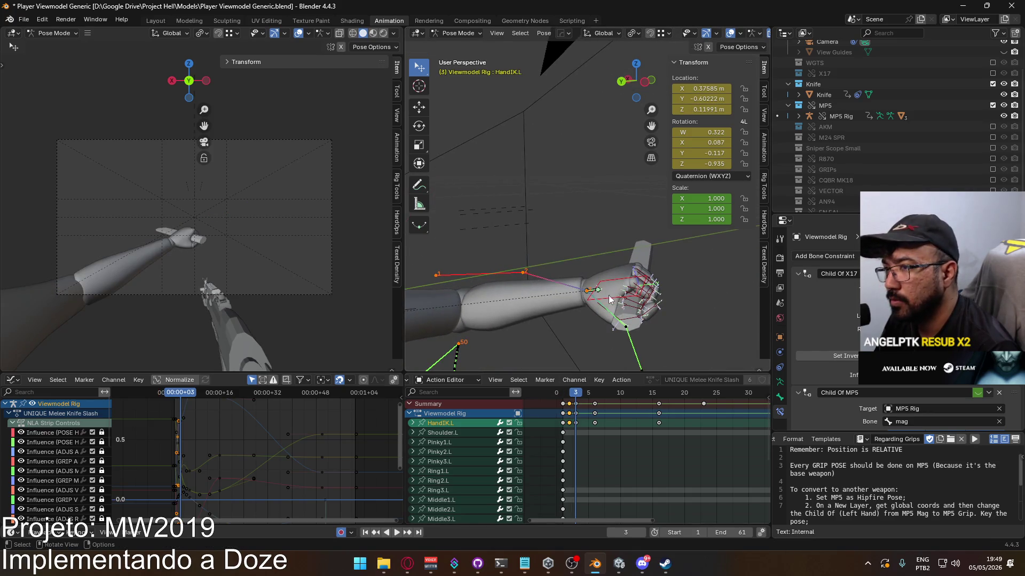
{"action": "key", "text": "r"}
{"action": "key", "text": "z"}
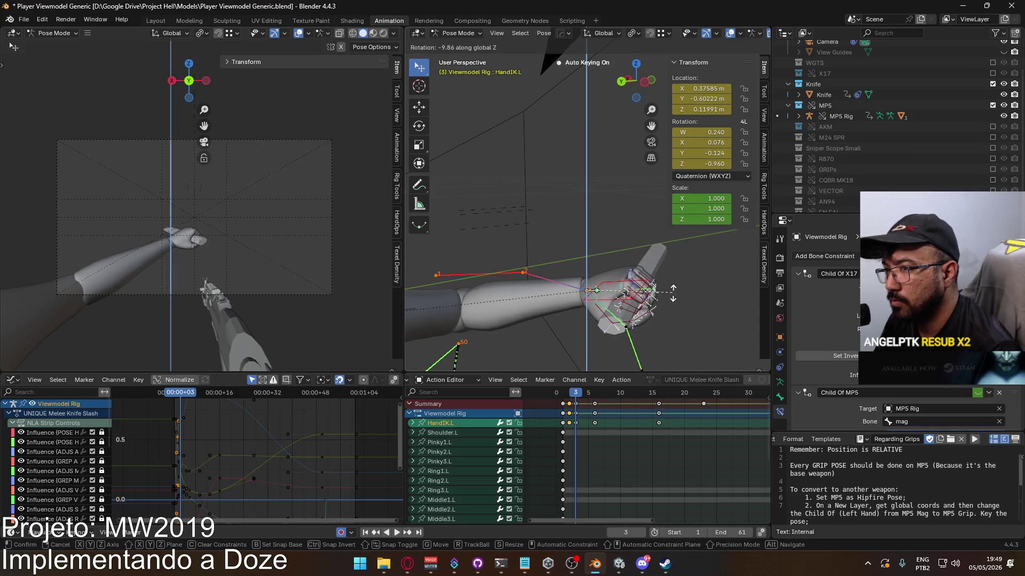
{"action": "key", "text": "y"}
{"action": "key", "text": "y"}
{"action": "left_click", "coordinate": [667, 286]}
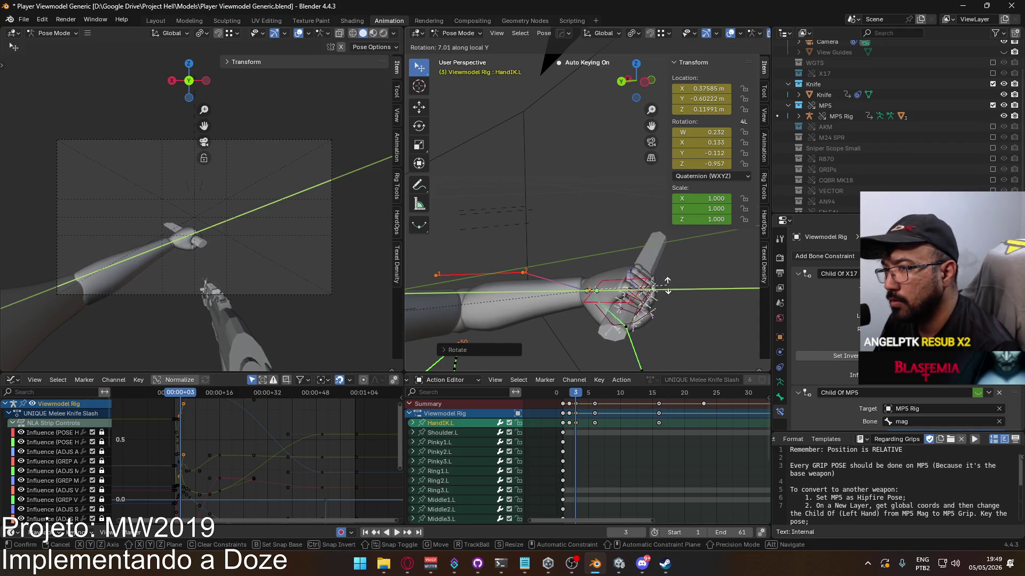
{"action": "left_click", "coordinate": [667, 281]}
At frame 6, rotate HandIK.L -9° on global Z and 6.65° on local Y
{"action": "left_click_drag", "start_coordinate": [579, 395], "coordinate": [596, 394]}
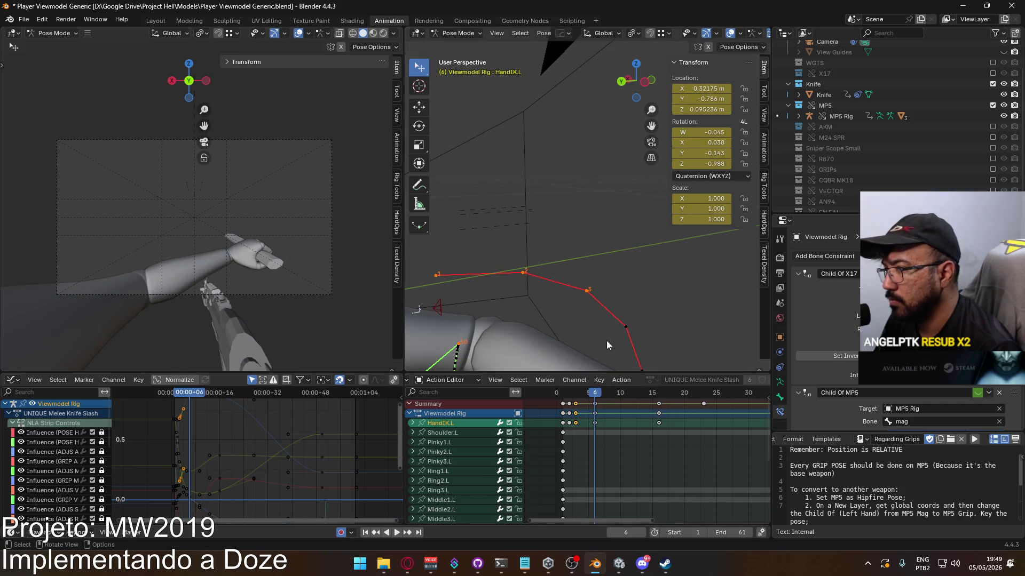
{"action": "middle_click_drag", "start_coordinate": [649, 280], "coordinate": [663, 302]}
{"action": "key", "text": "r"}
{"action": "key", "text": "z"}
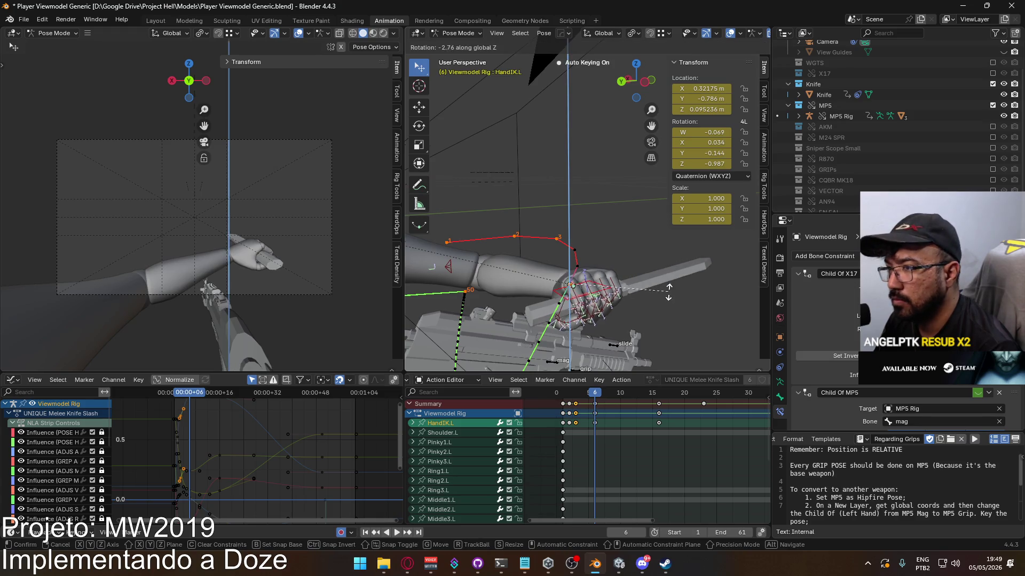
{"action": "left_click", "coordinate": [662, 306]}
{"action": "key", "text": "r"}
{"action": "key", "text": "y"}
{"action": "key", "text": "y"}
{"action": "key", "text": "y"}
{"action": "key", "text": "y"}
{"action": "key", "text": "y"}
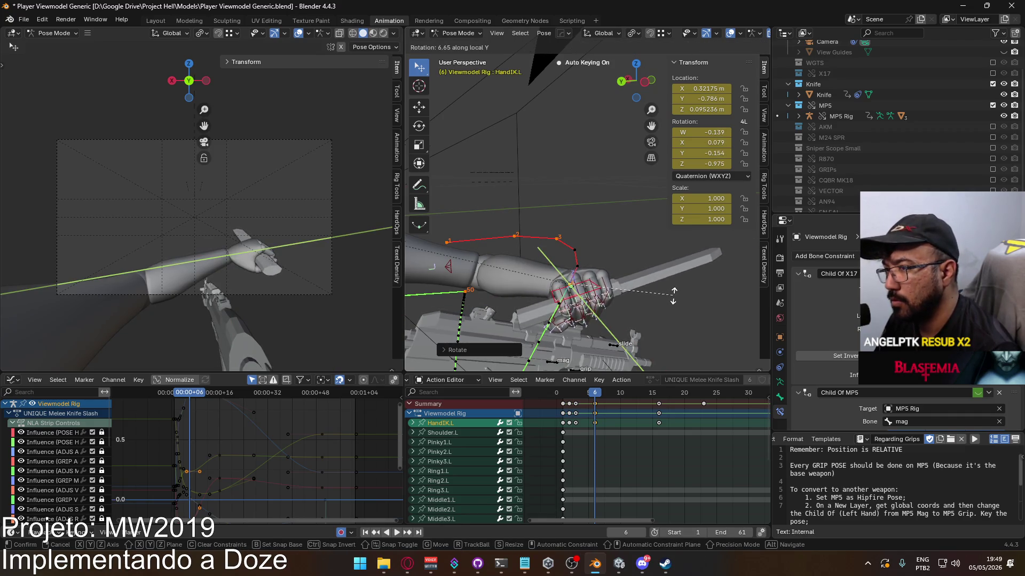
{"action": "left_click", "coordinate": [673, 292]}
{"action": "mouse_move", "coordinate": [600, 395]}
{"action": "left_mouse_down"}
{"action": "mouse_move", "coordinate": [563, 398]}
{"action": "mouse_move", "coordinate": [659, 401]}
{"action": "left_mouse_up"}
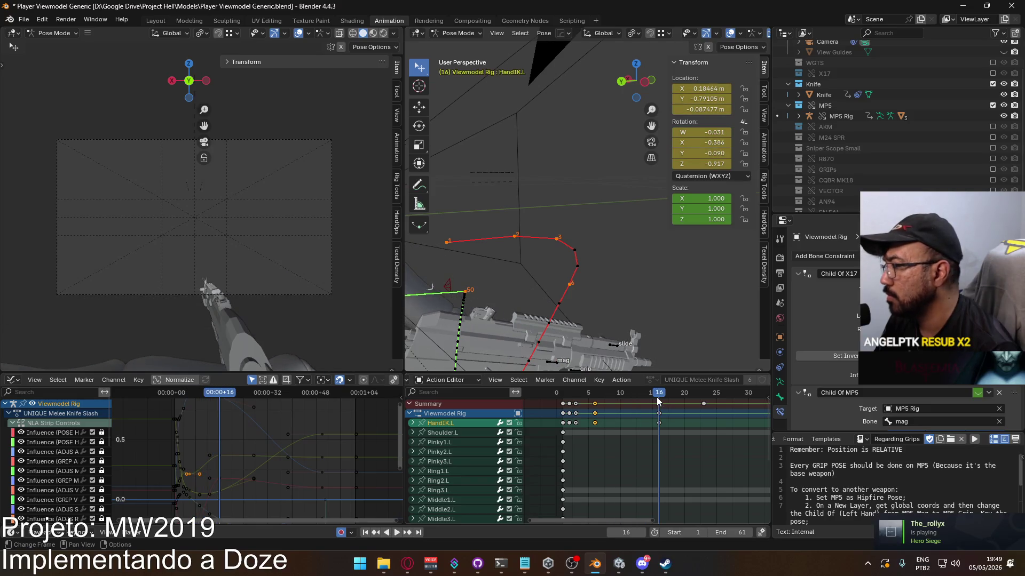
Play back the revised slash and scrub around frames 15–16 to review it
{"action": "key", "text": "space"}
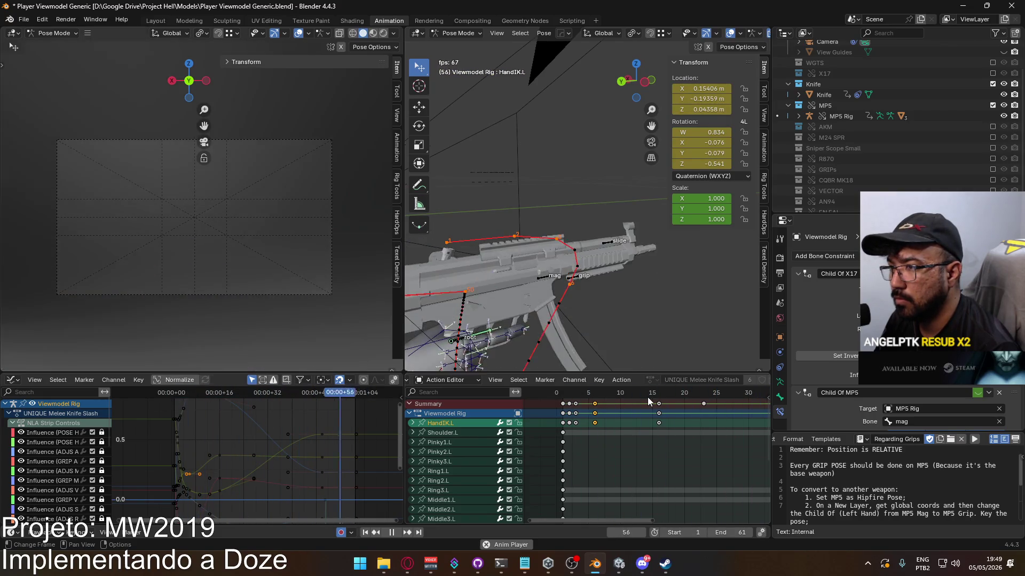
{"action": "key", "text": "space"}
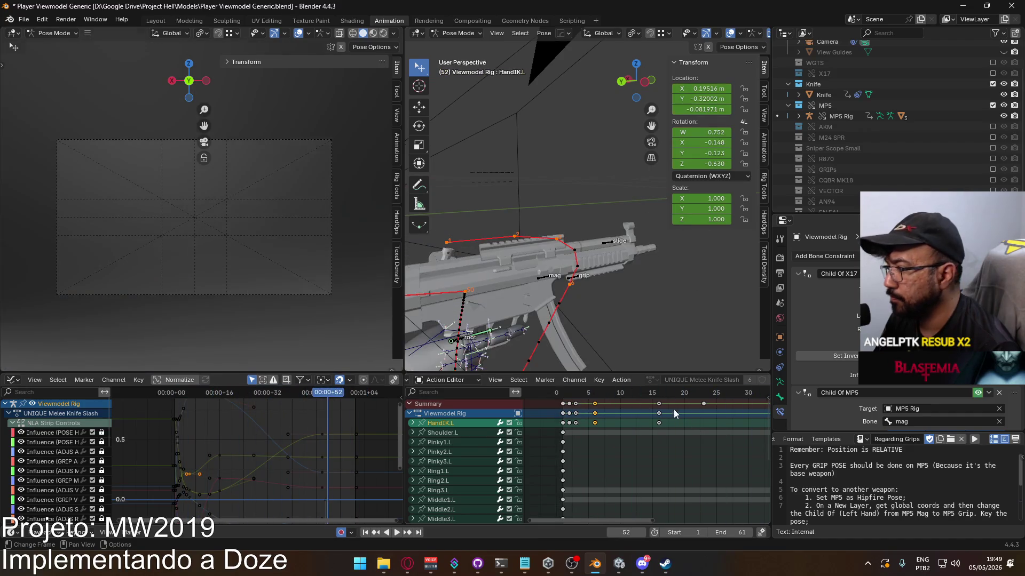
{"action": "key", "text": "space"}
{"action": "left_click", "coordinate": [654, 393]}
{"action": "left_click_drag", "start_coordinate": [655, 397], "coordinate": [658, 398]}
{"action": "mouse_move", "coordinate": [555, 307]}
{"action": "middle_mouse_down"}
{"action": "mouse_move", "coordinate": [609, 296]}
{"action": "mouse_move", "coordinate": [668, 302]}
{"action": "mouse_move", "coordinate": [645, 305]}
{"action": "middle_mouse_up"}
{"action": "key", "text": "space"}
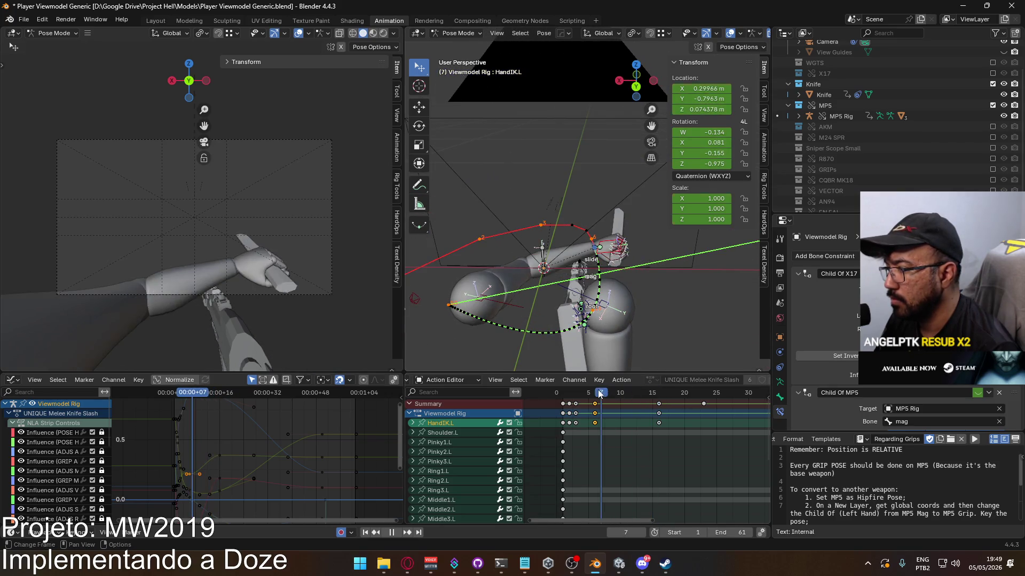
At frame 6, select ElbowIK.L and move it to roughly X -0.11, Y -0.85
{"action": "left_click", "coordinate": [596, 393]}
{"action": "mouse_move", "coordinate": [560, 346]}
{"action": "middle_mouse_down"}
{"action": "mouse_move", "coordinate": [497, 302]}
{"action": "mouse_move", "coordinate": [641, 256]}
{"action": "mouse_move", "coordinate": [700, 345]}
{"action": "middle_mouse_up"}
{"action": "left_click", "coordinate": [657, 252]}
{"action": "key", "text": "g"}
{"action": "left_click", "coordinate": [634, 316]}
Nudge ElbowIK.L to a refined position at frame 6
{"action": "middle_click_drag", "start_coordinate": [632, 318], "coordinate": [574, 278]}
{"action": "key", "text": "g"}
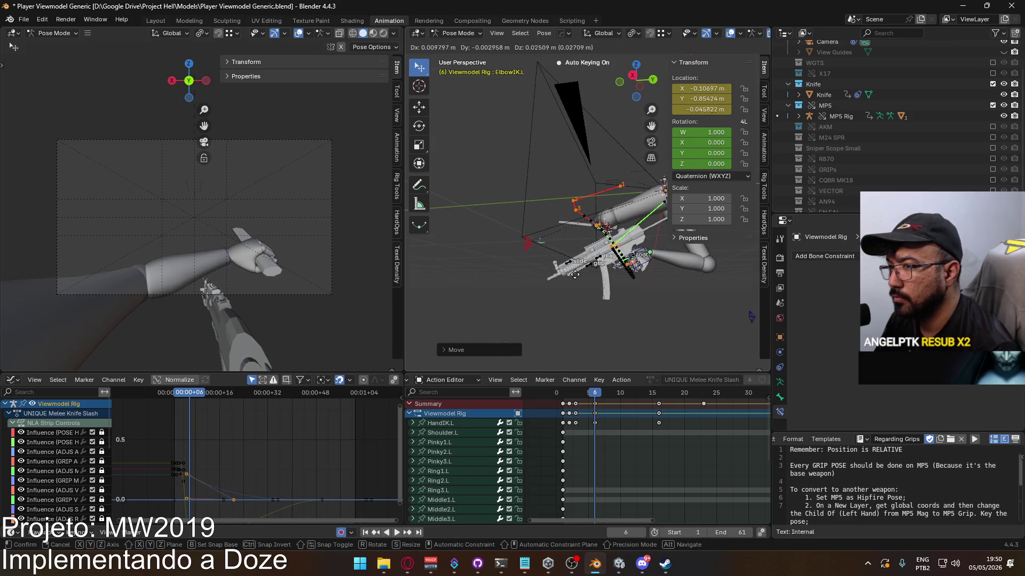
{"action": "left_click", "coordinate": [598, 302]}
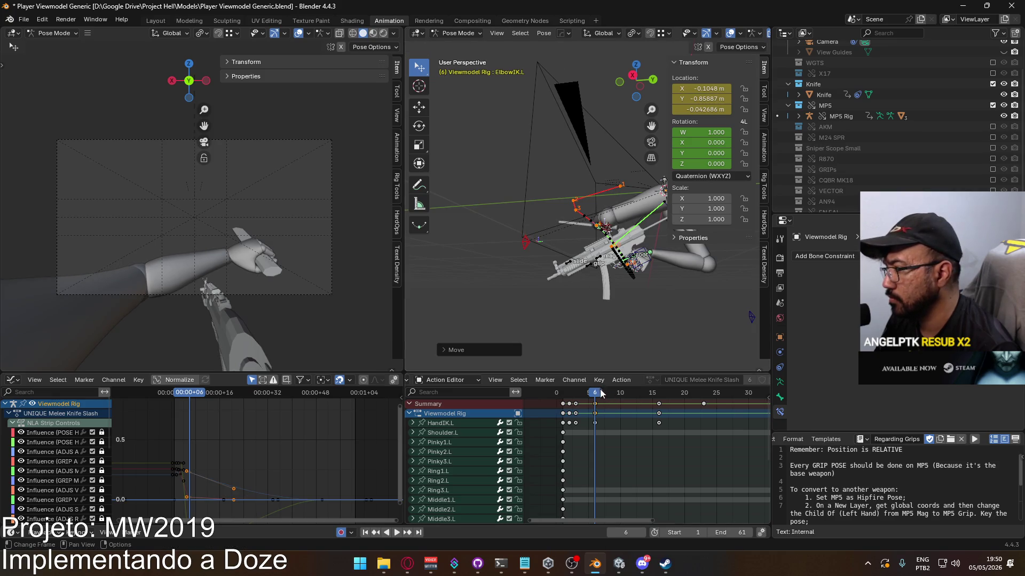
Stop playback at frame 16 and reposition ElbowIK.L through several successive adjustments
{"action": "key", "text": "space"}
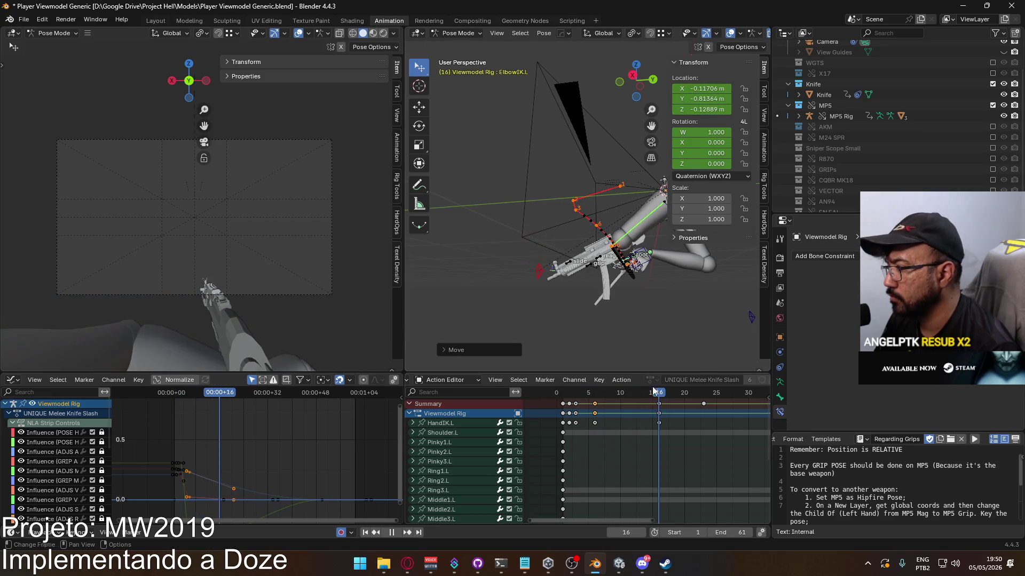
{"action": "key", "text": "space"}
{"action": "mouse_move", "coordinate": [614, 290]}
{"action": "middle_mouse_down"}
{"action": "mouse_move", "coordinate": [655, 301]}
{"action": "mouse_move", "coordinate": [664, 290]}
{"action": "middle_mouse_up"}
{"action": "key", "text": "g"}
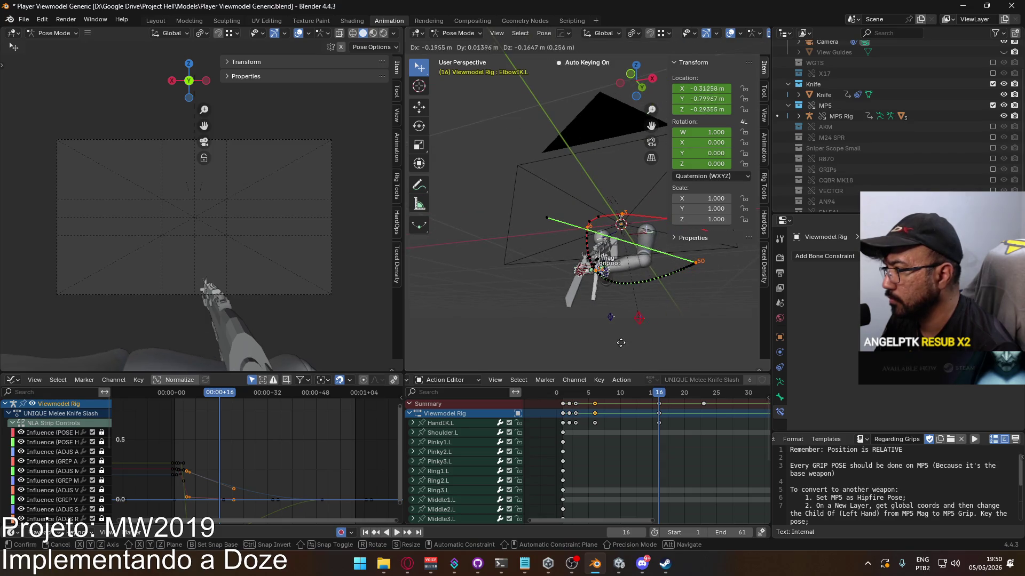
{"action": "left_click", "coordinate": [622, 342]}
{"action": "mouse_move", "coordinate": [622, 342]}
{"action": "middle_mouse_down"}
{"action": "mouse_move", "coordinate": [627, 357]}
{"action": "mouse_move", "coordinate": [598, 338]}
{"action": "mouse_move", "coordinate": [678, 285]}
{"action": "mouse_move", "coordinate": [667, 335]}
{"action": "mouse_move", "coordinate": [530, 343]}
{"action": "middle_mouse_up"}
{"action": "key", "text": "g"}
{"action": "left_click", "coordinate": [662, 334]}
{"action": "key", "text": "g"}
{"action": "left_click", "coordinate": [633, 330]}
{"action": "mouse_move", "coordinate": [632, 330]}
{"action": "middle_mouse_down"}
{"action": "mouse_move", "coordinate": [662, 348]}
{"action": "mouse_move", "coordinate": [684, 5]}
{"action": "middle_mouse_up"}
{"action": "key", "text": "g"}
{"action": "left_click", "coordinate": [561, 206]}
{"action": "mouse_move", "coordinate": [560, 205]}
{"action": "middle_mouse_down"}
{"action": "mouse_move", "coordinate": [504, 199]}
{"action": "mouse_move", "coordinate": [632, 239]}
{"action": "middle_mouse_up"}
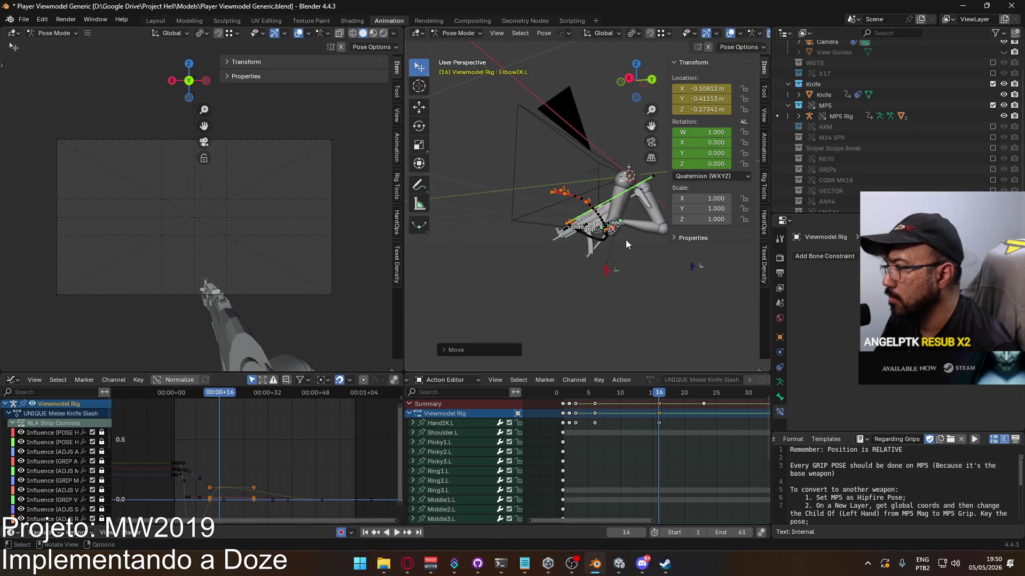
At frame 2, key ElbowIK.L at X 0.16713, Y -0.25601, Z -0.013589
{"action": "mouse_move", "coordinate": [658, 395]}
{"action": "left_mouse_down"}
{"action": "mouse_move", "coordinate": [554, 393]}
{"action": "mouse_move", "coordinate": [642, 397]}
{"action": "mouse_move", "coordinate": [540, 406]}
{"action": "mouse_move", "coordinate": [569, 404]}
{"action": "left_mouse_up"}
{"action": "mouse_move", "coordinate": [522, 358]}
{"action": "middle_mouse_down"}
{"action": "mouse_move", "coordinate": [553, 275]}
{"action": "mouse_move", "coordinate": [559, 322]}
{"action": "mouse_move", "coordinate": [478, 356]}
{"action": "mouse_move", "coordinate": [606, 275]}
{"action": "mouse_move", "coordinate": [584, 47]}
{"action": "middle_mouse_up"}
{"action": "key", "text": "g"}
{"action": "left_click", "coordinate": [586, 259]}
{"action": "mouse_move", "coordinate": [612, 114]}
{"action": "middle_mouse_down"}
{"action": "mouse_move", "coordinate": [607, 251]}
{"action": "mouse_move", "coordinate": [540, 230]}
{"action": "mouse_move", "coordinate": [590, 194]}
{"action": "middle_mouse_up"}
{"action": "key", "text": "g"}
{"action": "left_click", "coordinate": [606, 272]}
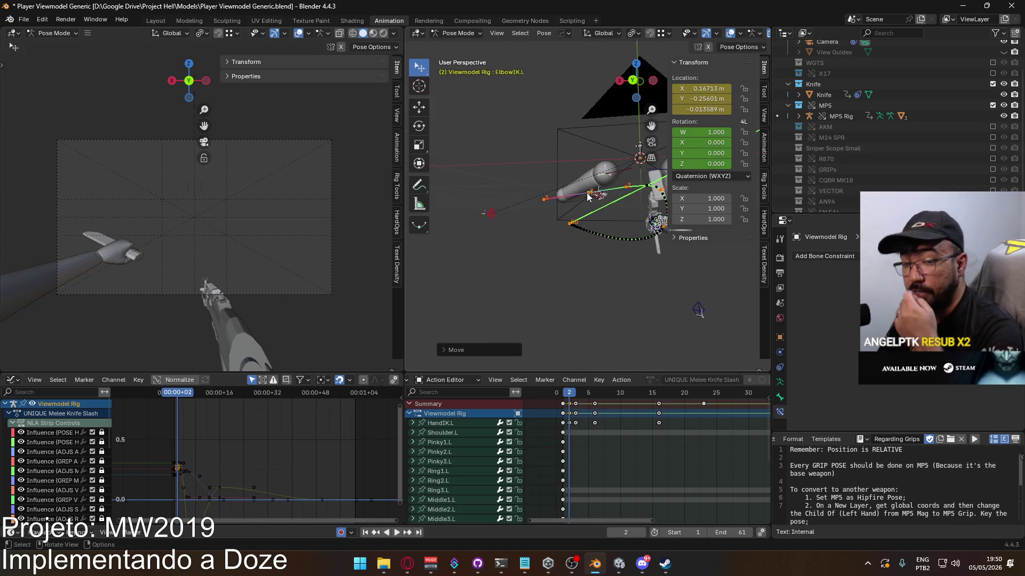
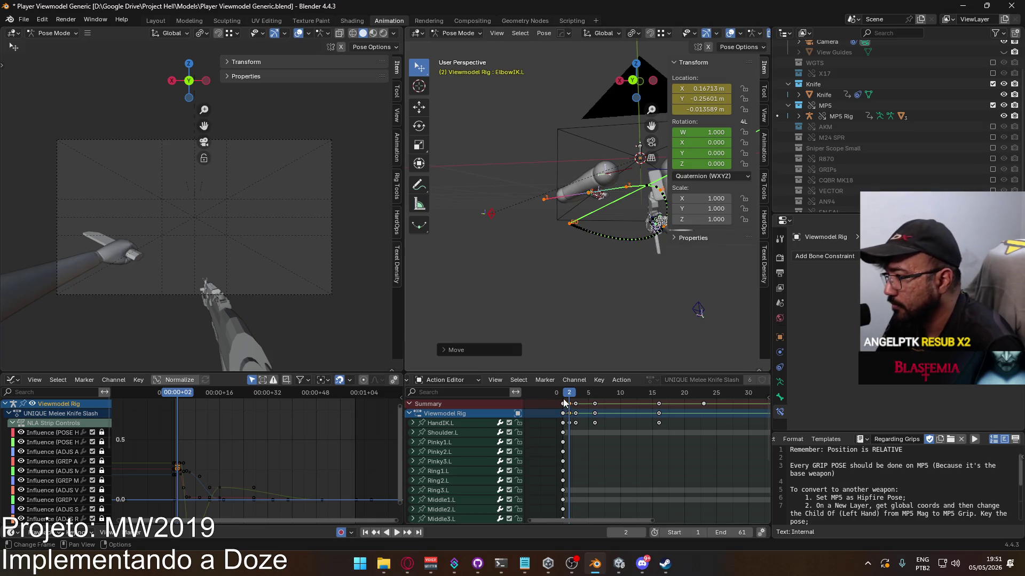
Preview the knife slash up to frame 16, zoom in and select the HandIK.L bone
{"action": "key", "text": "space"}
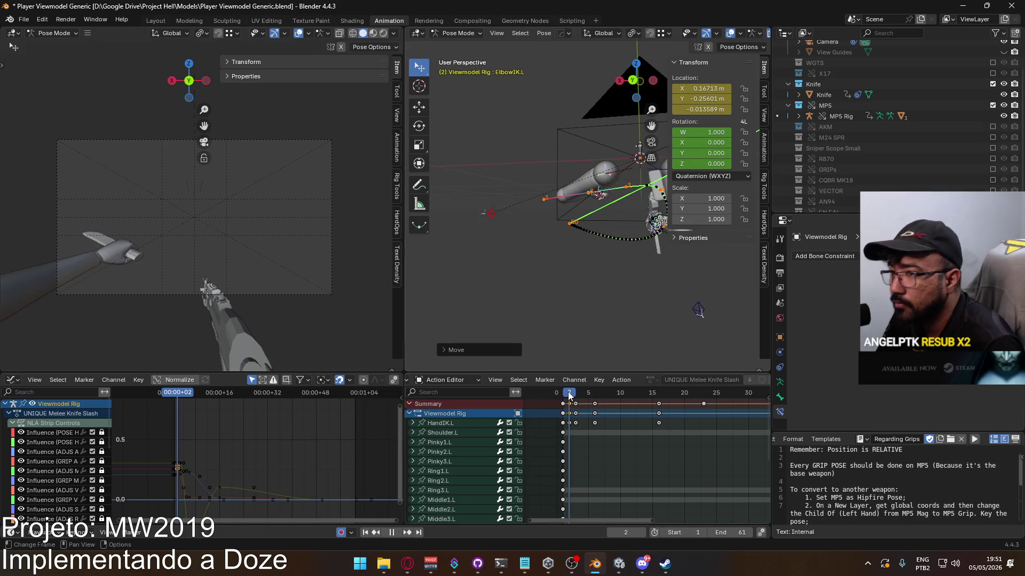
{"action": "mouse_move", "coordinate": [572, 395]}
{"action": "left_mouse_down"}
{"action": "mouse_move", "coordinate": [661, 398]}
{"action": "mouse_move", "coordinate": [544, 401]}
{"action": "mouse_move", "coordinate": [658, 407]}
{"action": "left_mouse_up"}
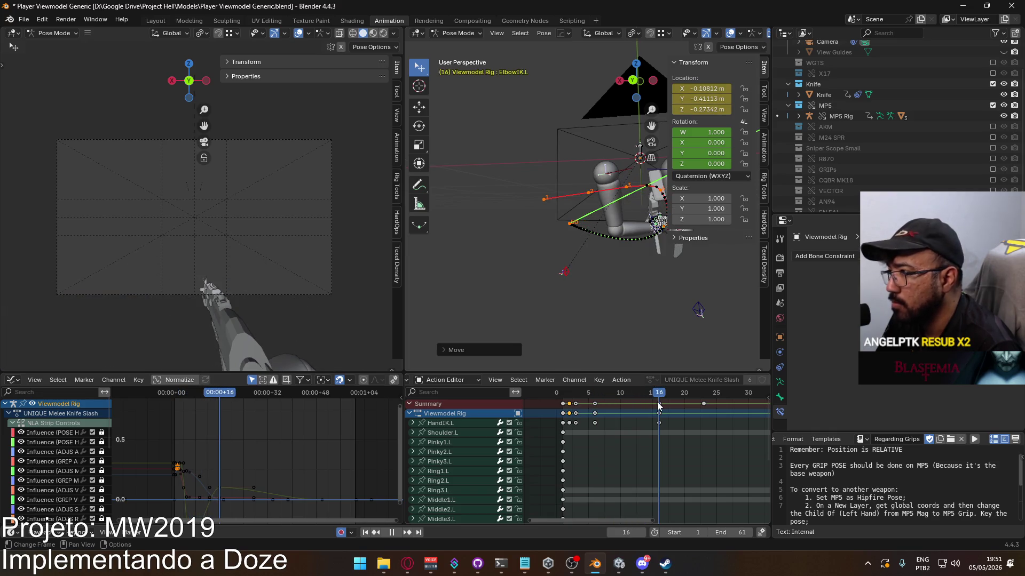
{"action": "scroll", "coordinate": [564, 286], "scroll_direction": "up", "scroll_amount": 6}
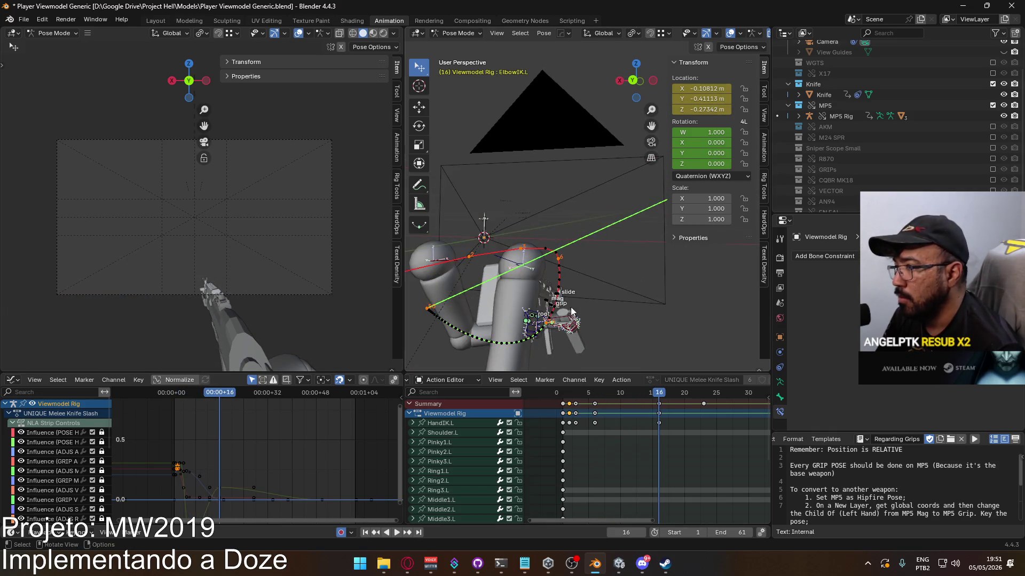
{"action": "left_click", "coordinate": [564, 286]}
{"action": "key", "text": "F3"}
Calculate the motion path for the HandIK.L bone
{"action": "type", "text": "calc"}
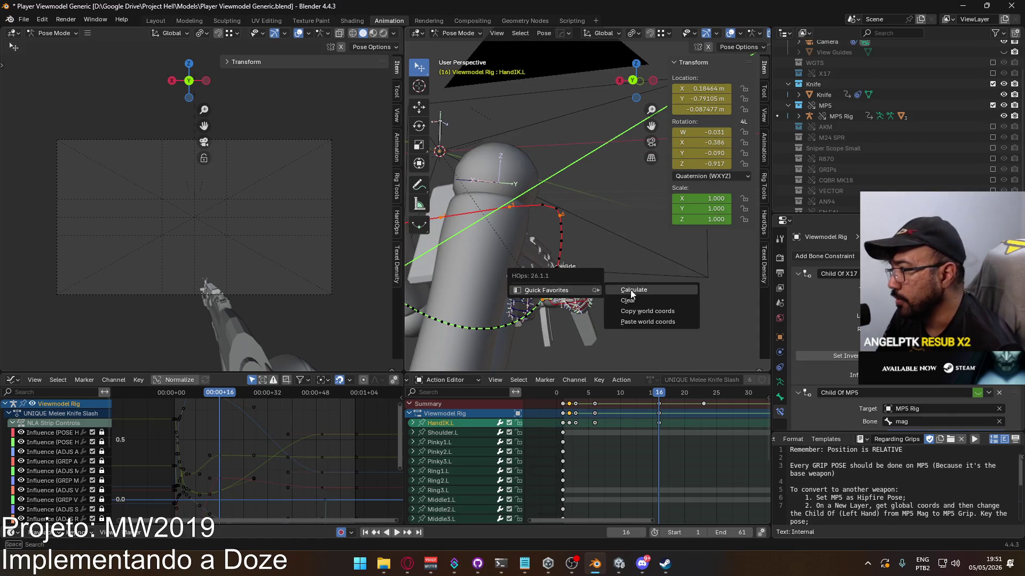
{"action": "key", "text": "Return"}
{"action": "left_click", "coordinate": [616, 336]}
{"action": "mouse_move", "coordinate": [617, 335]}
{"action": "middle_mouse_down"}
{"action": "mouse_move", "coordinate": [754, 239]}
{"action": "mouse_move", "coordinate": [764, 245]}
{"action": "mouse_move", "coordinate": [547, 274]}
{"action": "mouse_move", "coordinate": [655, 280]}
{"action": "middle_mouse_up"}
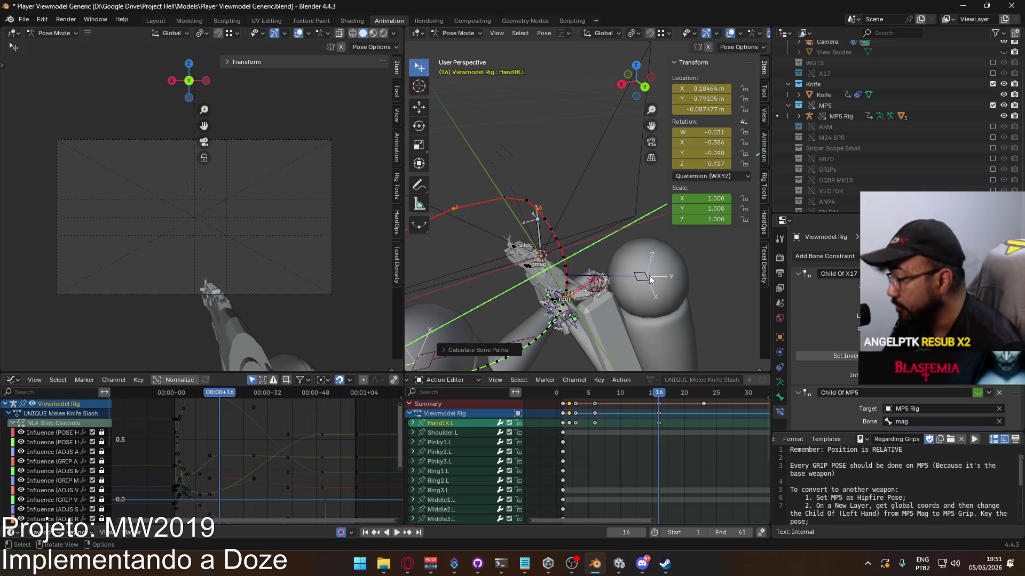
Rotate HandIK.L around its local Y axis at frame 16
{"action": "mouse_move", "coordinate": [658, 394]}
{"action": "left_mouse_down"}
{"action": "mouse_move", "coordinate": [583, 395]}
{"action": "mouse_move", "coordinate": [659, 395]}
{"action": "left_mouse_up"}
{"action": "mouse_move", "coordinate": [593, 276]}
{"action": "middle_mouse_down"}
{"action": "mouse_move", "coordinate": [600, 239]}
{"action": "mouse_move", "coordinate": [658, 197]}
{"action": "mouse_move", "coordinate": [670, 229]}
{"action": "middle_mouse_up"}
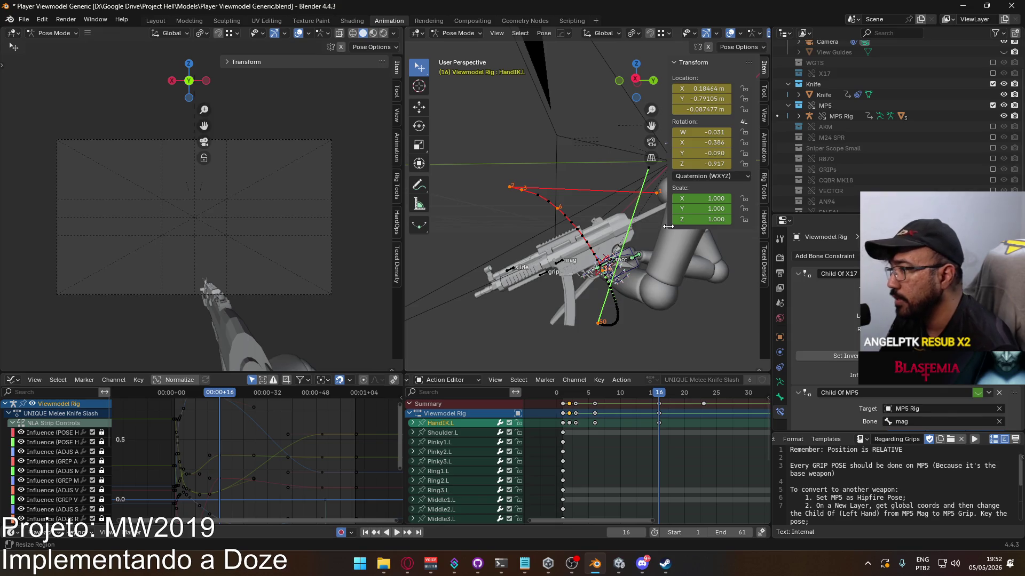
{"action": "key", "text": "r"}
{"action": "key", "text": "y"}
{"action": "key", "text": "y"}
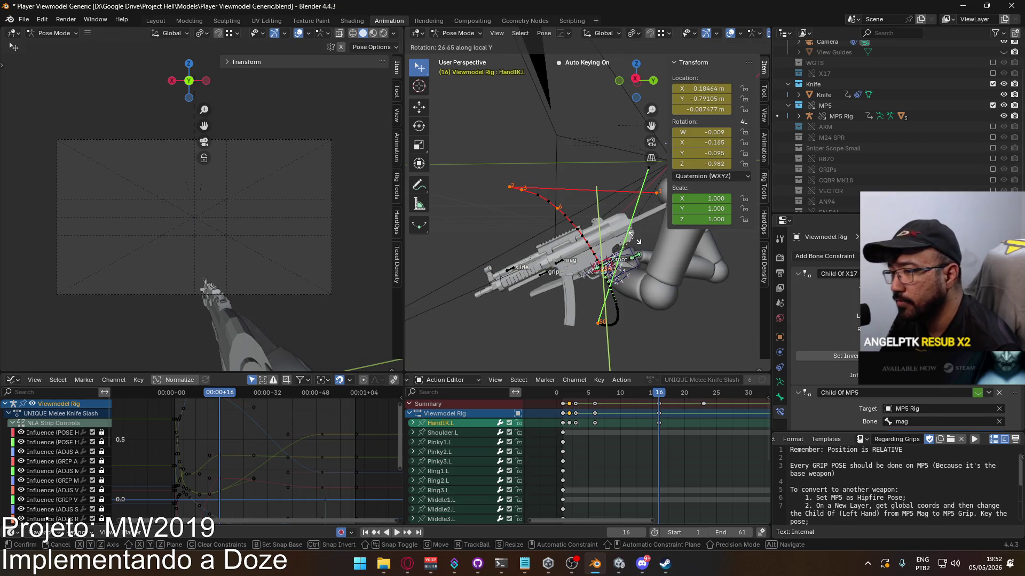
{"action": "left_click", "coordinate": [631, 365]}
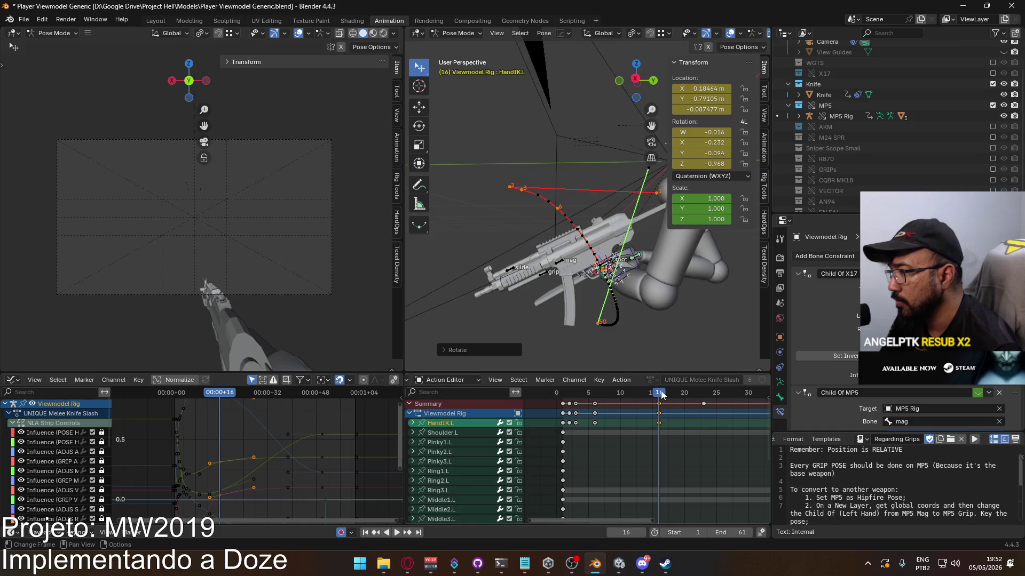
Play back frames 4 to 17 to check the rotation, then start moving the hand
{"action": "key", "text": "space"}
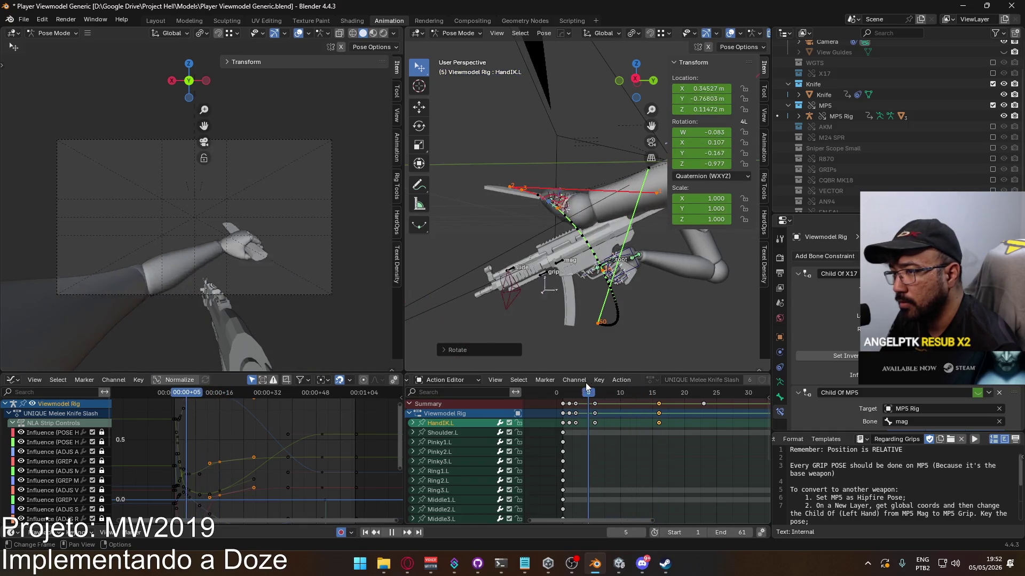
{"action": "left_click_drag", "start_coordinate": [586, 384], "coordinate": [668, 386]}
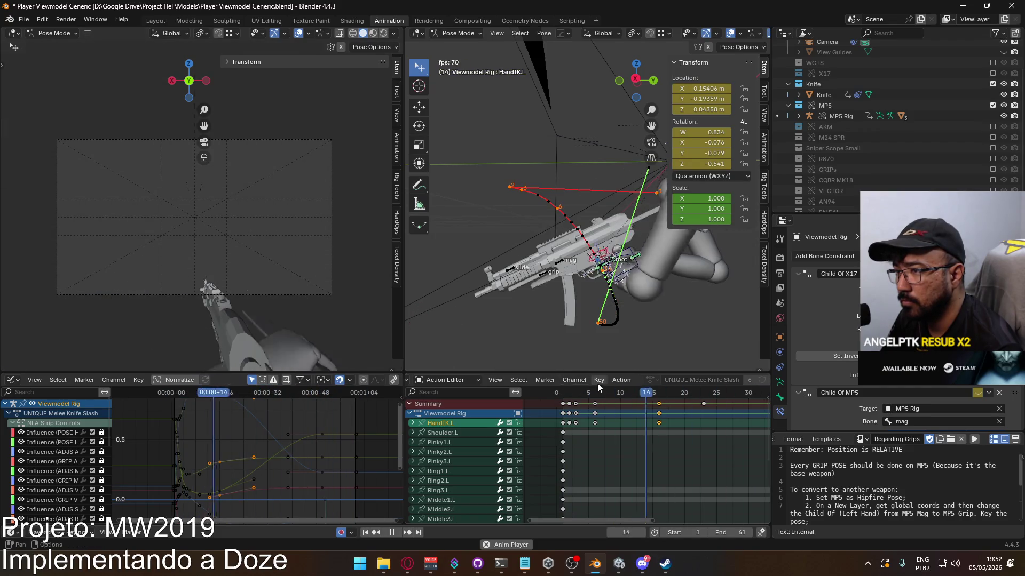
{"action": "key", "text": "space"}
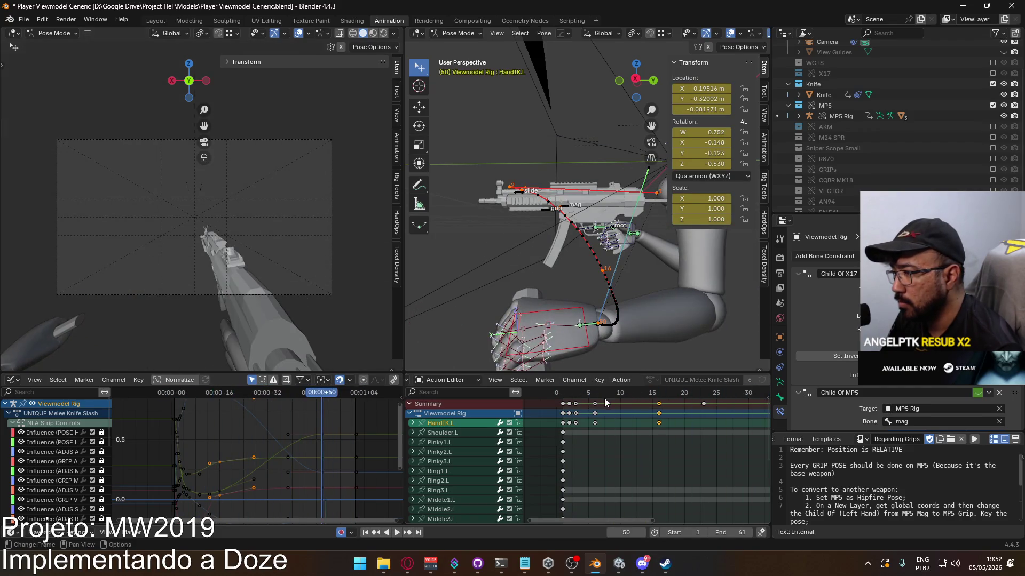
{"action": "key", "text": "space"}
{"action": "key", "text": "space"}
{"action": "mouse_move", "coordinate": [646, 321]}
{"action": "middle_mouse_down"}
{"action": "mouse_move", "coordinate": [631, 292]}
{"action": "mouse_move", "coordinate": [675, 282]}
{"action": "mouse_move", "coordinate": [639, 278]}
{"action": "middle_mouse_up"}
{"action": "key", "text": "g"}
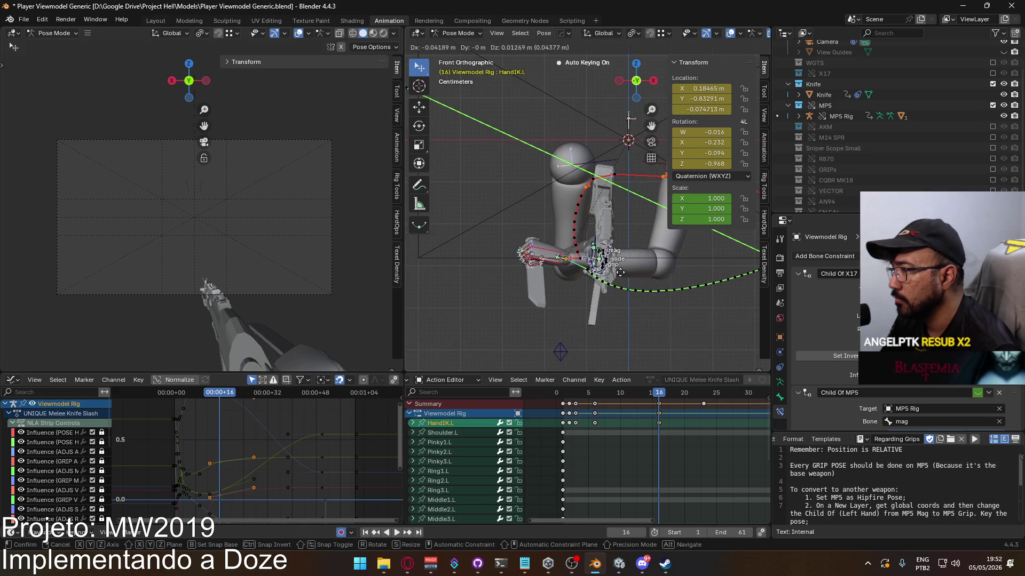
Confirm the hand's new frame-16 position and recalculate its motion path
{"action": "left_click", "coordinate": [616, 271]}
{"action": "key", "text": "q"}
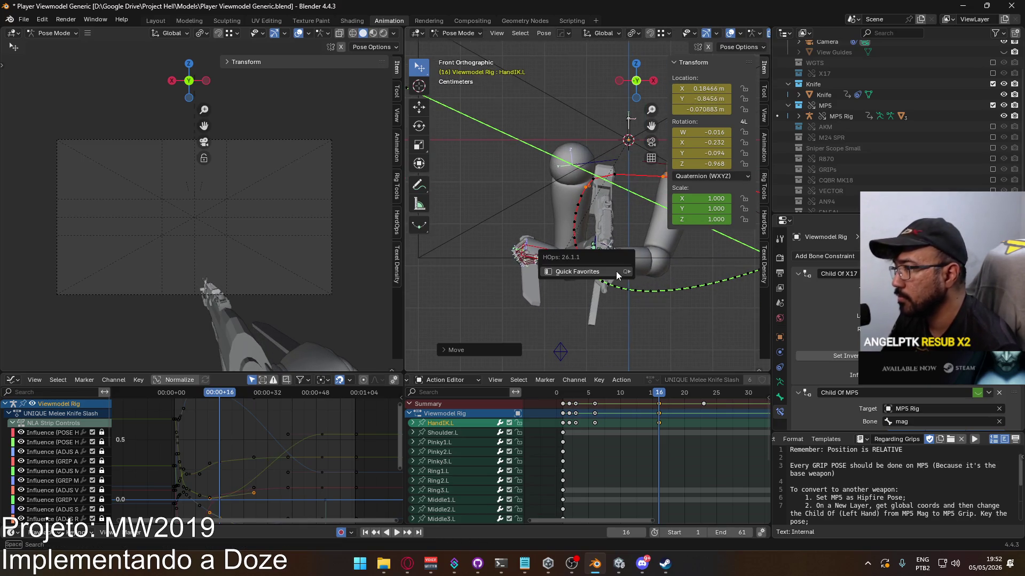
{"action": "mouse_move", "coordinate": [616, 271]}
{"action": "left_click", "coordinate": [672, 274]}
{"action": "left_click", "coordinate": [630, 322]}
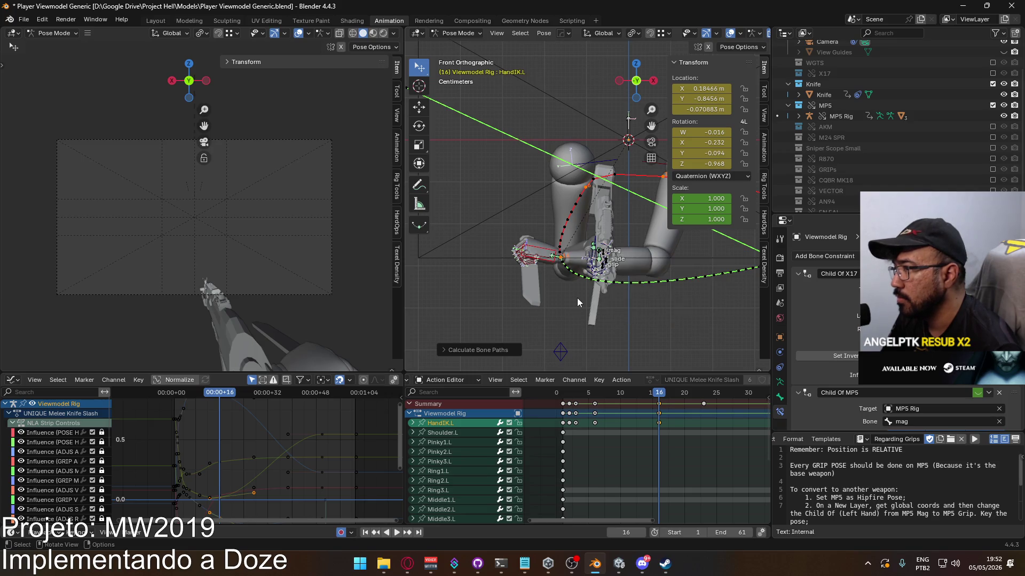
Recalculate the motion path at frame 6, then key the hand at frame 16
{"action": "left_click_drag", "start_coordinate": [662, 395], "coordinate": [595, 390]}
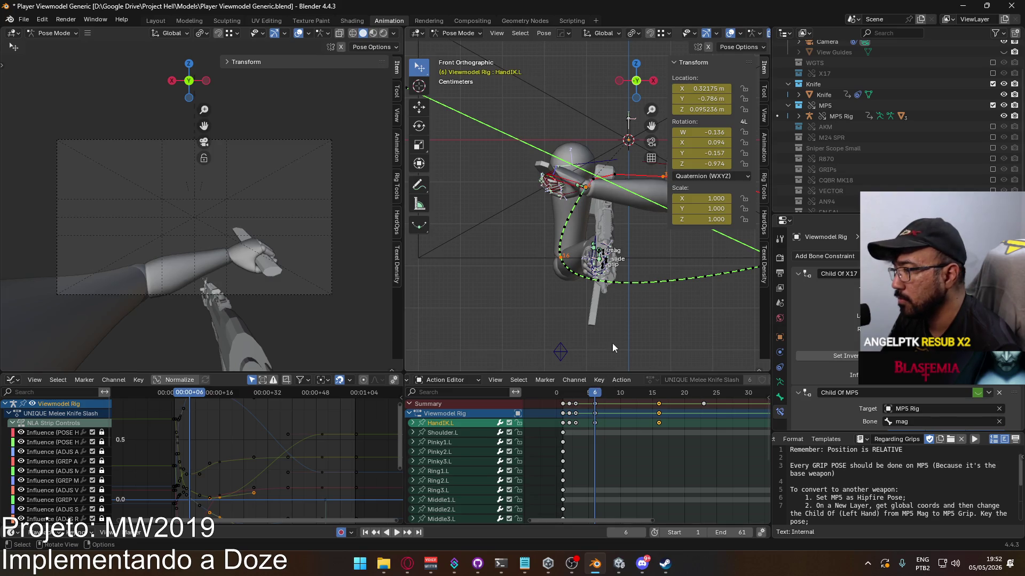
{"action": "key", "text": "q"}
{"action": "mouse_move", "coordinate": [616, 225]}
{"action": "left_click", "coordinate": [667, 226]}
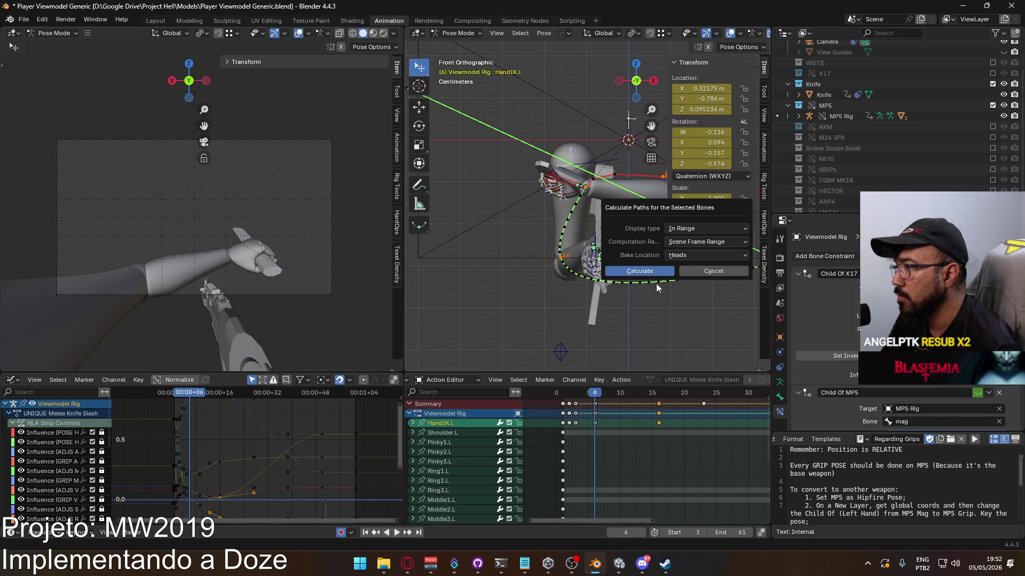
{"action": "left_click", "coordinate": [639, 269]}
{"action": "left_click_drag", "start_coordinate": [612, 388], "coordinate": [657, 388]}
{"action": "key", "text": "i"}
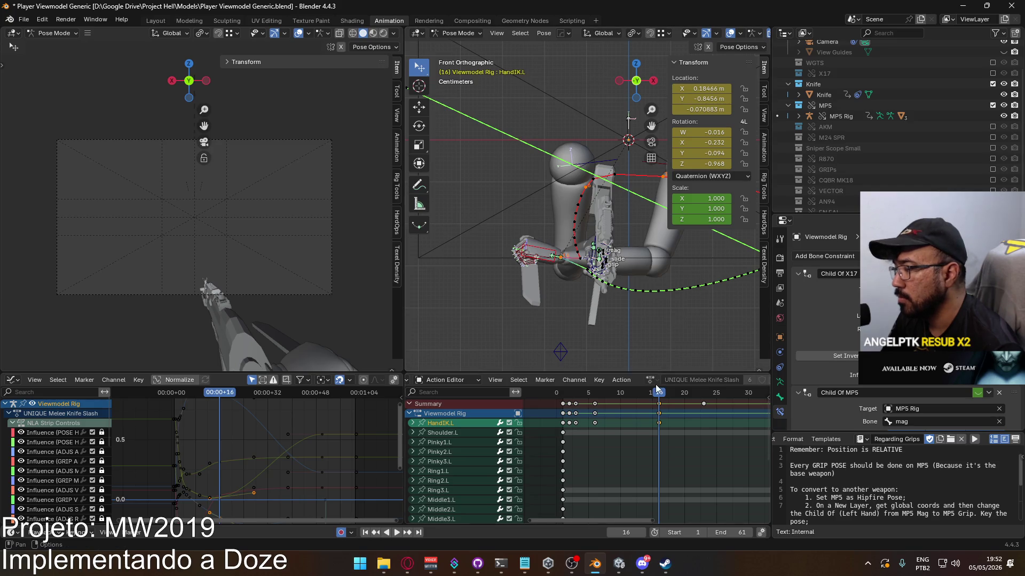
Recalculate the path, undo the last hand adjustment and recalculate it again
{"action": "key", "text": "q"}
{"action": "mouse_move", "coordinate": [593, 276]}
{"action": "left_click", "coordinate": [655, 278]}
{"action": "left_click", "coordinate": [636, 327]}
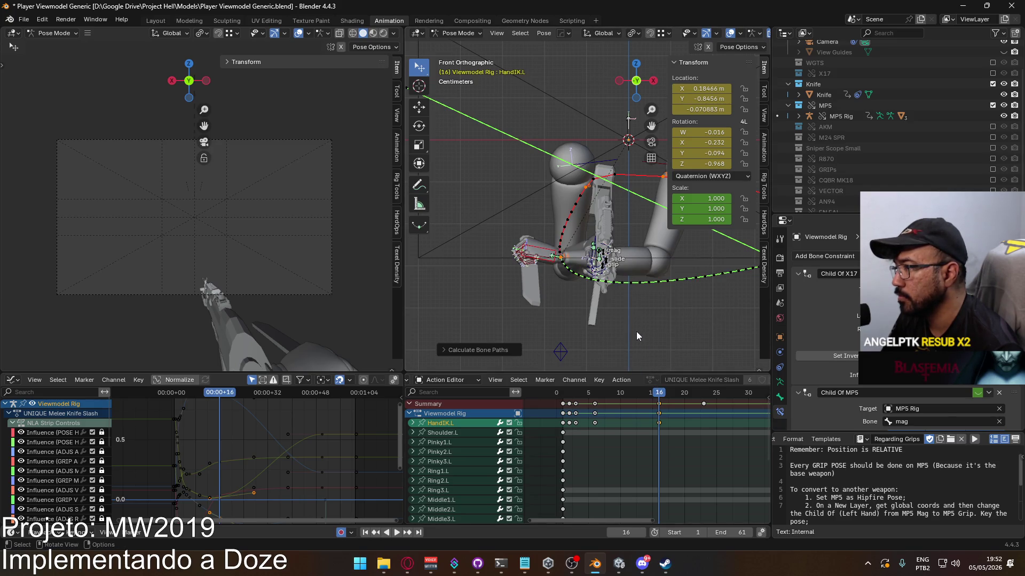
{"action": "key", "text": "ctrl+z"}
{"action": "key", "text": "ctrl+z"}
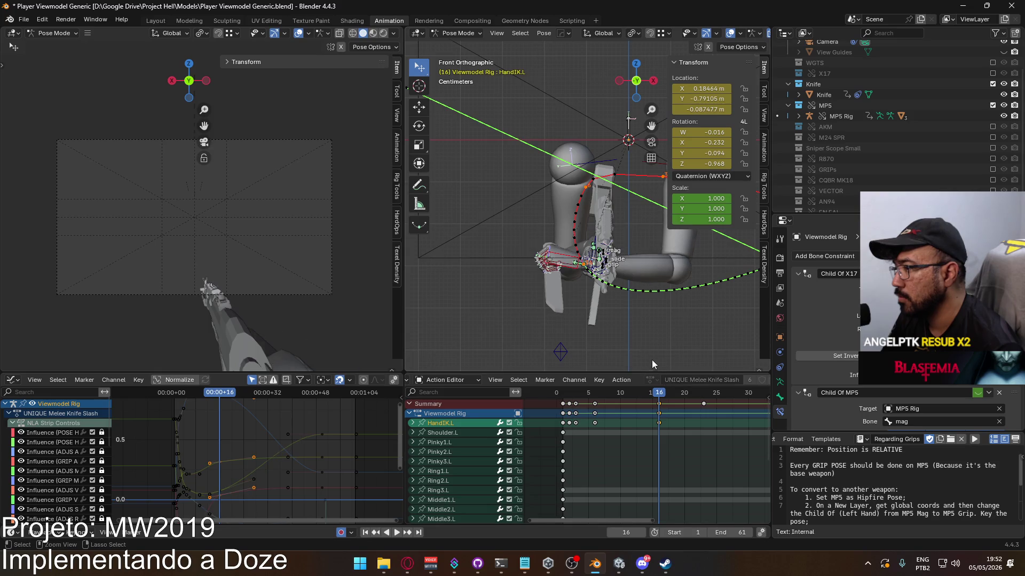
{"action": "key", "text": "q"}
{"action": "mouse_move", "coordinate": [604, 294]}
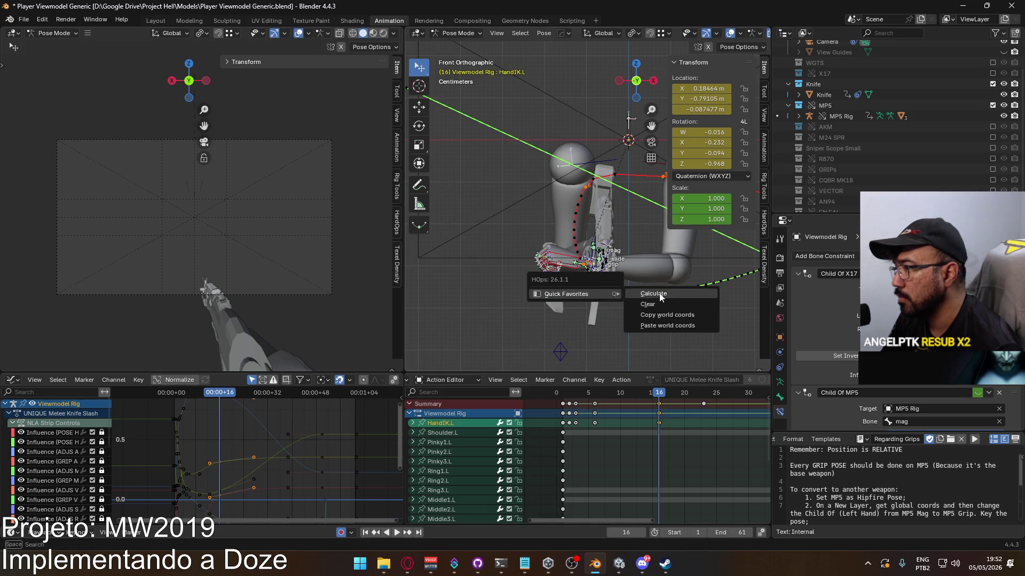
{"action": "left_click", "coordinate": [648, 293]}
{"action": "left_click", "coordinate": [636, 341]}
At frame 10, move and rotate HandIK.L around Z to quaternion W -0.251, Z -0.958
{"action": "key", "text": "space"}
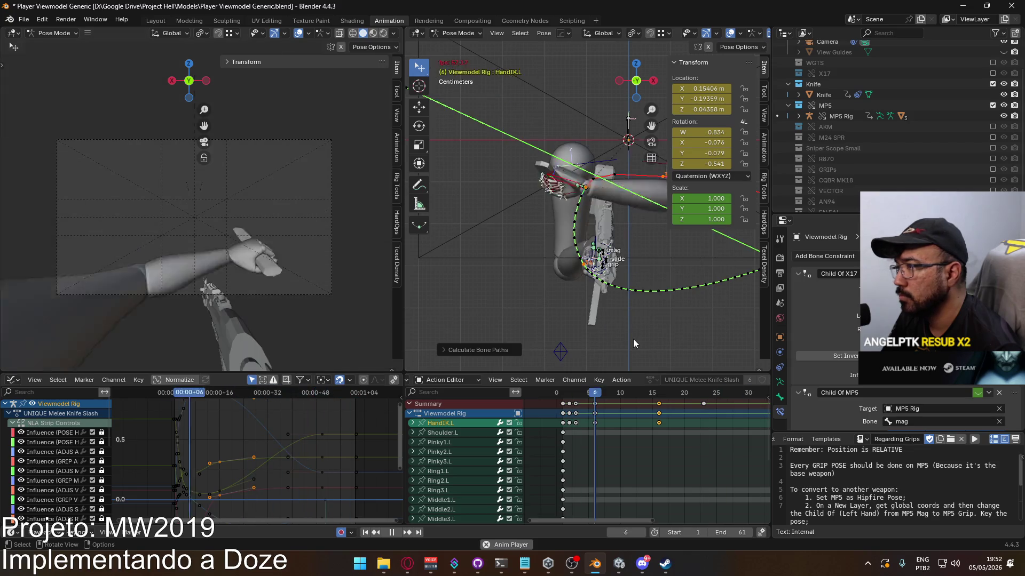
{"action": "key", "text": "space"}
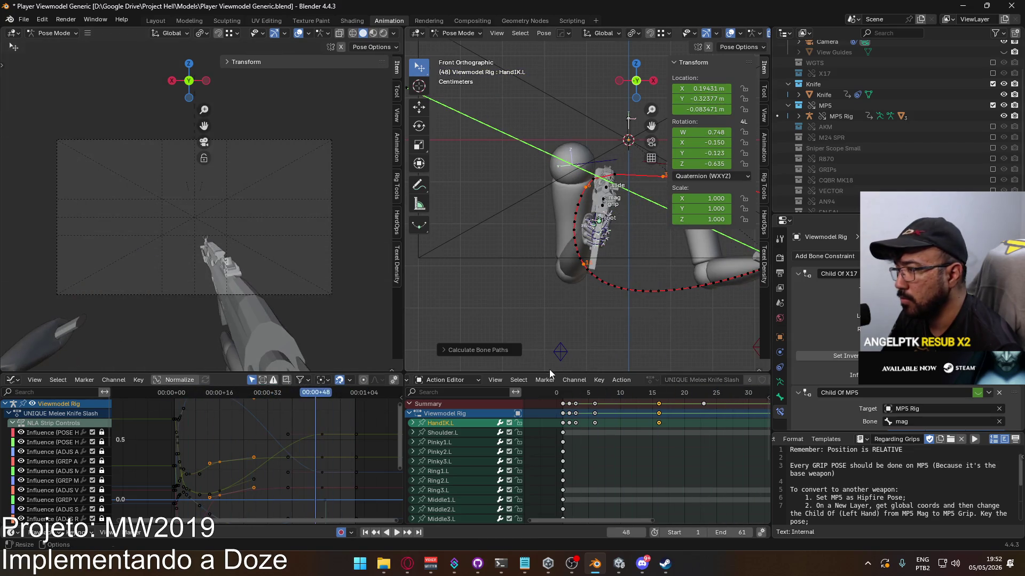
{"action": "left_click_drag", "start_coordinate": [572, 396], "coordinate": [627, 395]}
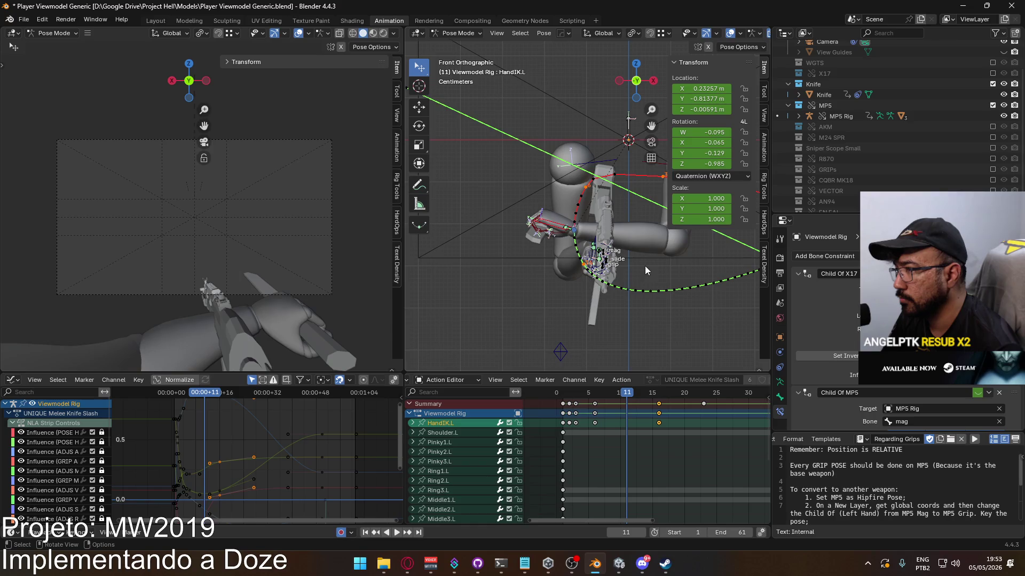
{"action": "left_click_drag", "start_coordinate": [623, 393], "coordinate": [621, 393]}
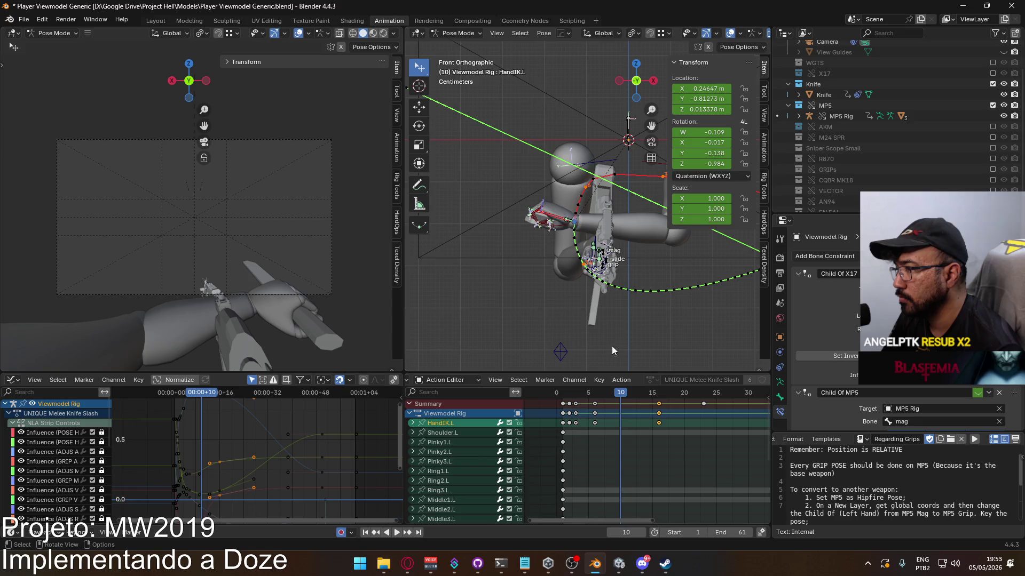
{"action": "key", "text": "g"}
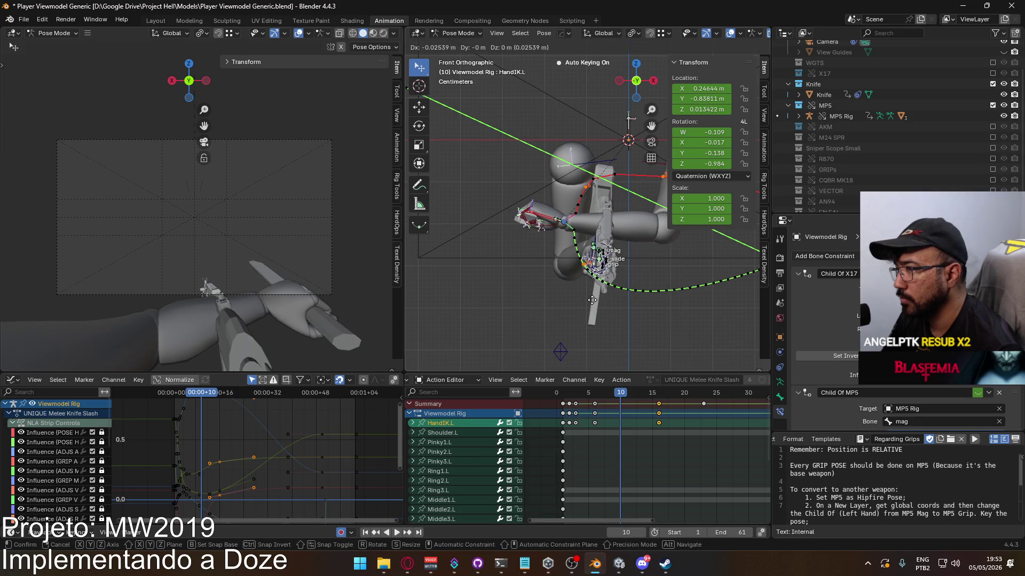
{"action": "left_click", "coordinate": [591, 302]}
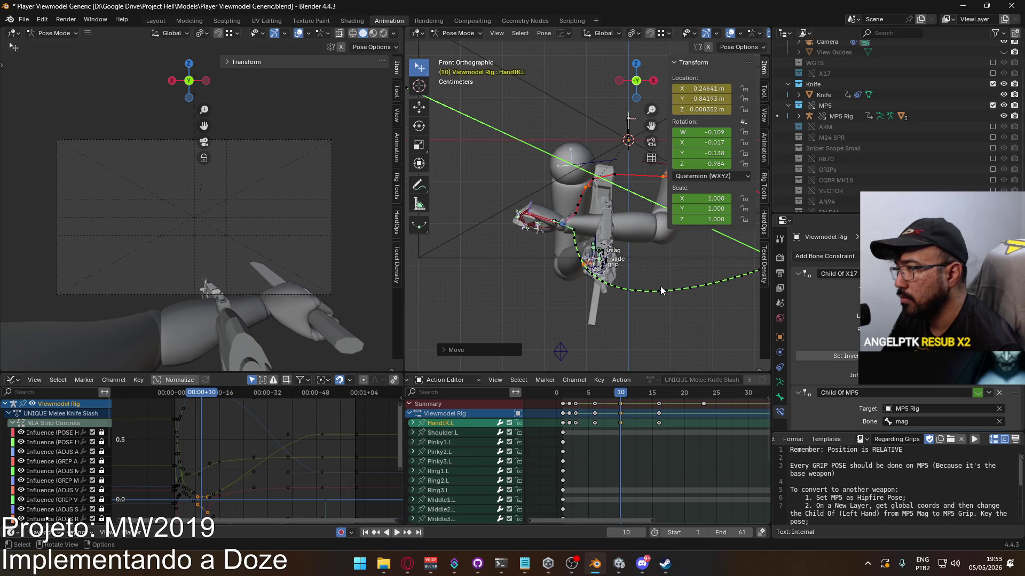
{"action": "key", "text": "r"}
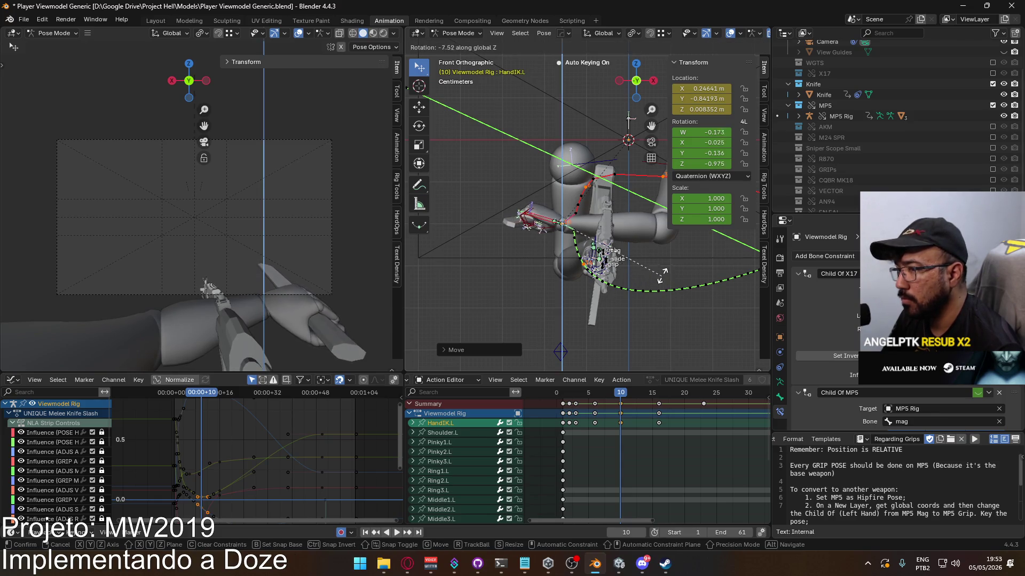
{"action": "left_click", "coordinate": [649, 258]}
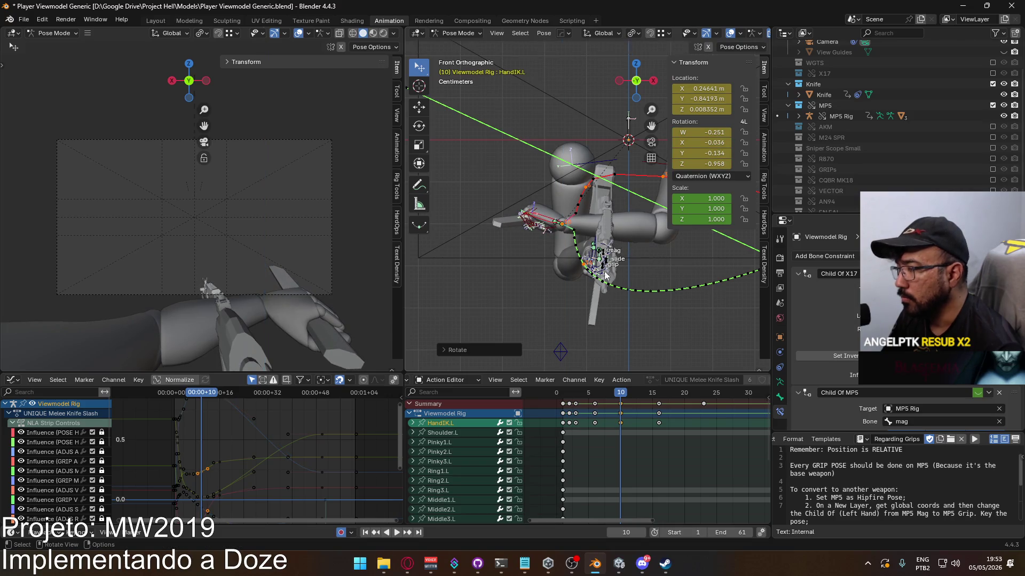
{"action": "mouse_move", "coordinate": [619, 395]}
{"action": "left_mouse_down"}
{"action": "mouse_move", "coordinate": [551, 393]}
{"action": "mouse_move", "coordinate": [621, 383]}
{"action": "left_mouse_up"}
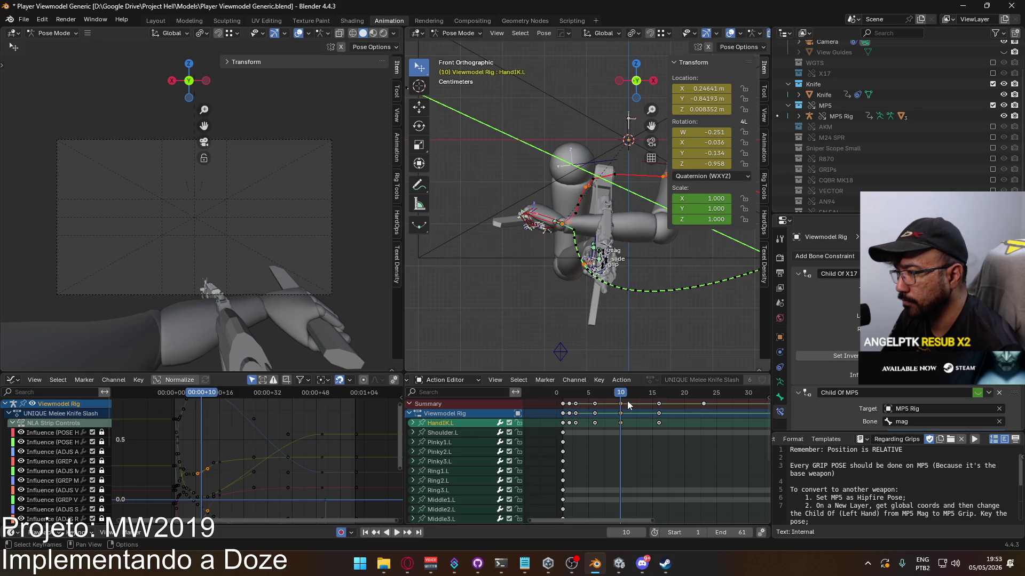
Delete HandIK.L's scale keys at frames 6 and 50 and its scale channels
{"action": "left_click", "coordinate": [412, 423]}
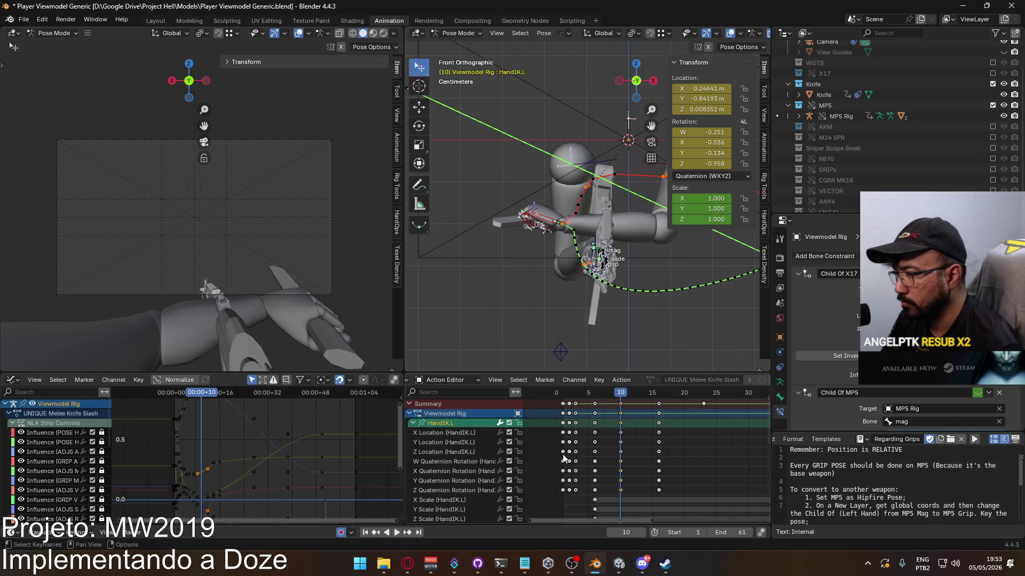
{"action": "scroll", "coordinate": [549, 450], "scroll_direction": "down", "scroll_amount": 3}
{"action": "left_click_drag", "start_coordinate": [594, 467], "coordinate": [568, 489]}
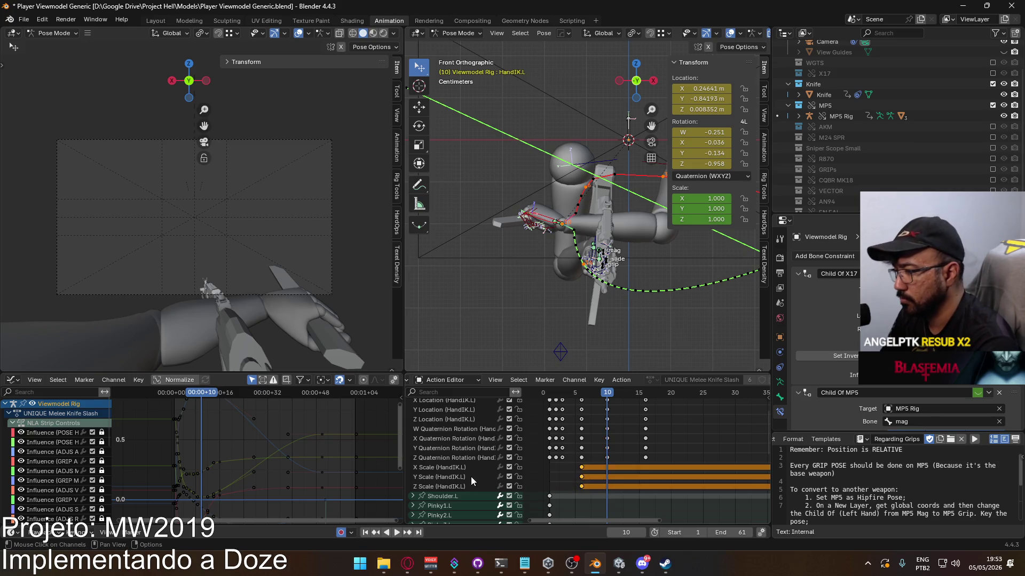
{"action": "key", "text": "Delete"}
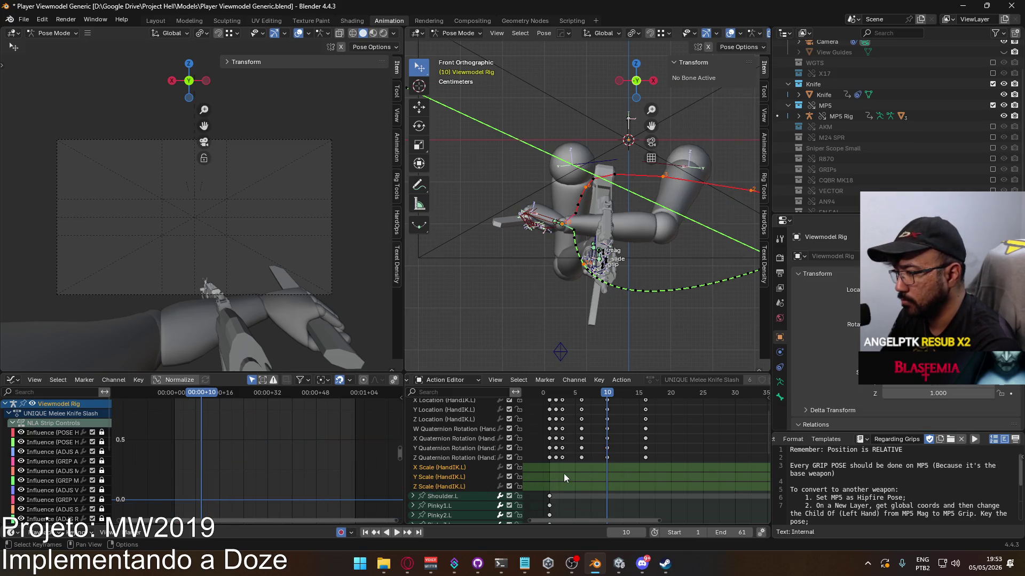
{"action": "key", "text": "KP_Decimal"}
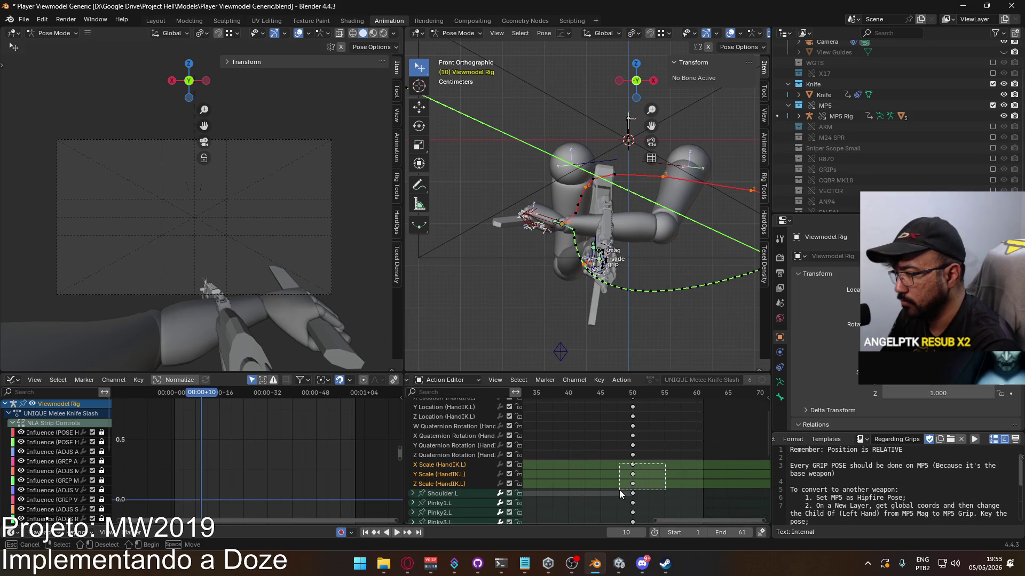
{"action": "key", "text": "Delete"}
Select the Z Quaternion Rotation keys and check the pose at frame 50
{"action": "middle_click_drag", "start_coordinate": [664, 450], "coordinate": [715, 453]}
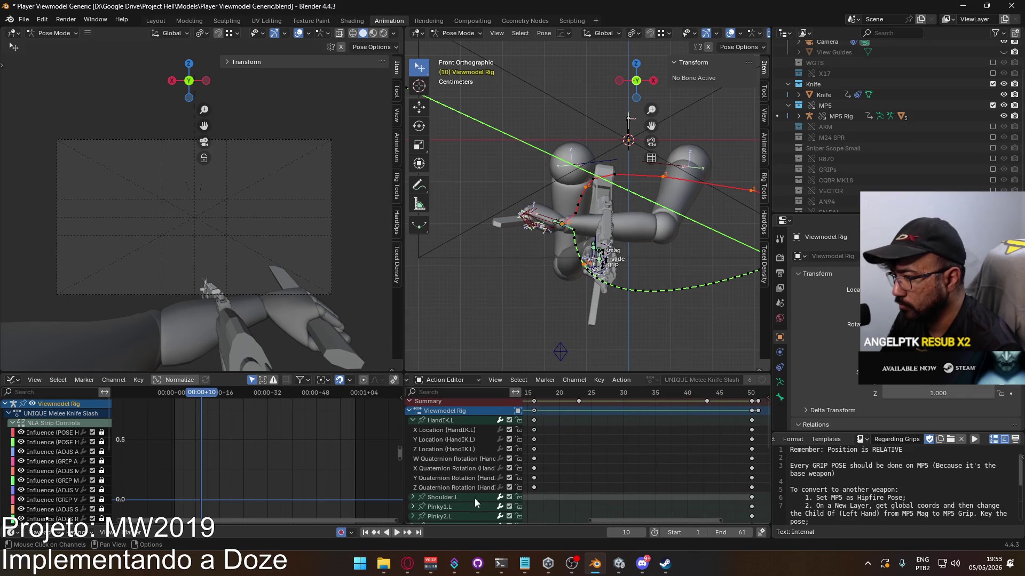
{"action": "left_click", "coordinate": [453, 488]}
{"action": "double_click", "coordinate": [453, 485]}
{"action": "middle_click_drag", "start_coordinate": [627, 464], "coordinate": [673, 467]}
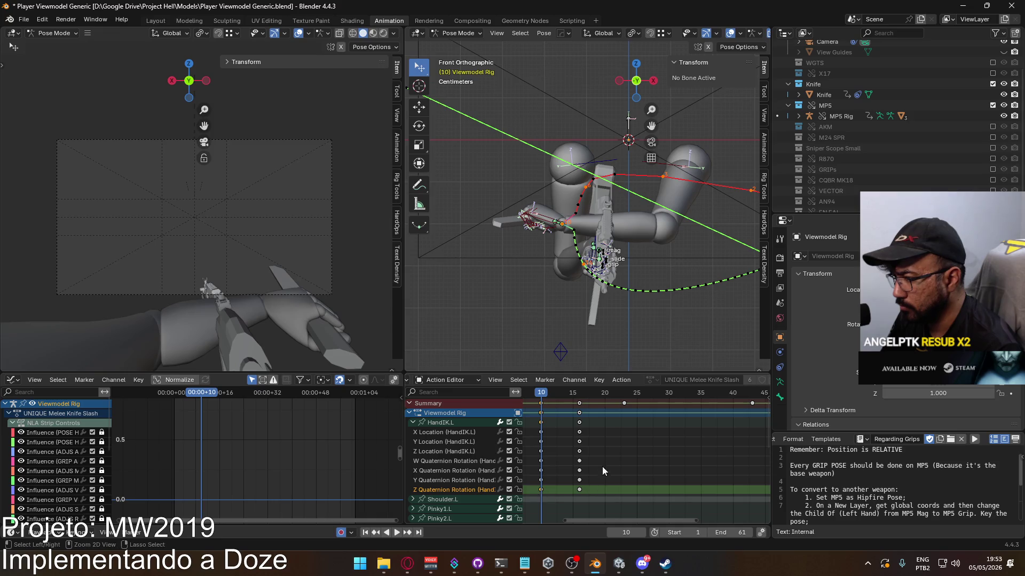
{"action": "scroll", "coordinate": [604, 431], "scroll_direction": "down", "scroll_amount": 5, "text": "ctrl"}
{"action": "left_click", "coordinate": [648, 396]}
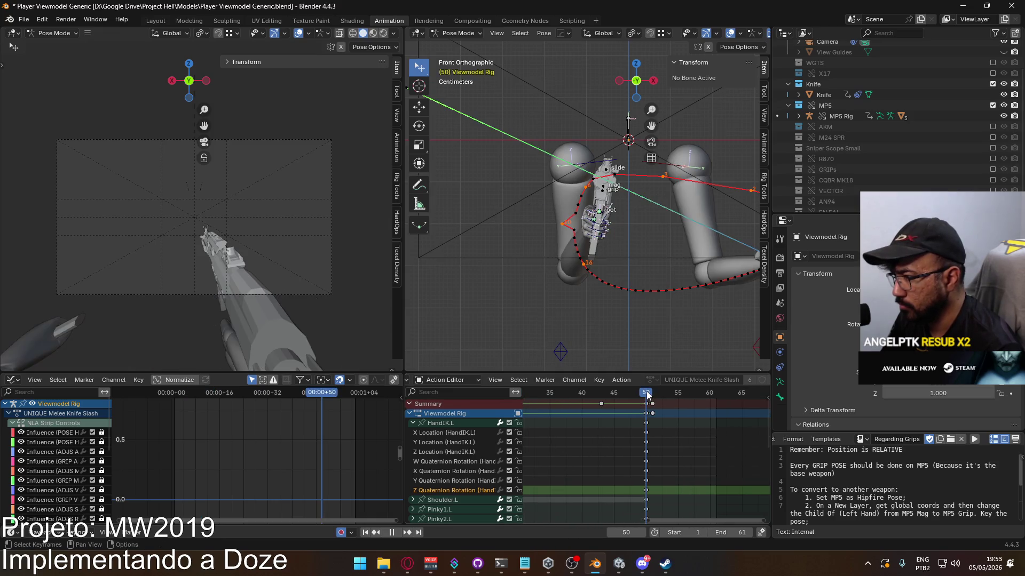
{"action": "middle_click_drag", "start_coordinate": [600, 454], "coordinate": [664, 453]}
{"action": "scroll", "coordinate": [636, 411], "scroll_direction": "up", "scroll_amount": 5, "text": "ctrl"}
Paste the Z Quaternion Rotation keys at frame 16 and play back the slash
{"action": "key", "text": "space"}
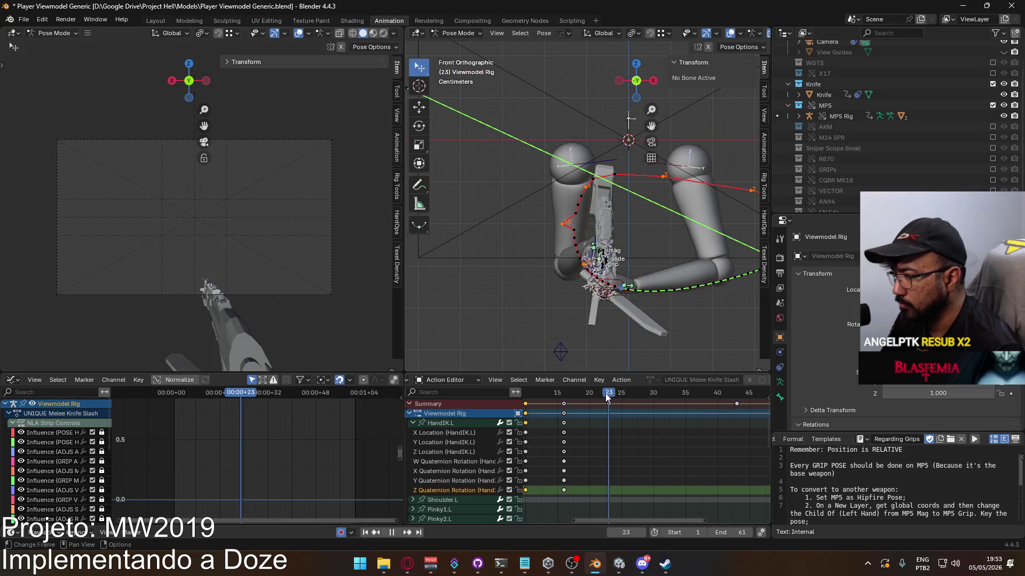
{"action": "key", "text": "Escape"}
{"action": "key", "text": "ctrl+v"}
{"action": "key", "text": "space"}
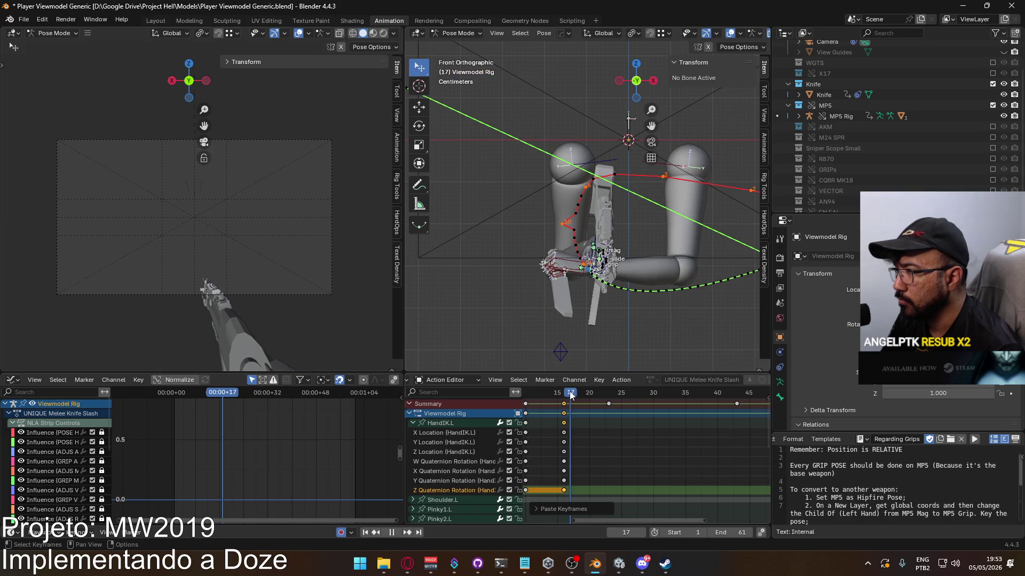
{"action": "mouse_move", "coordinate": [756, 396]}
{"action": "left_mouse_down"}
{"action": "mouse_move", "coordinate": [591, 405]}
{"action": "mouse_move", "coordinate": [715, 411]}
{"action": "mouse_move", "coordinate": [563, 413]}
{"action": "left_mouse_up"}
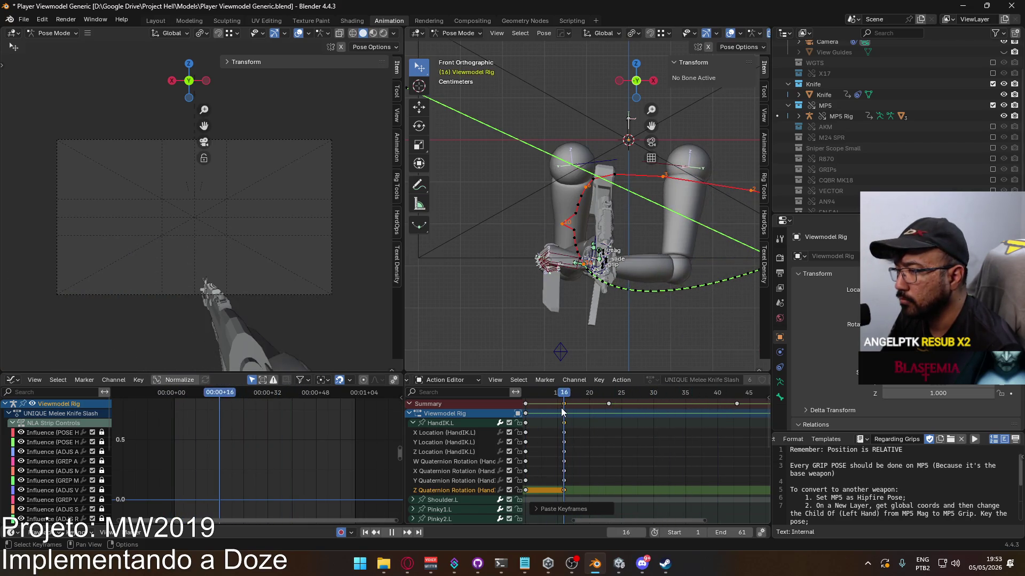
{"action": "mouse_move", "coordinate": [581, 309]}
{"action": "middle_mouse_down"}
{"action": "mouse_move", "coordinate": [745, 316]}
{"action": "mouse_move", "coordinate": [650, 325]}
{"action": "middle_mouse_up"}
{"action": "key", "text": "space"}
{"action": "key", "text": "Home"}
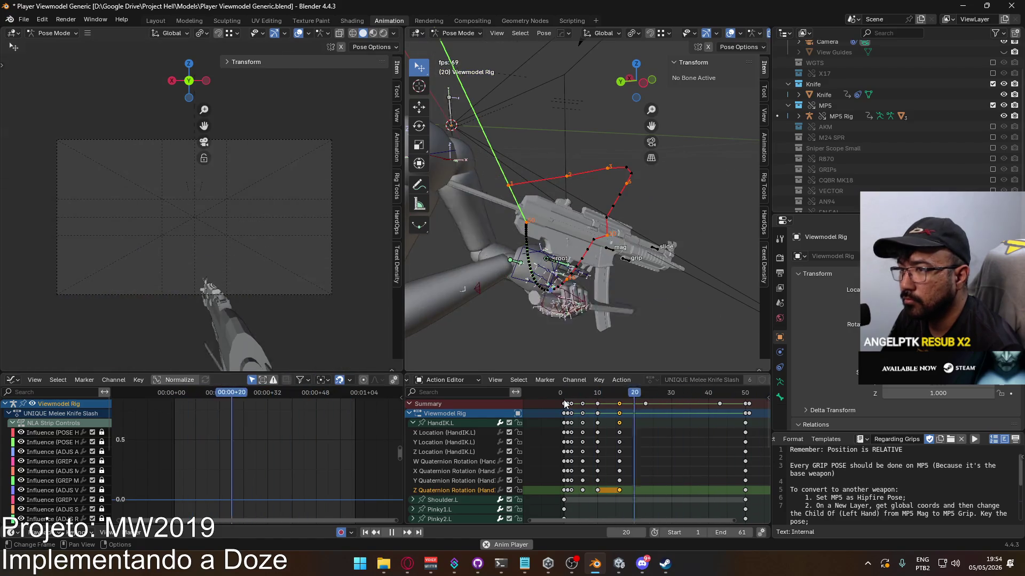
Review the slash at frames 23 and 16, stopping at frame 16
{"action": "key", "text": "space"}
{"action": "mouse_move", "coordinate": [633, 398]}
{"action": "left_mouse_down"}
{"action": "mouse_move", "coordinate": [612, 397]}
{"action": "mouse_move", "coordinate": [644, 400]}
{"action": "left_mouse_up"}
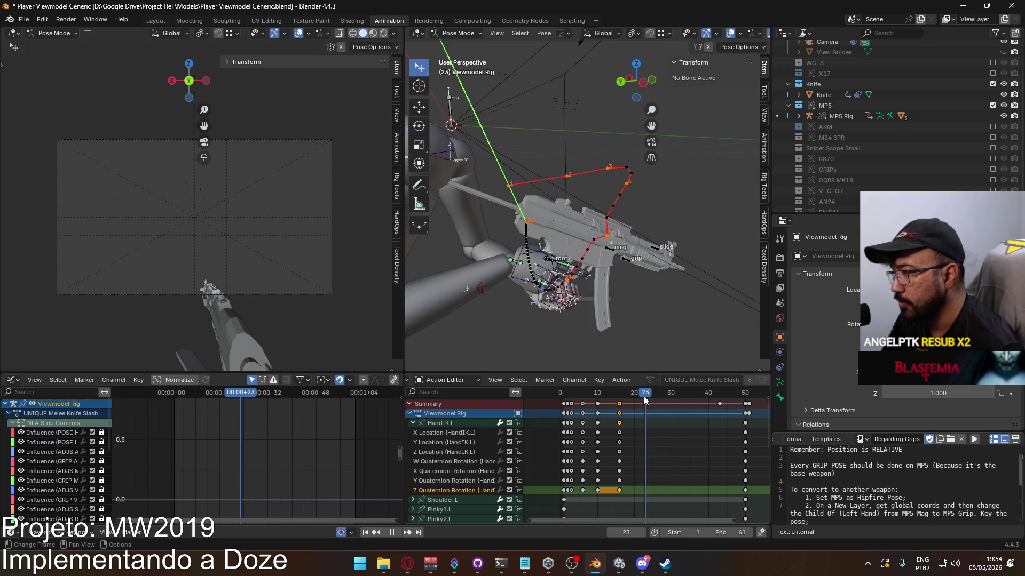
{"action": "scroll", "coordinate": [698, 408], "scroll_direction": "right", "scroll_amount": 3, "text": "ctrl"}
{"action": "scroll", "coordinate": [603, 398], "scroll_direction": "left", "scroll_amount": 3, "text": "ctrl"}
{"action": "left_click_drag", "start_coordinate": [635, 398], "coordinate": [608, 396]}
{"action": "key", "text": "space"}
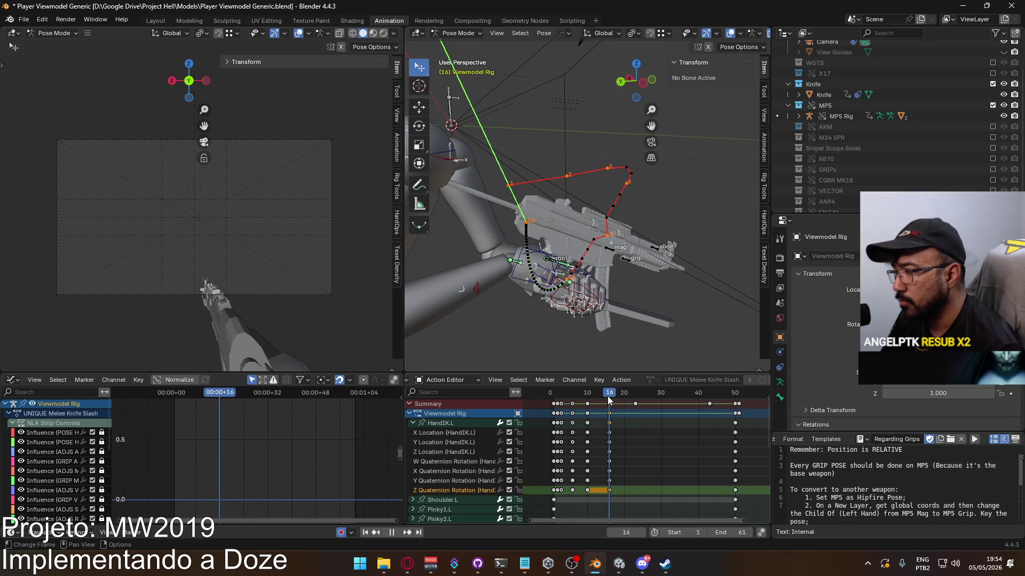
{"action": "left_click", "coordinate": [635, 399]}
{"action": "key", "text": "Escape"}
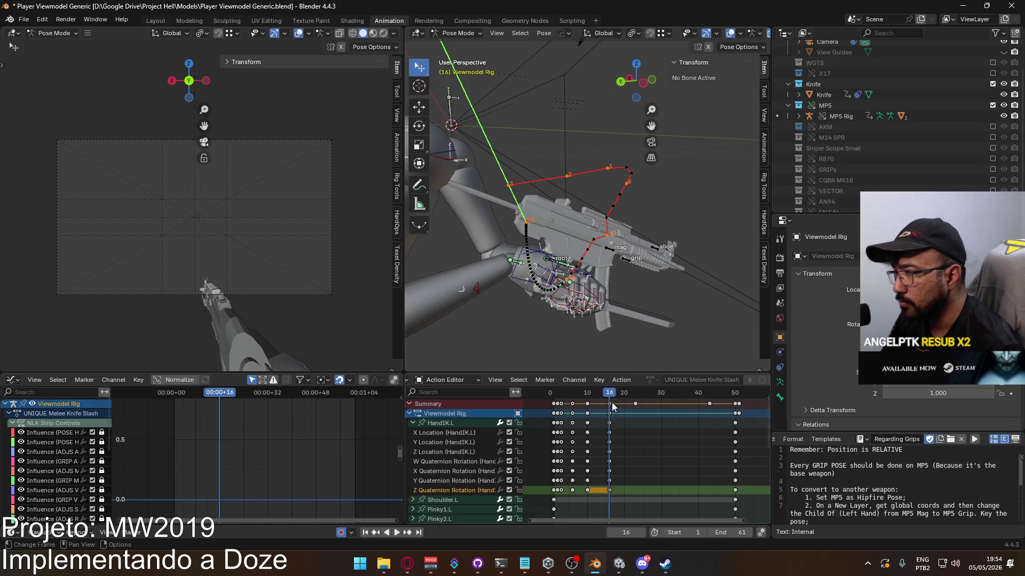
Select HandIK.L and inspect it from the front and in perspective
{"action": "left_click", "coordinate": [588, 298]}
{"action": "middle_click_drag", "start_coordinate": [609, 311], "coordinate": [636, 305]}
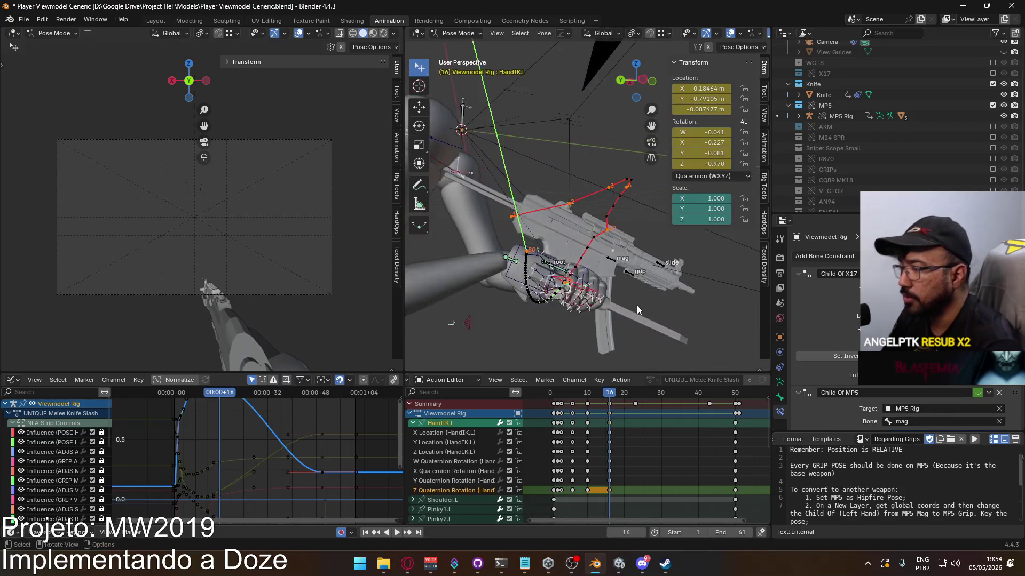
{"action": "key", "text": "KP_1"}
{"action": "middle_click_drag", "start_coordinate": [521, 292], "coordinate": [698, 290]}
Key HandIK.L's new rotation at frame 16 (W -0.002, X -0.335, Z -0.942)
{"action": "key", "text": "r"}
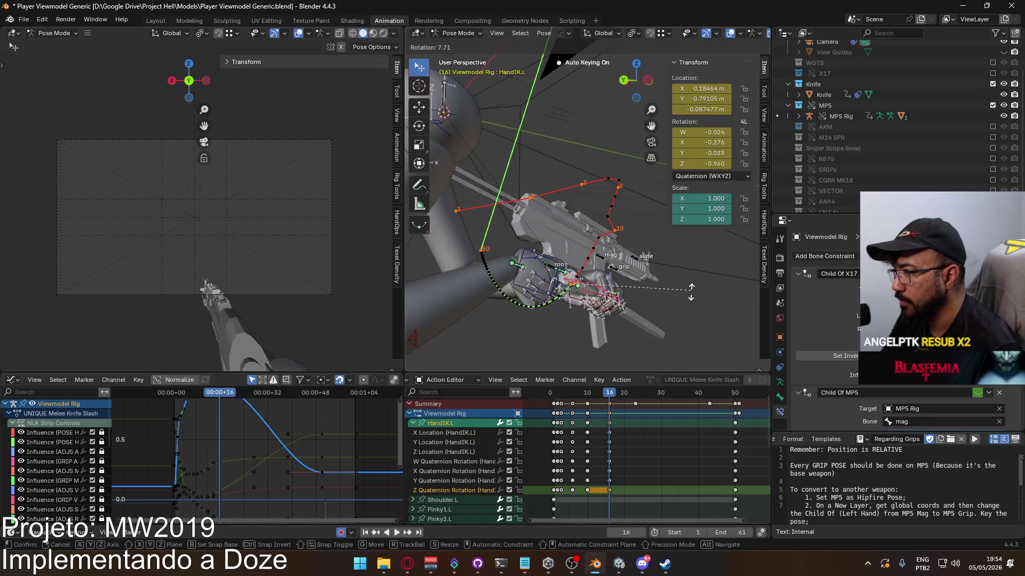
{"action": "left_click", "coordinate": [681, 309]}
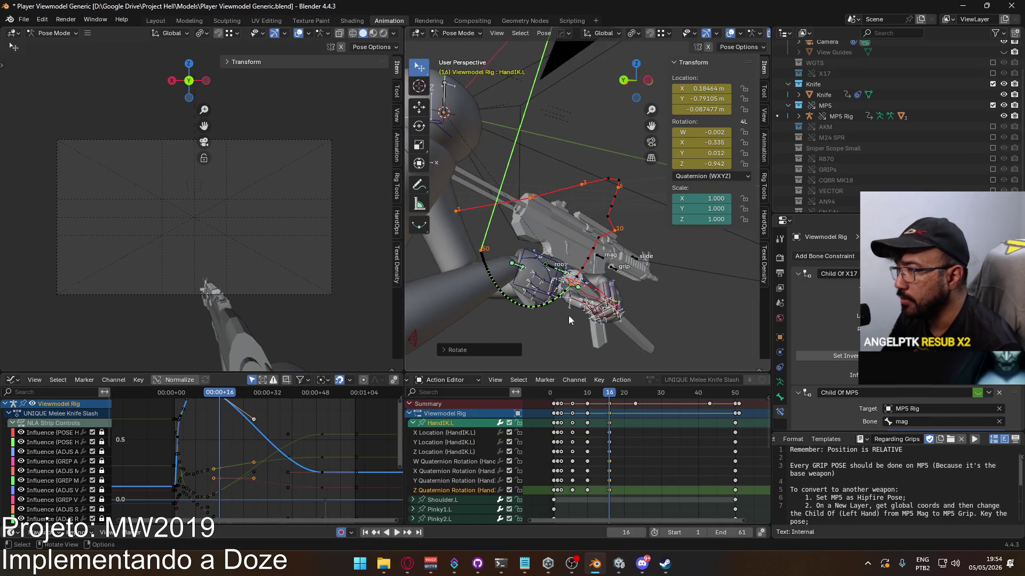
{"action": "left_click_drag", "start_coordinate": [610, 400], "coordinate": [553, 398]}
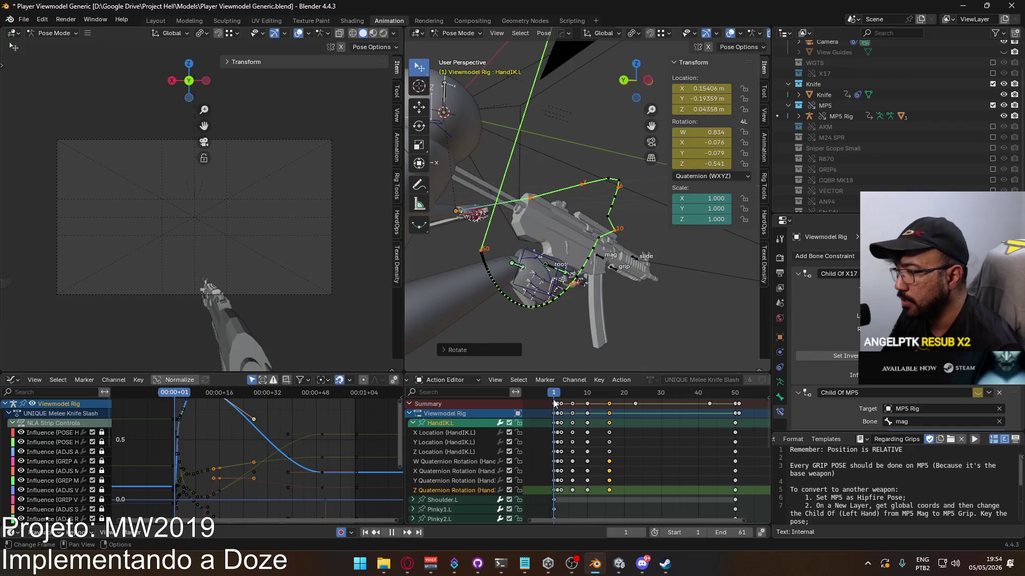
{"action": "left_click", "coordinate": [412, 422]}
At frame 1, select HandIK.R, frame the hands in front view and pick the MP5 Rig root channel
{"action": "left_click", "coordinate": [518, 251]}
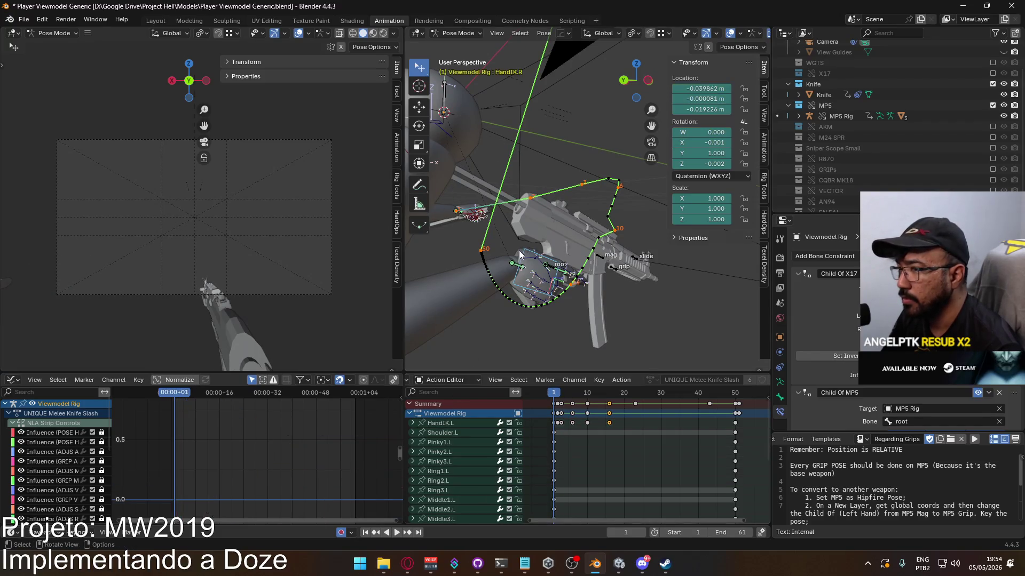
{"action": "key", "text": "KP_1"}
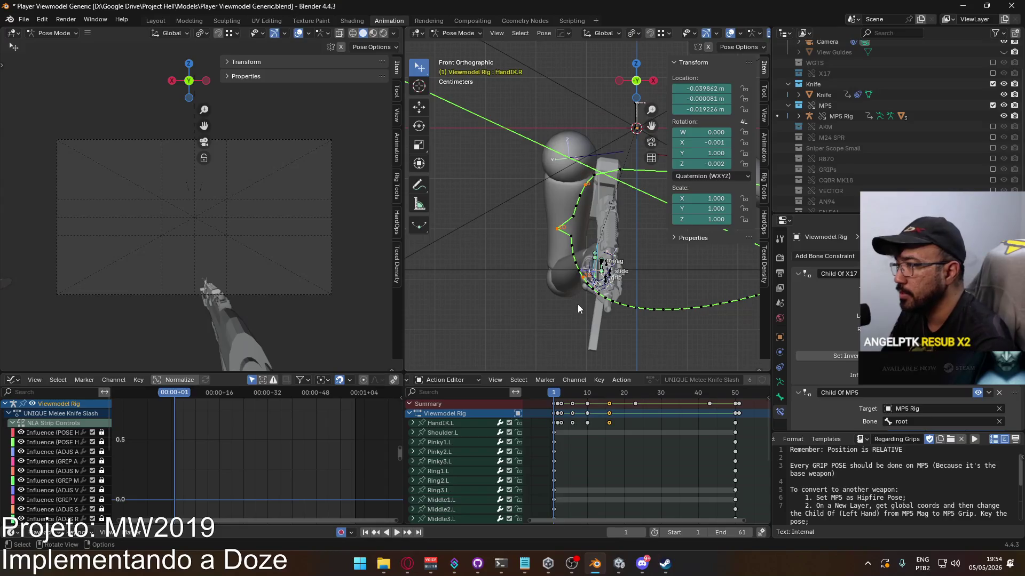
{"action": "middle_click_drag", "start_coordinate": [598, 275], "coordinate": [565, 297], "text": "shift"}
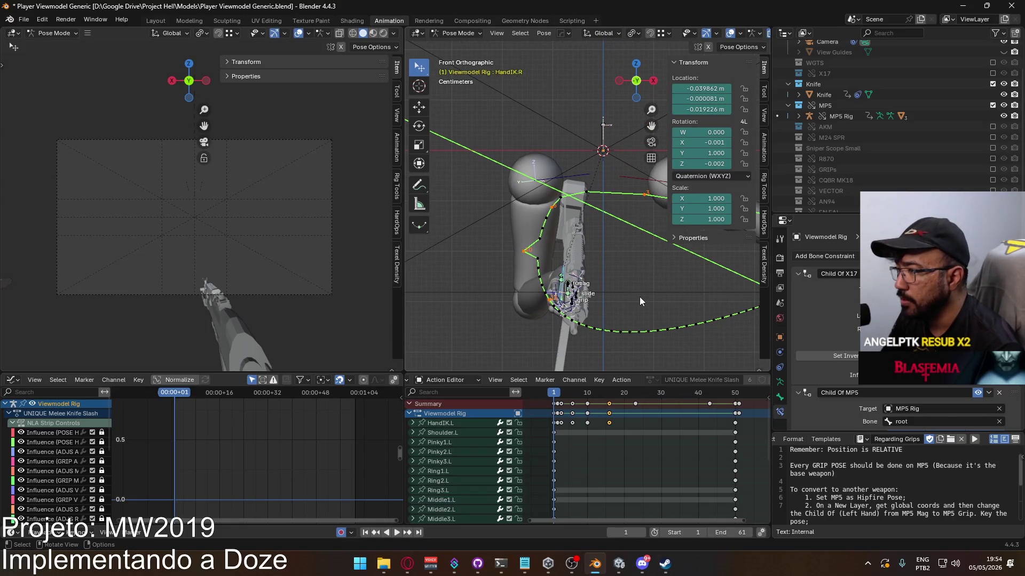
{"action": "mouse_move", "coordinate": [523, 274]}
{"action": "middle_mouse_down"}
{"action": "mouse_move", "coordinate": [641, 273]}
{"action": "mouse_move", "coordinate": [633, 293]}
{"action": "middle_mouse_up"}
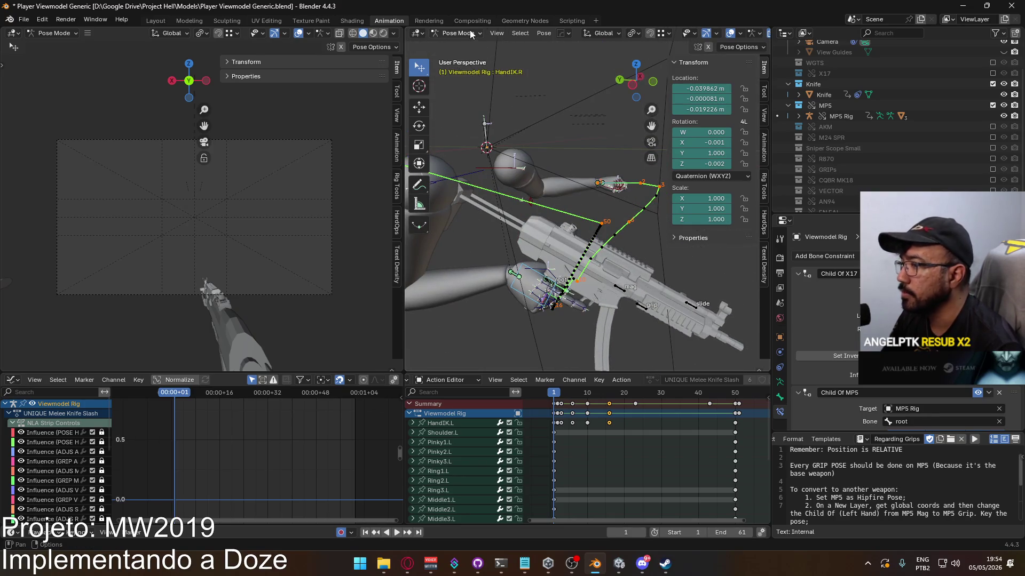
{"action": "scroll", "coordinate": [464, 470], "scroll_direction": "down", "scroll_amount": 5}
{"action": "left_click", "coordinate": [467, 493]}
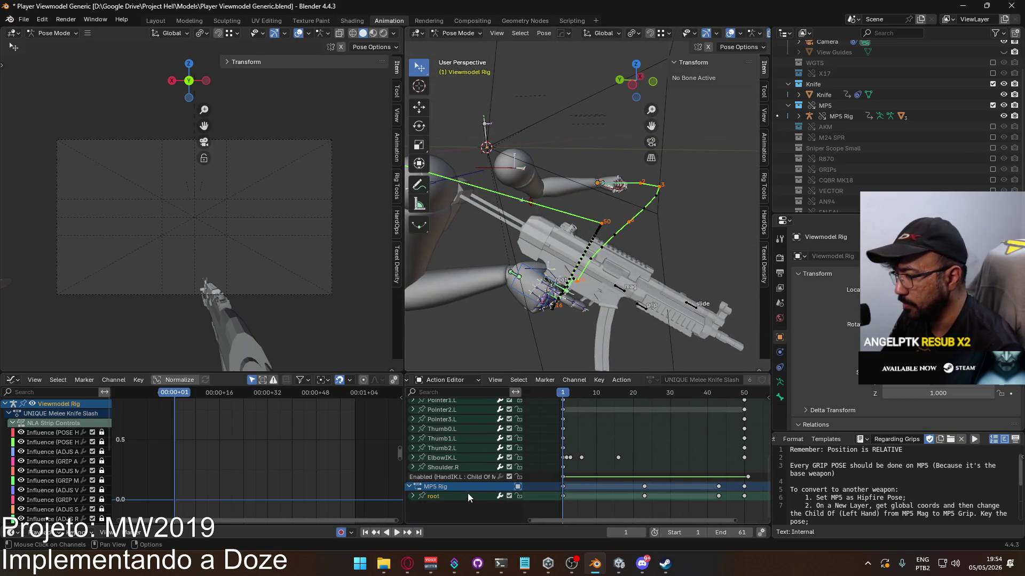
Switch to object mode and select the Viewmodel Rig and MP5 Rig objects
{"action": "left_click", "coordinate": [452, 33]}
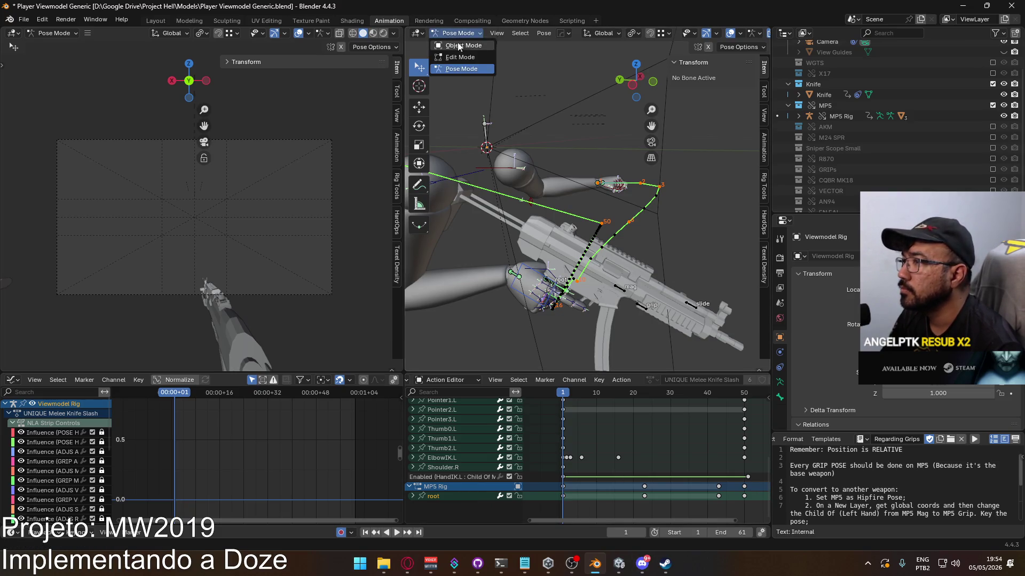
{"action": "left_click", "coordinate": [453, 47]}
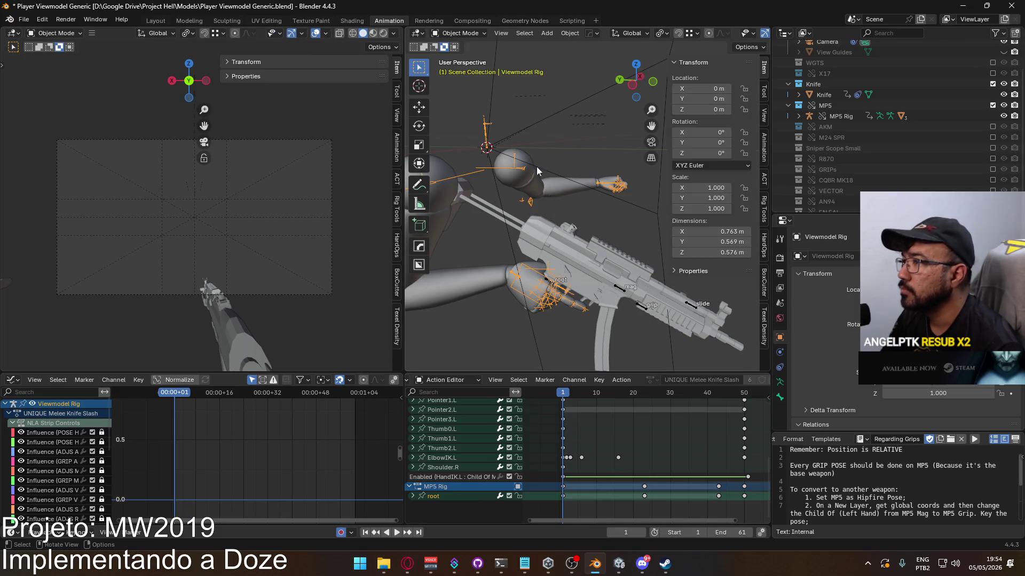
{"action": "left_click", "coordinate": [548, 283]}
{"action": "left_click", "coordinate": [525, 264]}
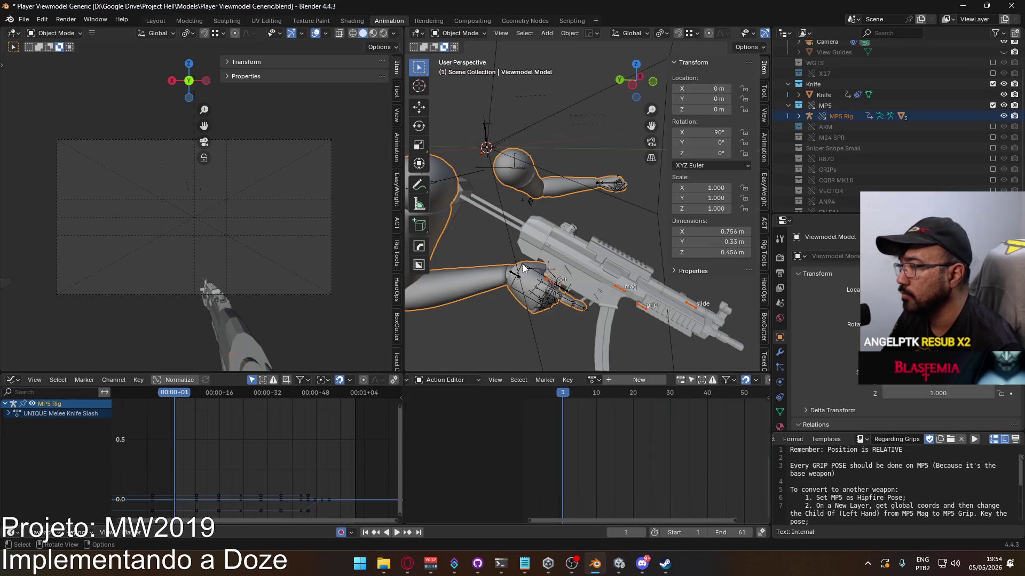
{"action": "left_click", "coordinate": [525, 268]}
{"action": "left_click", "coordinate": [548, 284]}
{"action": "left_click", "coordinate": [548, 284]}
{"action": "left_click", "coordinate": [548, 283]}
{"action": "left_click", "coordinate": [548, 284], "text": "shift"}
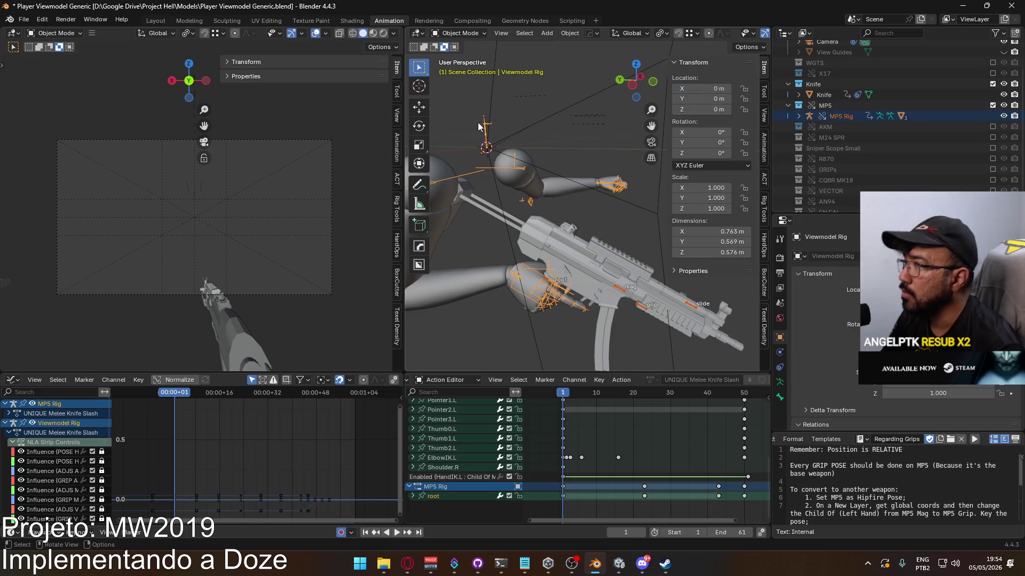
{"action": "left_click", "coordinate": [464, 34]}
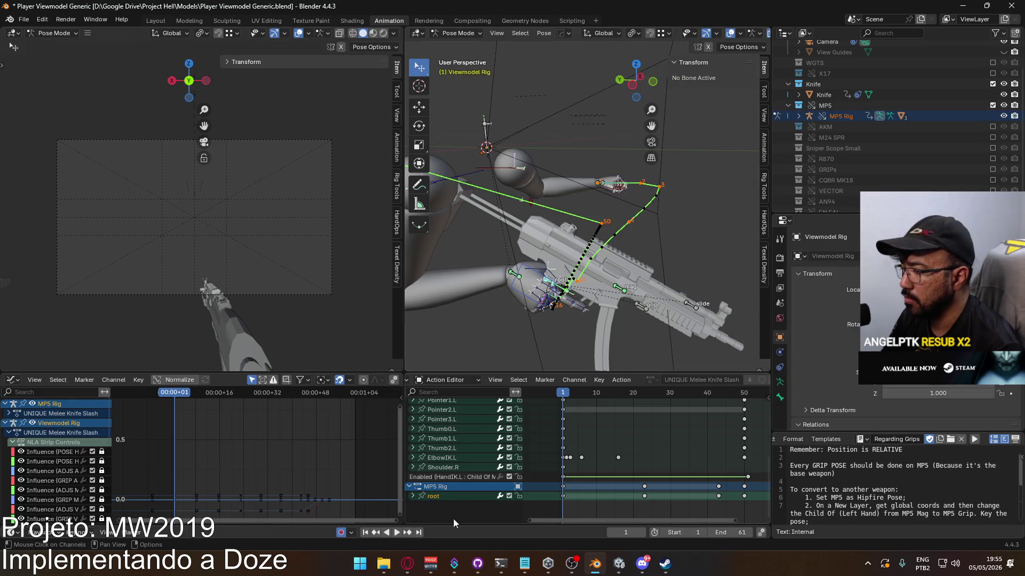
{"action": "left_click", "coordinate": [408, 564]}
{"action": "key", "text": "alt+Tab"}
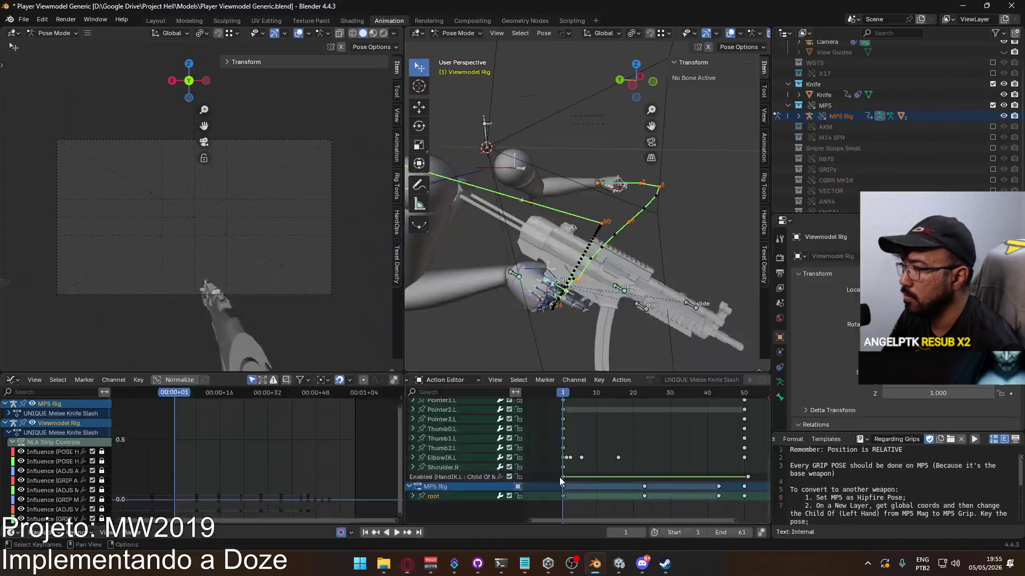
In front view, rotate the right hand IK around global Z, then local Y
{"action": "key", "text": "KP_1"}
{"action": "key", "text": "r"}
{"action": "key", "text": "z"}
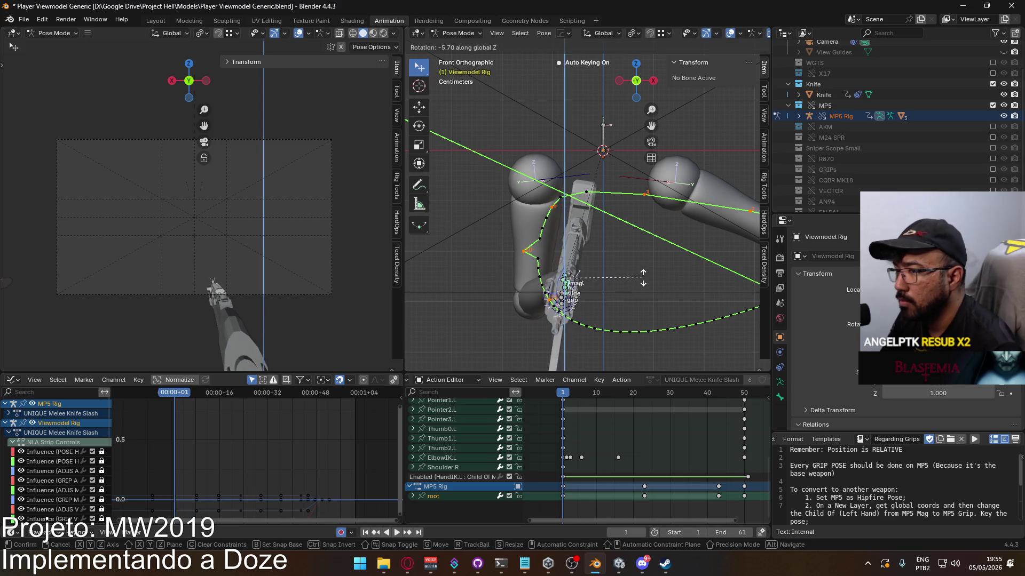
{"action": "left_click", "coordinate": [631, 300]}
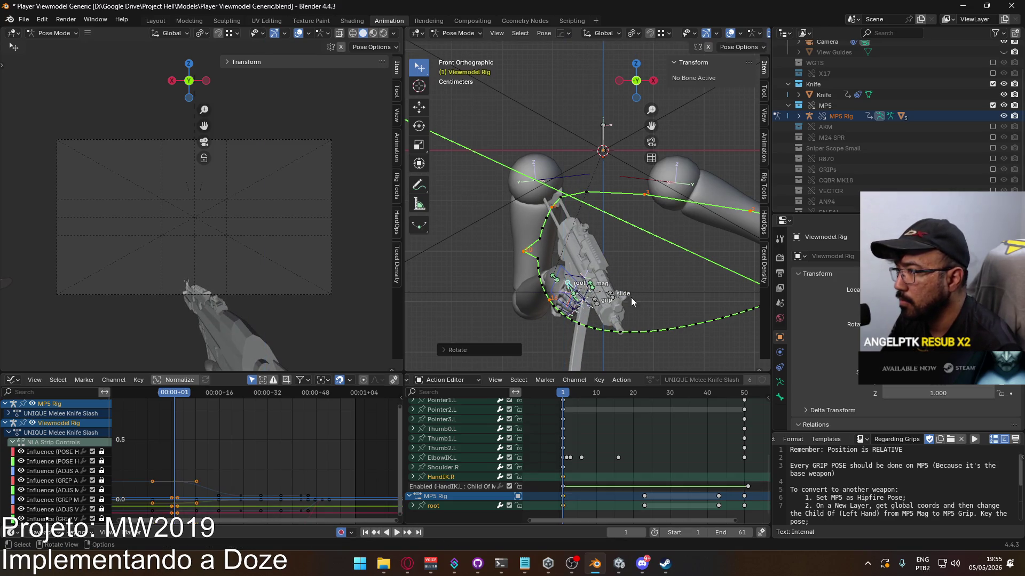
{"action": "key", "text": "r"}
{"action": "key", "text": "y"}
{"action": "key", "text": "y"}
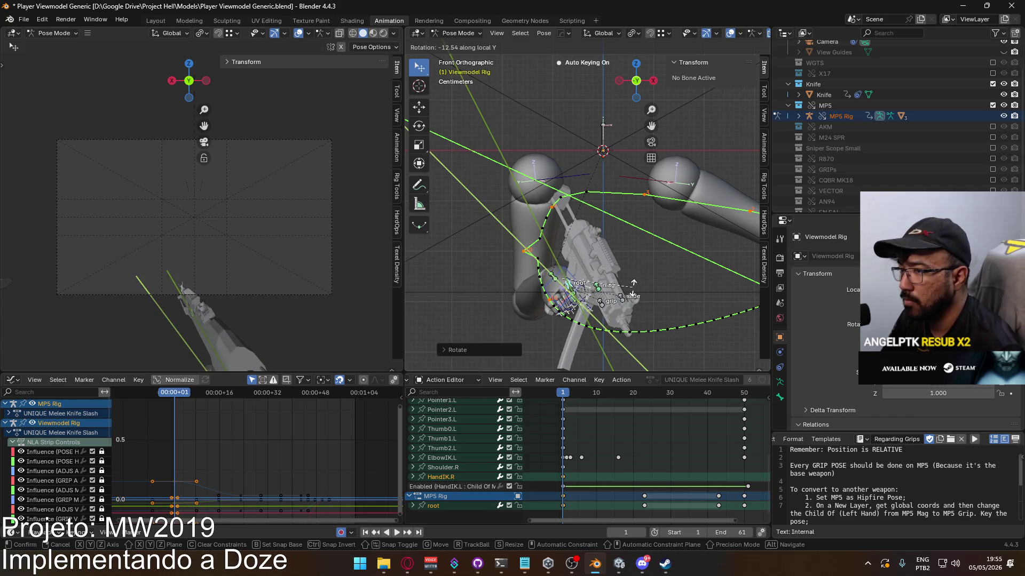
{"action": "left_click", "coordinate": [633, 286]}
{"action": "key", "text": "g"}
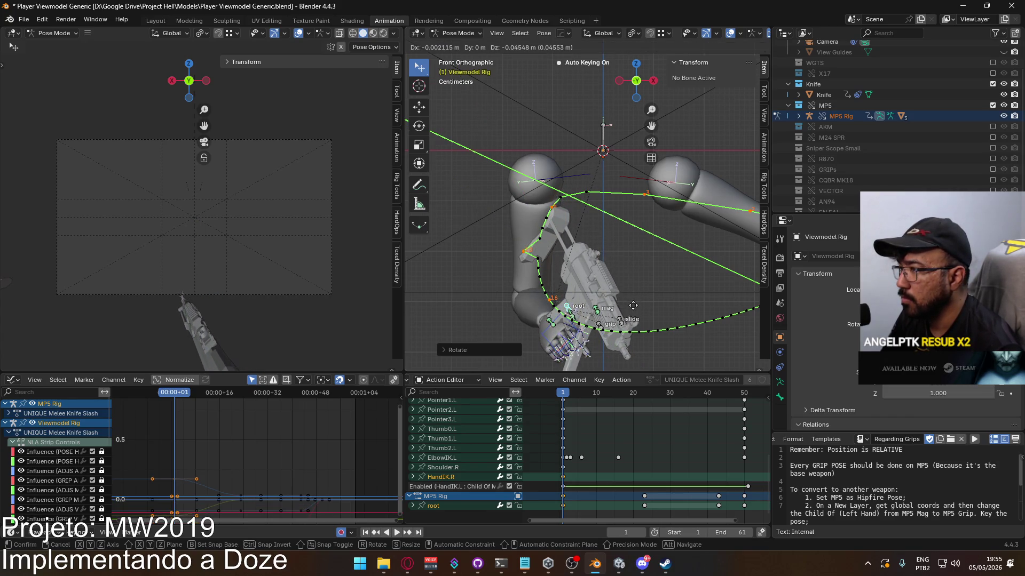
{"action": "right_click", "coordinate": [633, 305]}
Lower the MP5 Rig root into the hand and rotate it slightly
{"action": "middle_click_drag", "start_coordinate": [634, 310], "coordinate": [634, 284]}
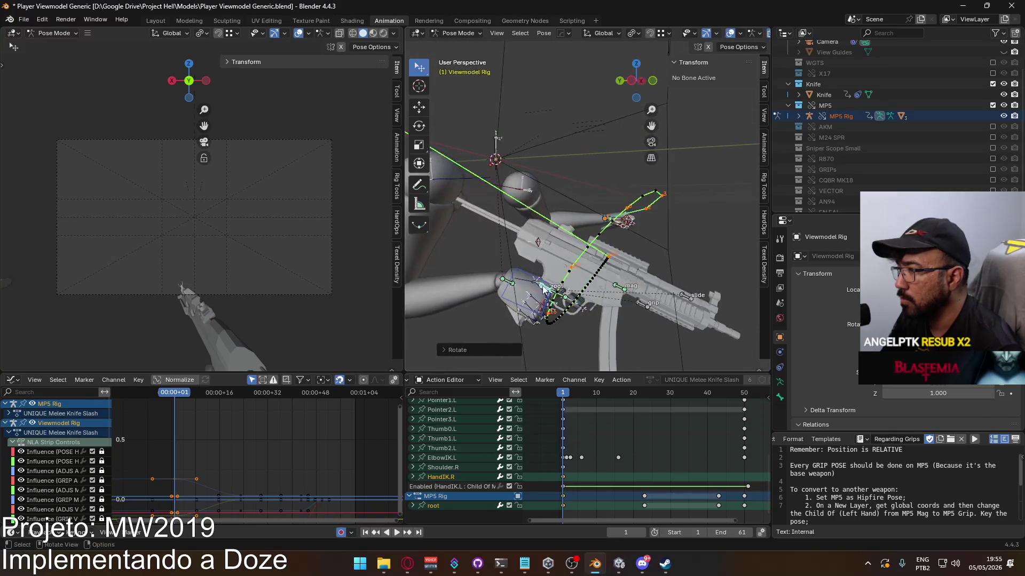
{"action": "left_click", "coordinate": [608, 277]}
{"action": "left_click", "coordinate": [544, 289]}
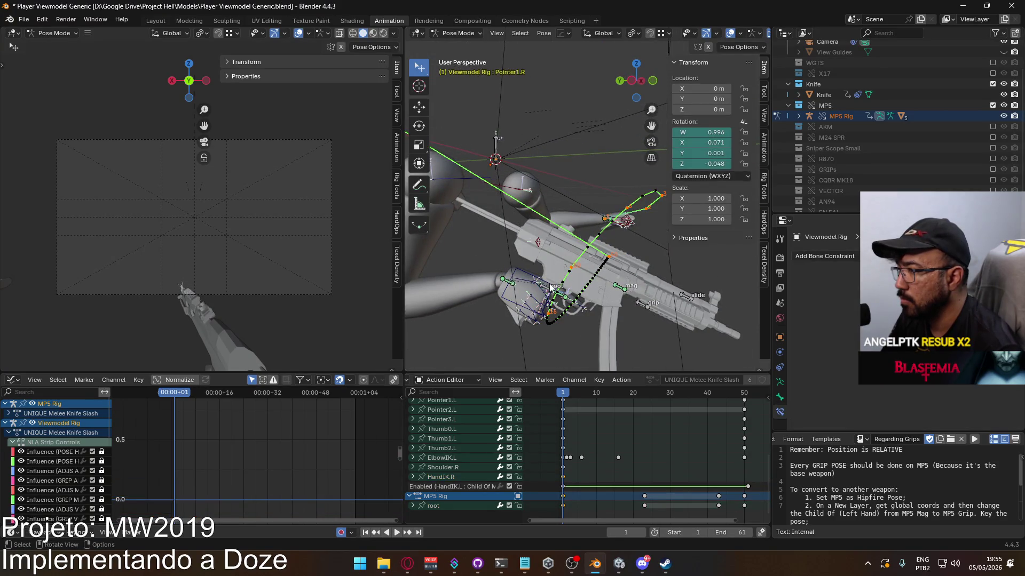
{"action": "key", "text": "g"}
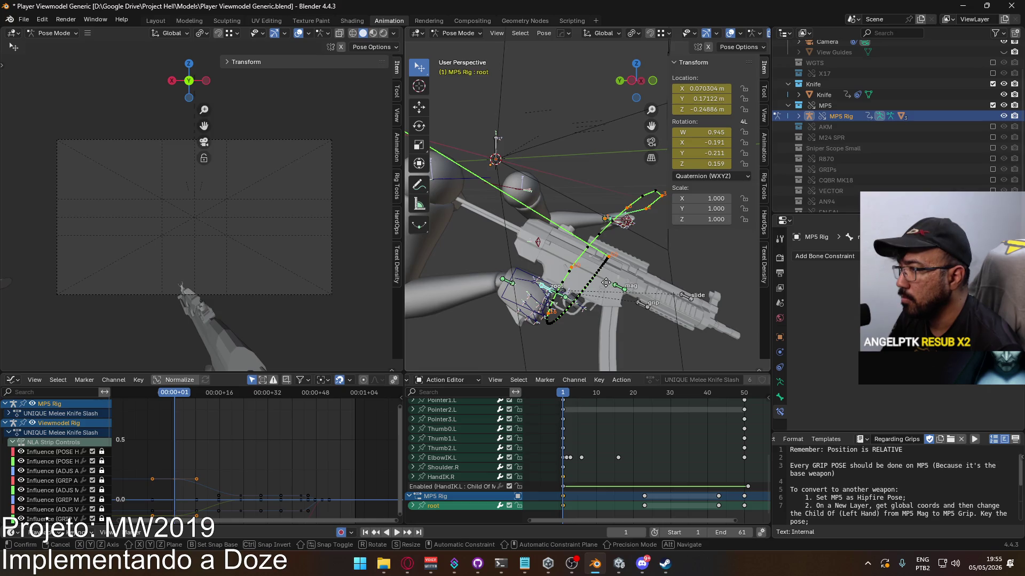
{"action": "left_click", "coordinate": [628, 292]}
{"action": "key", "text": "r"}
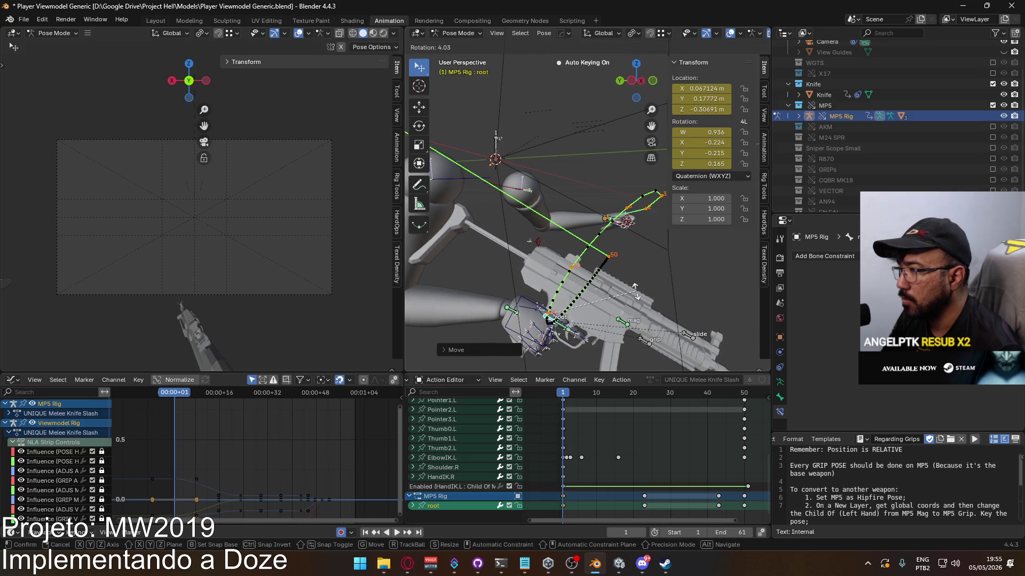
{"action": "left_click", "coordinate": [635, 291]}
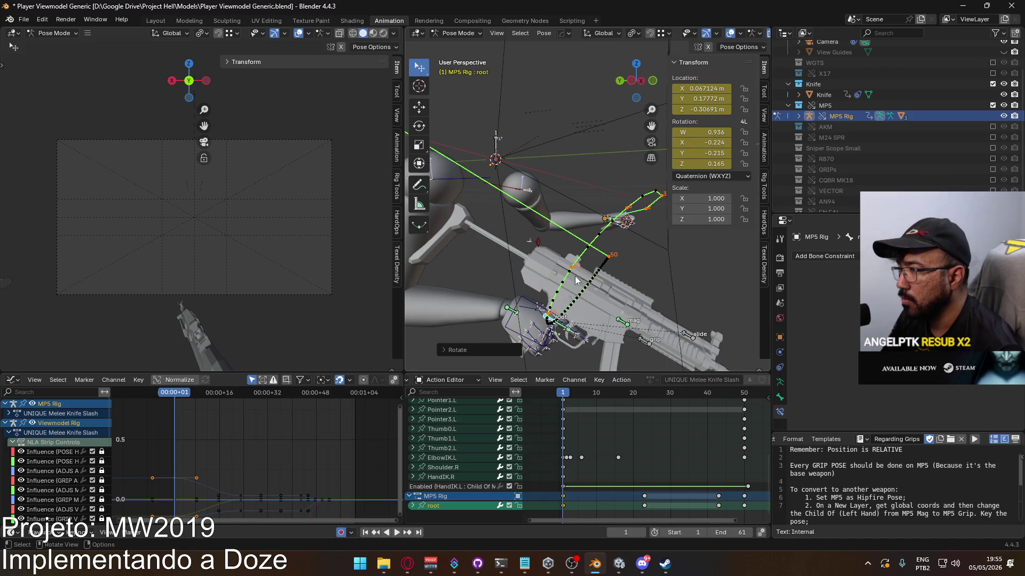
Nudge the MP5 root and turn it around Z to quaternion W 0.918, Z 0.245
{"action": "key", "text": "g"}
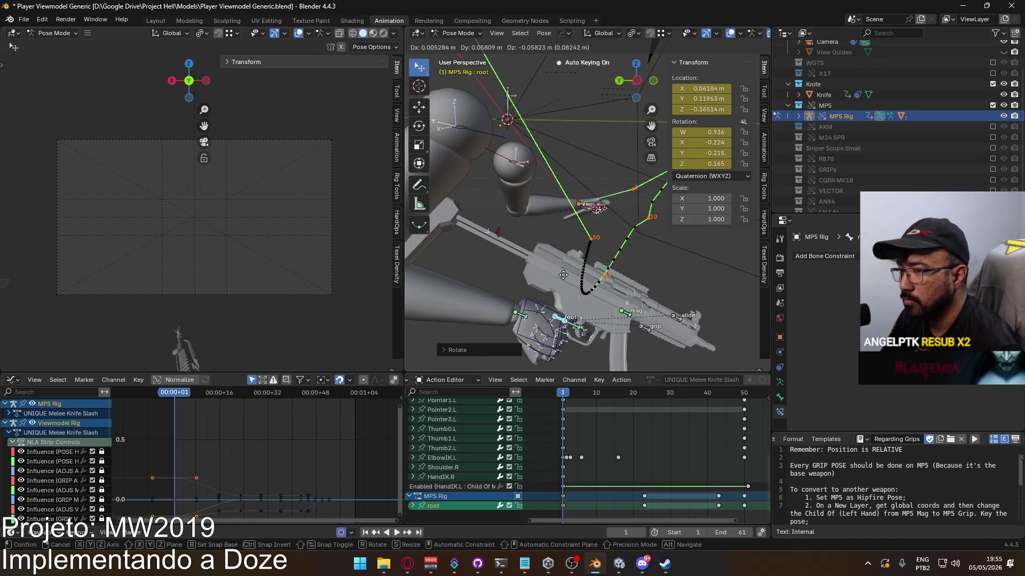
{"action": "left_click", "coordinate": [563, 275]}
{"action": "mouse_move", "coordinate": [563, 275]}
{"action": "middle_mouse_down"}
{"action": "mouse_move", "coordinate": [466, 281]}
{"action": "mouse_move", "coordinate": [503, 277]}
{"action": "mouse_move", "coordinate": [598, 303]}
{"action": "middle_mouse_up"}
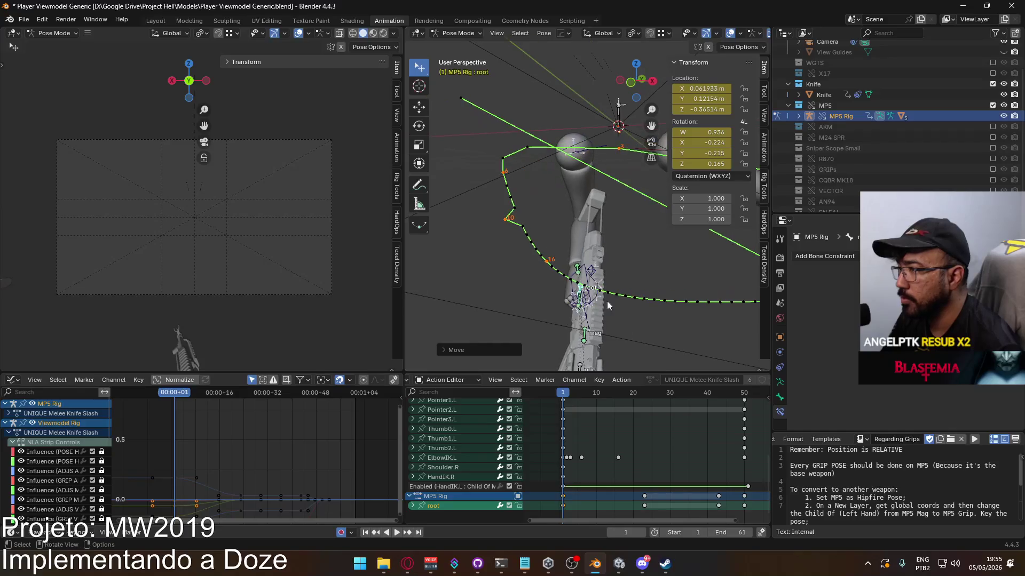
{"action": "key", "text": "r"}
{"action": "key", "text": "z"}
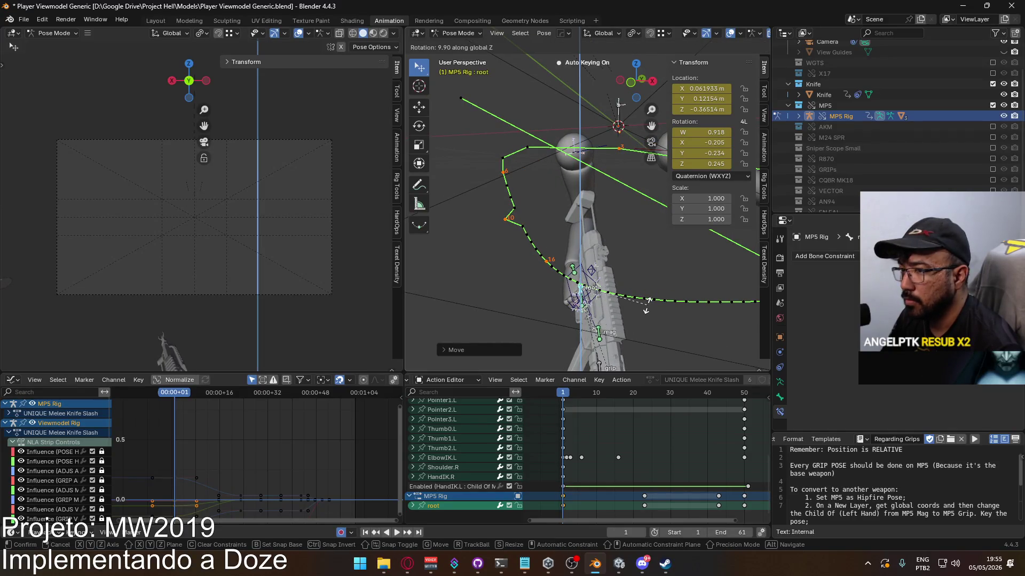
{"action": "left_click", "coordinate": [647, 303]}
{"action": "left_click_drag", "start_coordinate": [562, 395], "coordinate": [567, 395]}
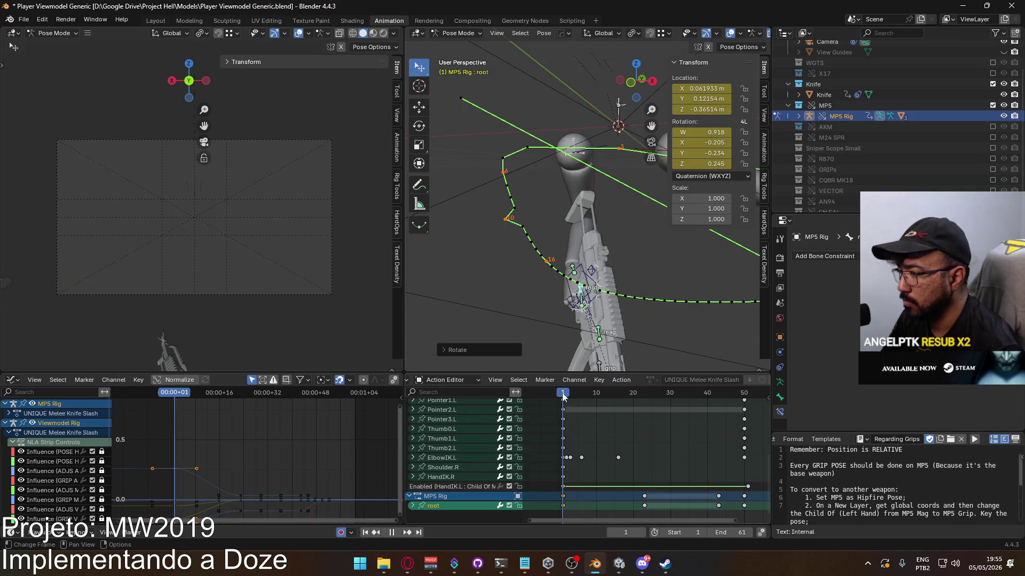
Delete the MP5 rig's keys around frame 23 in the Action Editor
{"action": "key", "text": "Escape"}
{"action": "scroll", "coordinate": [622, 427], "scroll_direction": "right", "scroll_amount": 2, "text": "ctrl"}
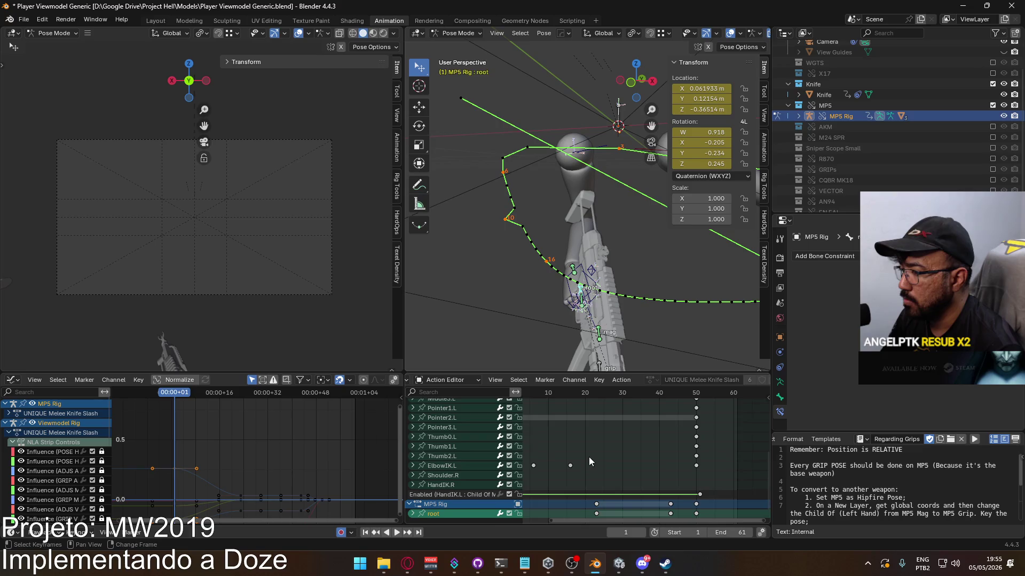
{"action": "scroll", "coordinate": [588, 459], "scroll_direction": "down", "scroll_amount": 1, "text": "shift"}
{"action": "left_click_drag", "start_coordinate": [627, 461], "coordinate": [603, 501]}
{"action": "key", "text": "Delete"}
Paste the MP5 pose as keys at frame 20 after checking the pose
{"action": "left_click_drag", "start_coordinate": [528, 397], "coordinate": [598, 398]}
{"action": "mouse_move", "coordinate": [604, 250]}
{"action": "middle_mouse_down"}
{"action": "mouse_move", "coordinate": [606, 277]}
{"action": "mouse_move", "coordinate": [598, 213]}
{"action": "mouse_move", "coordinate": [589, 320]}
{"action": "middle_mouse_up"}
{"action": "scroll", "coordinate": [588, 344], "scroll_direction": "down", "scroll_amount": 2}
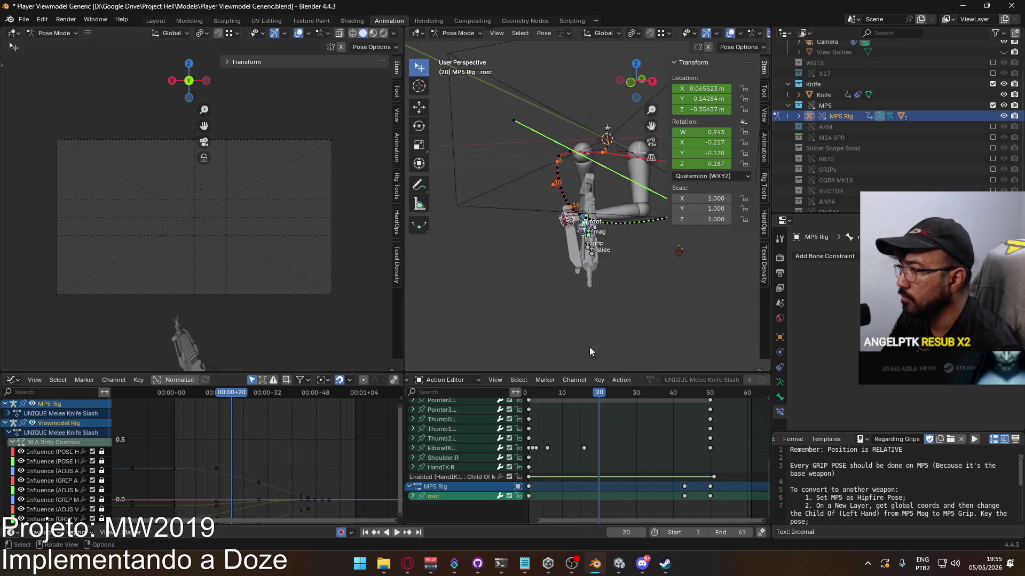
{"action": "scroll", "coordinate": [610, 420], "scroll_direction": "up", "scroll_amount": 10}
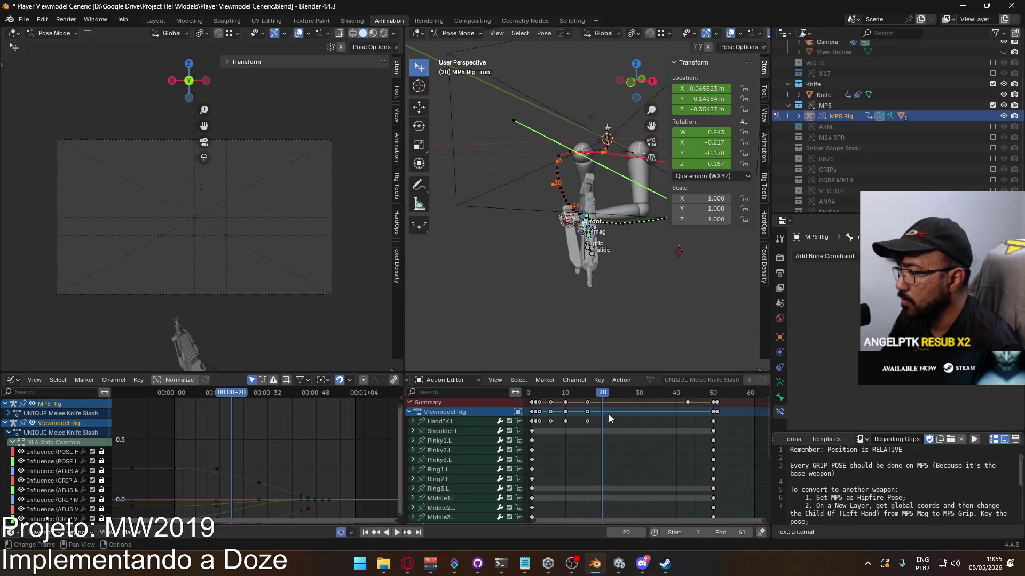
{"action": "mouse_move", "coordinate": [604, 396]}
{"action": "left_mouse_down"}
{"action": "mouse_move", "coordinate": [687, 406]}
{"action": "mouse_move", "coordinate": [603, 408]}
{"action": "left_mouse_up"}
{"action": "scroll", "coordinate": [615, 447], "scroll_direction": "down", "scroll_amount": 15}
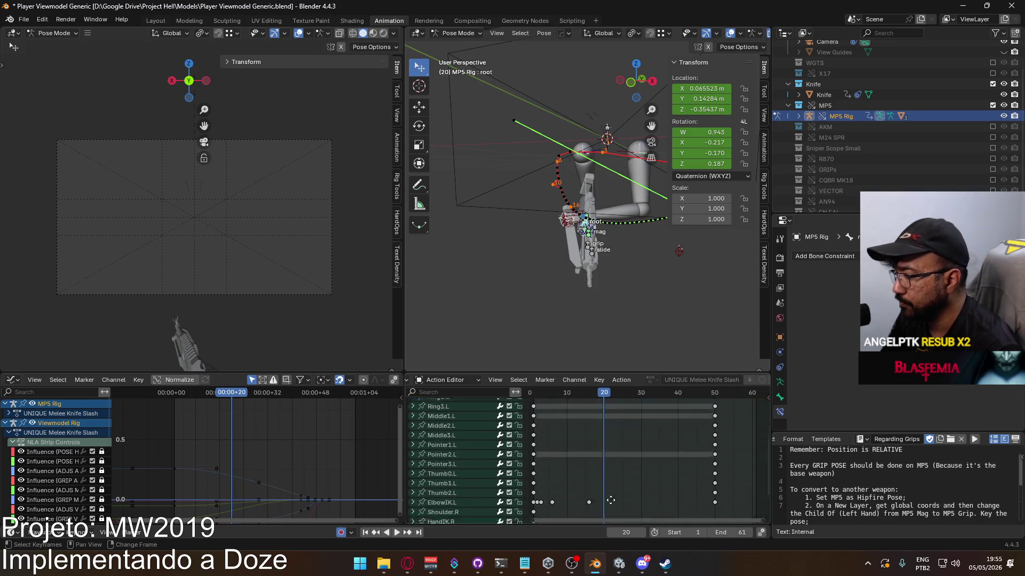
{"action": "key", "text": "ctrl+v"}
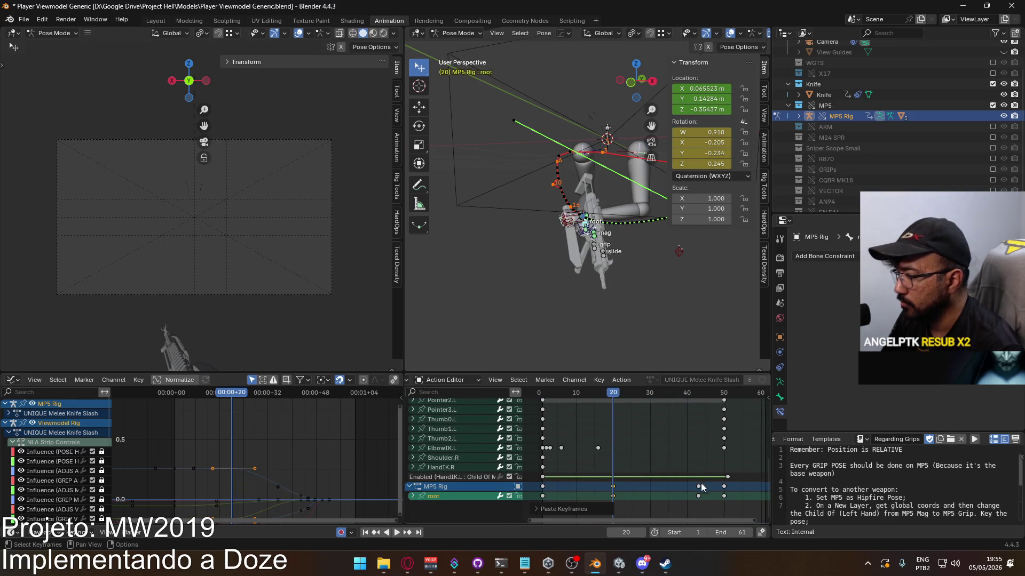
Slide the left-hand Child Of enable key to about frame 26
{"action": "left_click_drag", "start_coordinate": [727, 477], "coordinate": [626, 486]}
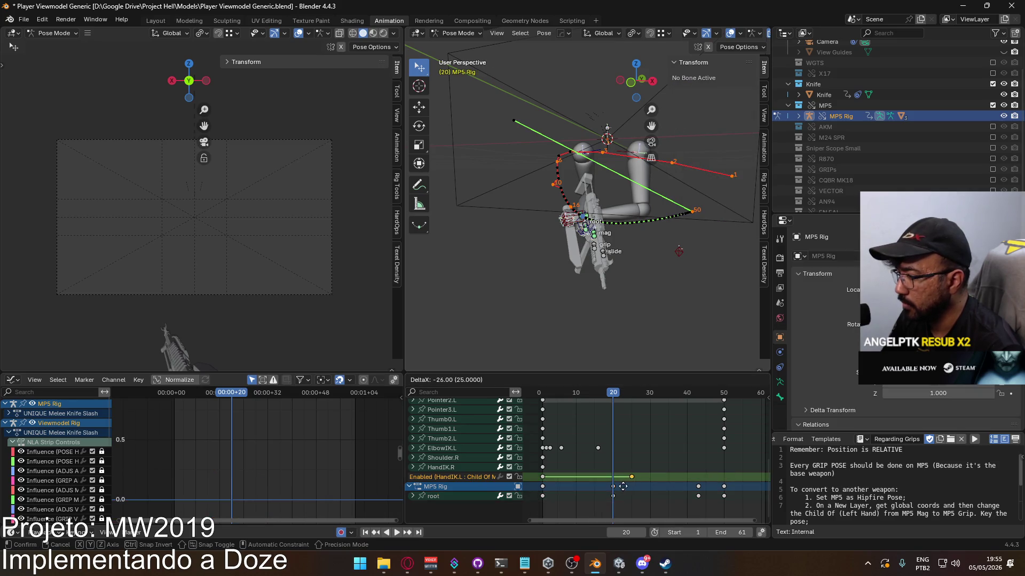
{"action": "left_click", "coordinate": [613, 489]}
{"action": "scroll", "coordinate": [673, 427], "scroll_direction": "down", "scroll_amount": 2, "text": "ctrl"}
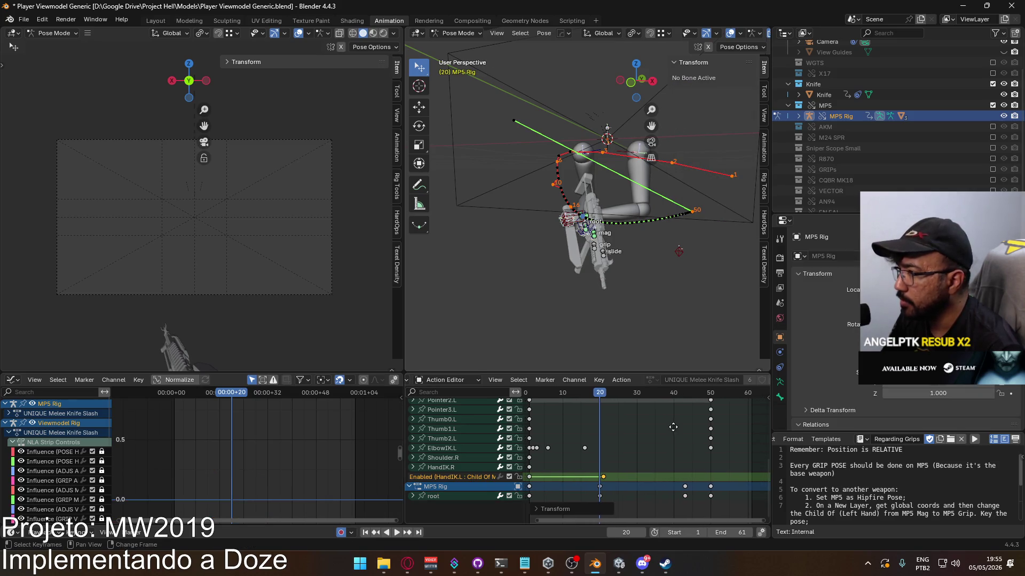
Select the MP5 rig's later keys at frames 43 and 50
{"action": "left_click_drag", "start_coordinate": [725, 505], "coordinate": [667, 481]}
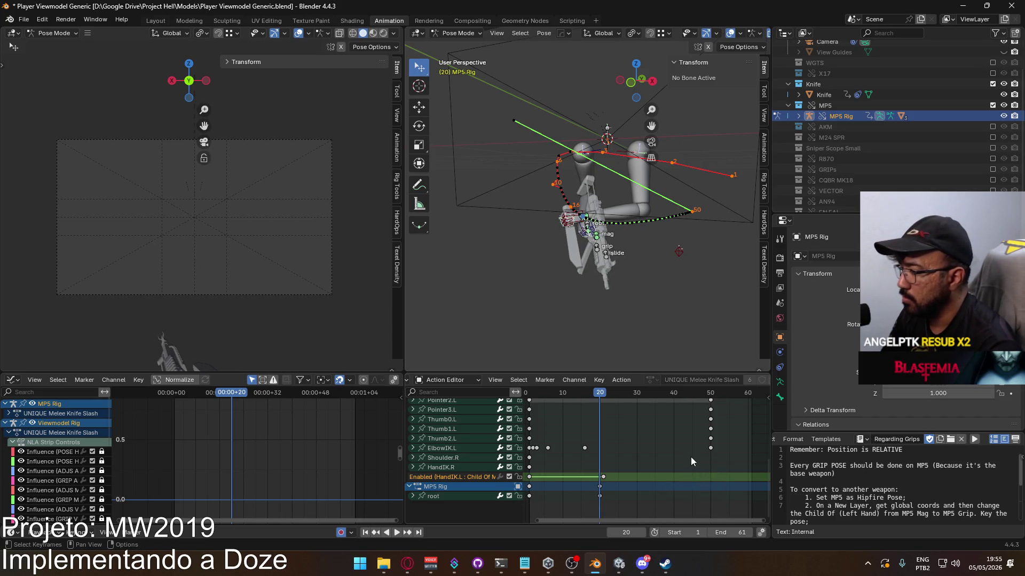
{"action": "mouse_move", "coordinate": [690, 456]}
{"action": "middle_mouse_down"}
{"action": "mouse_move", "coordinate": [661, 406]}
{"action": "mouse_move", "coordinate": [657, 496]}
{"action": "middle_mouse_up"}
{"action": "left_click_drag", "start_coordinate": [687, 419], "coordinate": [669, 399]}
{"action": "middle_click_drag", "start_coordinate": [610, 422], "coordinate": [635, 421]}
{"action": "scroll", "coordinate": [575, 244], "scroll_direction": "up", "scroll_amount": 6}
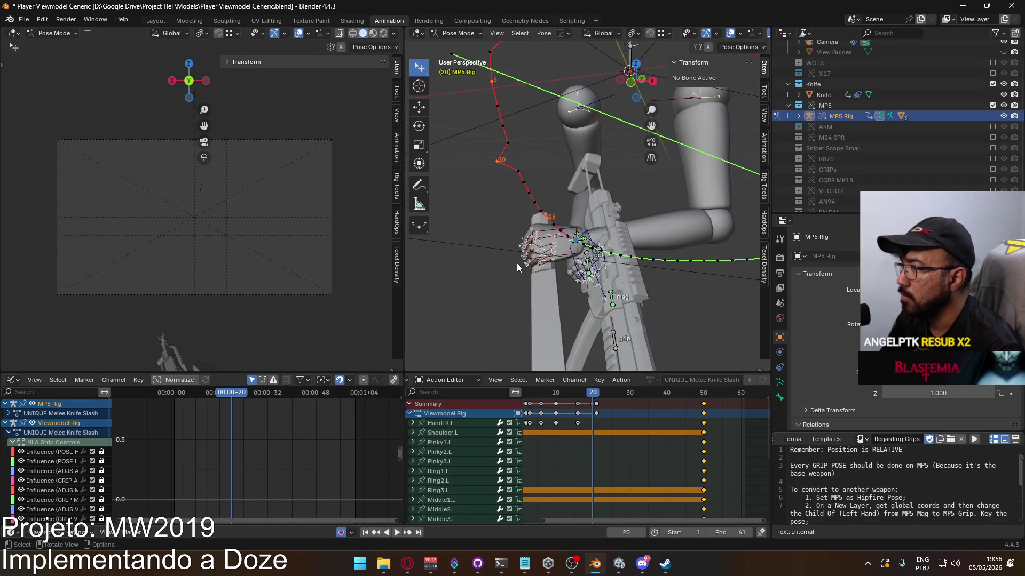
Key location and rotation at frame 20 for the hand, finger, HandIK.R and left elbow IK bones
{"action": "left_click_drag", "start_coordinate": [529, 210], "coordinate": [593, 287]}
{"action": "mouse_move", "coordinate": [640, 304]}
{"action": "middle_mouse_down"}
{"action": "mouse_move", "coordinate": [584, 286]}
{"action": "mouse_move", "coordinate": [539, 289]}
{"action": "middle_mouse_up"}
{"action": "key", "text": "c"}
{"action": "left_click_drag", "start_coordinate": [551, 291], "coordinate": [561, 293]}
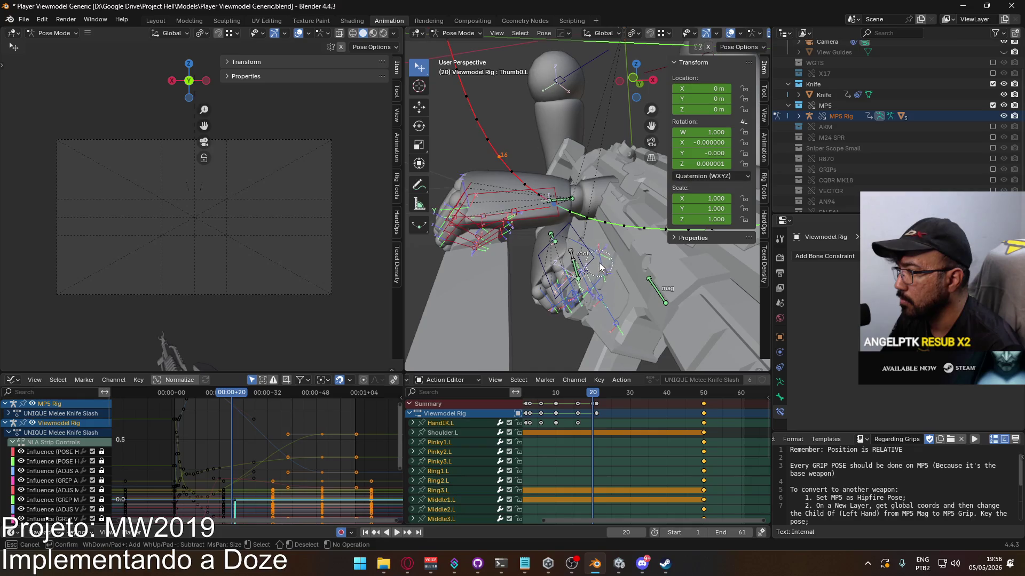
{"action": "key", "text": "Escape"}
{"action": "left_click", "coordinate": [575, 236]}
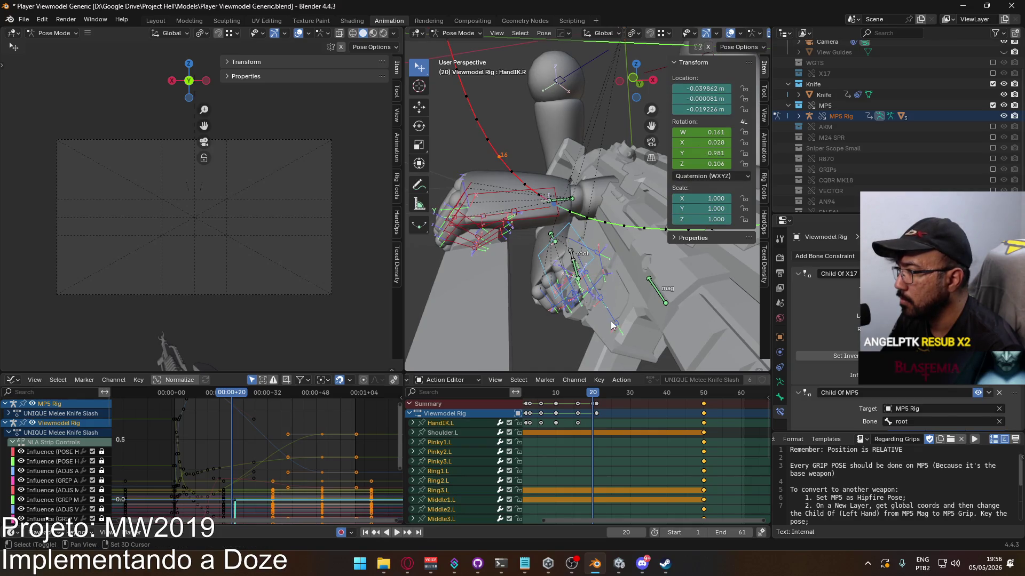
{"action": "mouse_move", "coordinate": [488, 223]}
{"action": "middle_mouse_down"}
{"action": "mouse_move", "coordinate": [612, 270]}
{"action": "mouse_move", "coordinate": [620, 254]}
{"action": "middle_mouse_up"}
{"action": "left_click", "coordinate": [627, 252]}
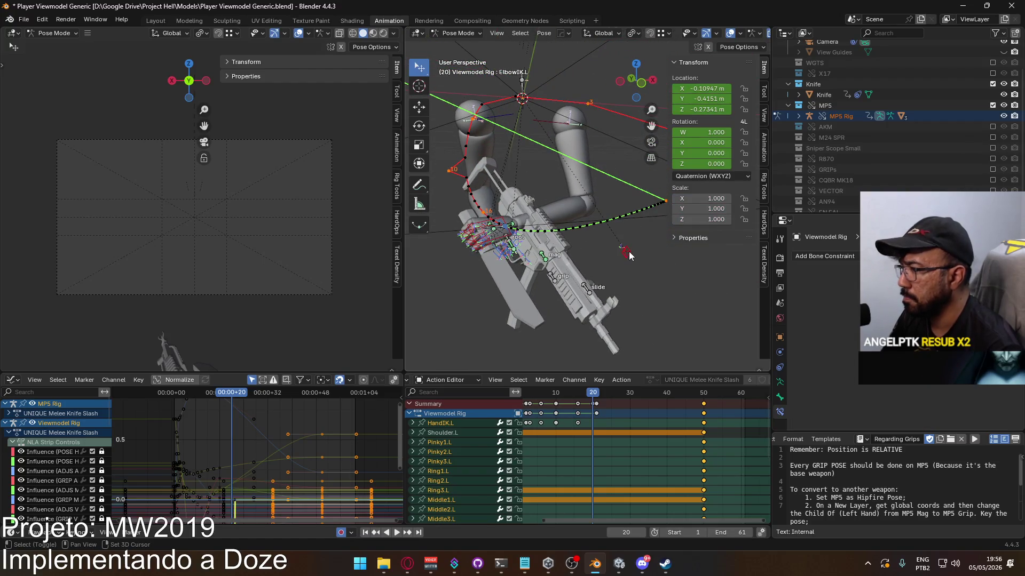
{"action": "key", "text": "i"}
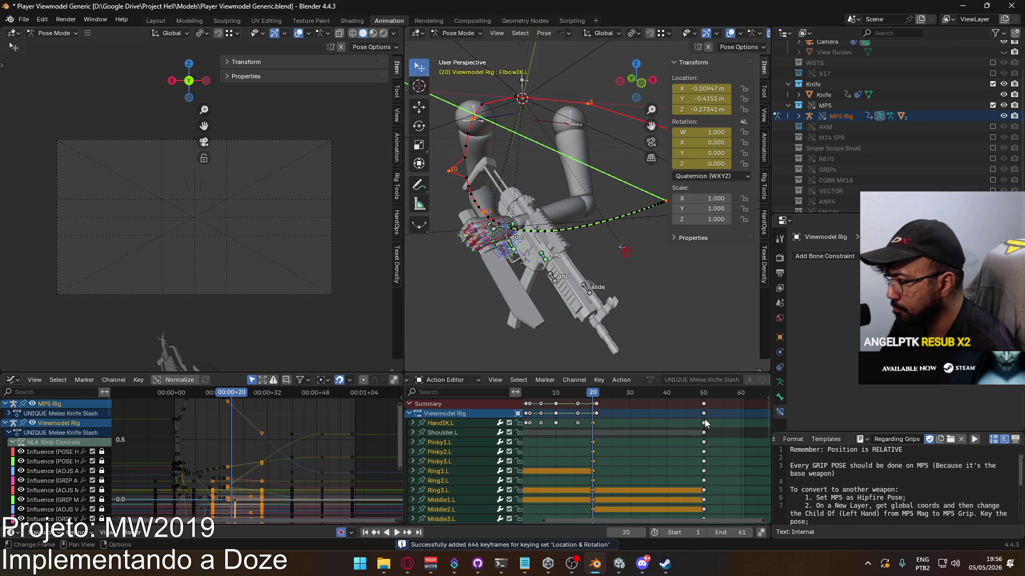
Add both shoulder bones and key location and rotation for all selected bones
{"action": "mouse_move", "coordinate": [571, 187]}
{"action": "middle_mouse_down"}
{"action": "mouse_move", "coordinate": [596, 193]}
{"action": "mouse_move", "coordinate": [645, 273]}
{"action": "mouse_move", "coordinate": [670, 261]}
{"action": "mouse_move", "coordinate": [636, 263]}
{"action": "mouse_move", "coordinate": [608, 238]}
{"action": "middle_mouse_up"}
{"action": "left_click", "coordinate": [585, 214]}
{"action": "left_click", "coordinate": [585, 214]}
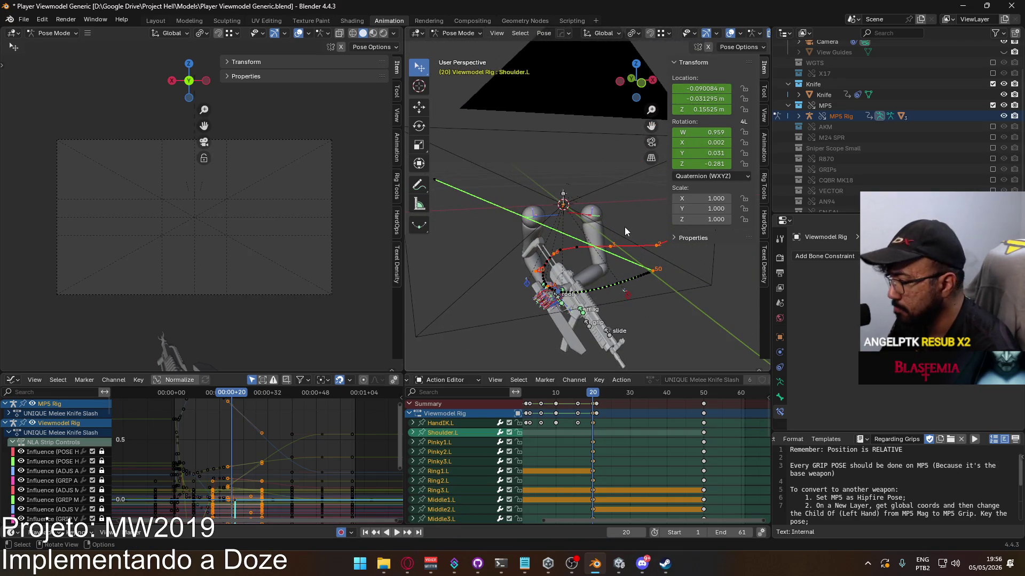
{"action": "key", "text": "i"}
Delete the Viewmodel Rig's keys at frame 50
{"action": "left_click", "coordinate": [725, 417]}
{"action": "left_click", "coordinate": [703, 403], "text": "alt"}
{"action": "key", "text": "Delete"}
{"action": "scroll", "coordinate": [629, 404], "scroll_direction": "down", "scroll_amount": 2}
{"action": "middle_click_drag", "start_coordinate": [613, 428], "coordinate": [620, 418]}
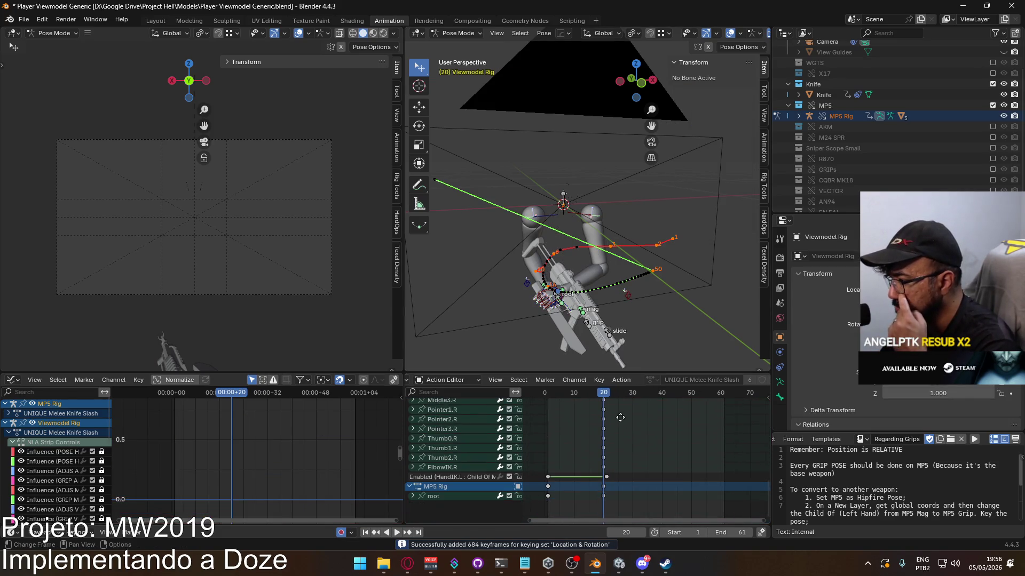
{"action": "scroll", "coordinate": [620, 416], "scroll_direction": "up", "scroll_amount": 10}
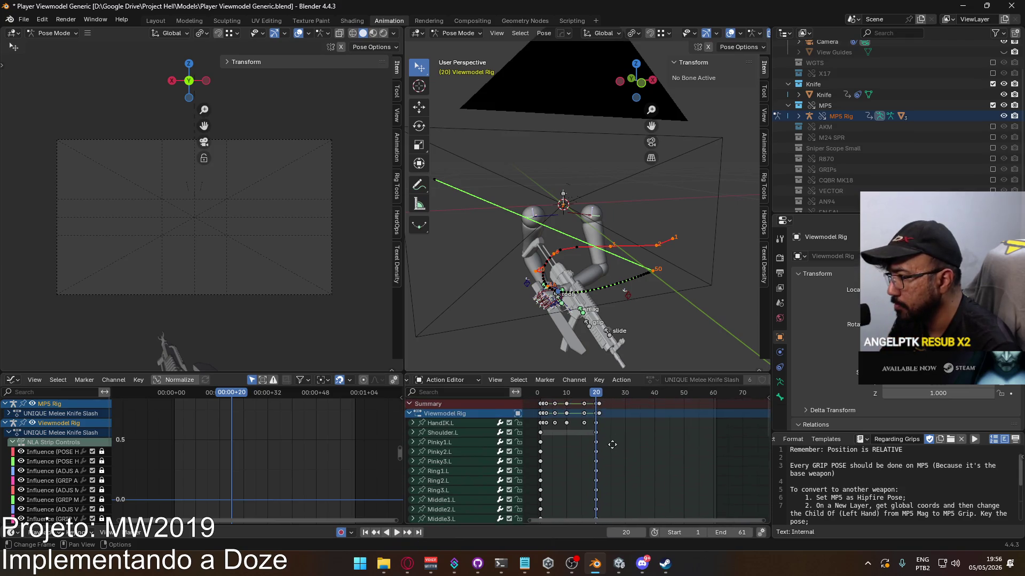
Play back the knife slash from the start to review it ending at frame 20
{"action": "mouse_move", "coordinate": [597, 404]}
{"action": "left_mouse_down"}
{"action": "mouse_move", "coordinate": [539, 403]}
{"action": "mouse_move", "coordinate": [597, 392]}
{"action": "left_mouse_up"}
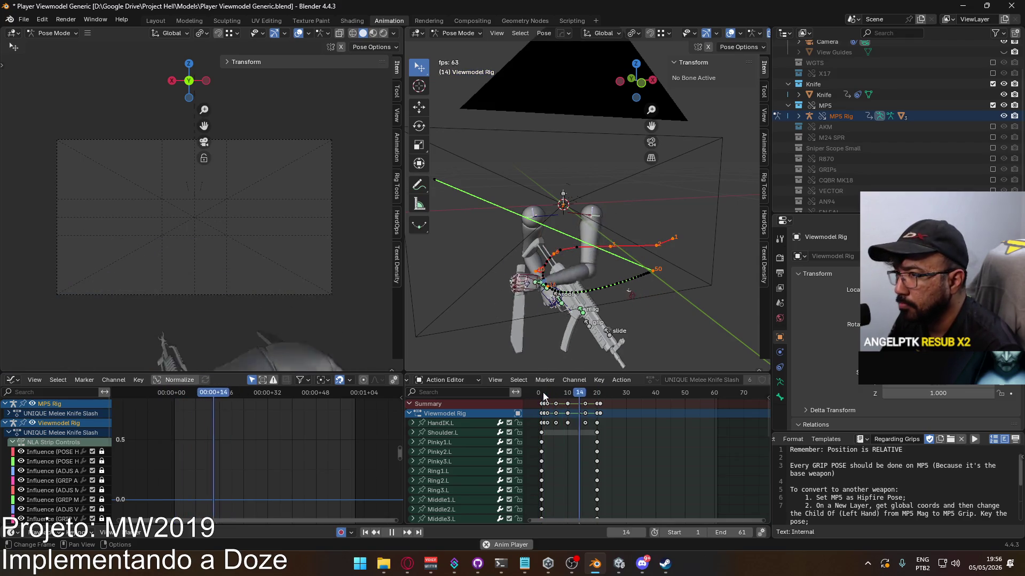
{"action": "key", "text": "Escape"}
{"action": "left_click", "coordinate": [596, 399]}
{"action": "mouse_move", "coordinate": [598, 320]}
{"action": "middle_mouse_down"}
{"action": "mouse_move", "coordinate": [607, 247]}
{"action": "mouse_move", "coordinate": [651, 296]}
{"action": "middle_mouse_up"}
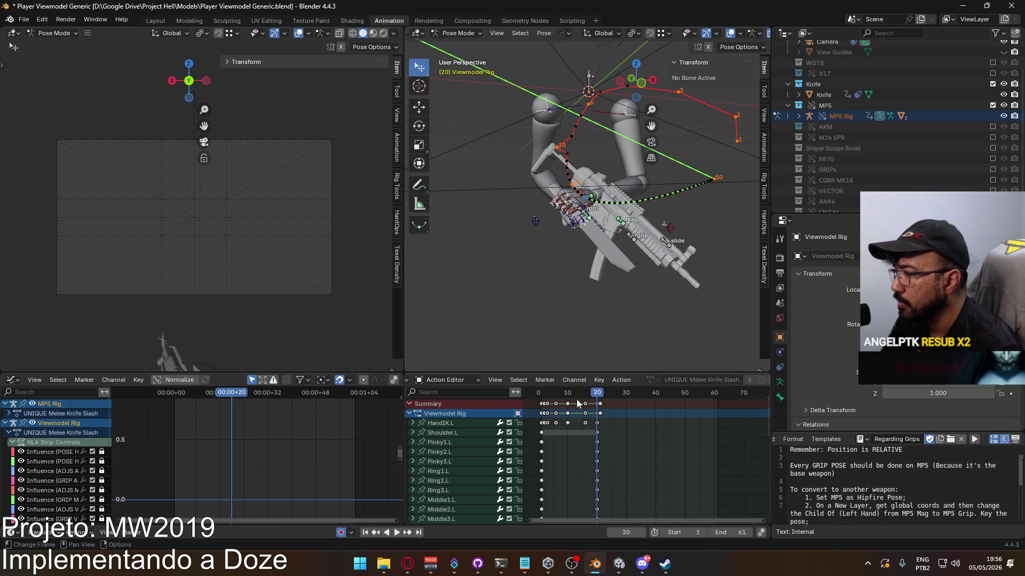
{"action": "key", "text": "space"}
{"action": "left_click", "coordinate": [539, 397]}
{"action": "left_click_drag", "start_coordinate": [540, 398], "coordinate": [543, 395]}
{"action": "key", "text": "space"}
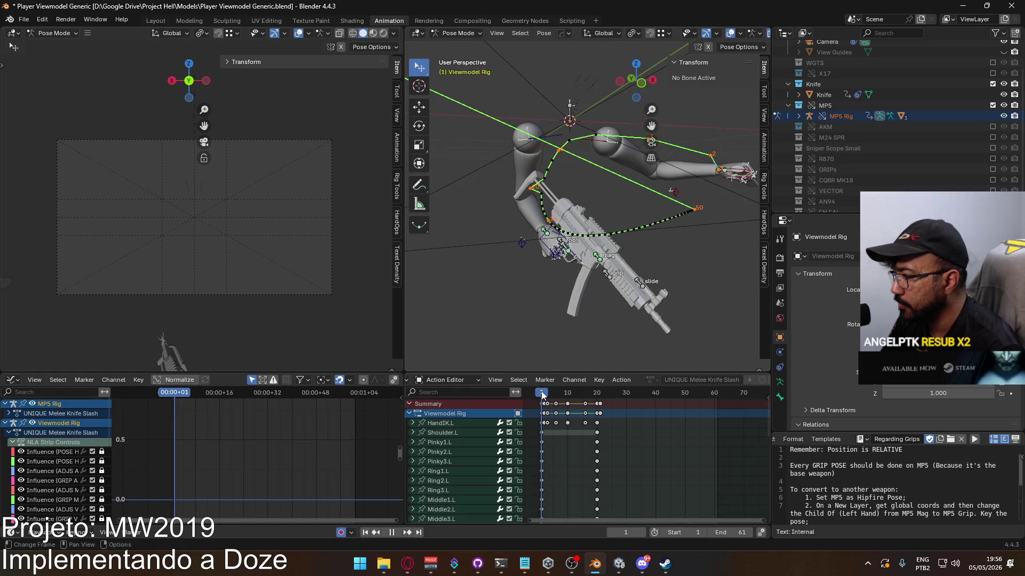
{"action": "key", "text": "a"}
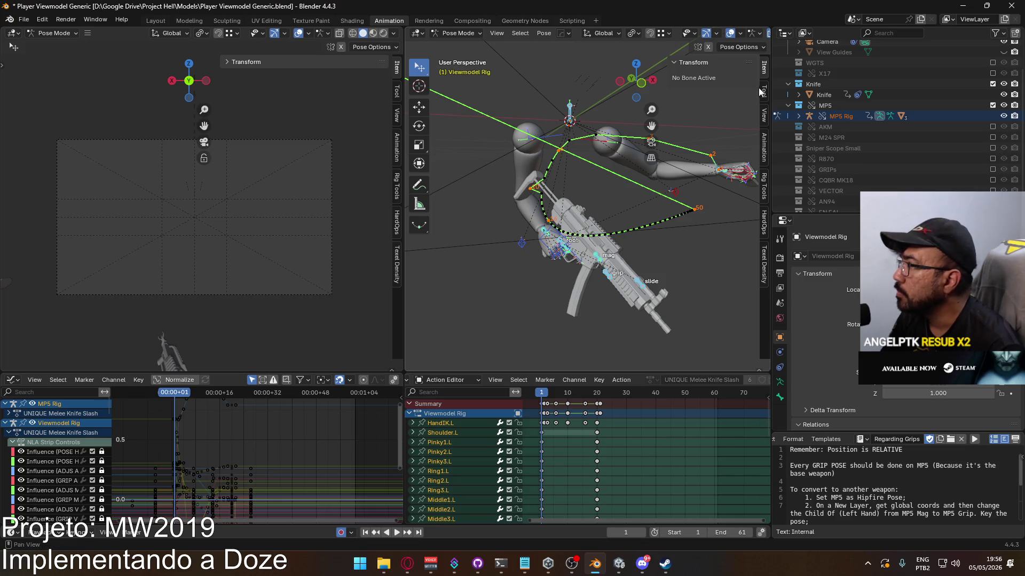
{"action": "key", "text": "a"}
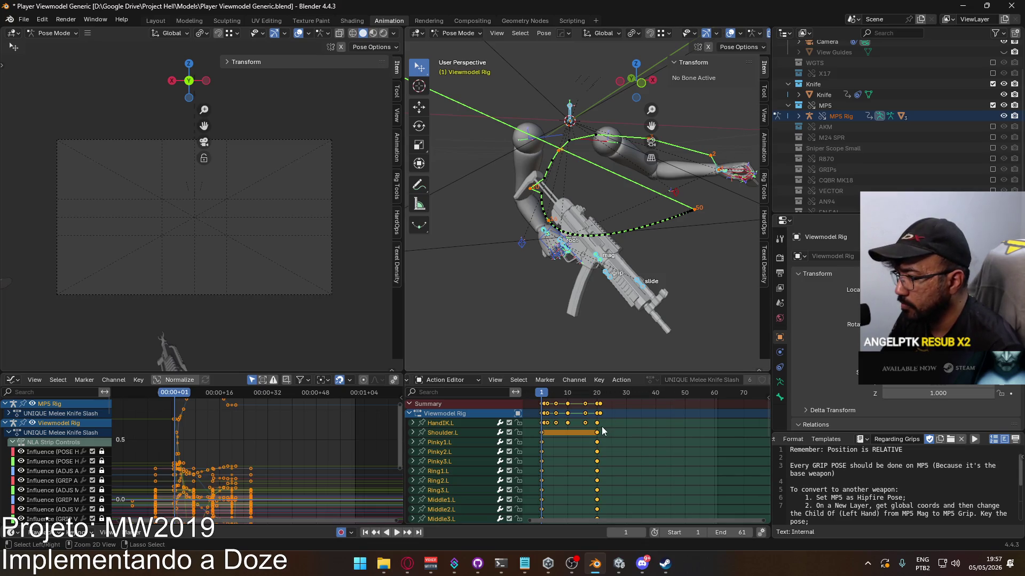
{"action": "key", "text": "ctrl+z"}
{"action": "key", "text": "ctrl+z"}
{"action": "key", "text": "ctrl+z"}
{"action": "left_click_drag", "start_coordinate": [678, 465], "coordinate": [525, 390]}
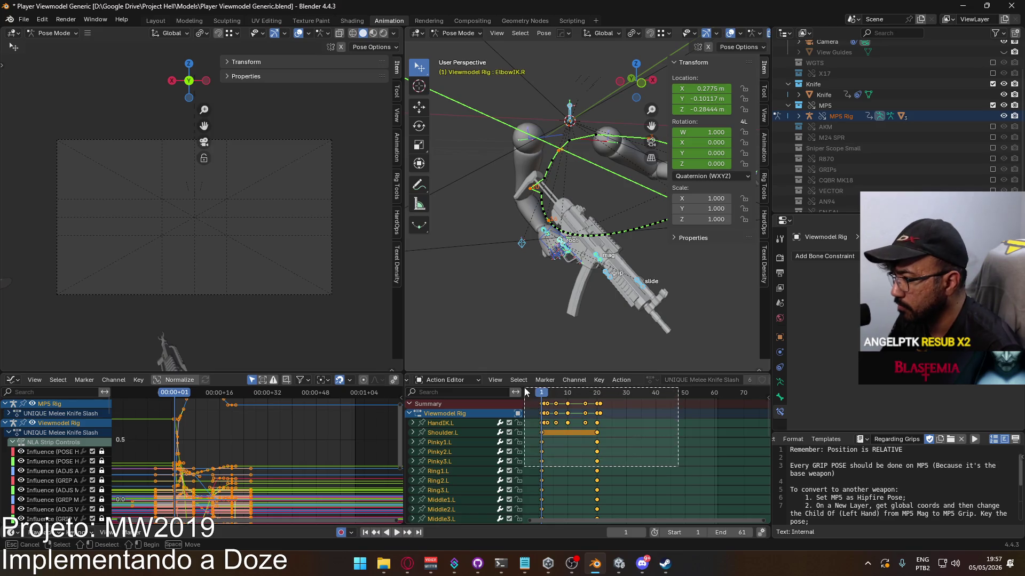
{"action": "key", "text": "Delete"}
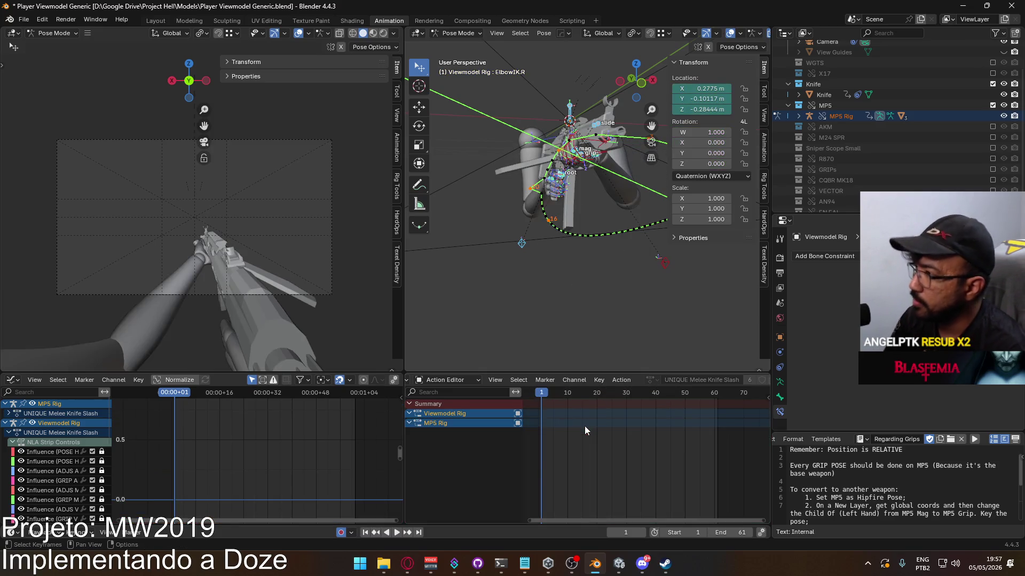
{"action": "left_click", "coordinate": [539, 394]}
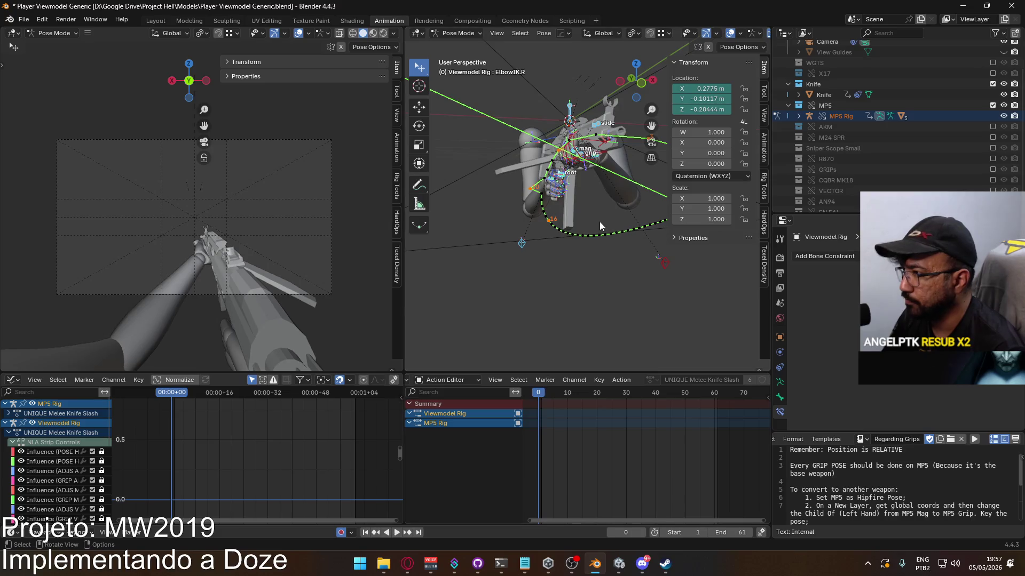
{"action": "key", "text": "i"}
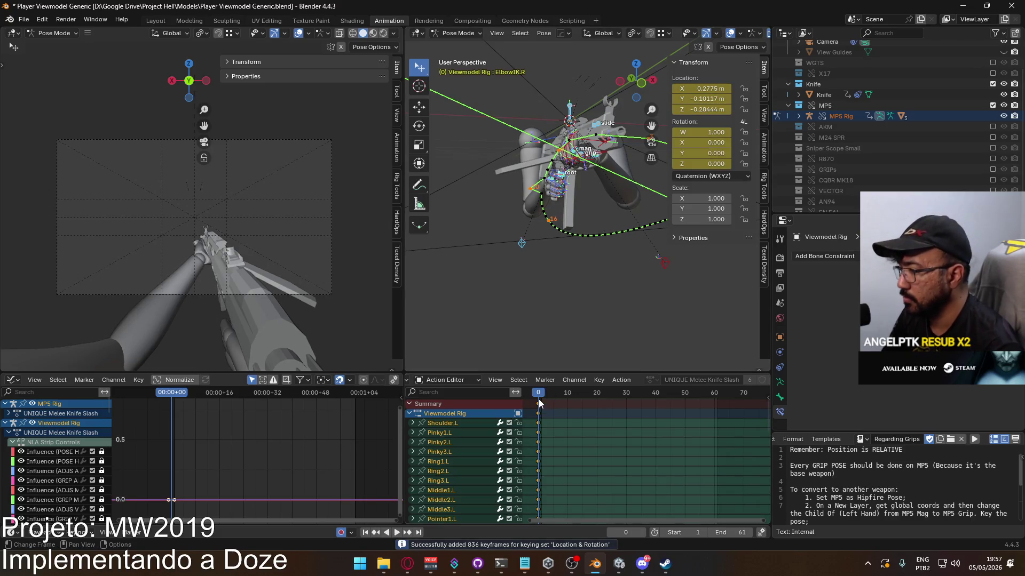
{"action": "key", "text": "Right"}
{"action": "key", "text": "ctrl+v"}
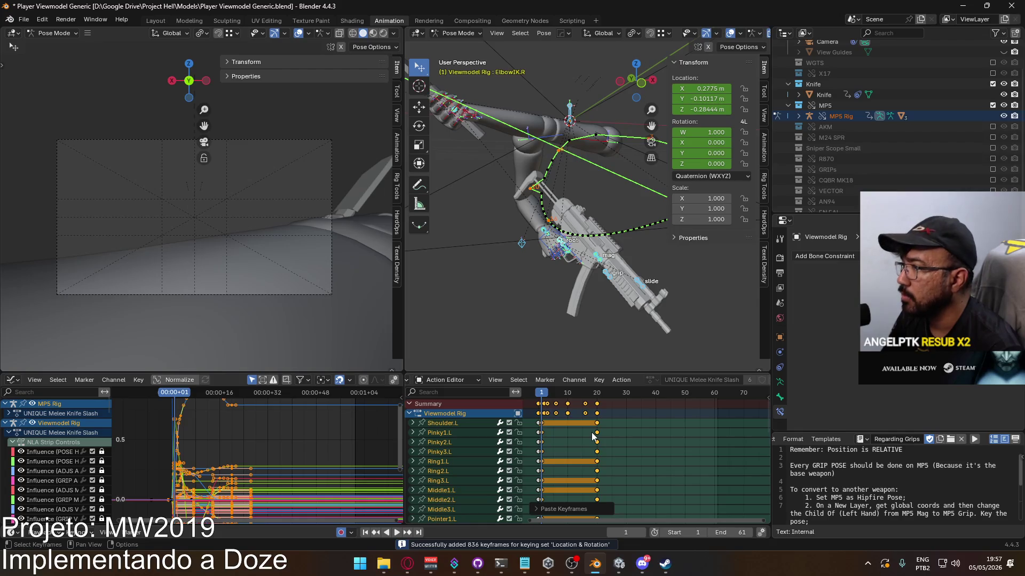
{"action": "key", "text": "space"}
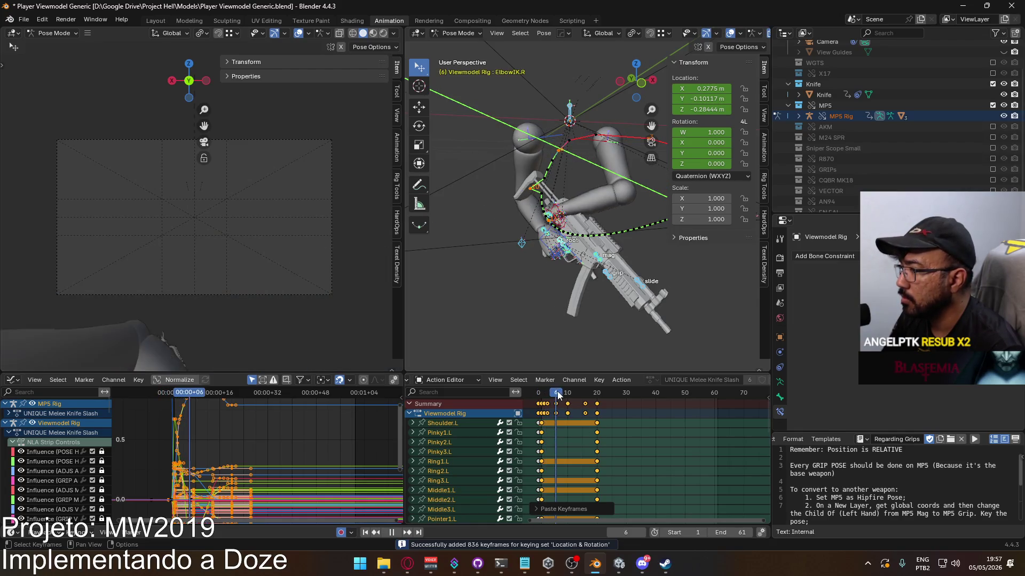
{"action": "key", "text": "Escape"}
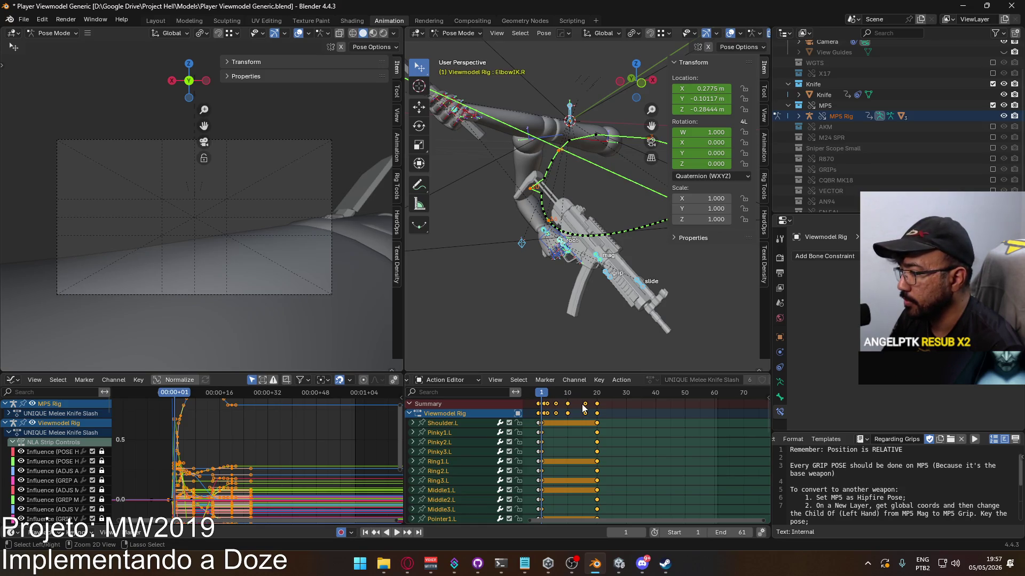
{"action": "middle_click_drag", "start_coordinate": [574, 290], "coordinate": [580, 274]}
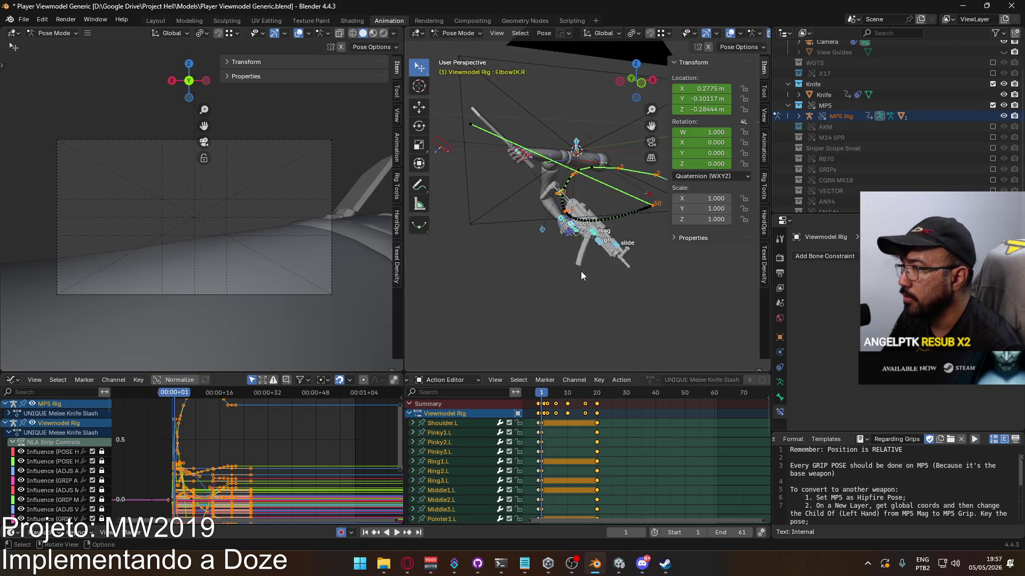
{"action": "key", "text": "space"}
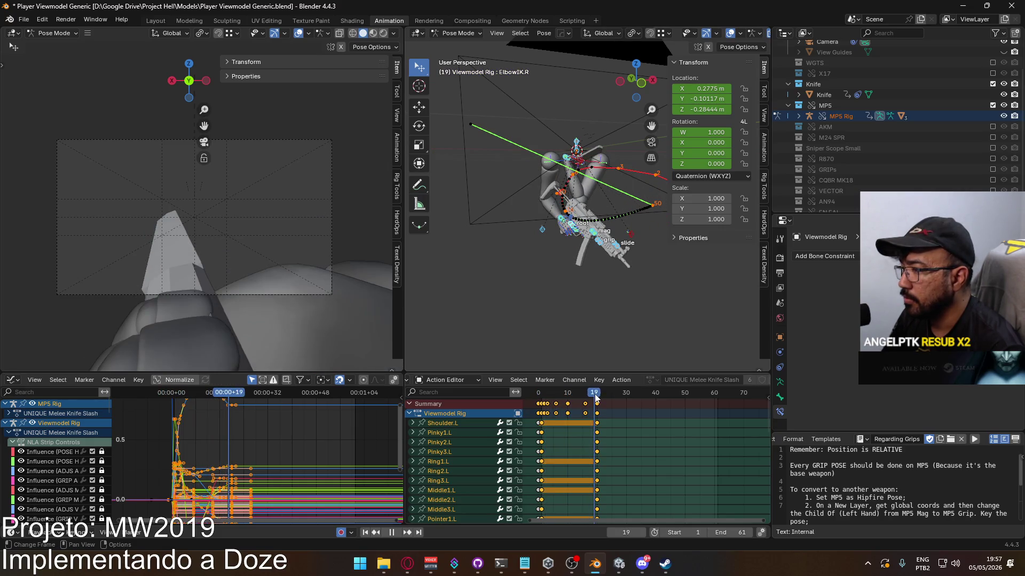
{"action": "left_click", "coordinate": [542, 396]}
{"action": "key", "text": "space"}
{"action": "key", "text": "ctrl+z"}
{"action": "key", "text": "ctrl+shift+z"}
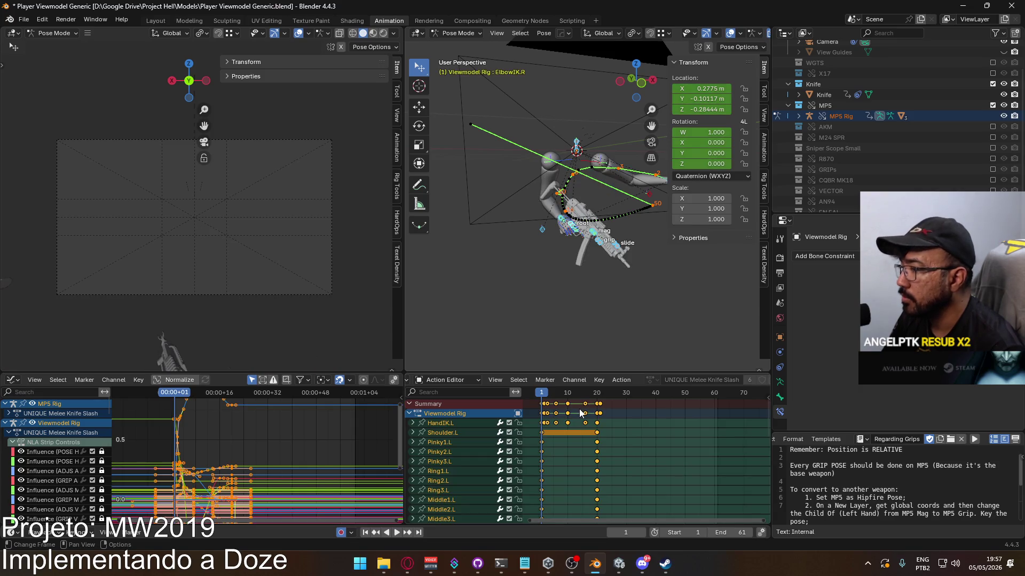
{"action": "left_click", "coordinate": [581, 413]}
{"action": "left_click", "coordinate": [540, 401]}
{"action": "left_click_drag", "start_coordinate": [539, 400], "coordinate": [543, 400]}
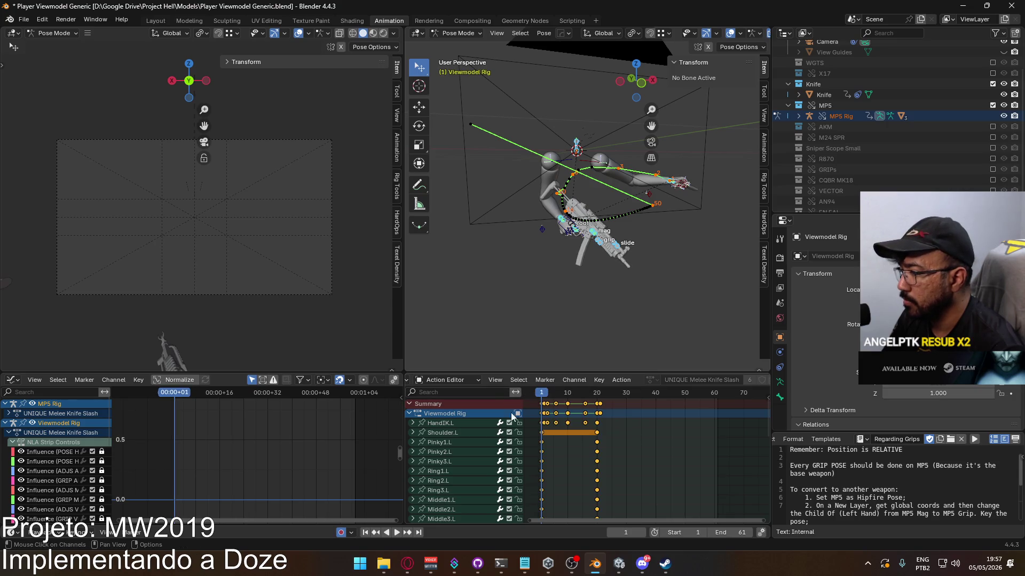
{"action": "key", "text": "a"}
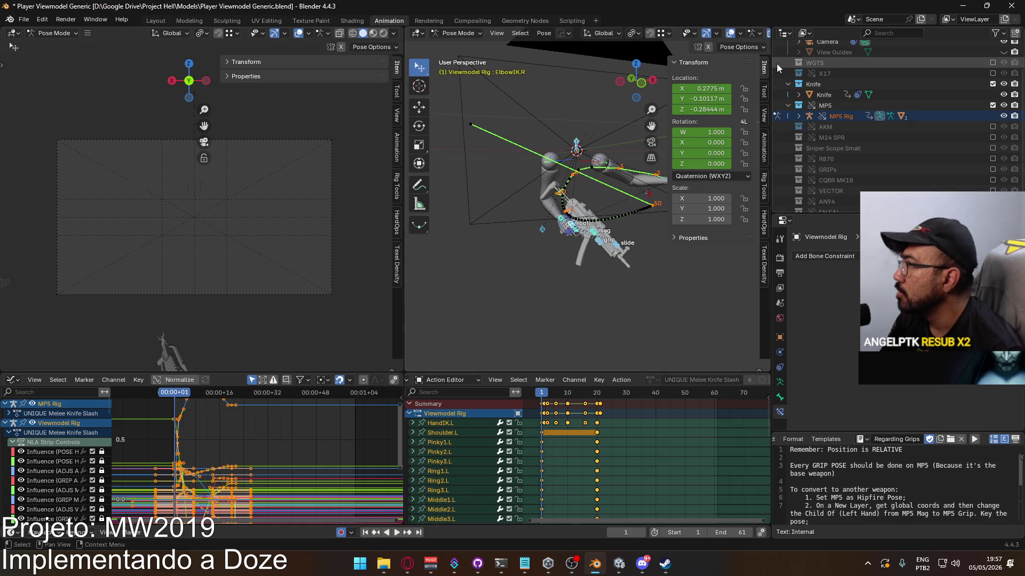
{"action": "key", "text": "KP_Decimal"}
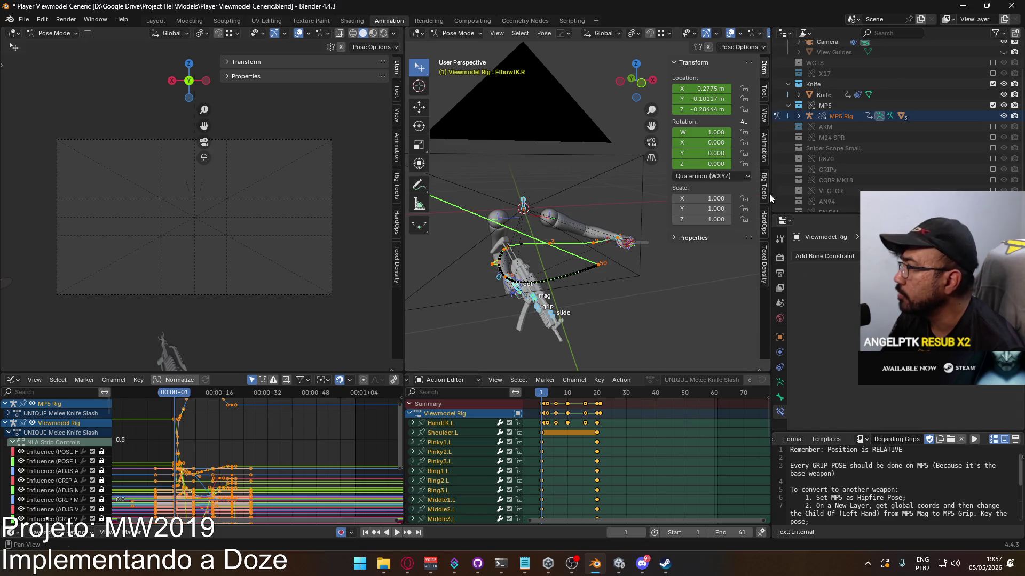
{"action": "left_click", "coordinate": [764, 155]}
Mute the UNIQUE Melee Knife Slash layer and switch to object mode
{"action": "scroll", "coordinate": [710, 293], "scroll_direction": "down", "scroll_amount": 8}
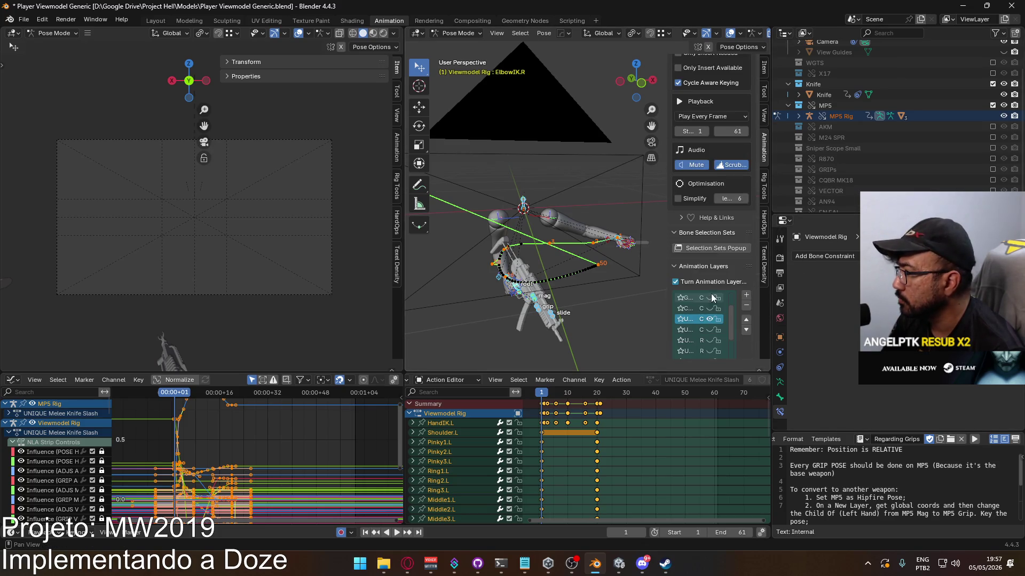
{"action": "left_click_drag", "start_coordinate": [668, 305], "coordinate": [557, 307]}
{"action": "left_click", "coordinate": [706, 319]}
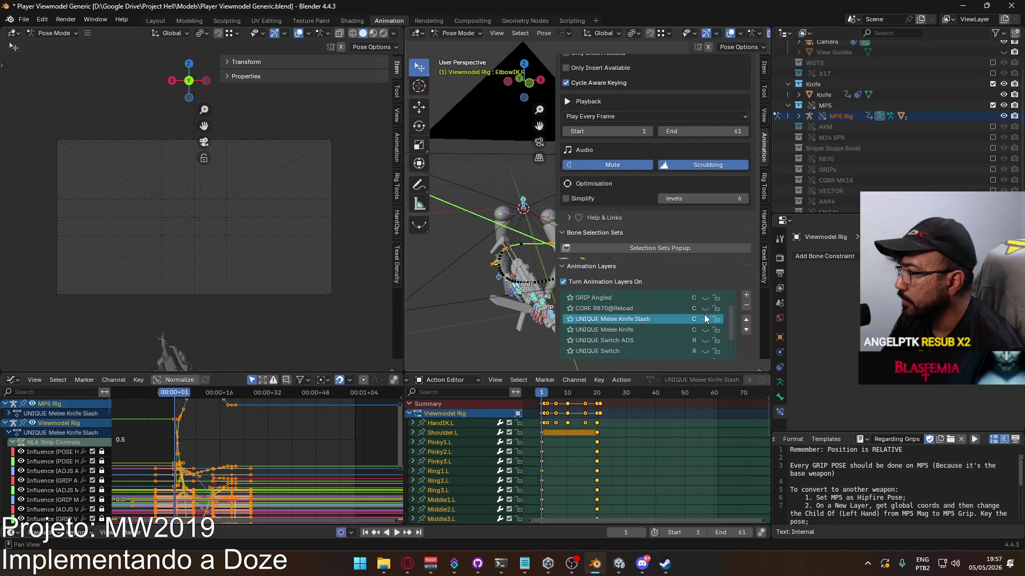
{"action": "key", "text": "ctrl+Tab"}
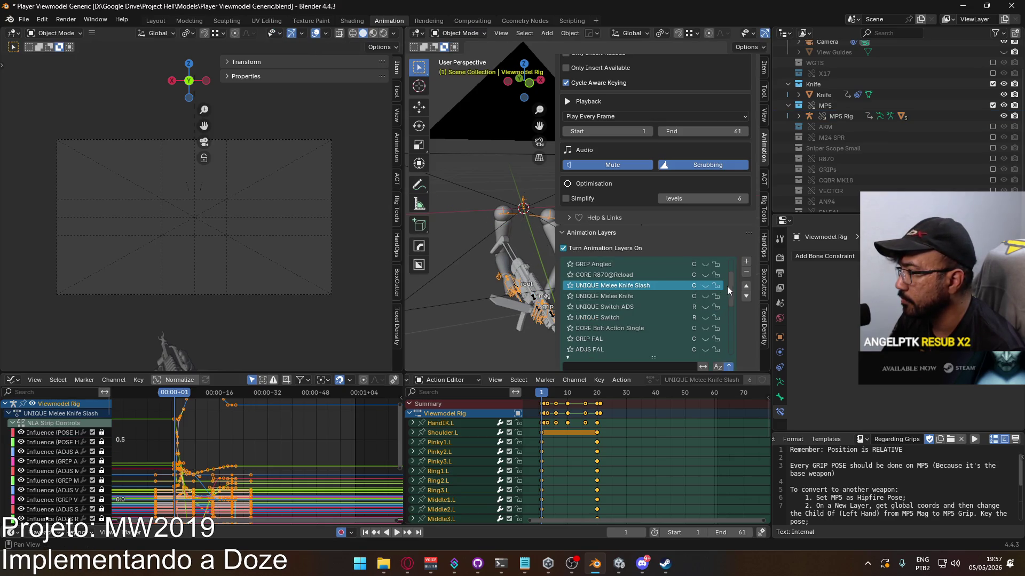
{"action": "mouse_move", "coordinate": [731, 283]}
{"action": "left_mouse_down"}
{"action": "mouse_move", "coordinate": [728, 265]}
{"action": "mouse_move", "coordinate": [732, 345]}
{"action": "mouse_move", "coordinate": [721, 245]}
{"action": "left_mouse_up"}
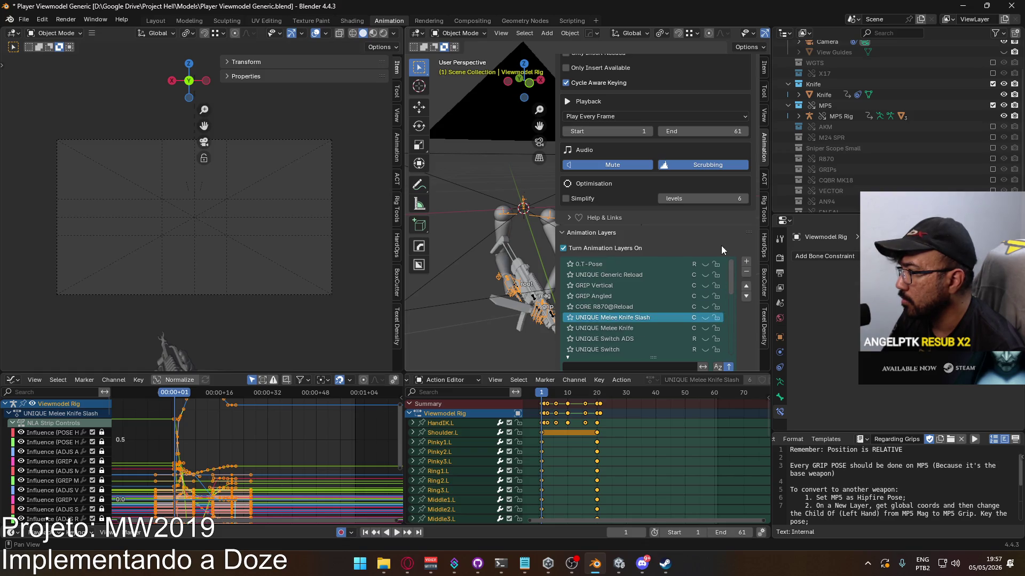
On the MP5 Rig, unmute Melee Knife Slash and make POSE Hipfire the active layer at frame 0
{"action": "left_click", "coordinate": [534, 301]}
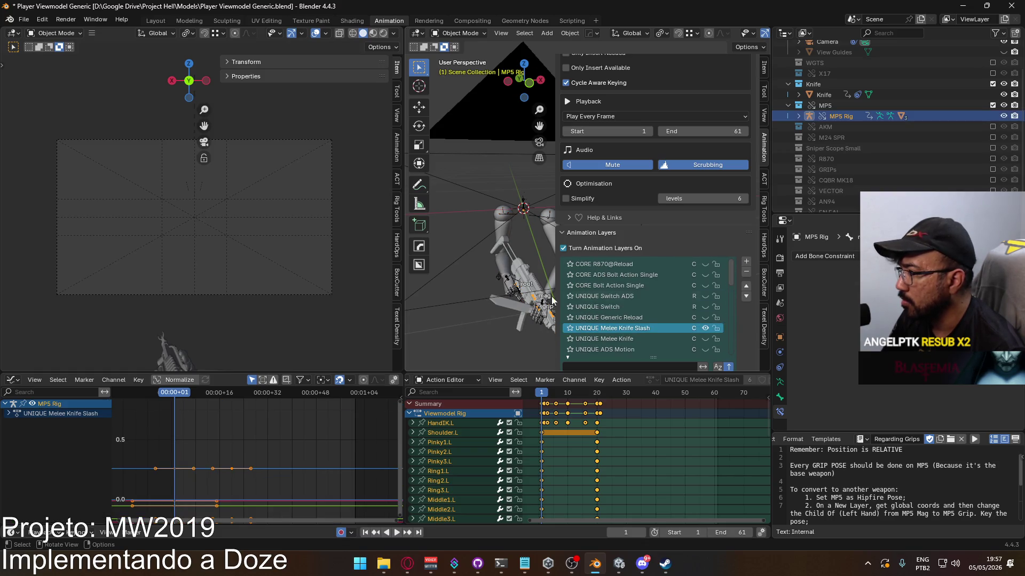
{"action": "left_click", "coordinate": [703, 329]}
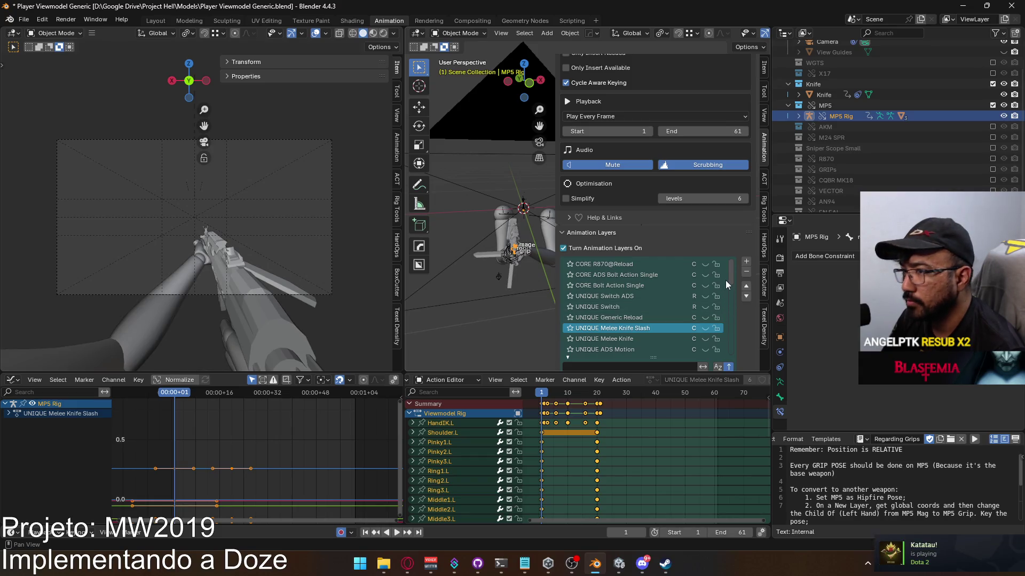
{"action": "left_click_drag", "start_coordinate": [730, 275], "coordinate": [726, 361]}
{"action": "left_click", "coordinate": [633, 350]}
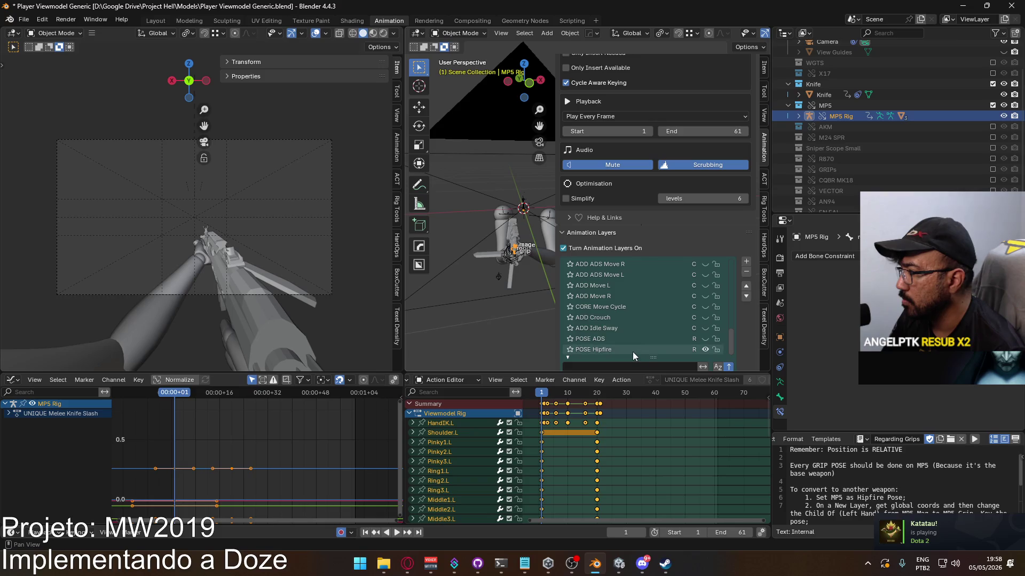
{"action": "left_click_drag", "start_coordinate": [542, 394], "coordinate": [539, 394]}
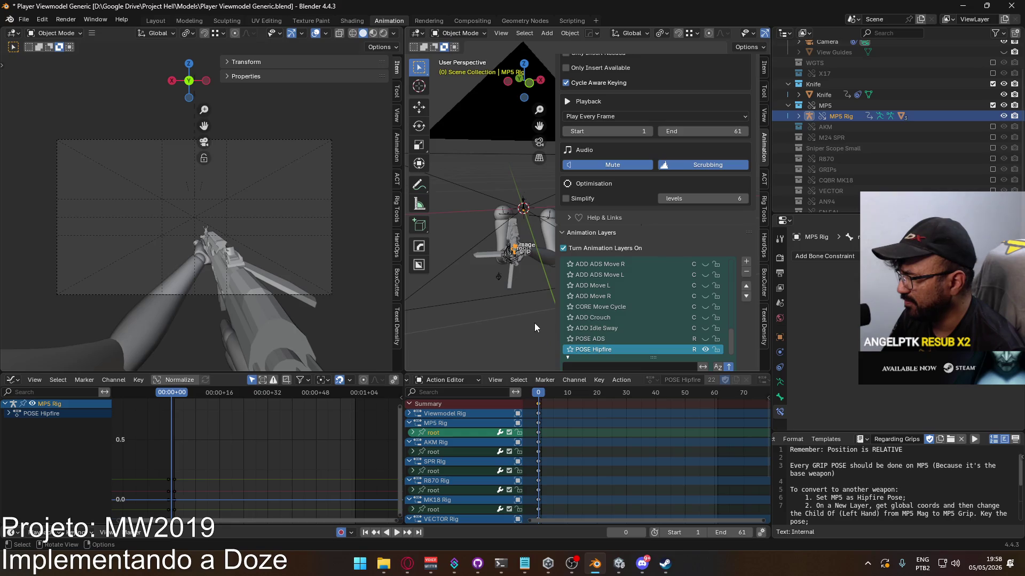
Put the MP5 Rig into pose mode and copy its current pose
{"action": "mouse_move", "coordinate": [515, 310]}
{"action": "middle_mouse_down"}
{"action": "mouse_move", "coordinate": [531, 293]}
{"action": "mouse_move", "coordinate": [506, 257]}
{"action": "middle_mouse_up"}
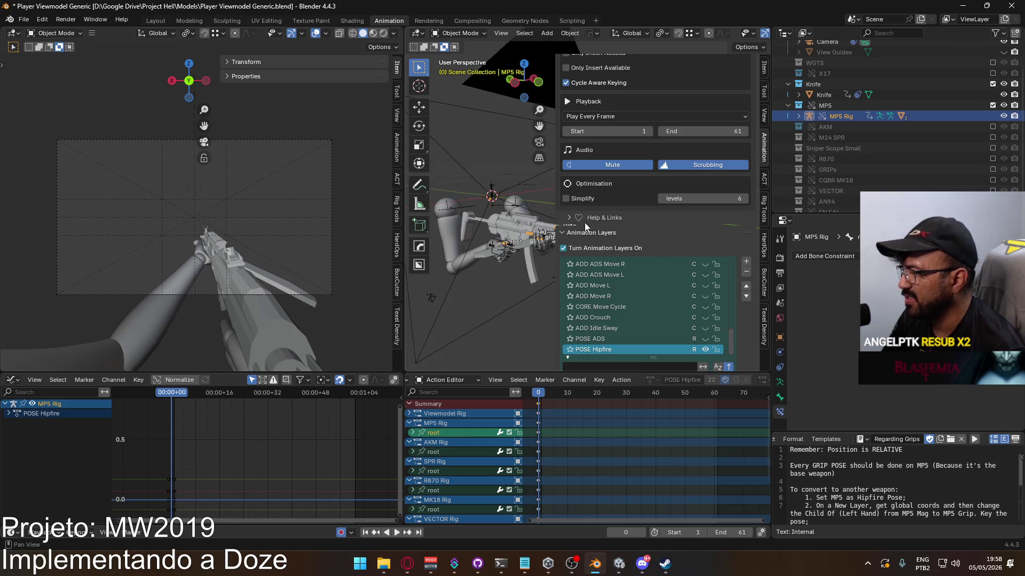
{"action": "left_click", "coordinate": [511, 245]}
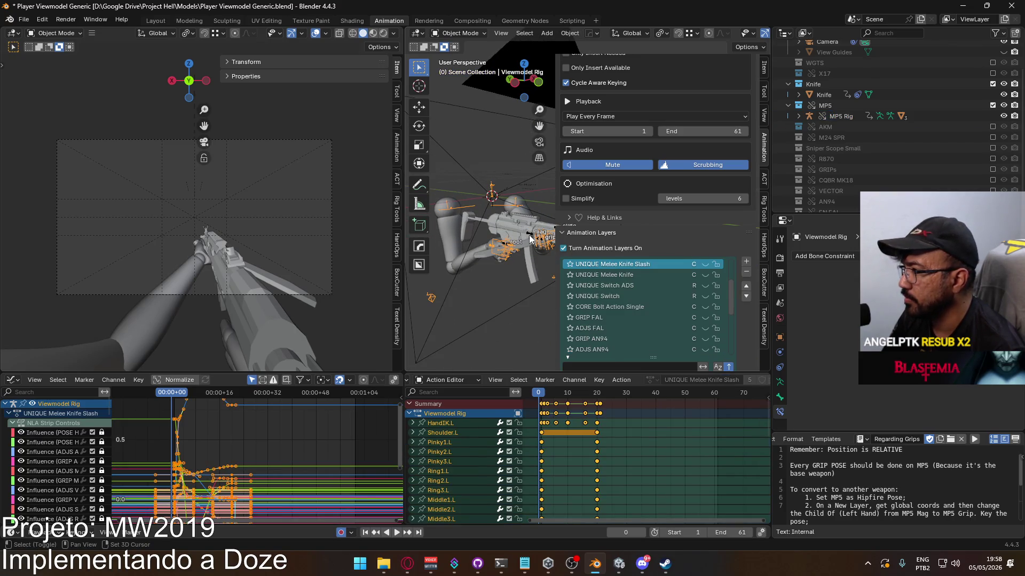
{"action": "left_click", "coordinate": [534, 215]}
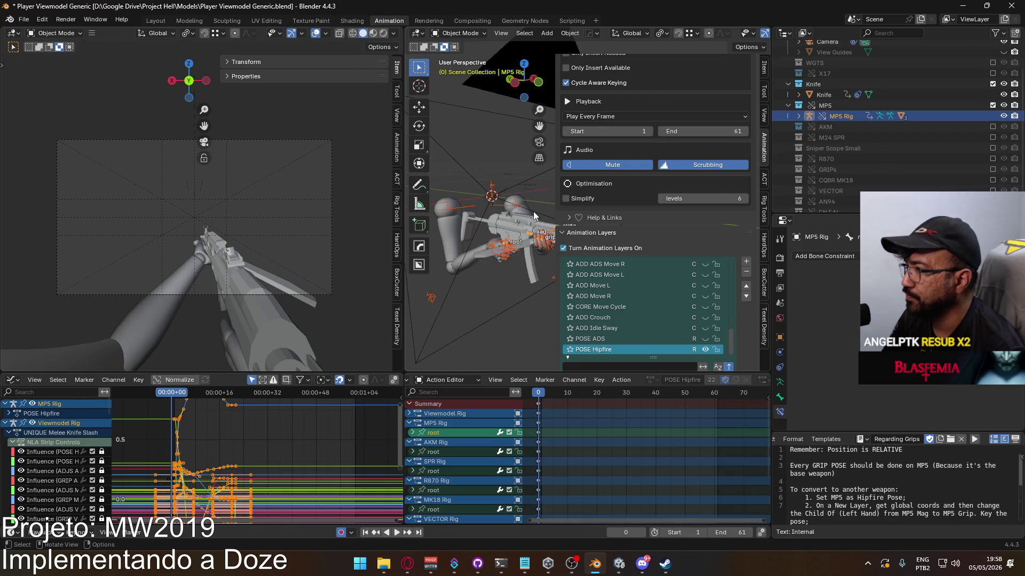
{"action": "left_click", "coordinate": [460, 32]}
{"action": "left_click", "coordinate": [459, 69]}
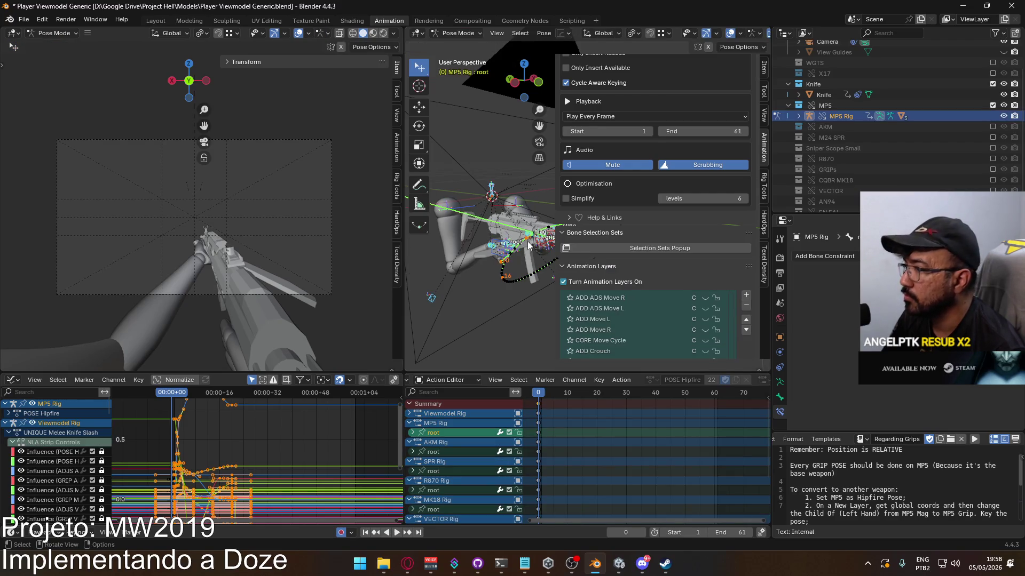
{"action": "right_click", "coordinate": [508, 253]}
{"action": "left_click", "coordinate": [499, 243]}
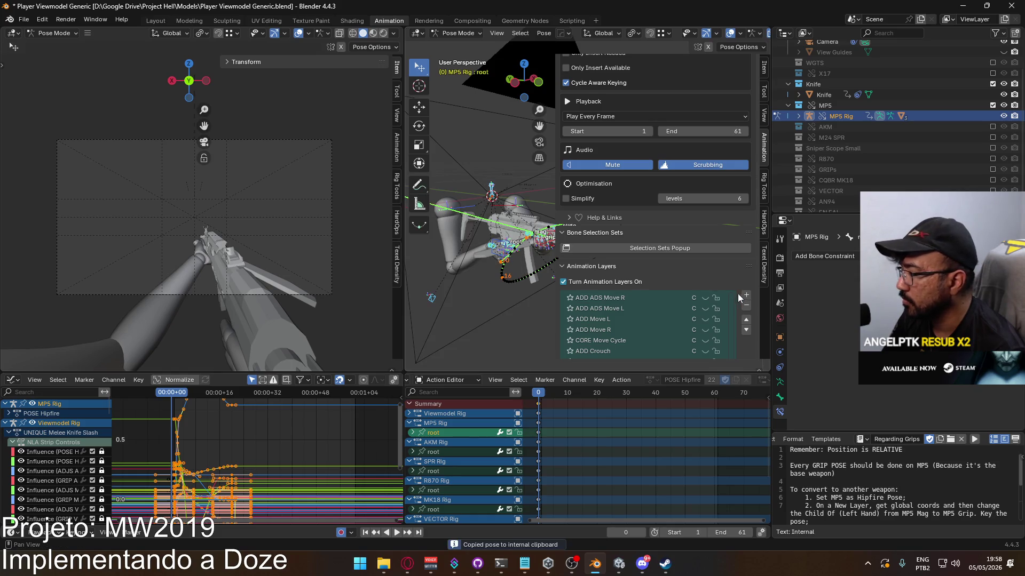
Return the MP5 Rig to object mode and scroll through its animation layer list
{"action": "left_click", "coordinate": [437, 34]}
{"action": "left_click", "coordinate": [453, 46]}
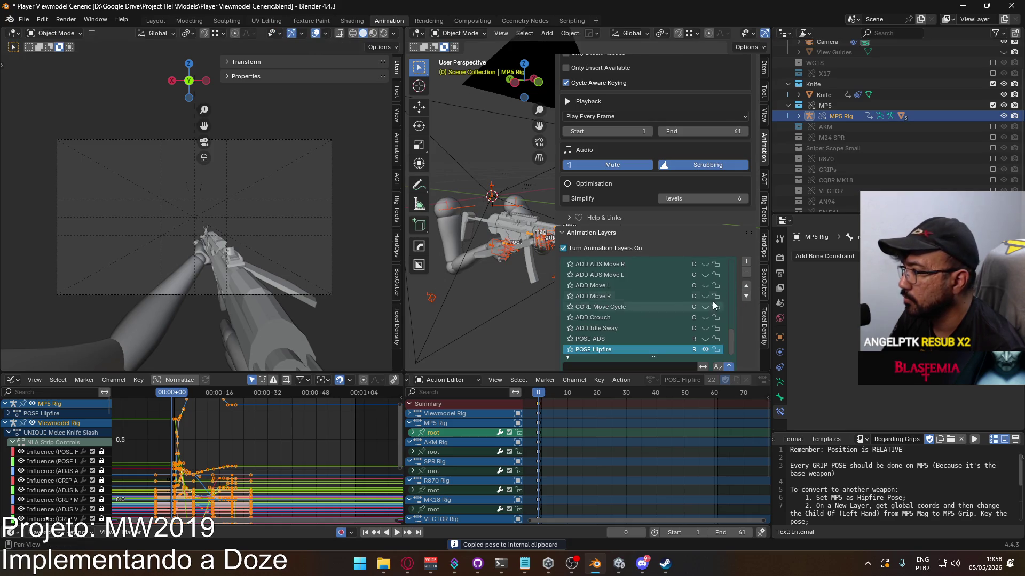
{"action": "left_click_drag", "start_coordinate": [727, 334], "coordinate": [727, 260]}
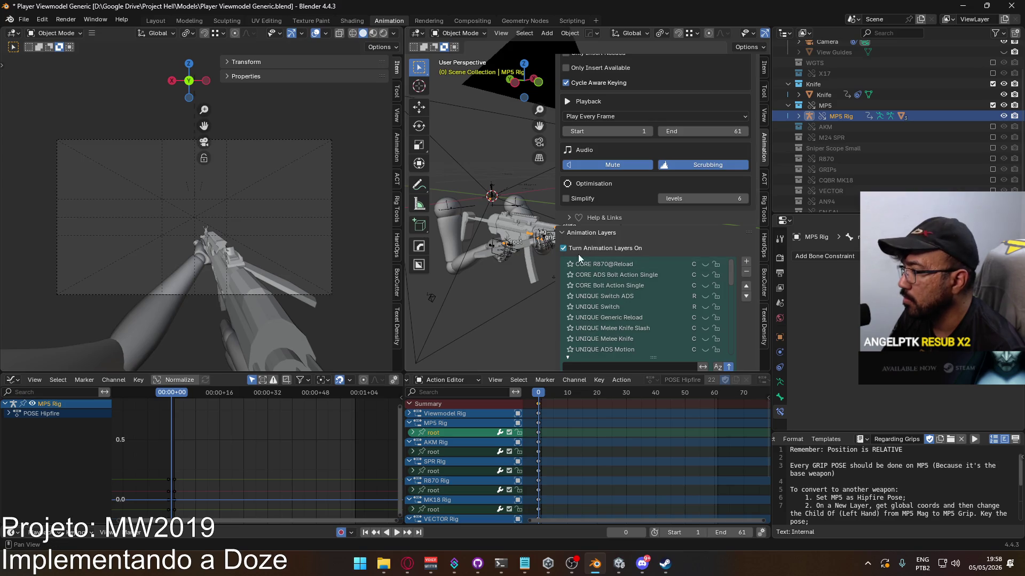
{"action": "scroll", "coordinate": [696, 265], "scroll_direction": "down", "scroll_amount": 8}
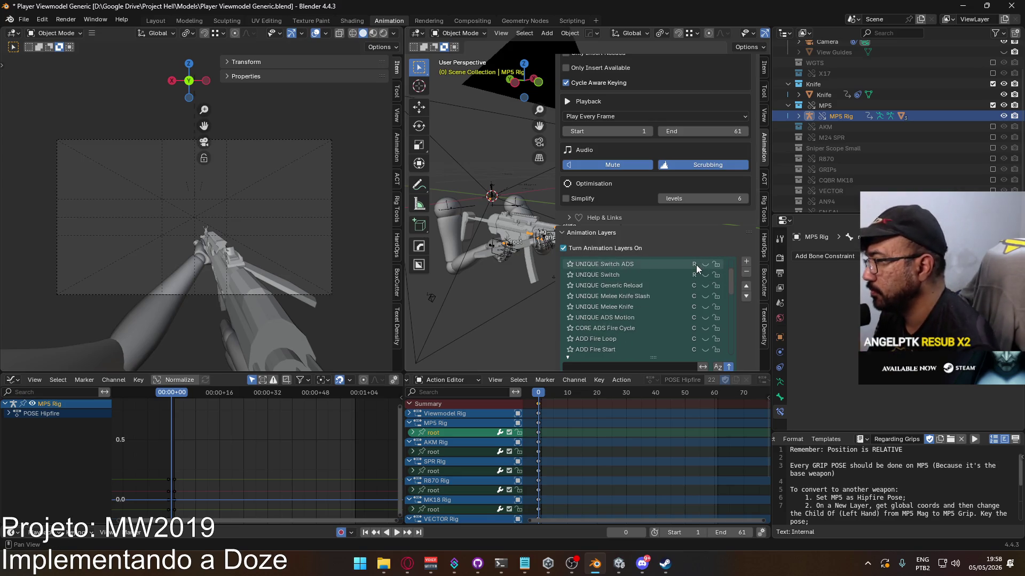
{"action": "scroll", "coordinate": [694, 258], "scroll_direction": "down", "scroll_amount": 4}
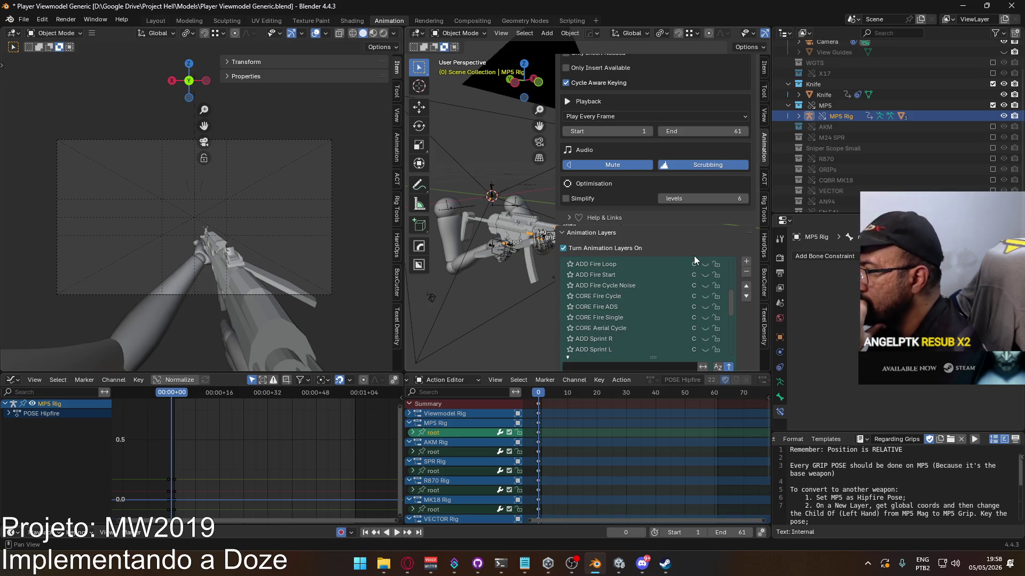
{"action": "scroll", "coordinate": [691, 252], "scroll_direction": "down", "scroll_amount": 1}
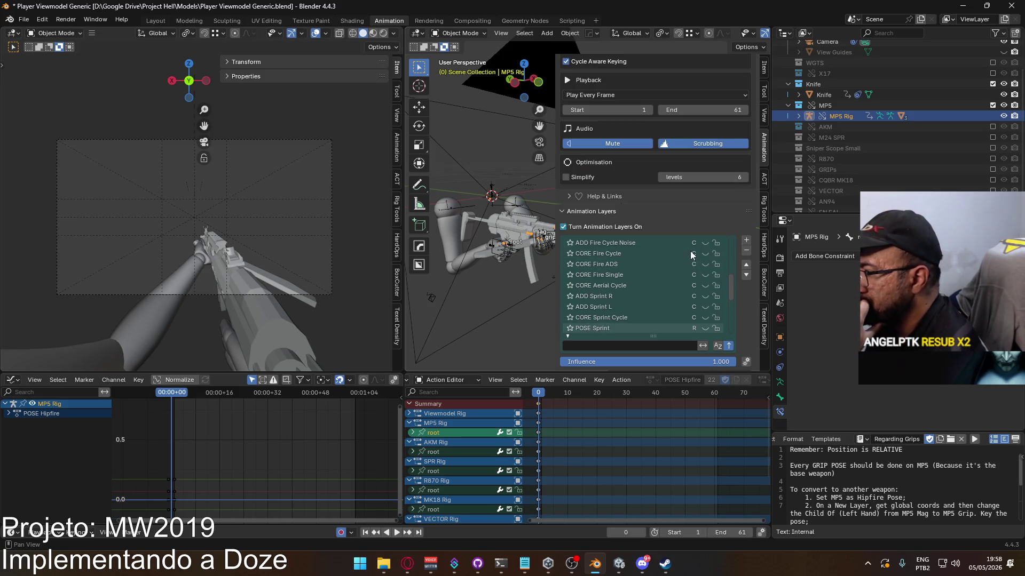
Check the Viewmodel Rig, then make the MP5 Rig the active rig again
{"action": "left_click", "coordinate": [509, 241]}
{"action": "mouse_move", "coordinate": [523, 239]}
{"action": "middle_mouse_down"}
{"action": "mouse_move", "coordinate": [505, 248]}
{"action": "mouse_move", "coordinate": [521, 264]}
{"action": "mouse_move", "coordinate": [519, 294]}
{"action": "middle_mouse_up"}
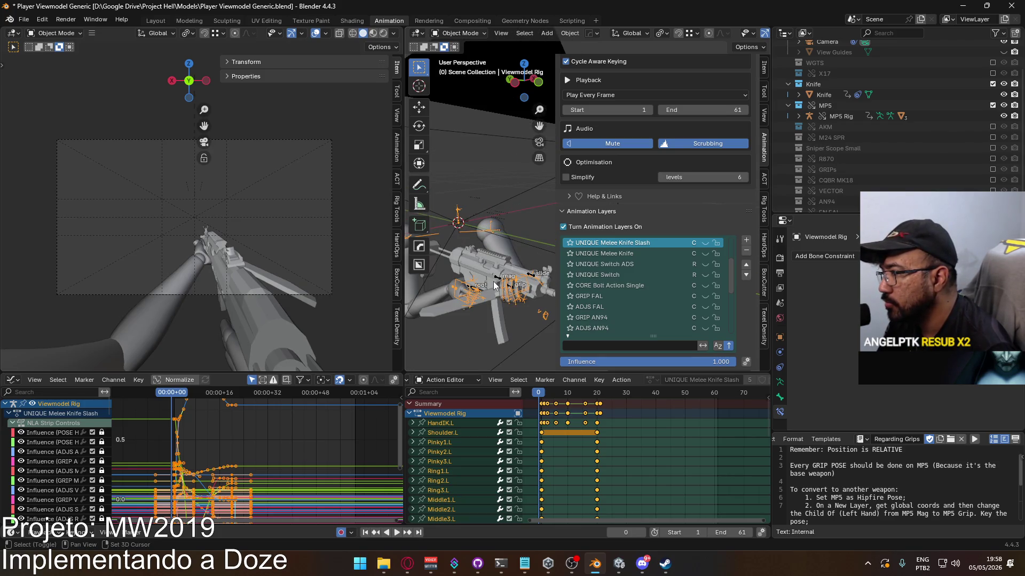
{"action": "left_click", "coordinate": [495, 285]}
{"action": "left_click", "coordinate": [462, 34]}
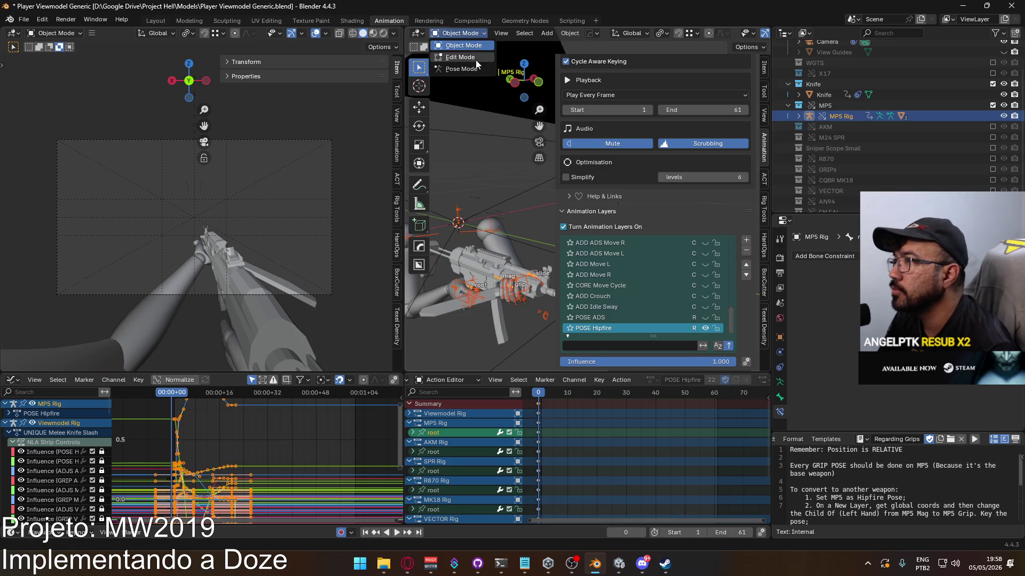
In MP5 Rig pose mode, save the file and copy the root's world coordinates
{"action": "left_click", "coordinate": [474, 69]}
{"action": "scroll", "coordinate": [726, 181], "scroll_direction": "up", "scroll_amount": 10}
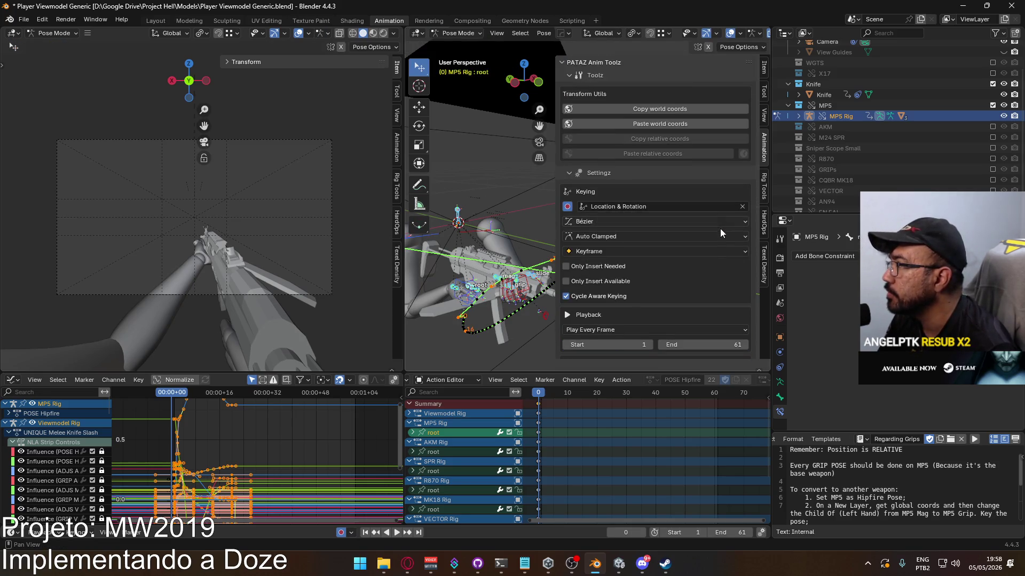
{"action": "key", "text": "ctrl+s"}
{"action": "left_click", "coordinate": [676, 109]}
Back in object mode, turn on the MP5 Rig's UNIQUE Melee Knife Slash layer
{"action": "mouse_move", "coordinate": [499, 273]}
{"action": "middle_mouse_down", "text": "shift"}
{"action": "mouse_move", "coordinate": [505, 219]}
{"action": "mouse_move", "coordinate": [490, 170]}
{"action": "middle_mouse_up", "text": "shift"}
{"action": "left_click", "coordinate": [463, 33]}
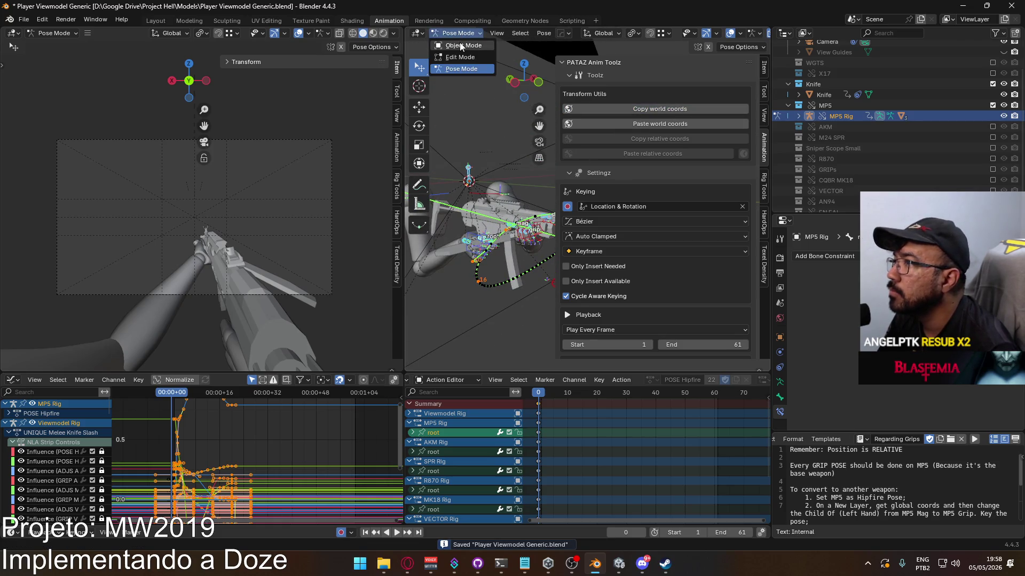
{"action": "left_click", "coordinate": [460, 42]}
{"action": "left_click", "coordinate": [505, 228]}
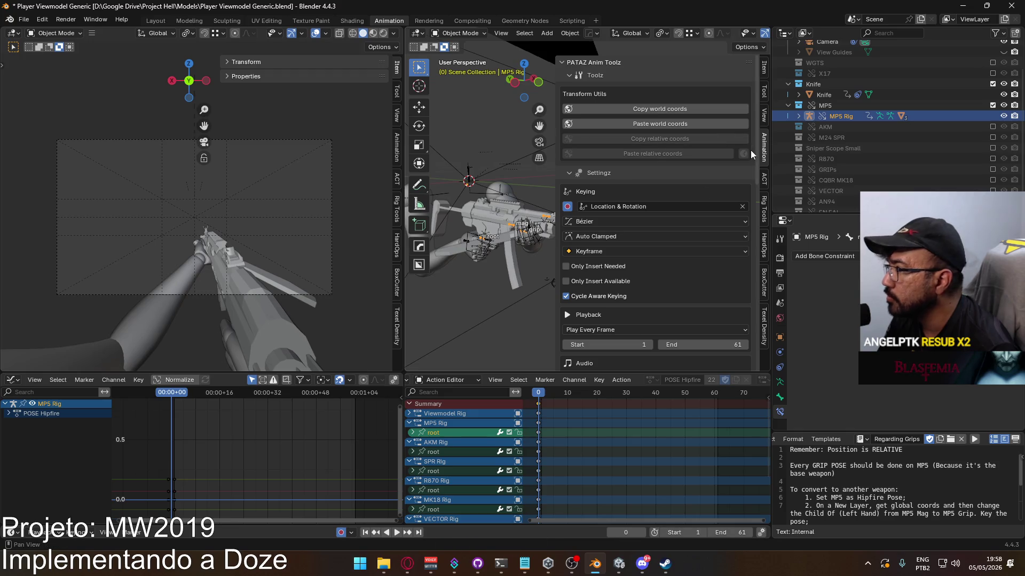
{"action": "scroll", "coordinate": [679, 259], "scroll_direction": "down", "scroll_amount": 5}
{"action": "scroll", "coordinate": [667, 273], "scroll_direction": "down", "scroll_amount": 4}
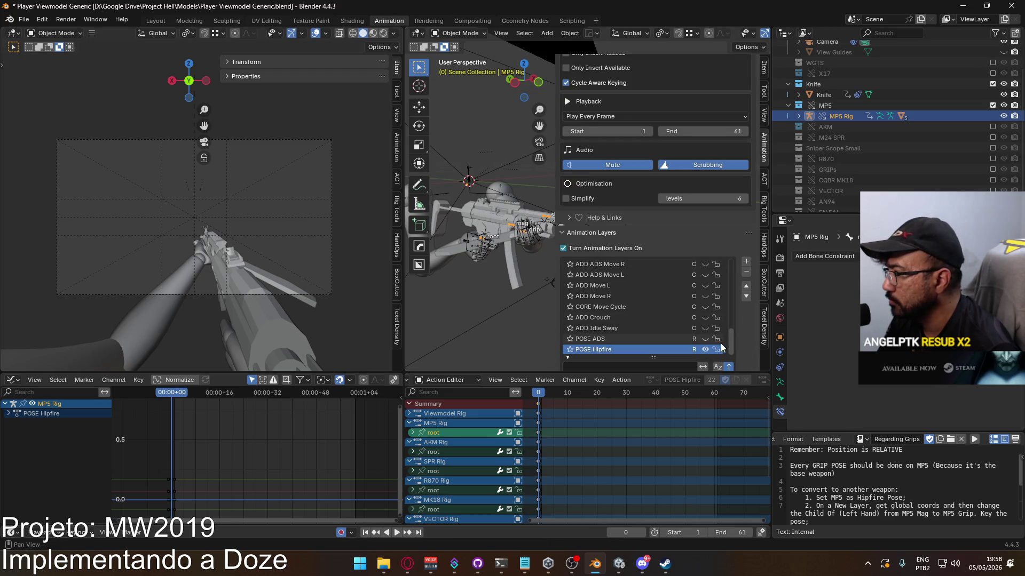
{"action": "left_click_drag", "start_coordinate": [730, 343], "coordinate": [733, 260]}
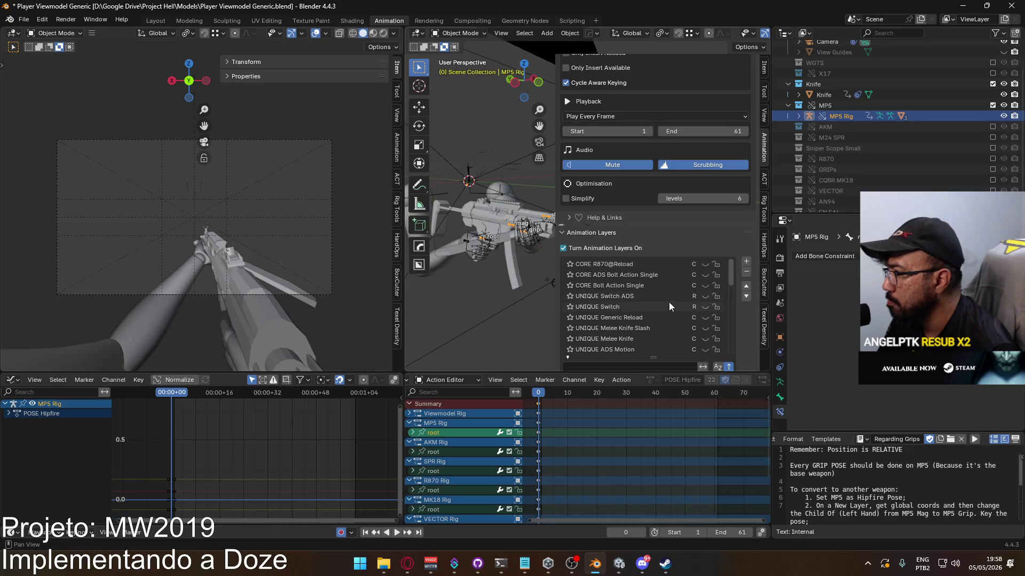
{"action": "left_click", "coordinate": [705, 328]}
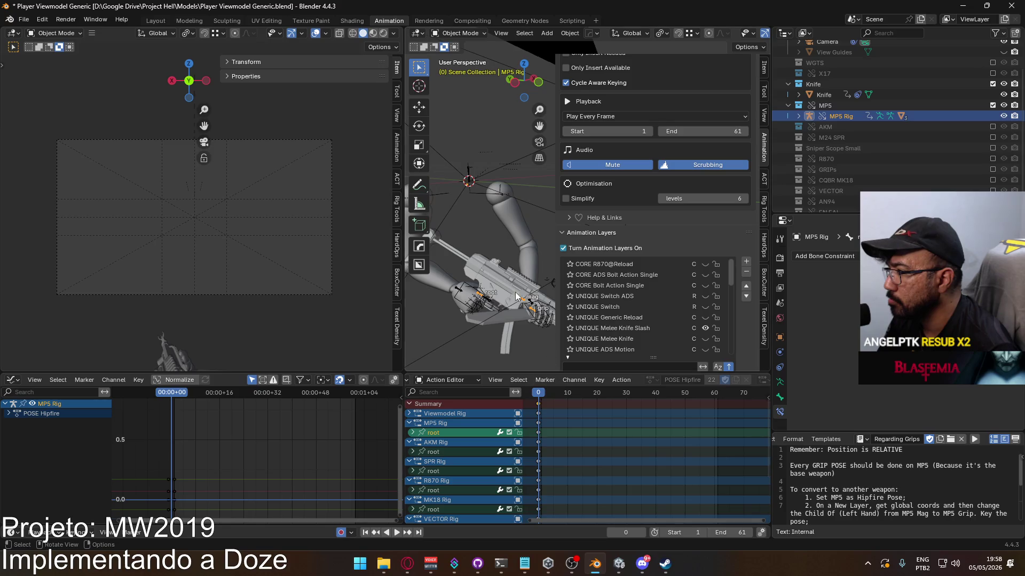
Make the Viewmodel Rig active and show its UNIQUE Melee Knife Slash layer
{"action": "left_click", "coordinate": [454, 34]}
{"action": "left_click", "coordinate": [464, 72]}
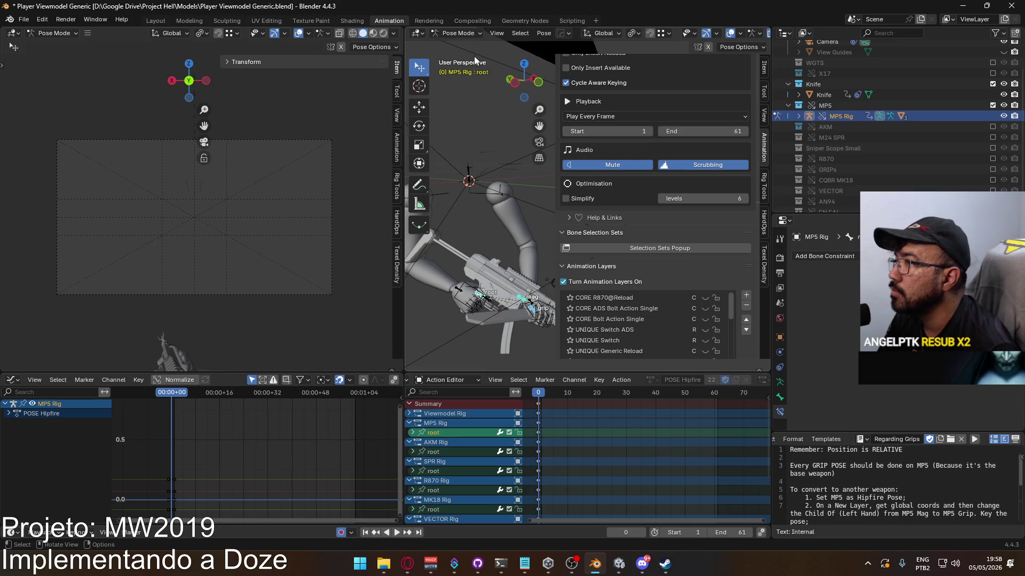
{"action": "left_click", "coordinate": [463, 33]}
{"action": "left_click", "coordinate": [463, 43]}
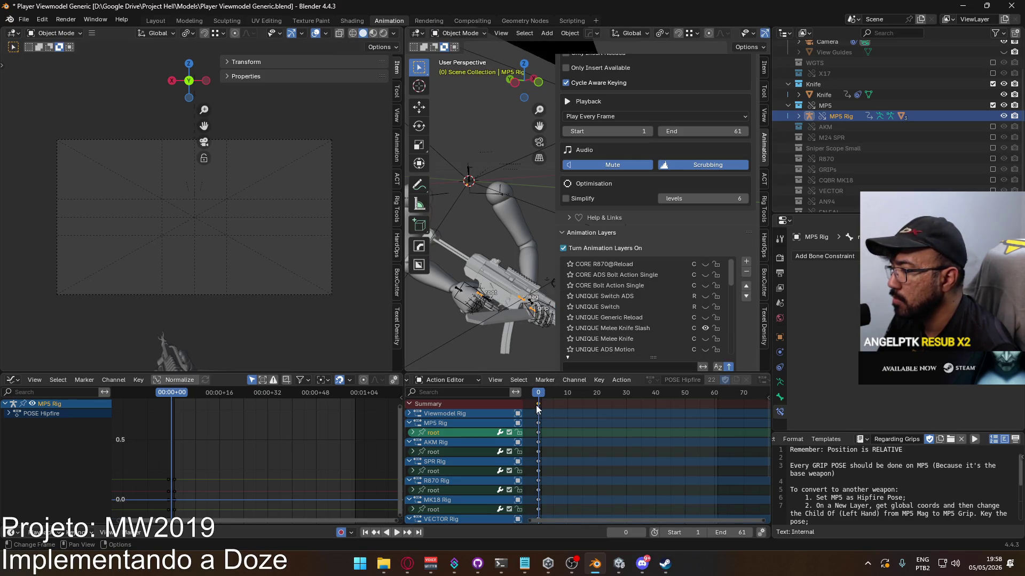
{"action": "left_click", "coordinate": [456, 292]}
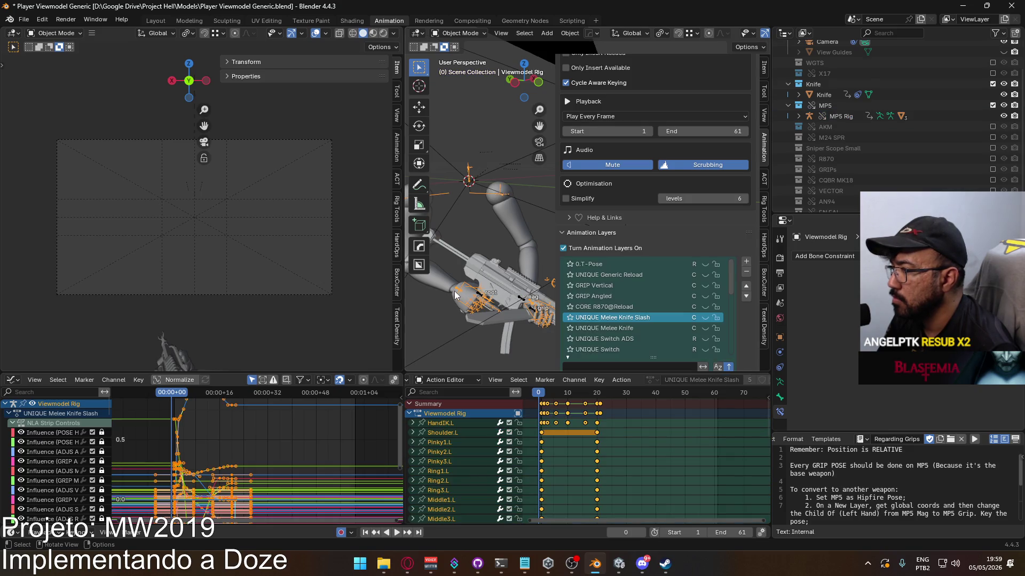
{"action": "left_click", "coordinate": [705, 318]}
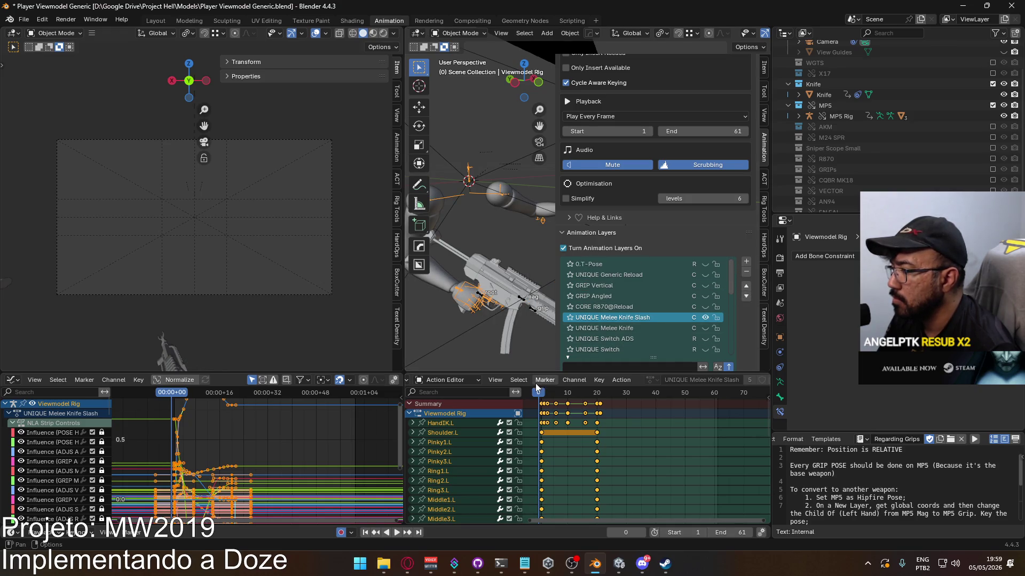
In Viewmodel Rig pose mode, paste the copied world coordinates onto the arm bones
{"action": "left_click", "coordinate": [480, 300]}
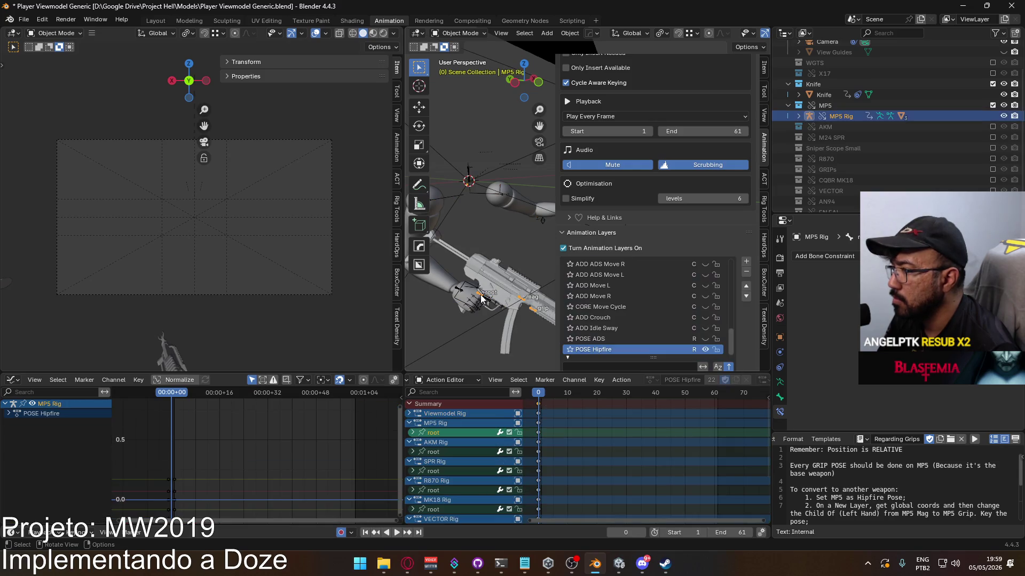
{"action": "left_click", "coordinate": [477, 289]}
{"action": "key", "text": "Tab"}
{"action": "left_click", "coordinate": [459, 33]}
{"action": "left_click", "coordinate": [459, 69]}
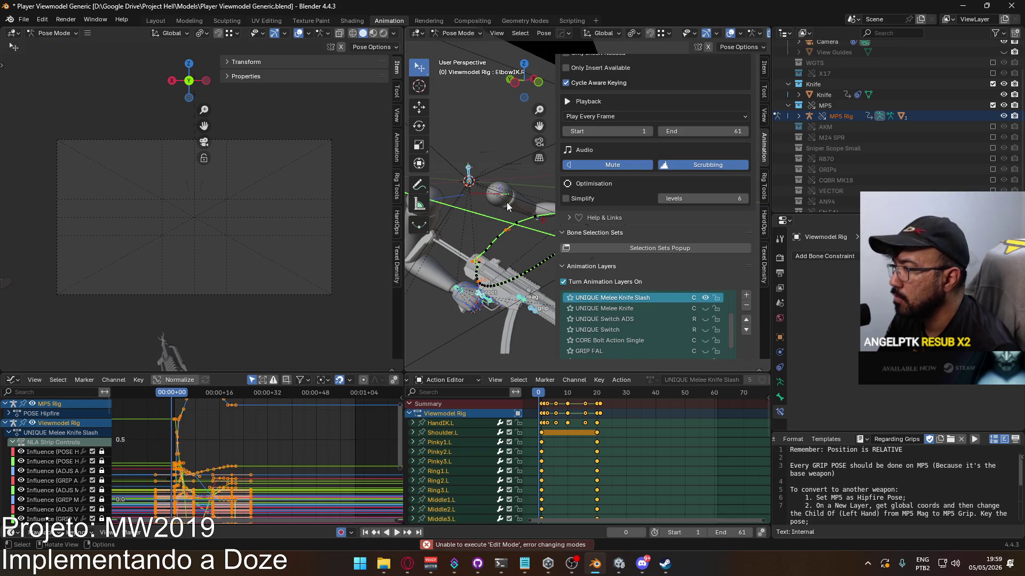
{"action": "left_click", "coordinate": [764, 74]}
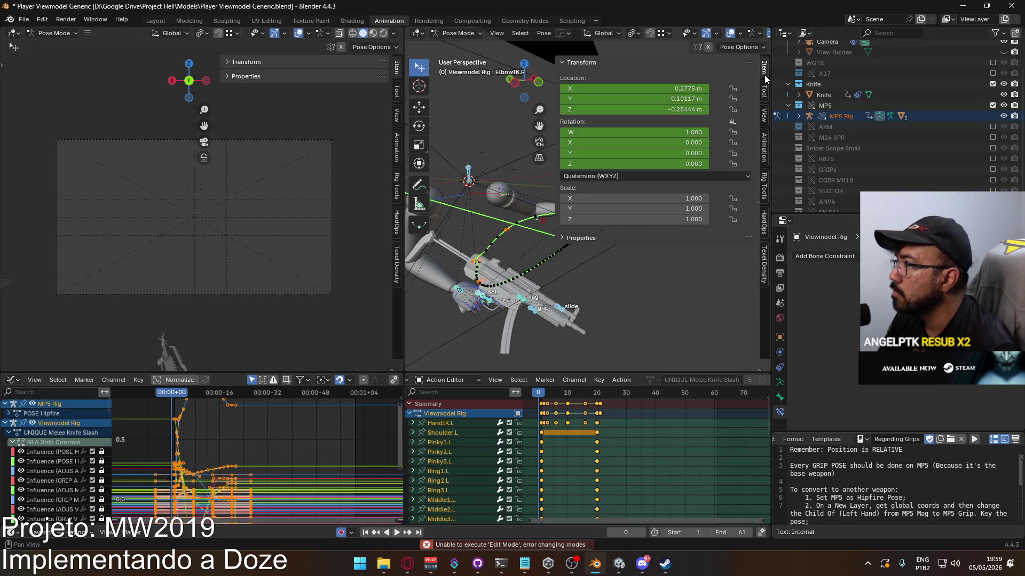
{"action": "left_click", "coordinate": [764, 148]}
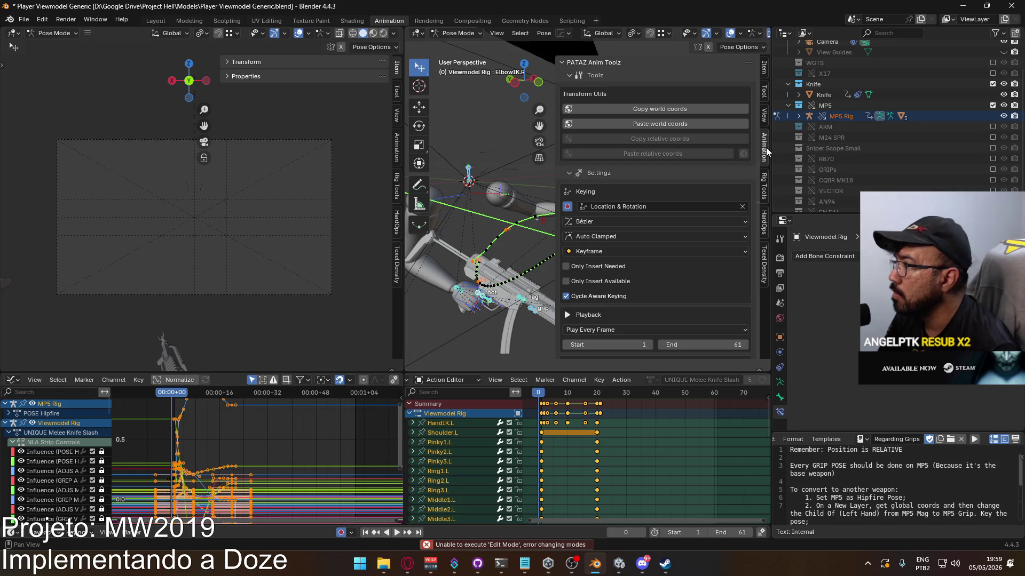
{"action": "left_click", "coordinate": [695, 125]}
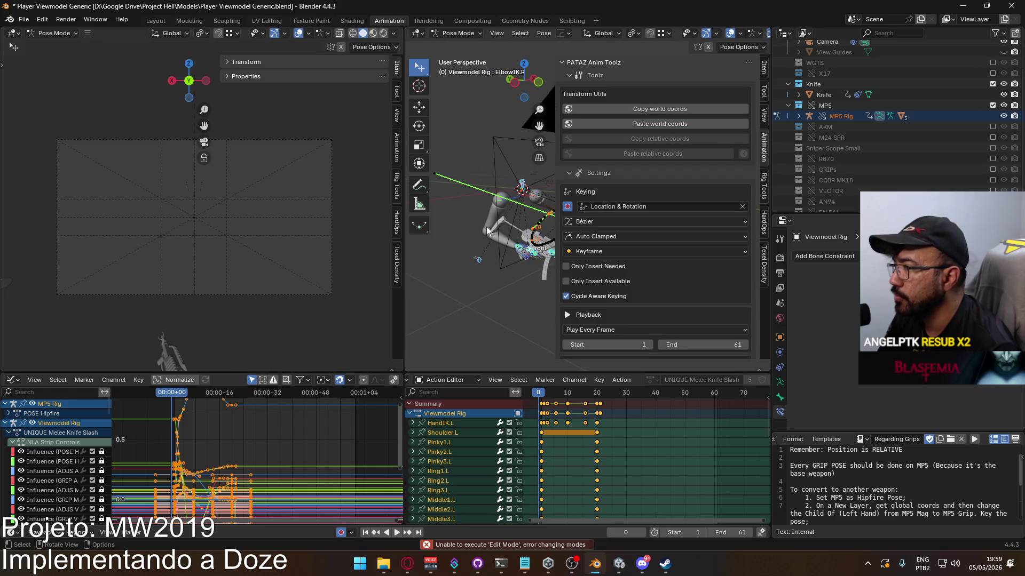
{"action": "key", "text": "q"}
{"action": "mouse_move", "coordinate": [500, 252]}
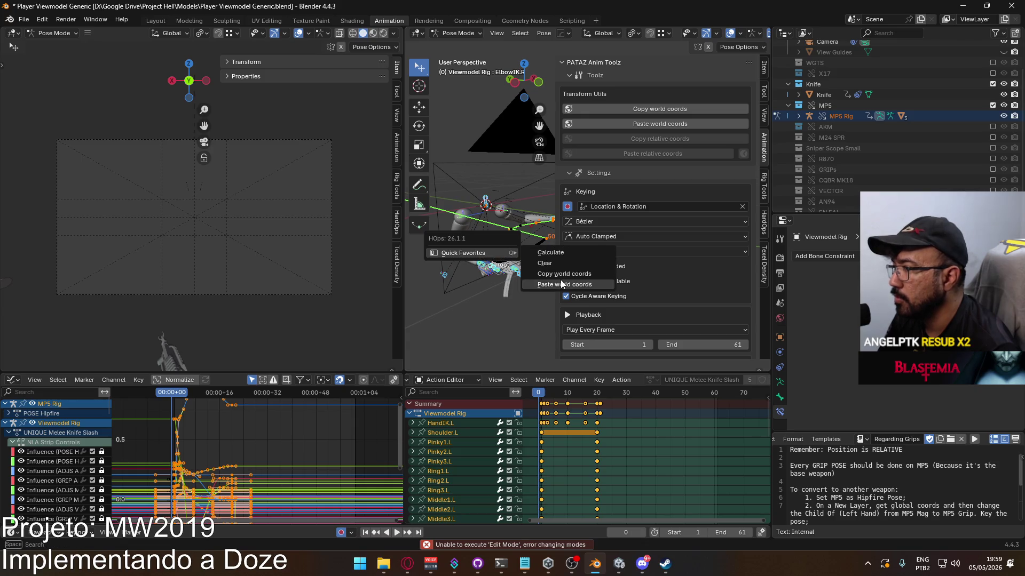
{"action": "left_click", "coordinate": [562, 284]}
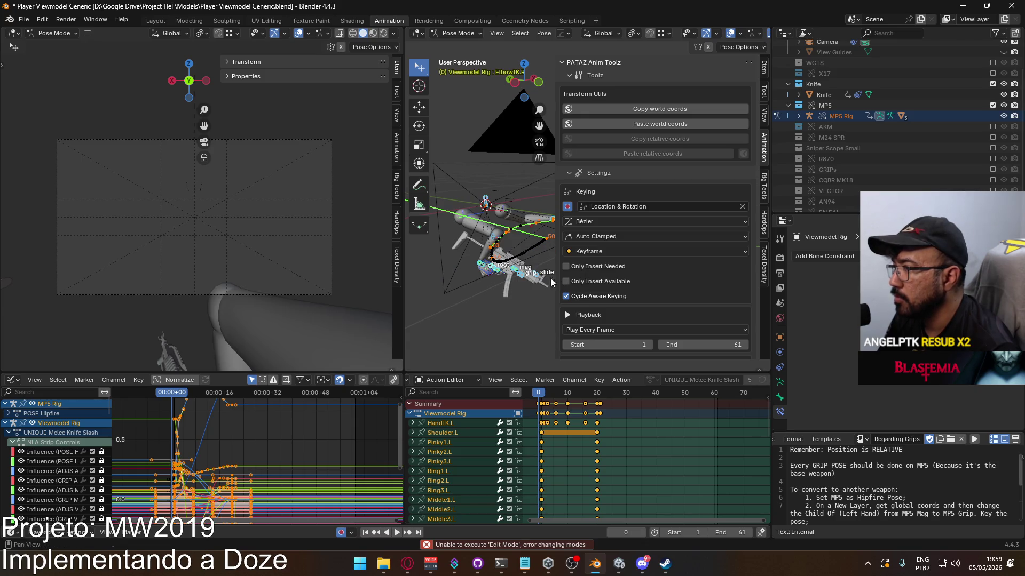
Try pasting the stored pose, undo it, then play the animation
{"action": "right_click", "coordinate": [497, 287]}
{"action": "left_click", "coordinate": [475, 288]}
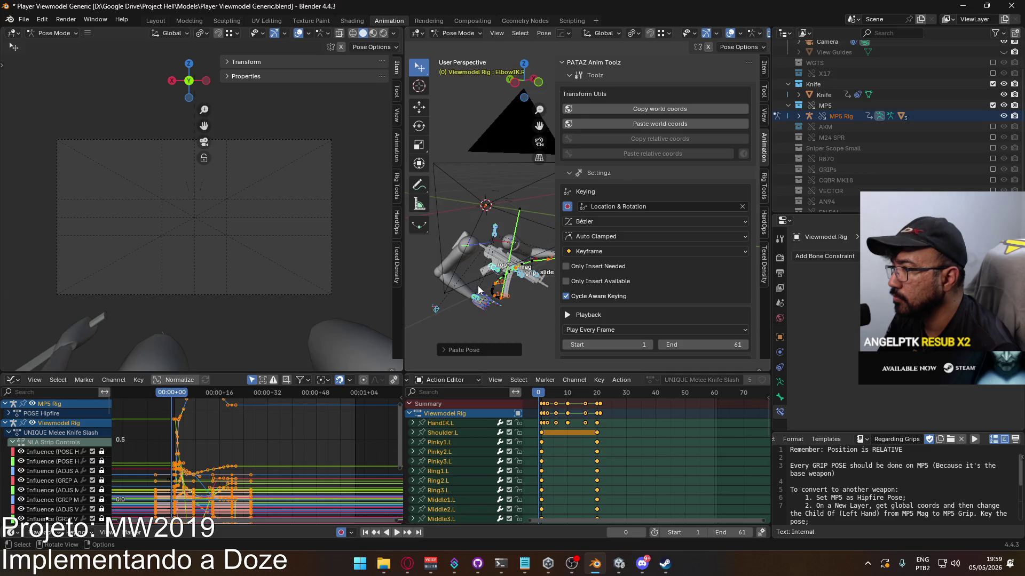
{"action": "key", "text": "ctrl+z"}
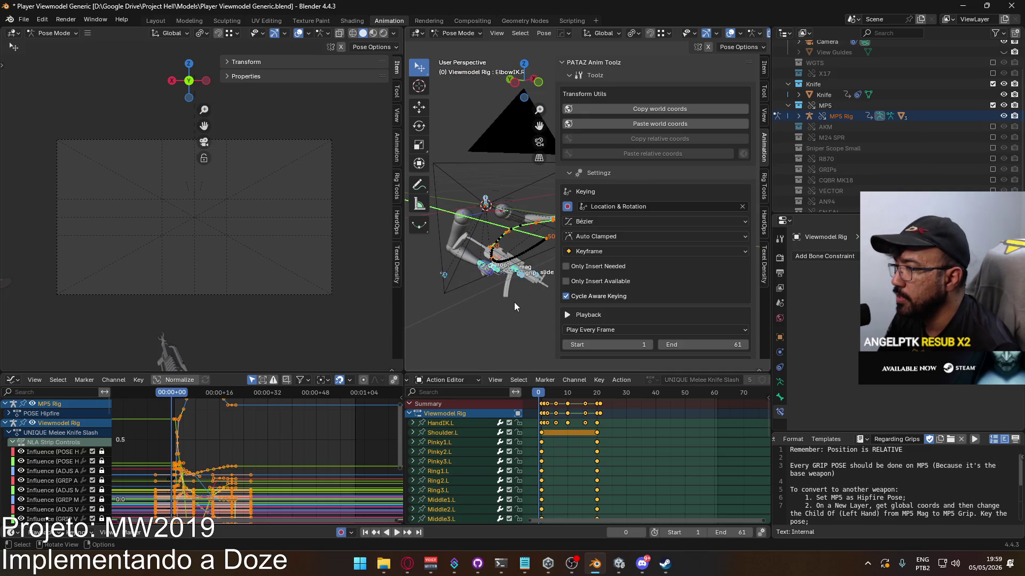
{"action": "left_click", "coordinate": [514, 302]}
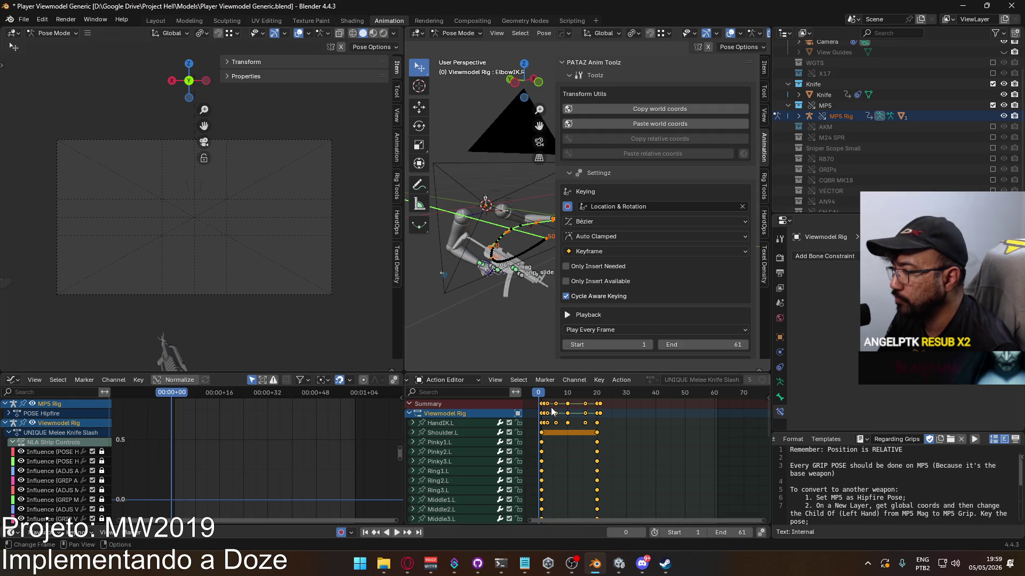
{"action": "key", "text": "space"}
{"action": "mouse_move", "coordinate": [508, 302]}
{"action": "middle_mouse_down", "text": "shift"}
{"action": "mouse_move", "coordinate": [463, 324]}
{"action": "mouse_move", "coordinate": [488, 307]}
{"action": "middle_mouse_up", "text": "shift"}
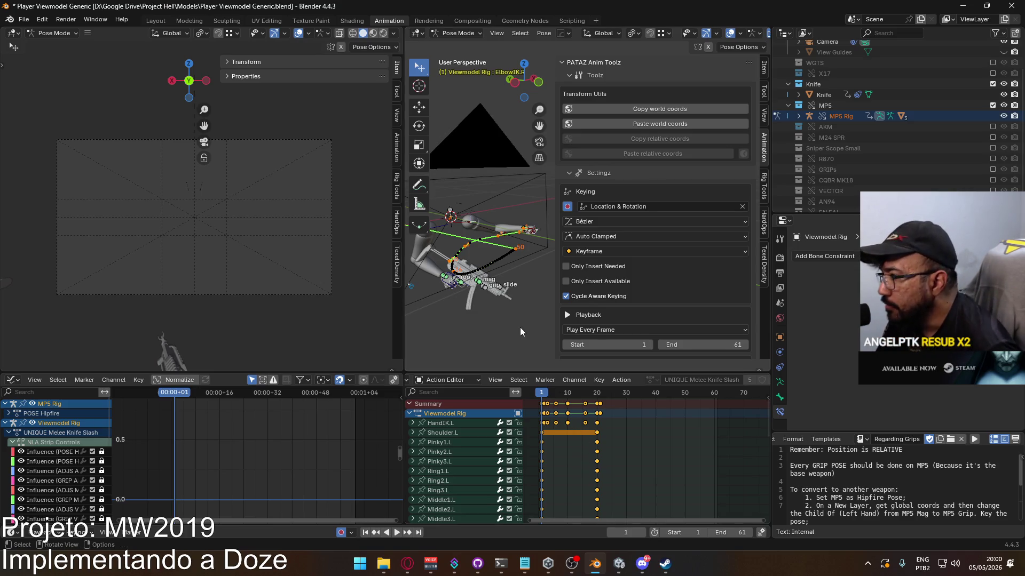
Select the HandIK.L bone after checking the Socket Hand L bone's constraints
{"action": "left_click", "coordinate": [517, 232]}
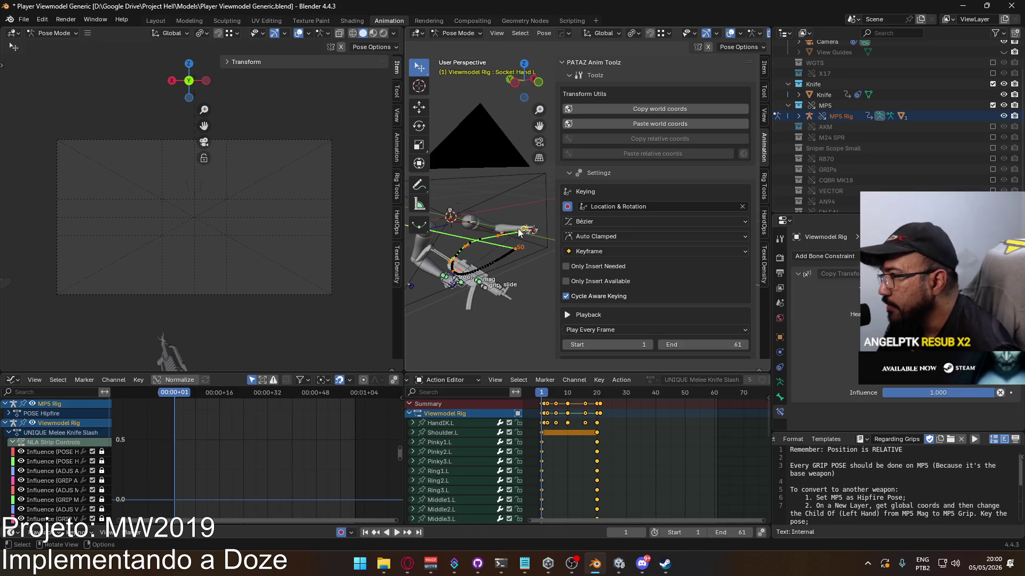
{"action": "left_click", "coordinate": [524, 236]}
{"action": "left_click", "coordinate": [524, 236]}
{"action": "left_click", "coordinate": [525, 236]}
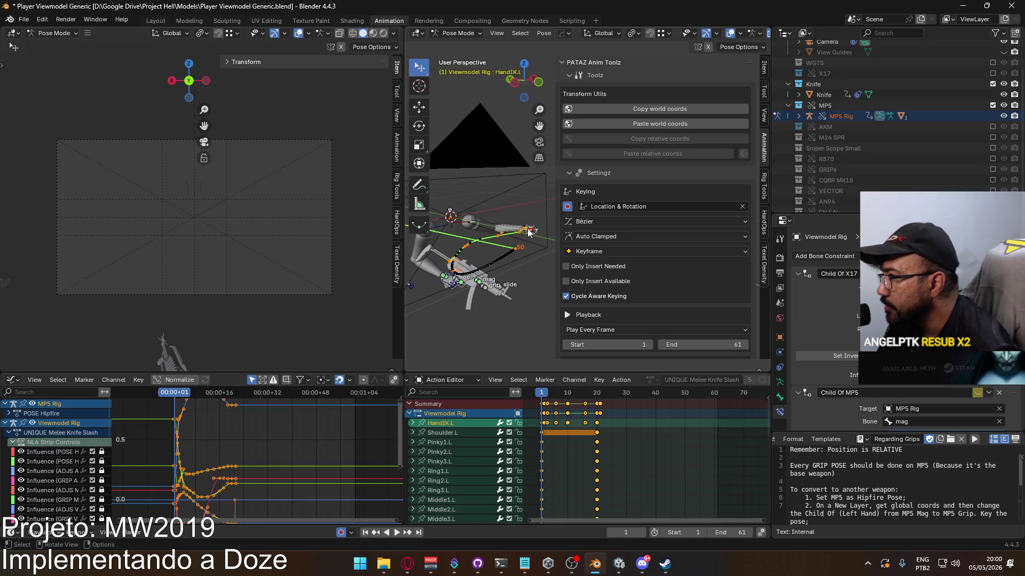
{"action": "scroll", "coordinate": [850, 318], "scroll_direction": "down", "scroll_amount": 3}
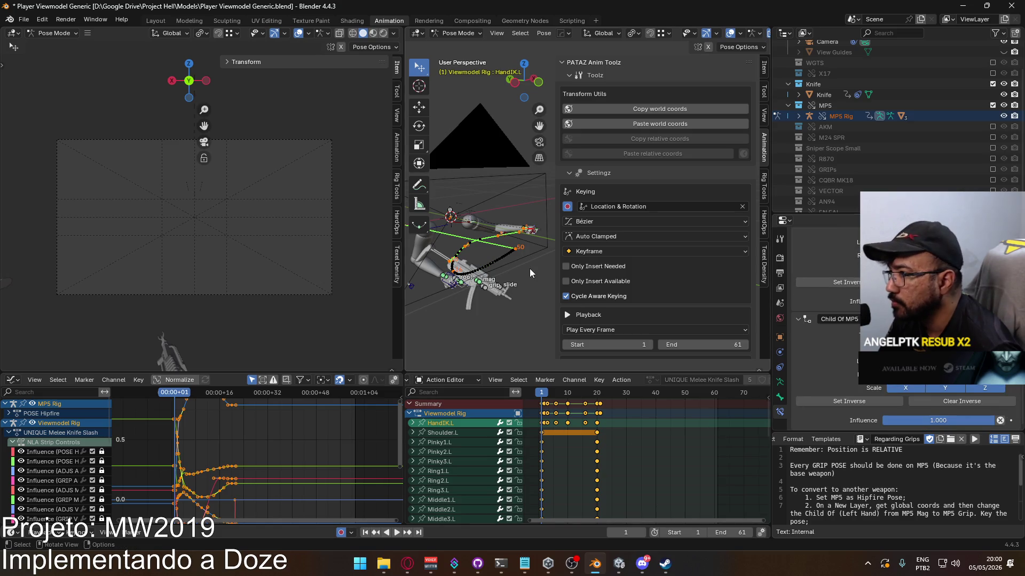
{"action": "scroll", "coordinate": [529, 268], "scroll_direction": "down", "scroll_amount": 3}
{"action": "middle_click_drag", "start_coordinate": [529, 268], "coordinate": [506, 293], "text": "shift"}
Paste the copied left-hand keyframes at frame 30 and preview the playback
{"action": "mouse_move", "coordinate": [579, 422]}
{"action": "middle_mouse_down"}
{"action": "mouse_move", "coordinate": [633, 401]}
{"action": "mouse_move", "coordinate": [681, 408]}
{"action": "mouse_move", "coordinate": [629, 392]}
{"action": "middle_mouse_up"}
{"action": "scroll", "coordinate": [632, 402], "scroll_direction": "down", "scroll_amount": 5}
{"action": "scroll", "coordinate": [680, 408], "scroll_direction": "up", "scroll_amount": 8}
{"action": "scroll", "coordinate": [629, 392], "scroll_direction": "up", "scroll_amount": 3}
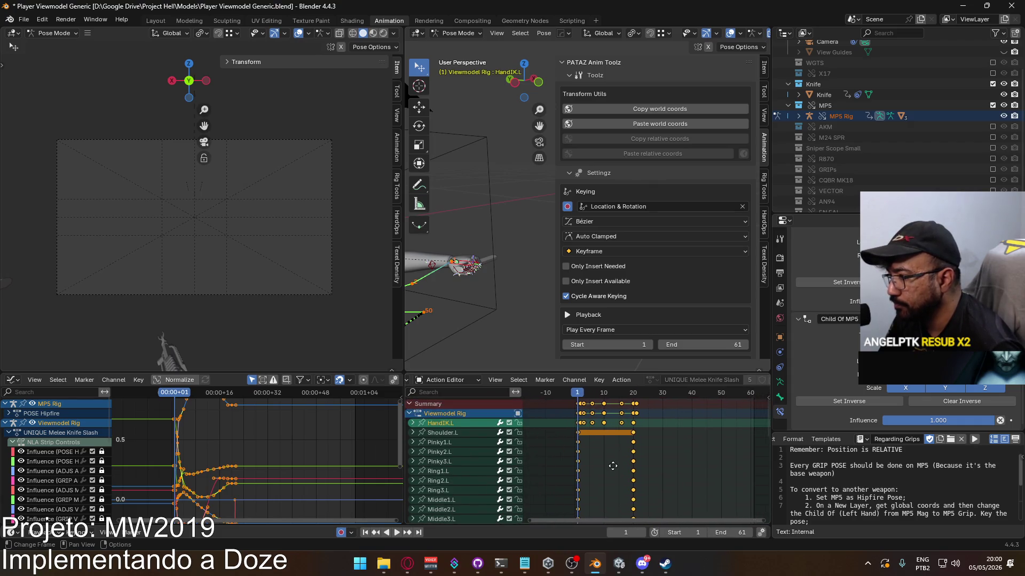
{"action": "scroll", "coordinate": [574, 393], "scroll_direction": "down", "scroll_amount": 2, "text": "ctrl"}
{"action": "left_click_drag", "start_coordinate": [572, 393], "coordinate": [655, 396]}
{"action": "key", "text": "ctrl+v"}
{"action": "key", "text": "ctrl+z"}
{"action": "key", "text": "ctrl+z"}
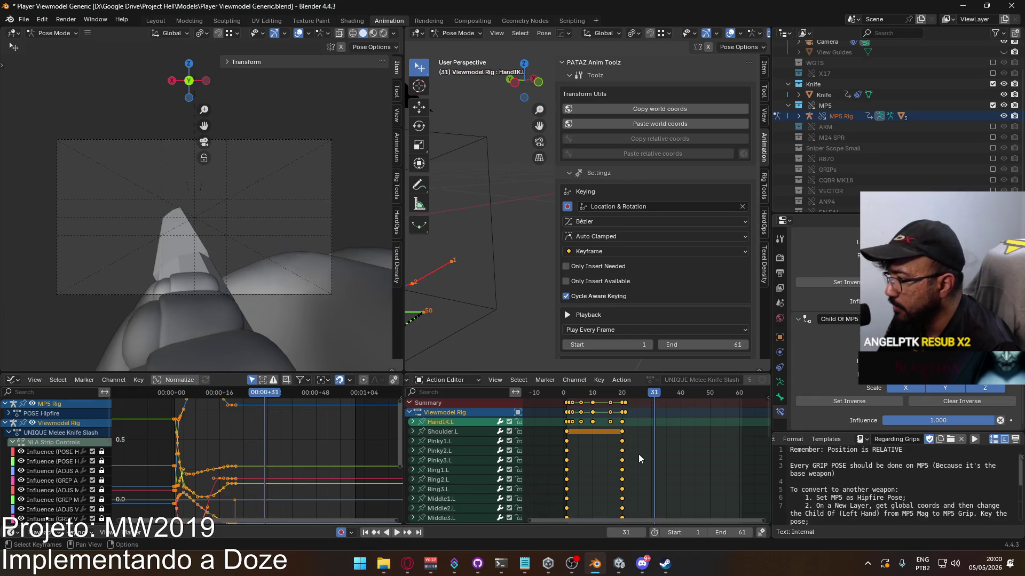
{"action": "key", "text": "space"}
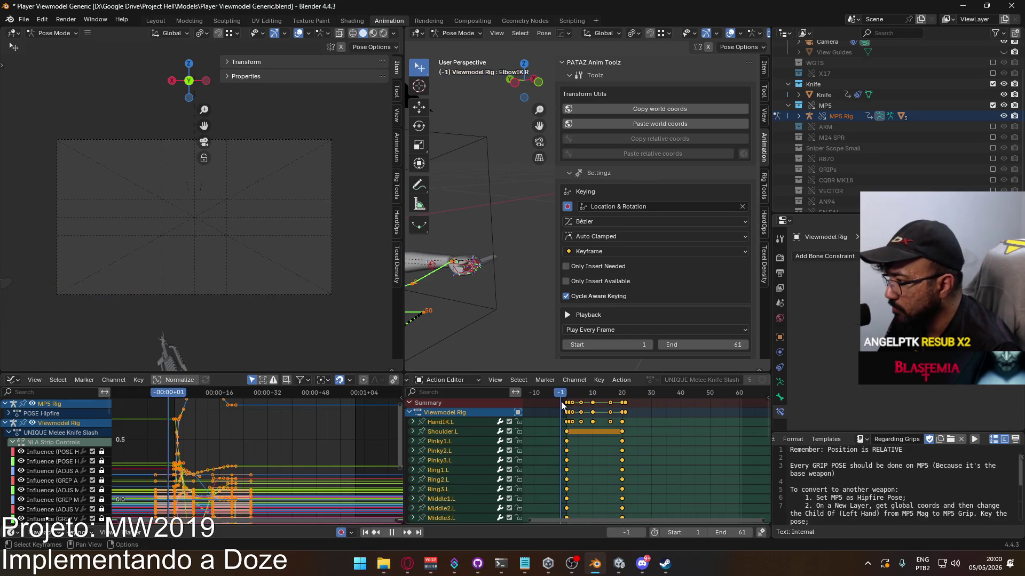
{"action": "key", "text": "Escape"}
{"action": "right_click", "coordinate": [651, 408]}
{"action": "left_click", "coordinate": [683, 414]}
Pick HandIK.L's Child Of Enabled channel and frame the arm in the 3D view
{"action": "middle_click_drag", "start_coordinate": [709, 468], "coordinate": [691, 408]}
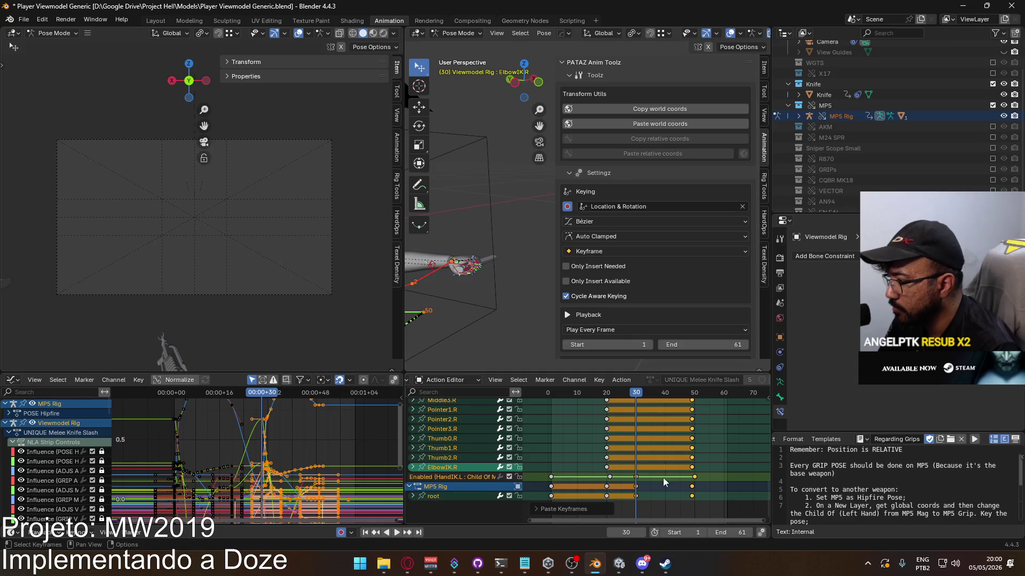
{"action": "left_click", "coordinate": [444, 477]}
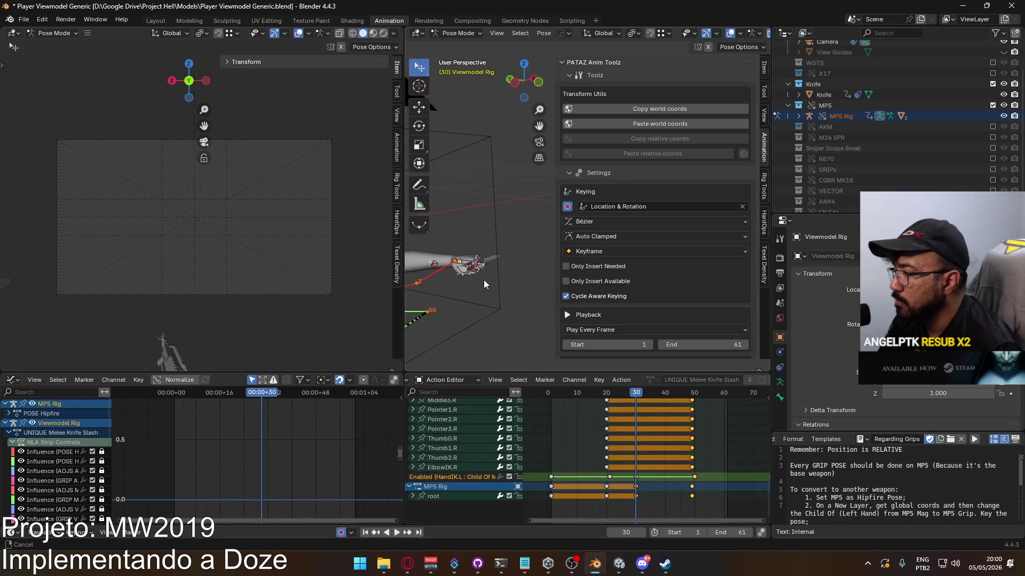
{"action": "middle_click_drag", "start_coordinate": [478, 281], "coordinate": [588, 248], "text": "shift"}
{"action": "scroll", "coordinate": [822, 298], "scroll_direction": "down", "scroll_amount": 4}
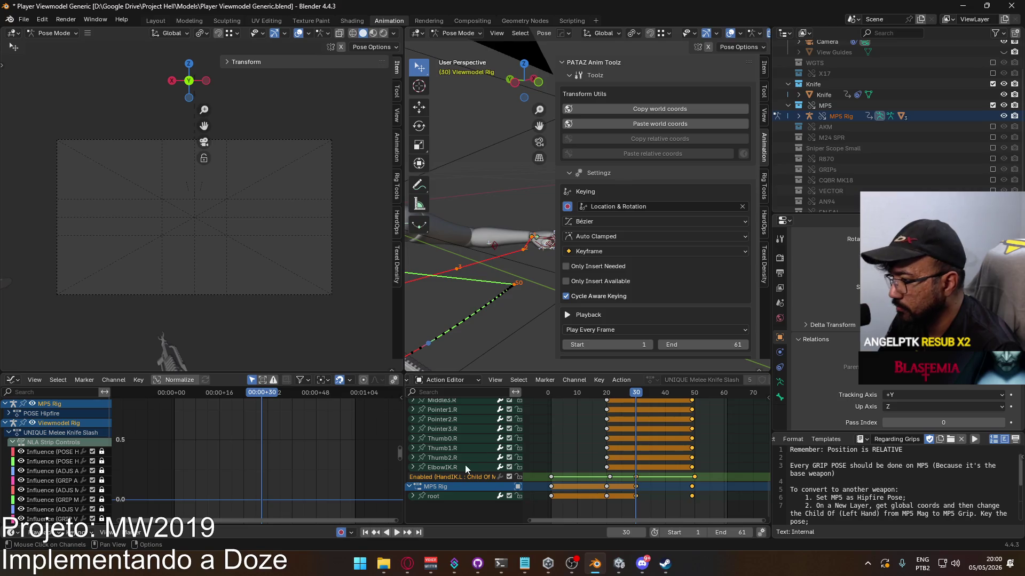
{"action": "scroll", "coordinate": [858, 379], "scroll_direction": "up", "scroll_amount": 2}
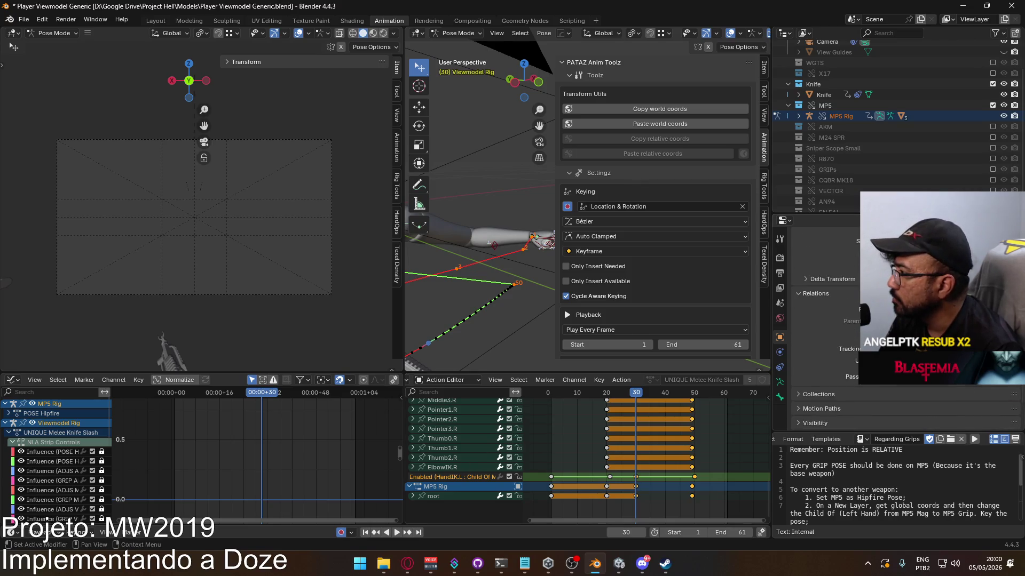
{"action": "scroll", "coordinate": [624, 297], "scroll_direction": "down", "scroll_amount": 5}
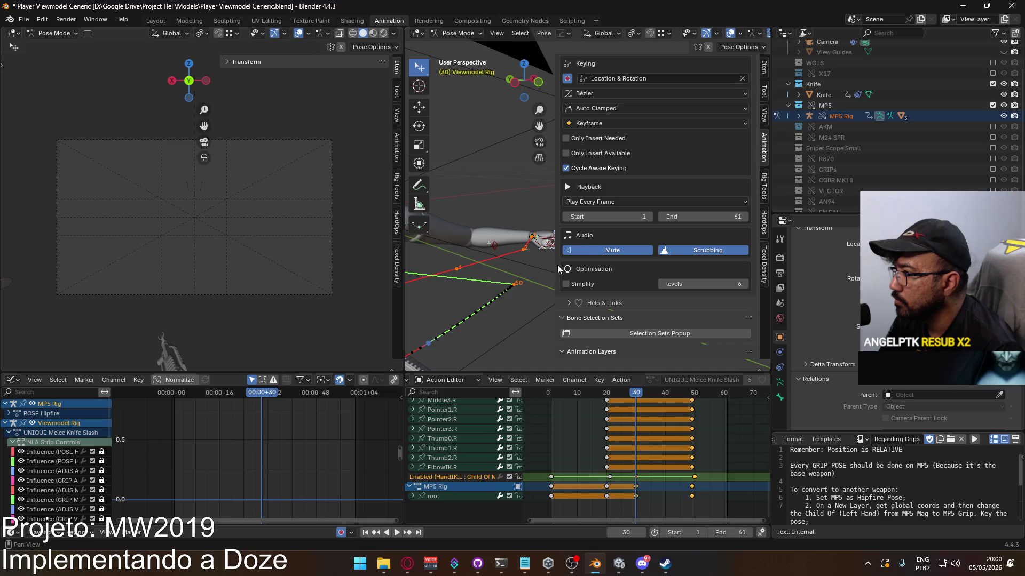
Display HandIK.L's bone constraints and bring up options for the Child Of MP5 influence (1.000)
{"action": "left_click", "coordinate": [779, 367]}
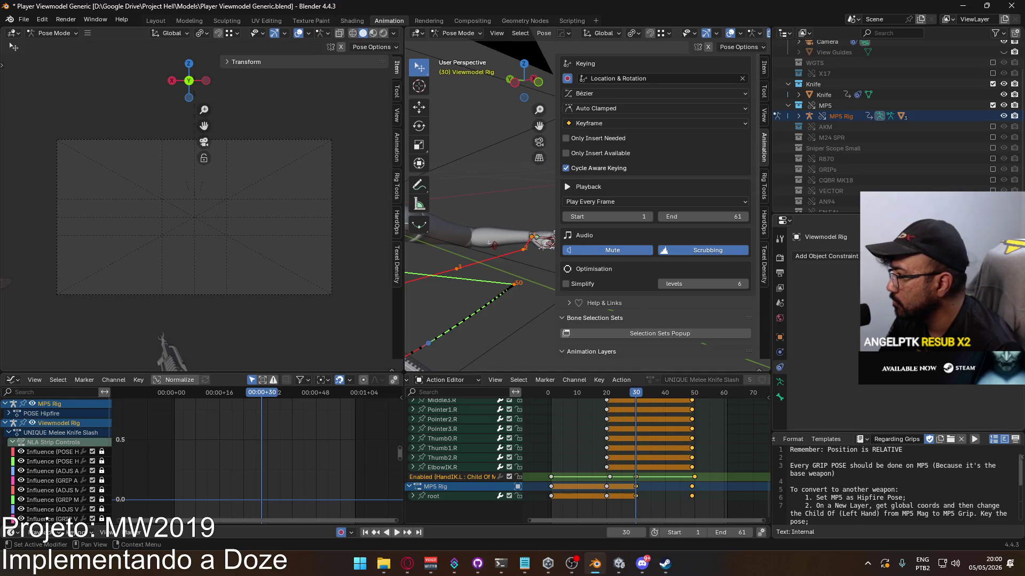
{"action": "left_click", "coordinate": [540, 240]}
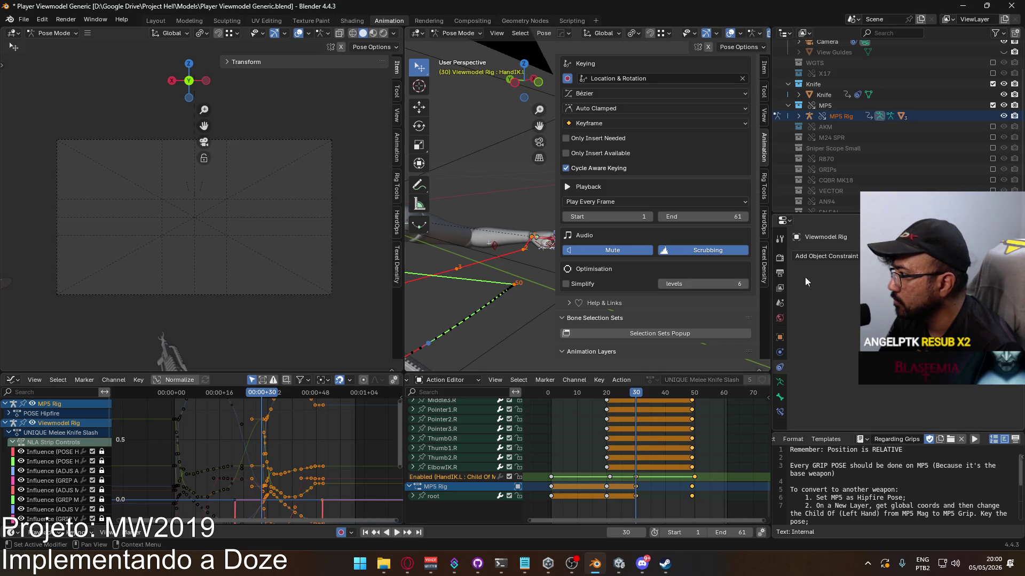
{"action": "left_click", "coordinate": [780, 412]}
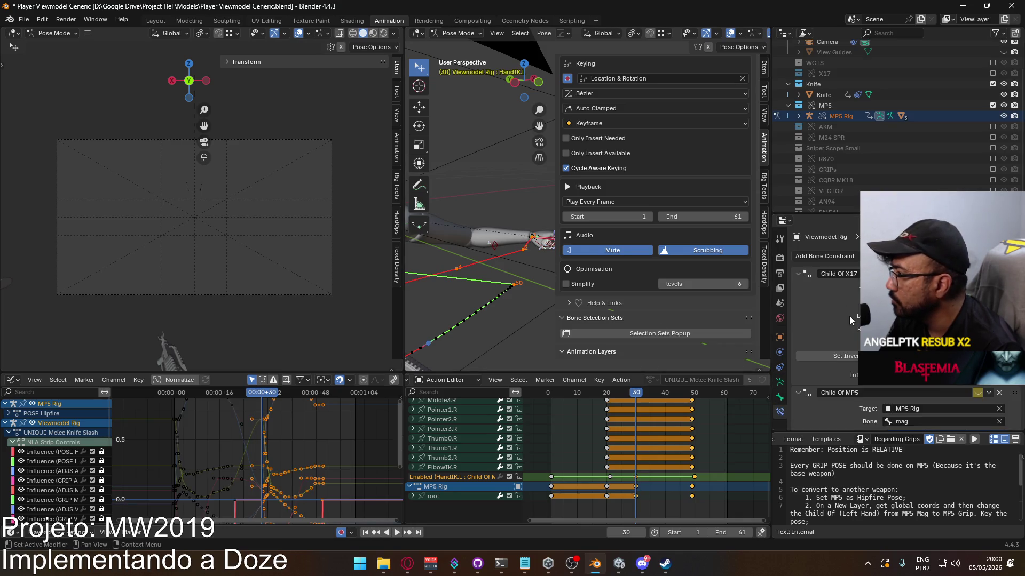
{"action": "scroll", "coordinate": [847, 315], "scroll_direction": "down", "scroll_amount": 3}
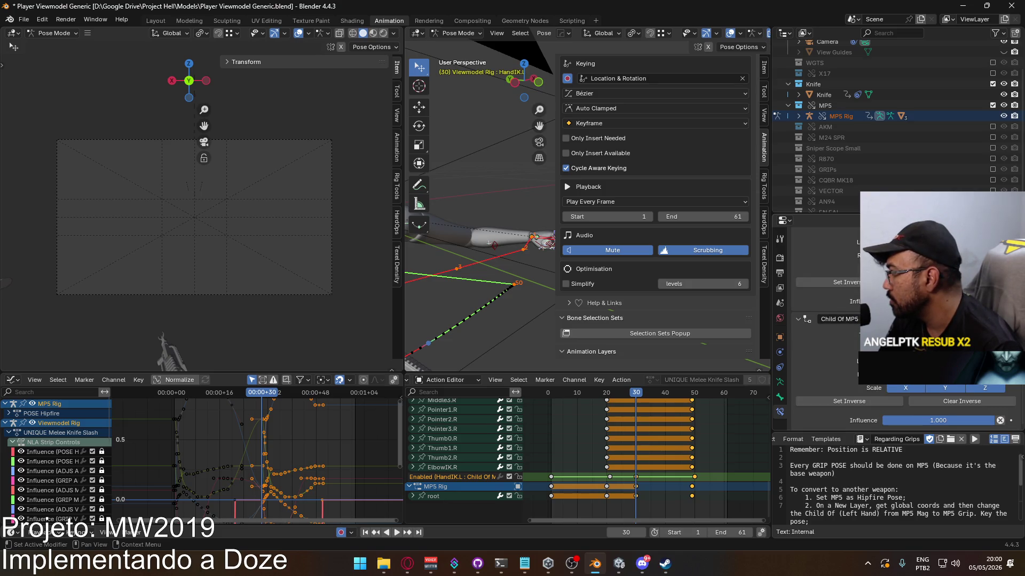
{"action": "right_click", "coordinate": [907, 420]}
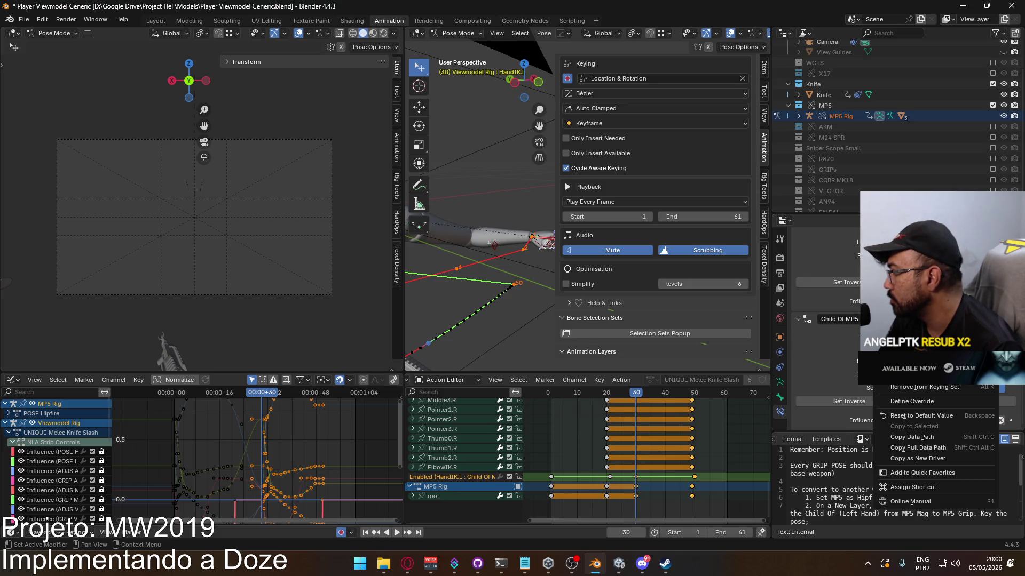
{"action": "left_click", "coordinate": [917, 415]}
{"action": "right_click", "coordinate": [907, 421]}
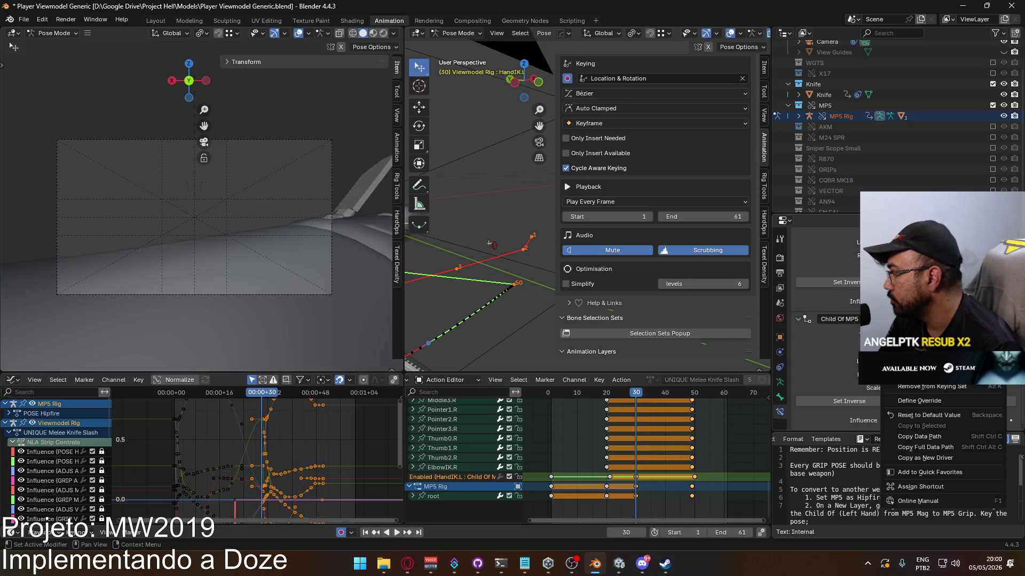
{"action": "scroll", "coordinate": [466, 243], "scroll_direction": "down", "scroll_amount": 3}
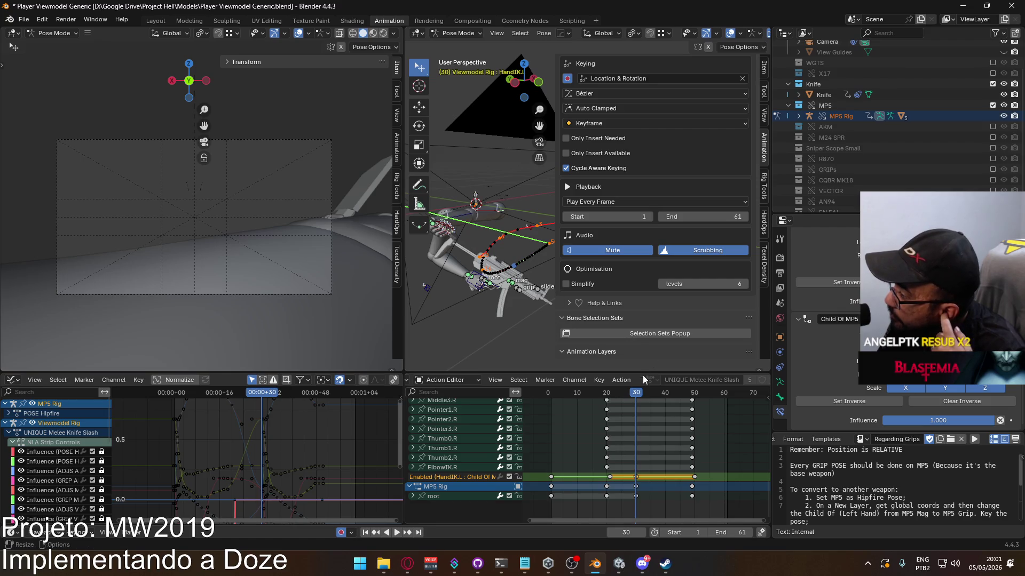
Play and scrub the animation to review the left hand's motion
{"action": "key", "text": "space"}
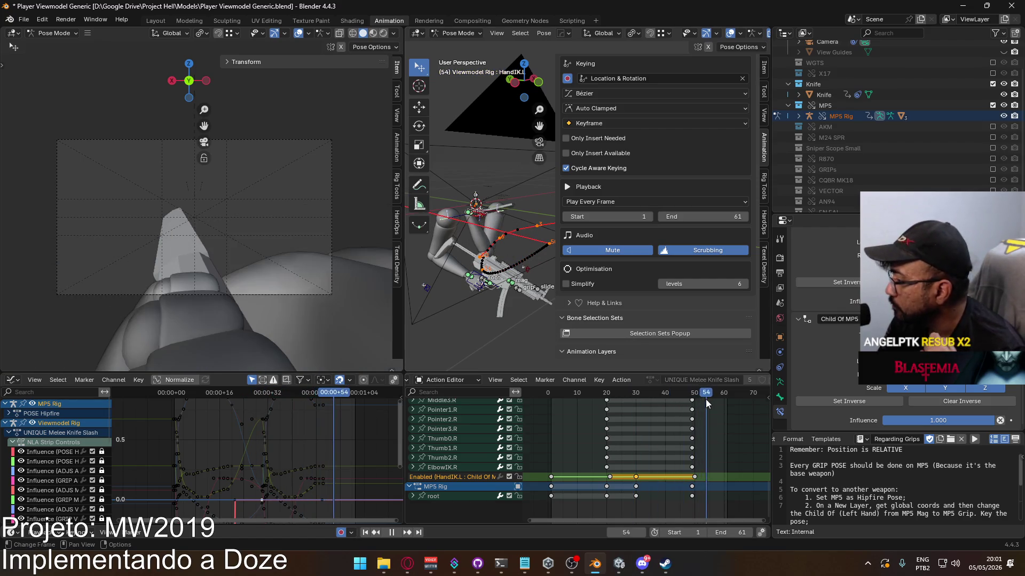
{"action": "left_click_drag", "start_coordinate": [638, 400], "coordinate": [609, 401]}
{"action": "mouse_move", "coordinate": [628, 416]}
{"action": "middle_mouse_down"}
{"action": "mouse_move", "coordinate": [577, 495]}
{"action": "mouse_move", "coordinate": [577, 486]}
{"action": "middle_mouse_up"}
{"action": "key", "text": "space"}
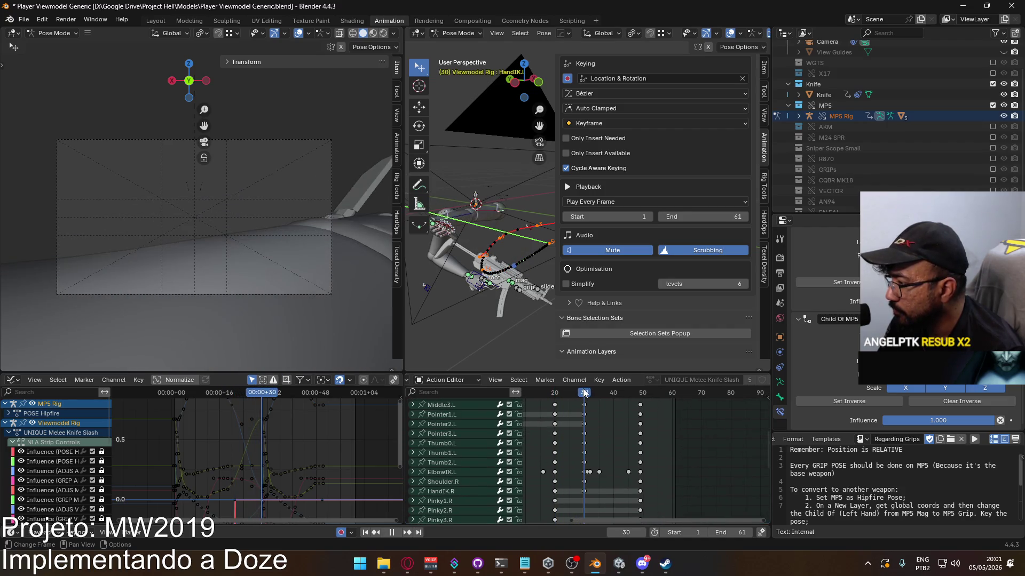
{"action": "key", "text": "space"}
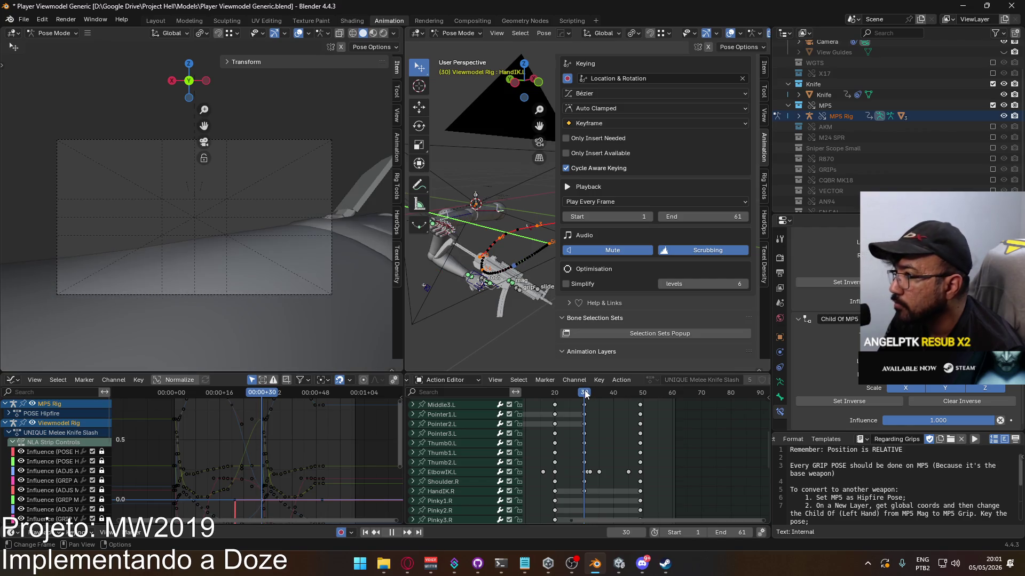
At frame 1, paste the stored world coordinates onto HandIK.L
{"action": "key", "text": "Home"}
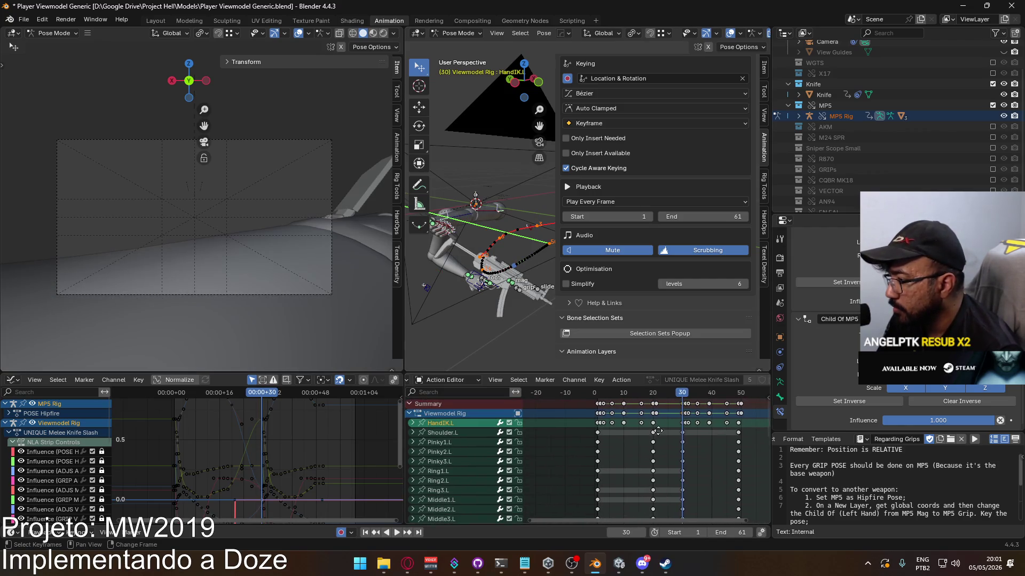
{"action": "key", "text": "shift+Left"}
{"action": "scroll", "coordinate": [497, 240], "scroll_direction": "up", "scroll_amount": 3}
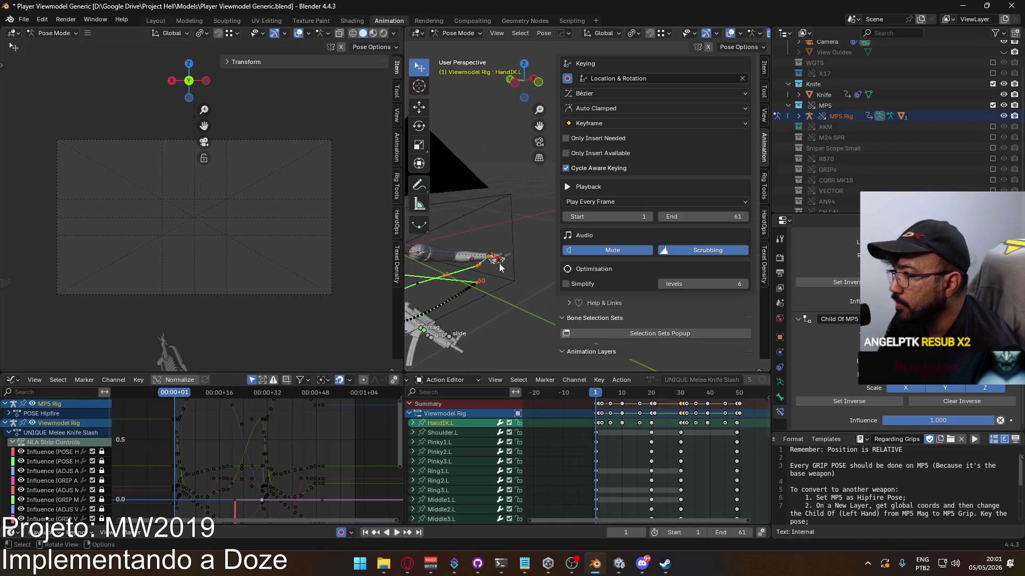
{"action": "left_click", "coordinate": [492, 267]}
{"action": "scroll", "coordinate": [530, 227], "scroll_direction": "up", "scroll_amount": 2}
{"action": "left_click", "coordinate": [448, 282]}
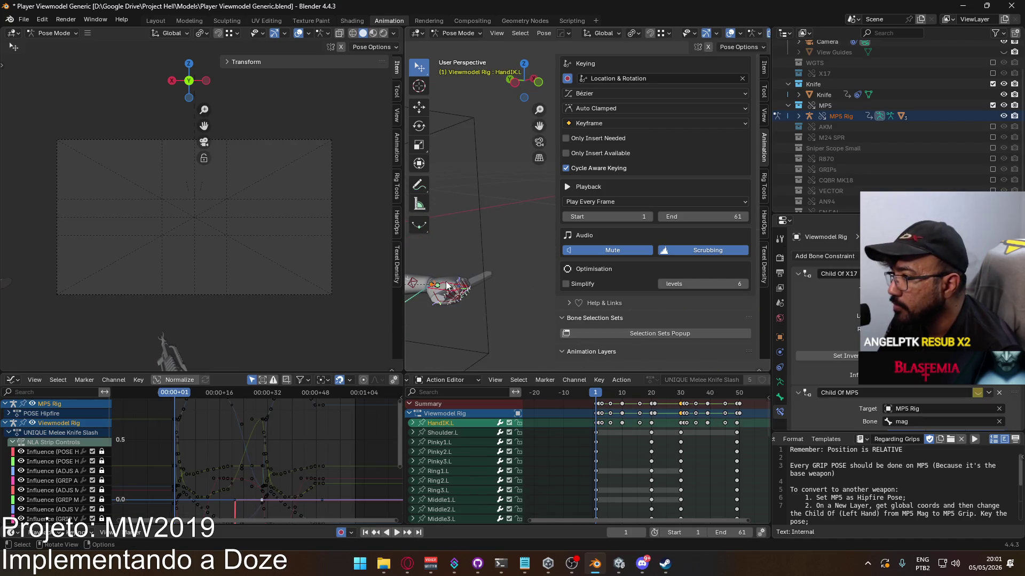
{"action": "key", "text": "q"}
{"action": "mouse_move", "coordinate": [446, 280]}
{"action": "left_click", "coordinate": [508, 313]}
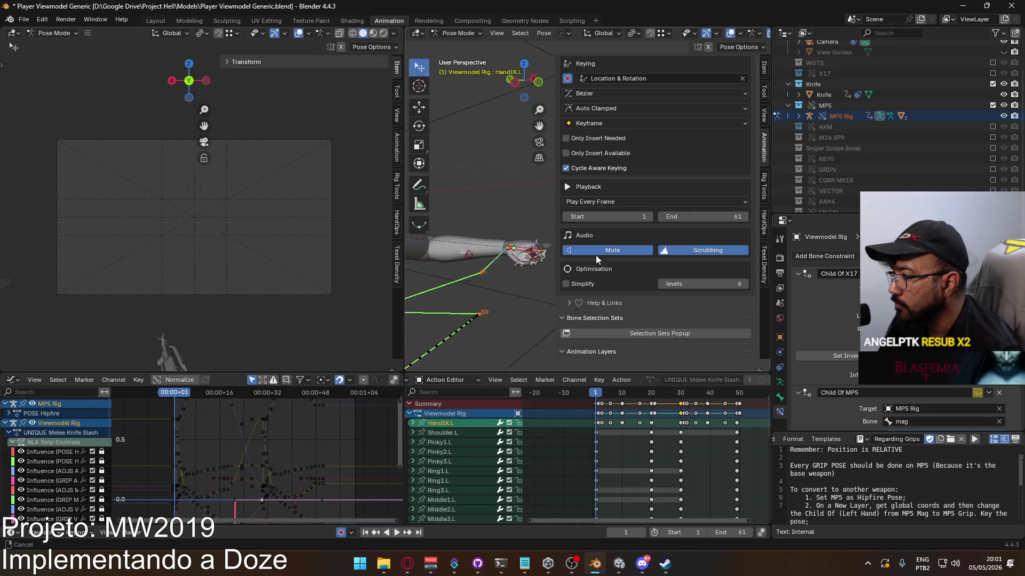
Paste HandIK.L's world coordinates at frame 30, then select ElbowIK.L at frame 2
{"action": "left_click", "coordinate": [685, 396]}
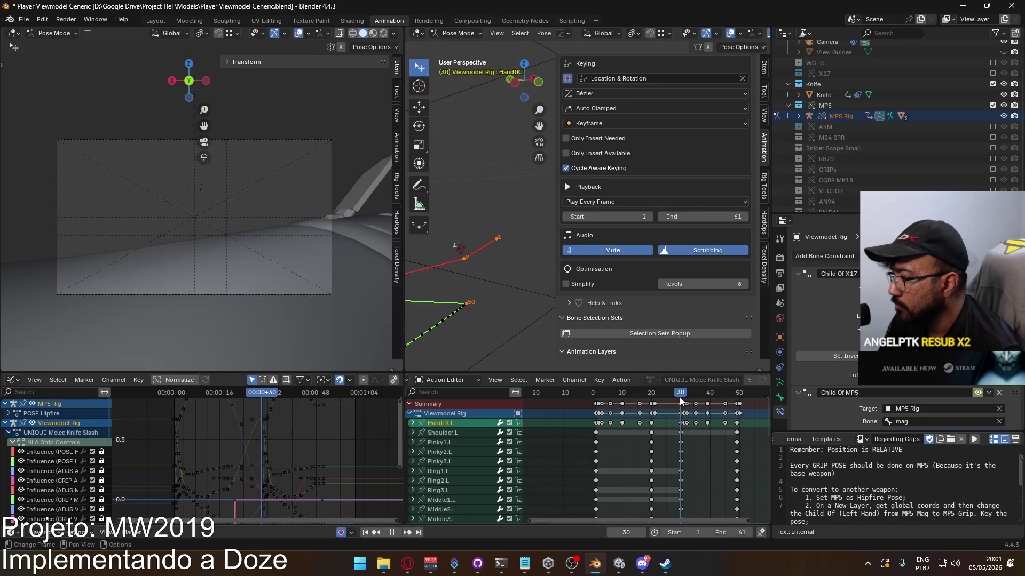
{"action": "mouse_move", "coordinate": [459, 222]}
{"action": "middle_mouse_down"}
{"action": "mouse_move", "coordinate": [508, 241]}
{"action": "mouse_move", "coordinate": [494, 253]}
{"action": "middle_mouse_up"}
{"action": "key", "text": "q"}
{"action": "mouse_move", "coordinate": [479, 281]}
{"action": "left_click", "coordinate": [534, 299]}
{"action": "middle_click_drag", "start_coordinate": [534, 299], "coordinate": [571, 352], "text": "shift"}
{"action": "scroll", "coordinate": [662, 411], "scroll_direction": "left", "scroll_amount": 2, "text": "ctrl"}
{"action": "left_click_drag", "start_coordinate": [637, 397], "coordinate": [628, 398]}
{"action": "left_click", "coordinate": [507, 219]}
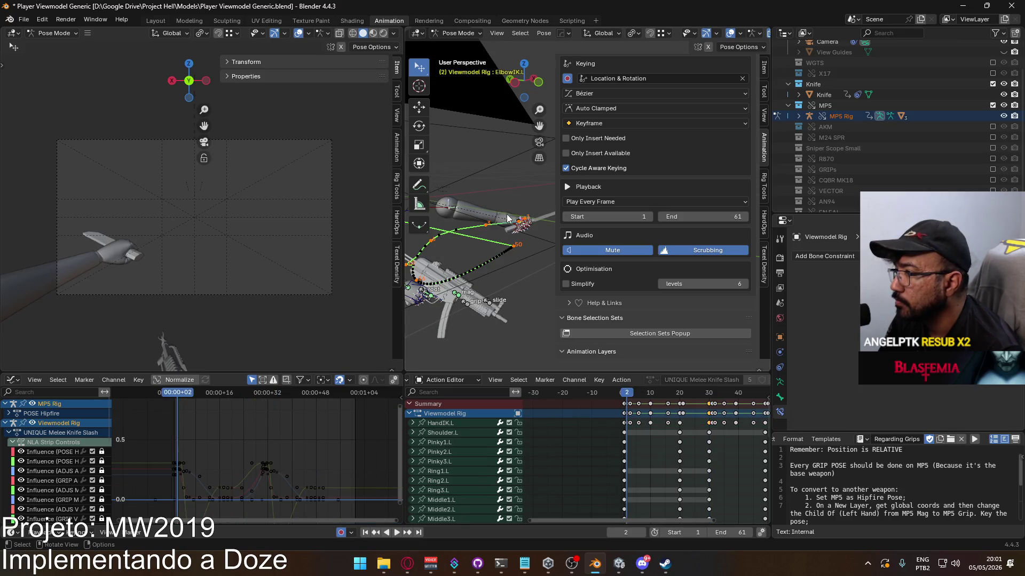
Copy ElbowIK.L's world coordinates at frames 2 and 31
{"action": "key", "text": "q"}
{"action": "mouse_move", "coordinate": [543, 220]}
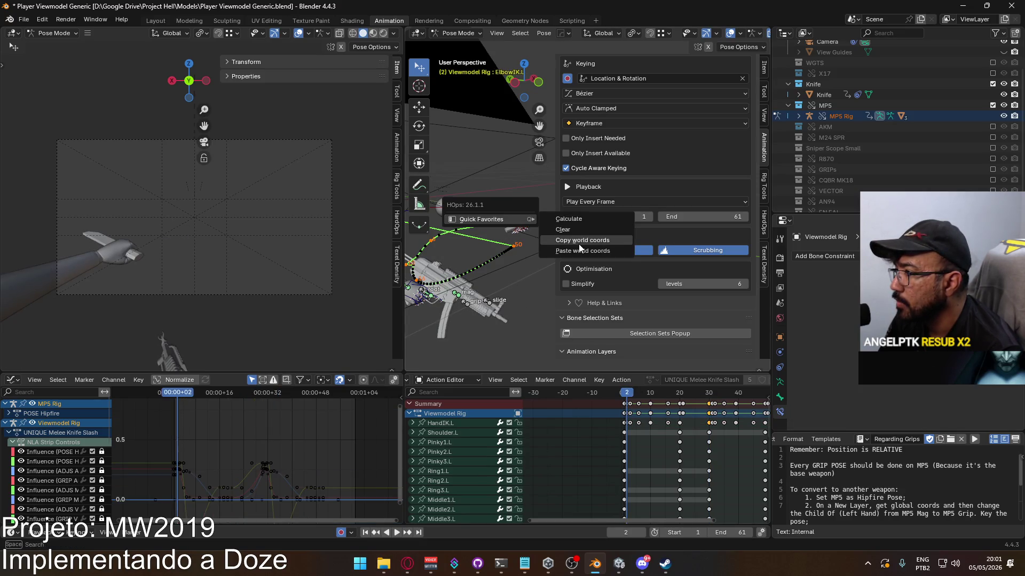
{"action": "left_click", "coordinate": [579, 241]}
{"action": "left_click_drag", "start_coordinate": [711, 397], "coordinate": [708, 395]}
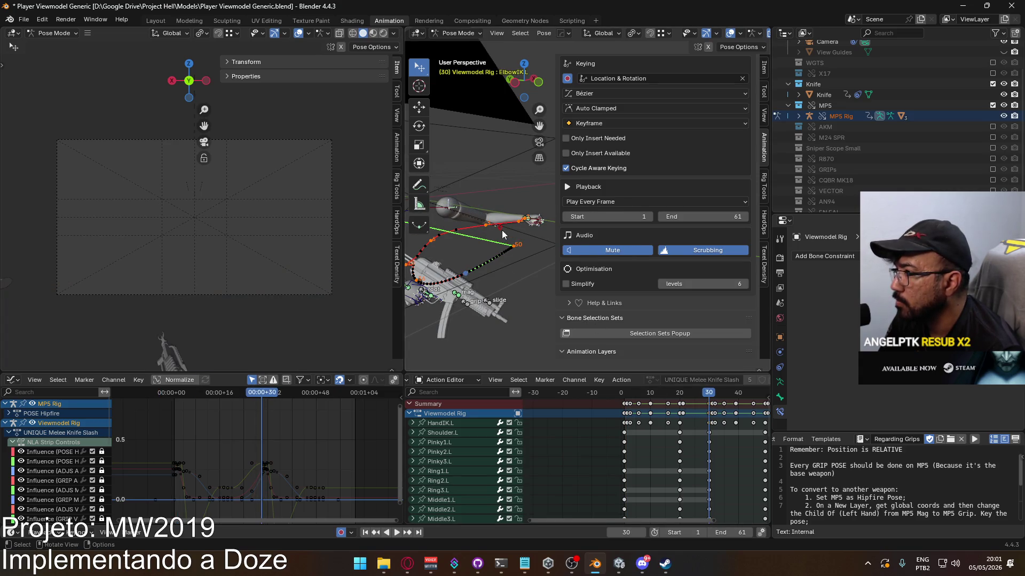
{"action": "key", "text": "q"}
{"action": "mouse_move", "coordinate": [502, 230]}
{"action": "left_click", "coordinate": [556, 253]}
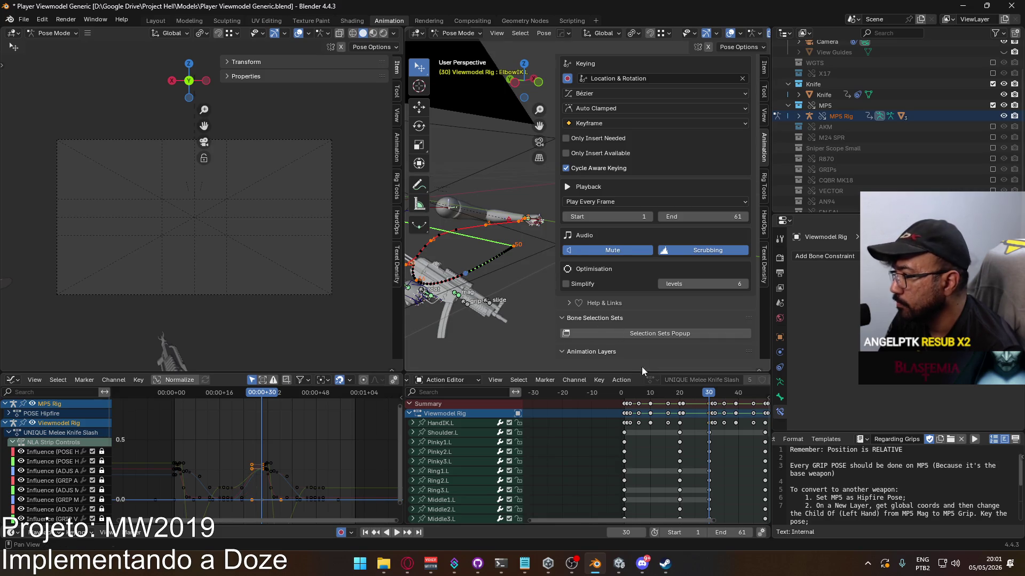
{"action": "left_click_drag", "start_coordinate": [629, 397], "coordinate": [627, 397]}
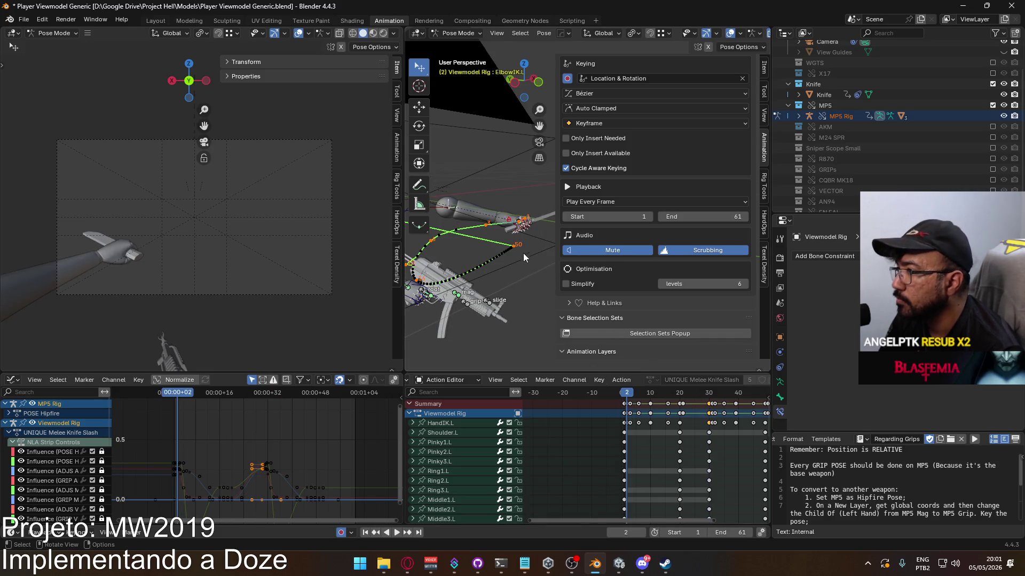
Select HandIK.L and paste the saved hand position onto frame 31
{"action": "key", "text": "q"}
{"action": "mouse_move", "coordinate": [522, 217]}
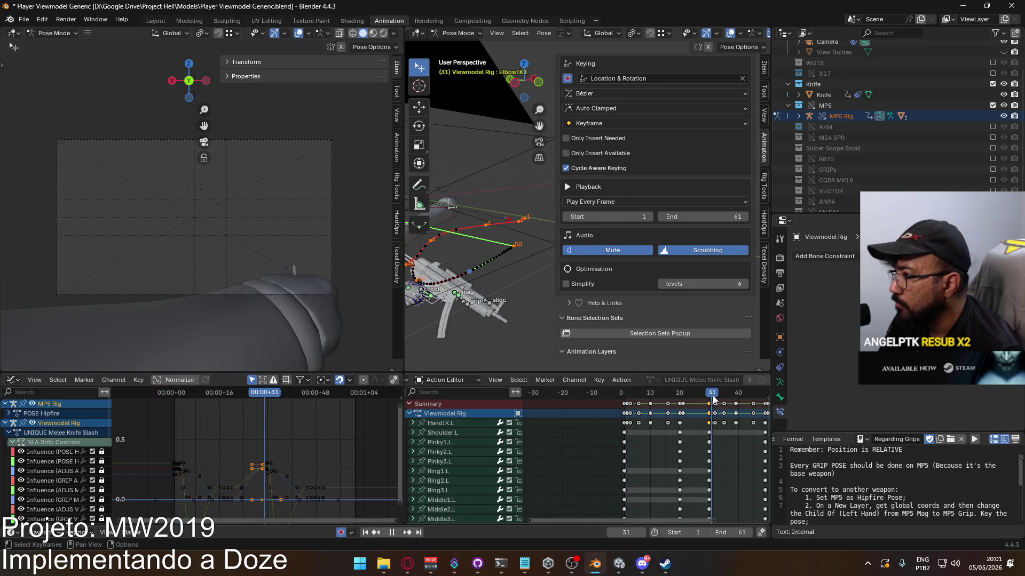
{"action": "left_click_drag", "start_coordinate": [713, 399], "coordinate": [713, 399]}
{"action": "right_click", "coordinate": [523, 239]}
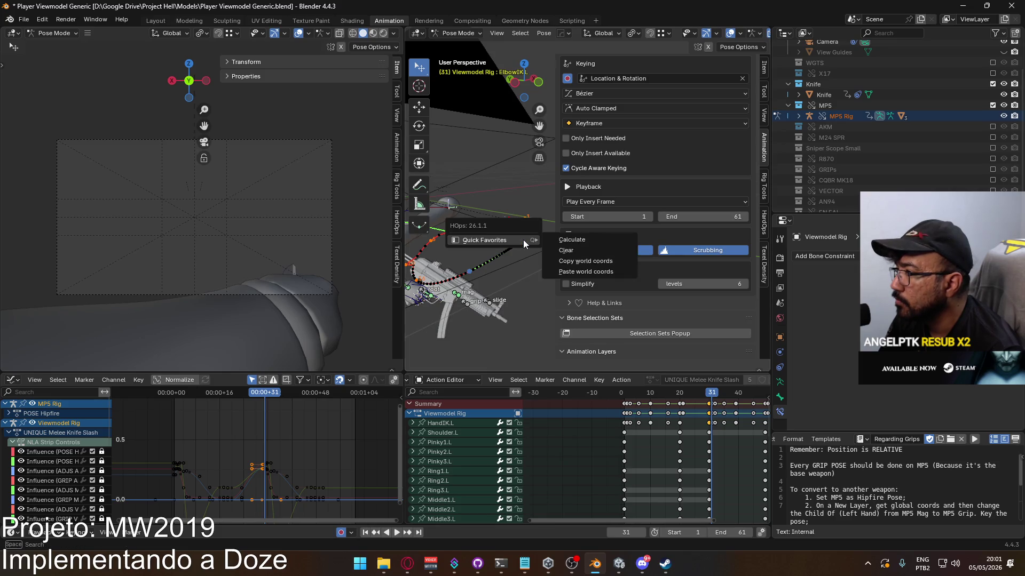
{"action": "left_click", "coordinate": [627, 392]}
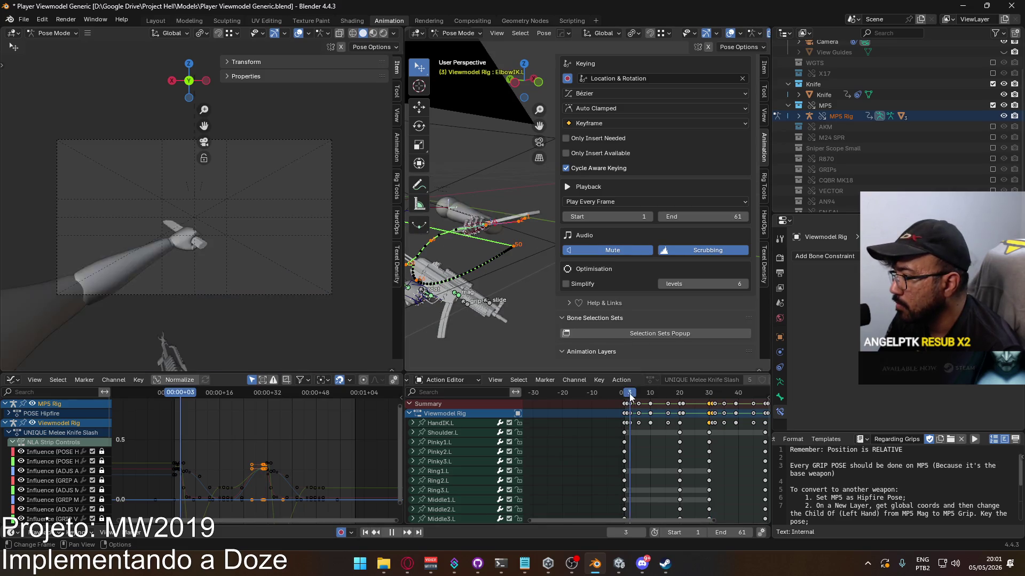
{"action": "mouse_move", "coordinate": [526, 233]}
{"action": "middle_mouse_down"}
{"action": "mouse_move", "coordinate": [584, 255]}
{"action": "mouse_move", "coordinate": [536, 271]}
{"action": "mouse_move", "coordinate": [501, 223]}
{"action": "middle_mouse_up"}
{"action": "left_click", "coordinate": [499, 220]}
{"action": "right_click", "coordinate": [498, 219]}
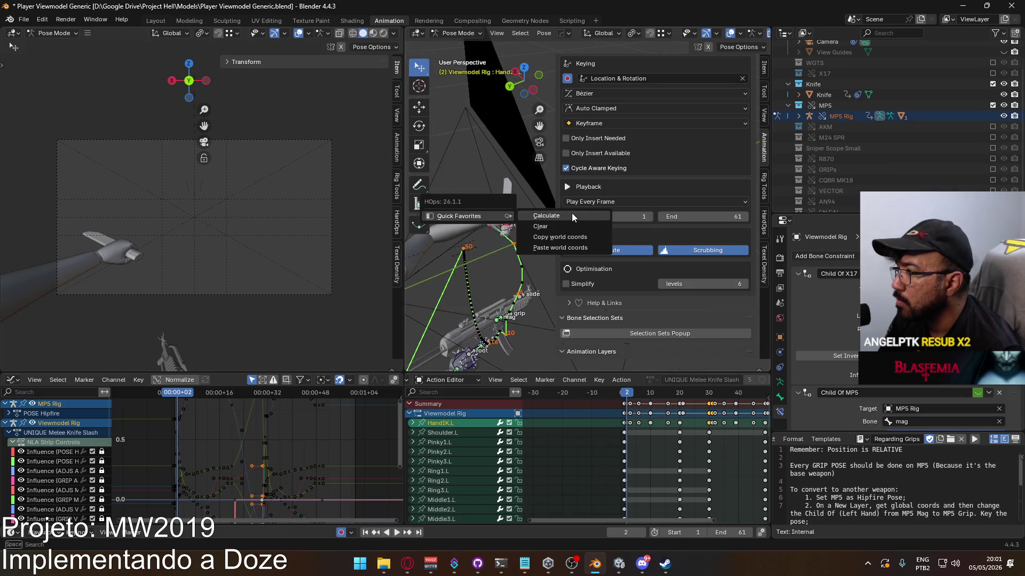
{"action": "left_click", "coordinate": [714, 400]}
{"action": "key", "text": "q"}
{"action": "mouse_move", "coordinate": [516, 354]}
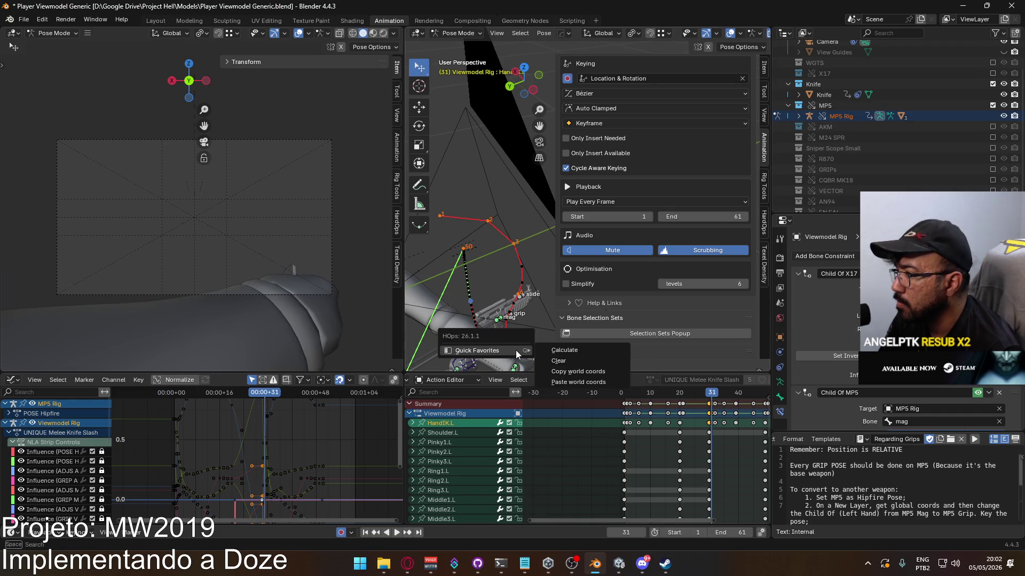
{"action": "left_click", "coordinate": [578, 382]}
Copy HandIK.L's world position at frame 3 and paste it at frame 32
{"action": "left_click_drag", "start_coordinate": [712, 396], "coordinate": [629, 396]}
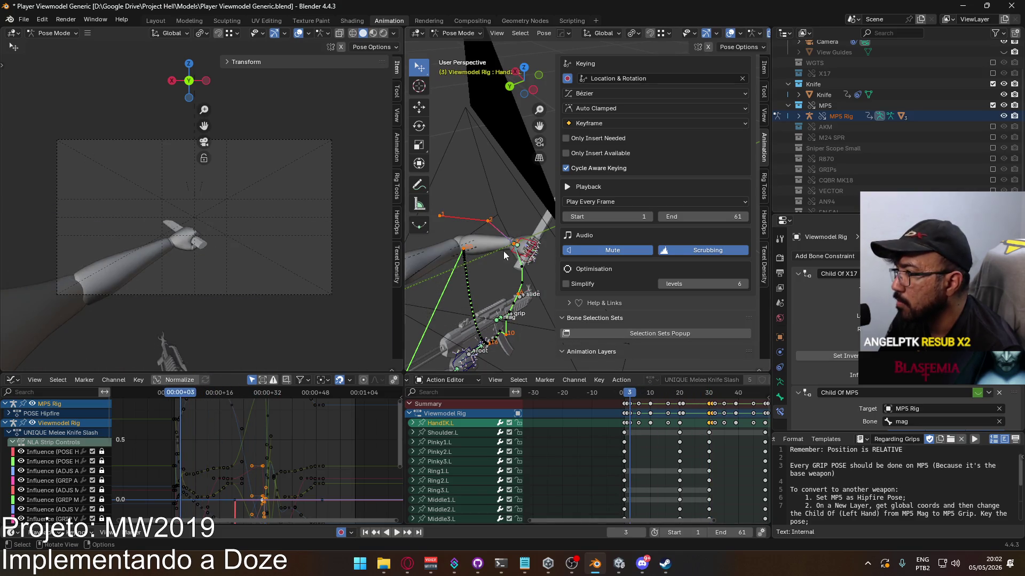
{"action": "key", "text": "q"}
{"action": "mouse_move", "coordinate": [515, 238]}
{"action": "left_click", "coordinate": [573, 240]}
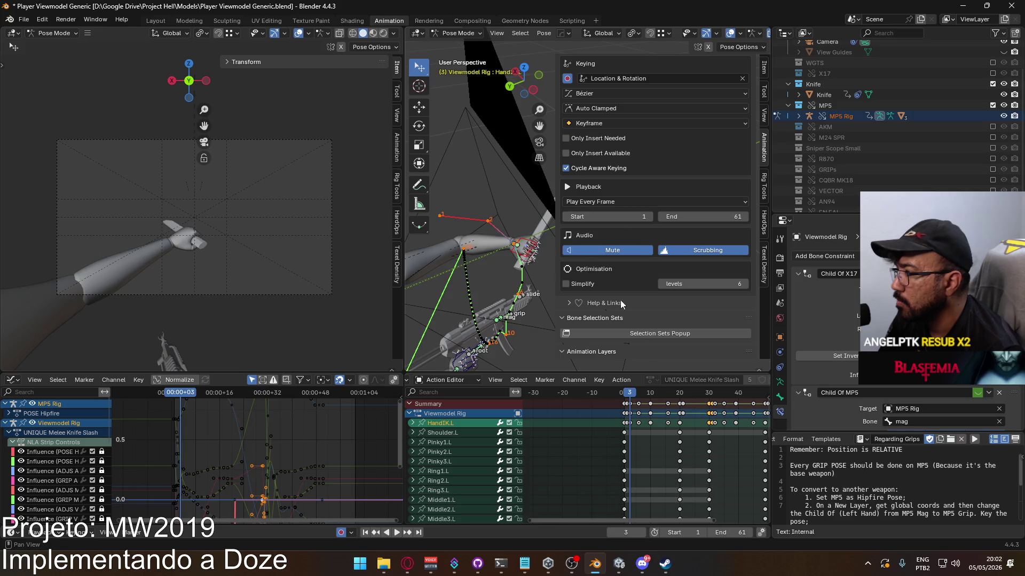
{"action": "left_click", "coordinate": [714, 396]}
{"action": "key", "text": "q"}
{"action": "mouse_move", "coordinate": [500, 366]}
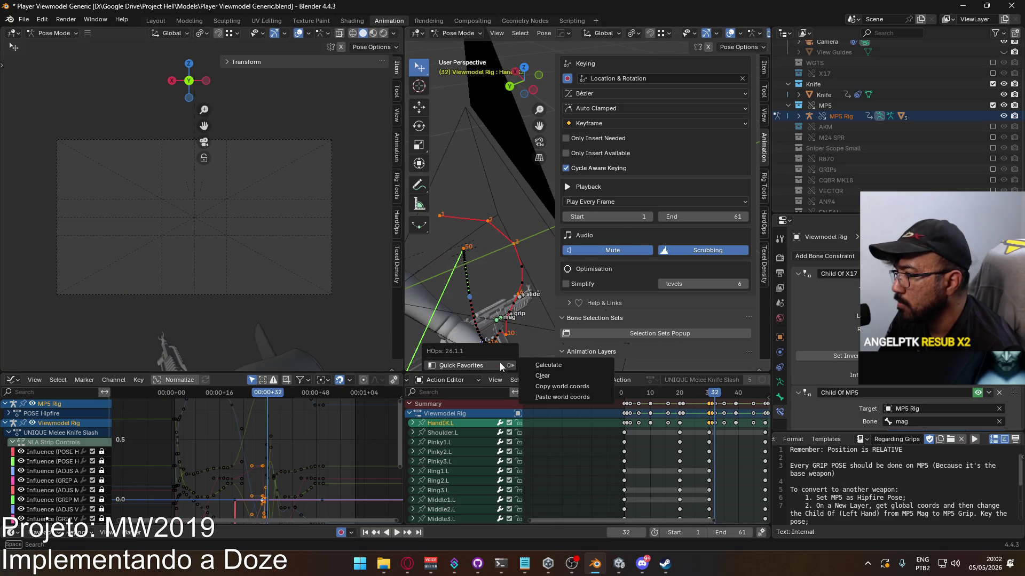
{"action": "left_click", "coordinate": [566, 397]}
Copy HandIK.L's world position at frame 6 and paste it at frame 35
{"action": "left_click_drag", "start_coordinate": [720, 394], "coordinate": [638, 394]}
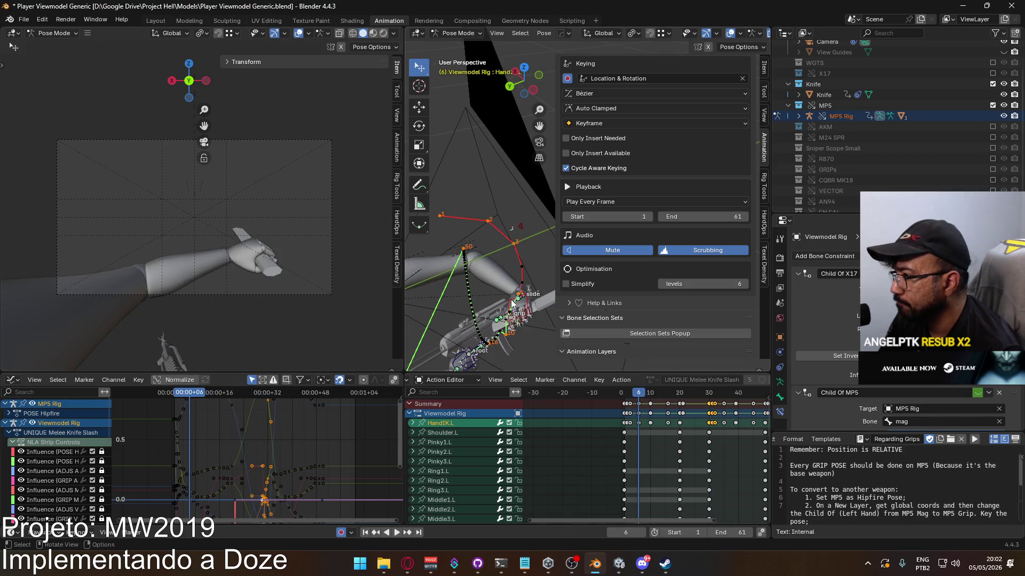
{"action": "key", "text": "q"}
{"action": "left_click", "coordinate": [571, 318]}
{"action": "left_click_drag", "start_coordinate": [714, 395], "coordinate": [725, 396]}
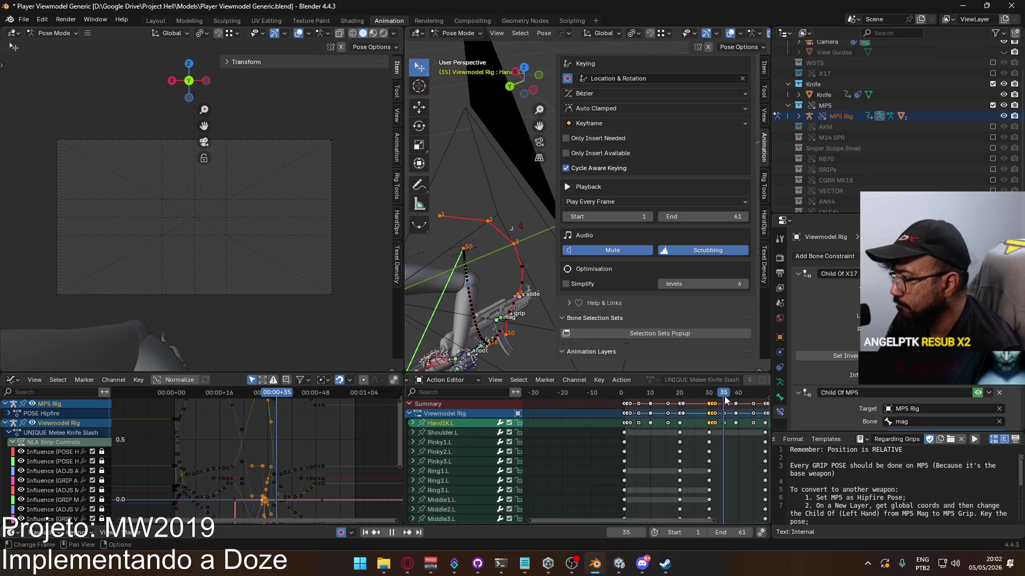
{"action": "key", "text": "q"}
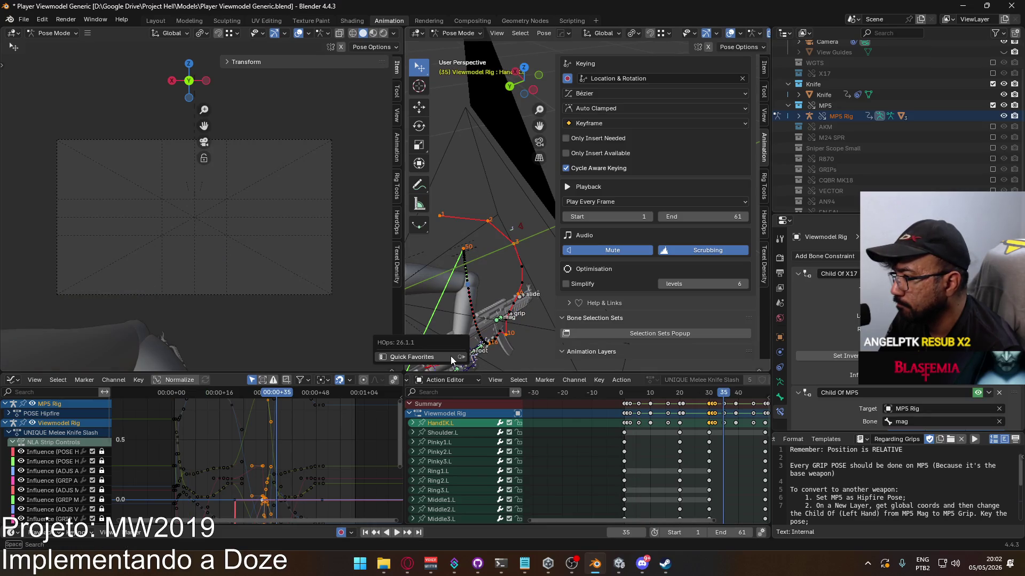
{"action": "mouse_move", "coordinate": [456, 356]}
{"action": "left_click", "coordinate": [523, 389]}
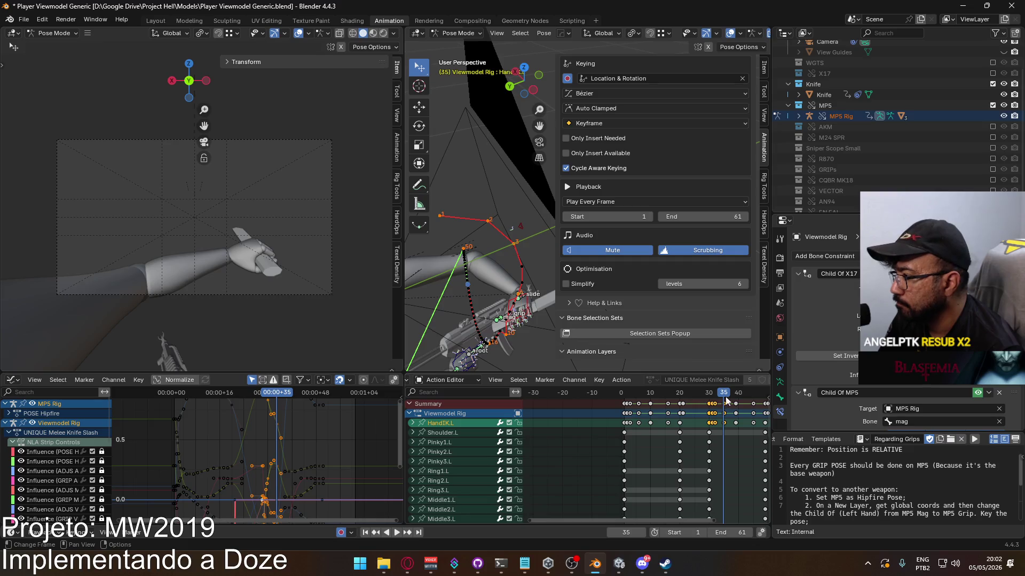
Copy the hand's position at frame 10, paste it at frame 39, and play back
{"action": "left_click_drag", "start_coordinate": [724, 391], "coordinate": [650, 392]}
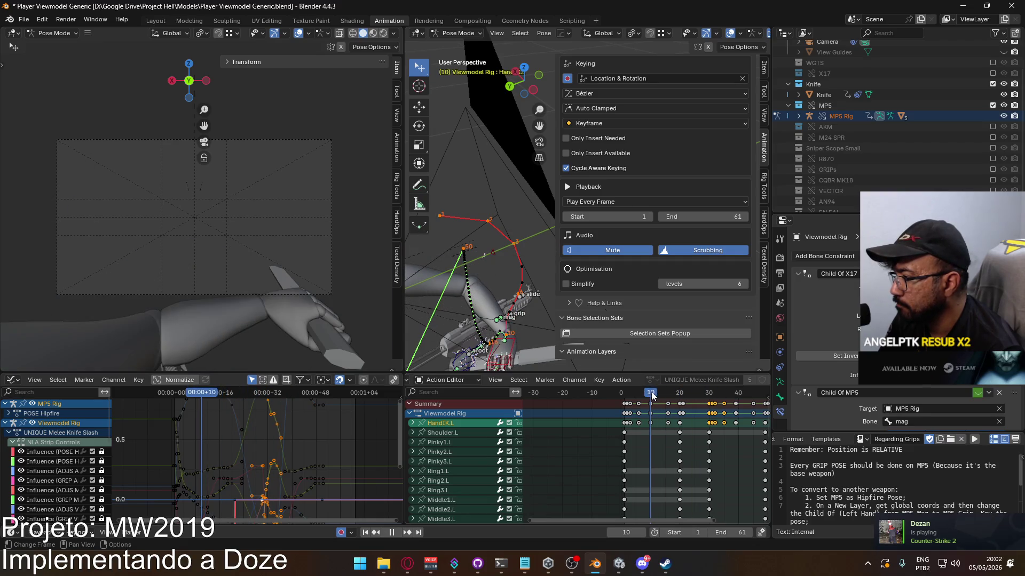
{"action": "key", "text": "q"}
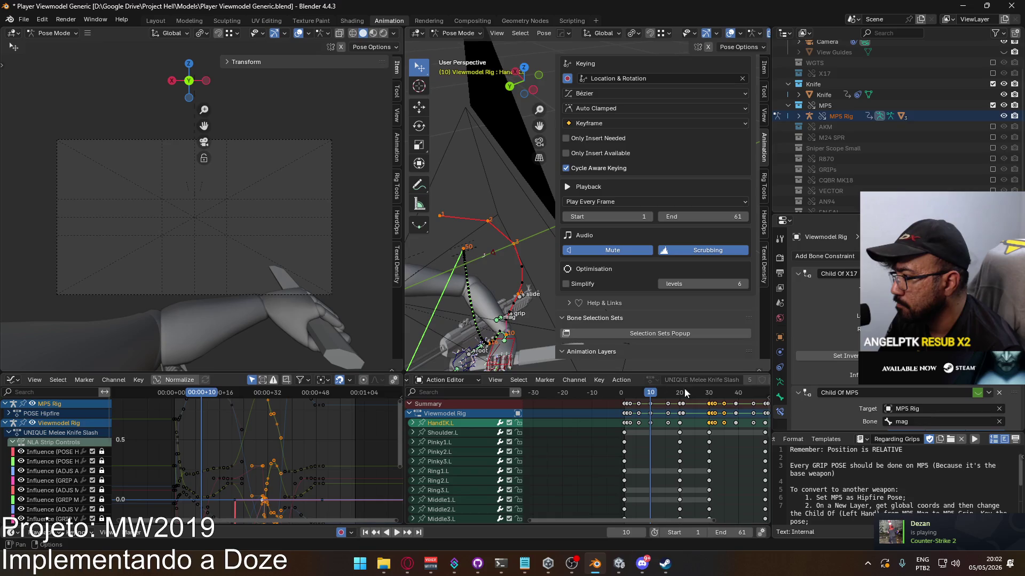
{"action": "left_click", "coordinate": [735, 395]}
{"action": "key", "text": "q"}
{"action": "mouse_move", "coordinate": [427, 342]}
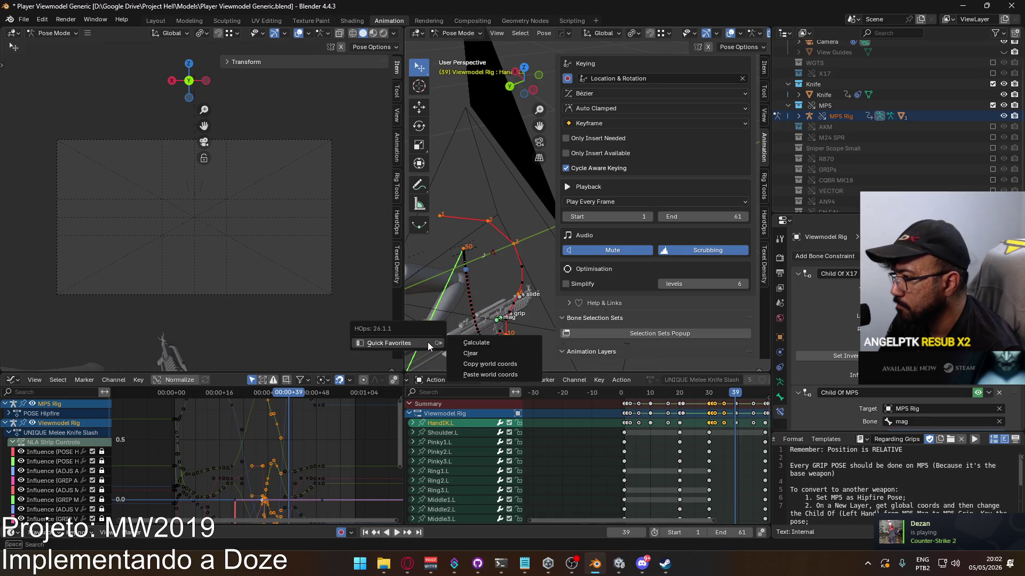
{"action": "left_click", "coordinate": [536, 375]}
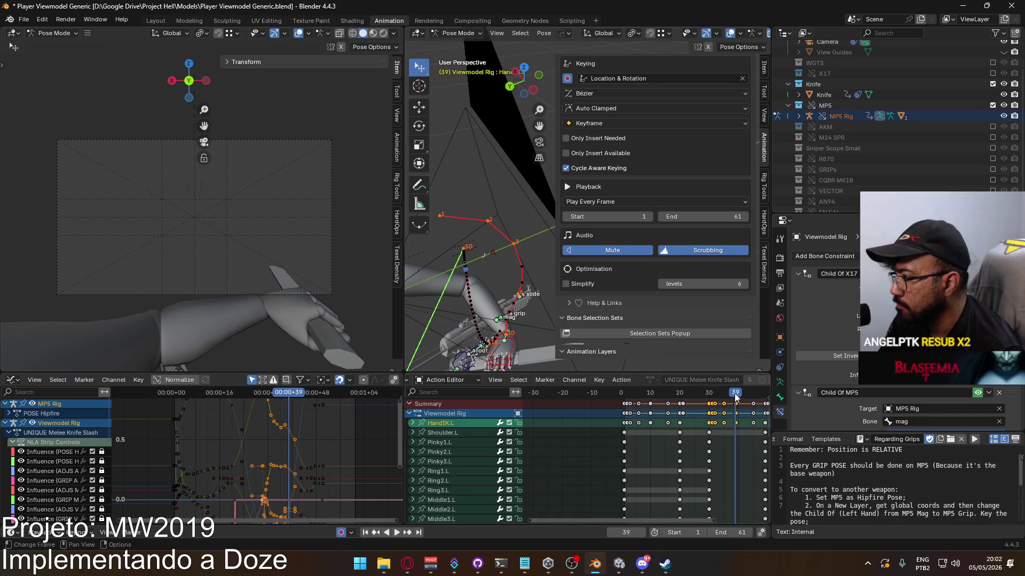
{"action": "left_click_drag", "start_coordinate": [735, 395], "coordinate": [710, 397]}
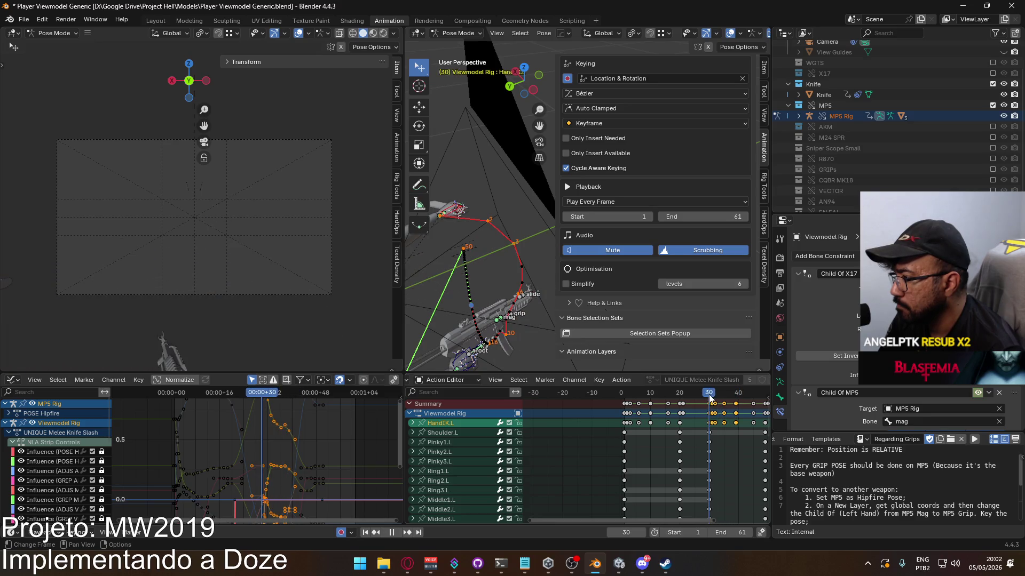
{"action": "key", "text": "space"}
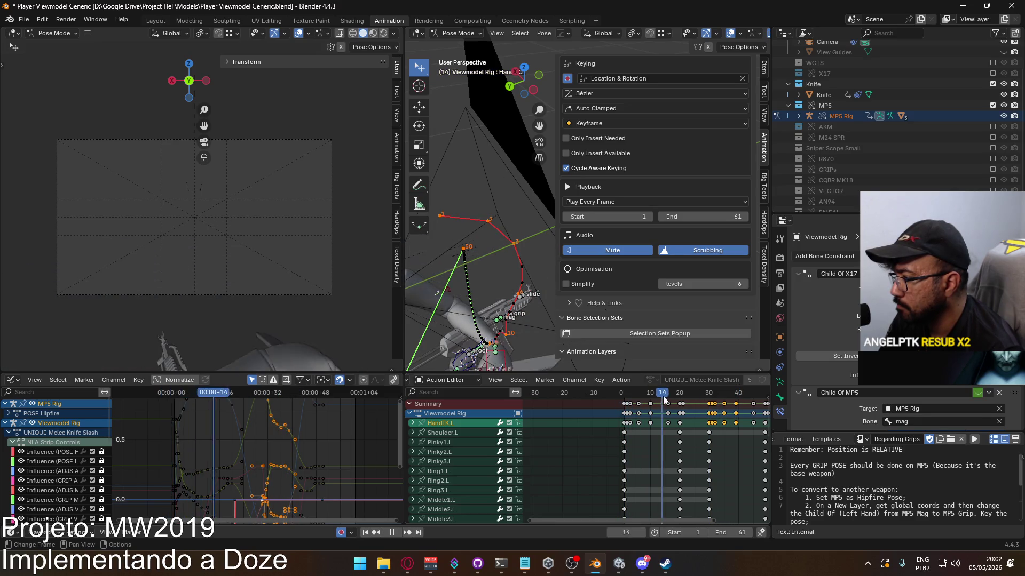
{"action": "key", "text": "space"}
Copy HandIK.L's world position at frame 16 and paste it at frame 45
{"action": "key", "text": "q"}
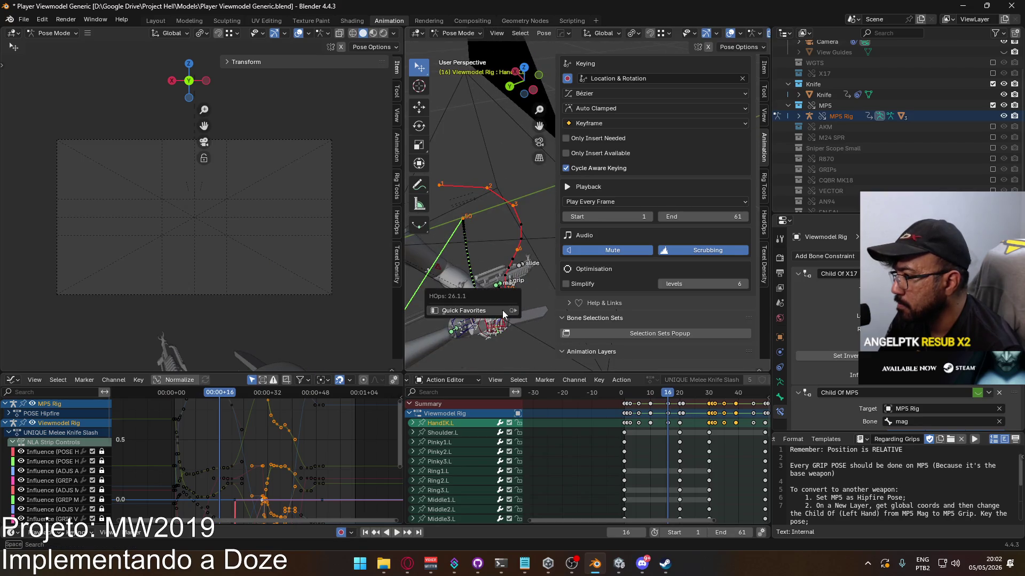
{"action": "mouse_move", "coordinate": [507, 310]}
{"action": "left_click", "coordinate": [564, 342]}
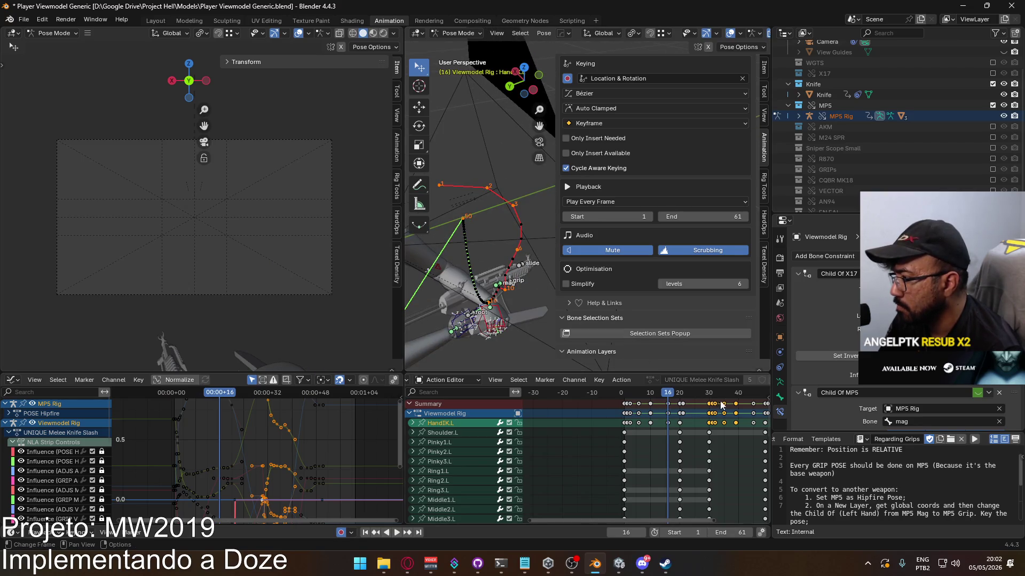
{"action": "left_click", "coordinate": [752, 397]}
{"action": "mouse_move", "coordinate": [449, 304]}
{"action": "middle_mouse_down"}
{"action": "mouse_move", "coordinate": [462, 303]}
{"action": "mouse_move", "coordinate": [482, 236]}
{"action": "middle_mouse_up"}
{"action": "key", "text": "q"}
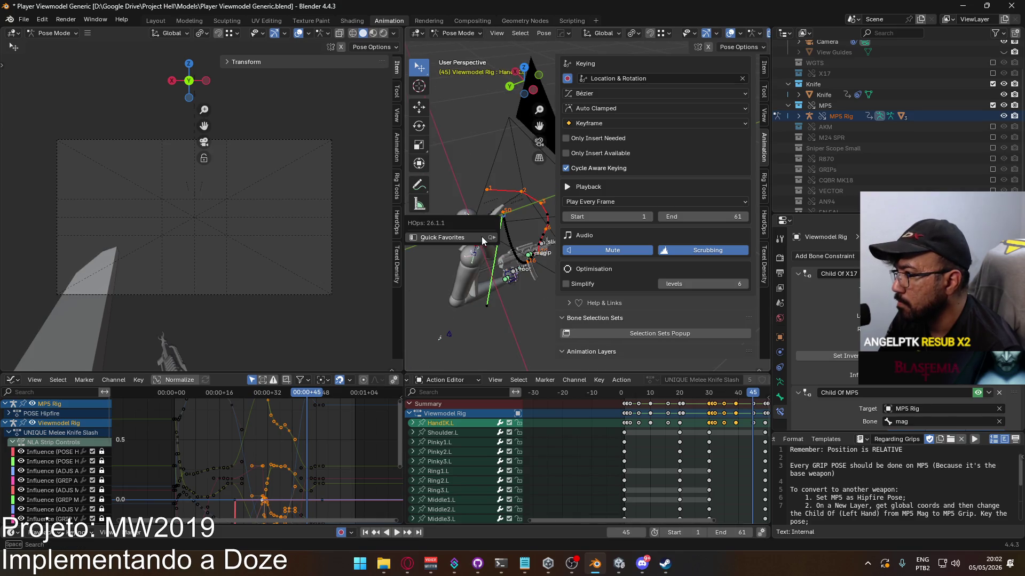
{"action": "mouse_move", "coordinate": [482, 237]}
{"action": "left_click", "coordinate": [552, 267]}
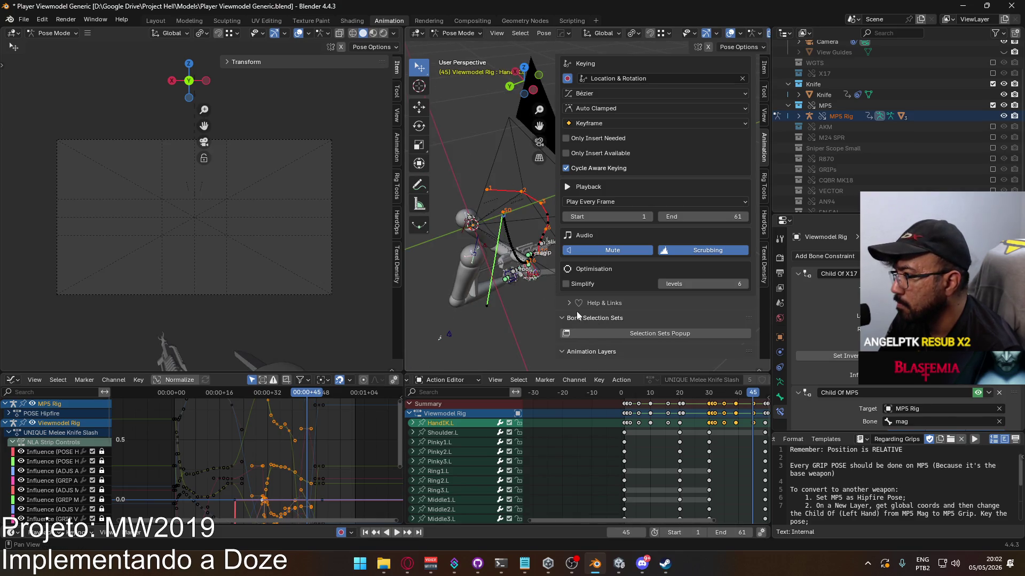
{"action": "middle_click_drag", "start_coordinate": [505, 295], "coordinate": [653, 357]}
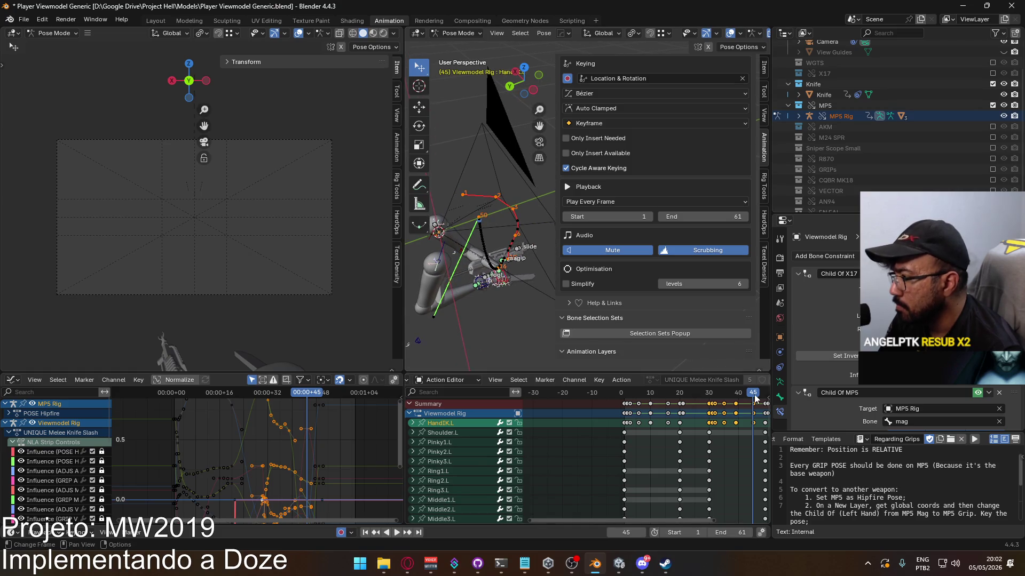
{"action": "middle_click_drag", "start_coordinate": [689, 393], "coordinate": [651, 390]}
{"action": "left_click", "coordinate": [643, 392]}
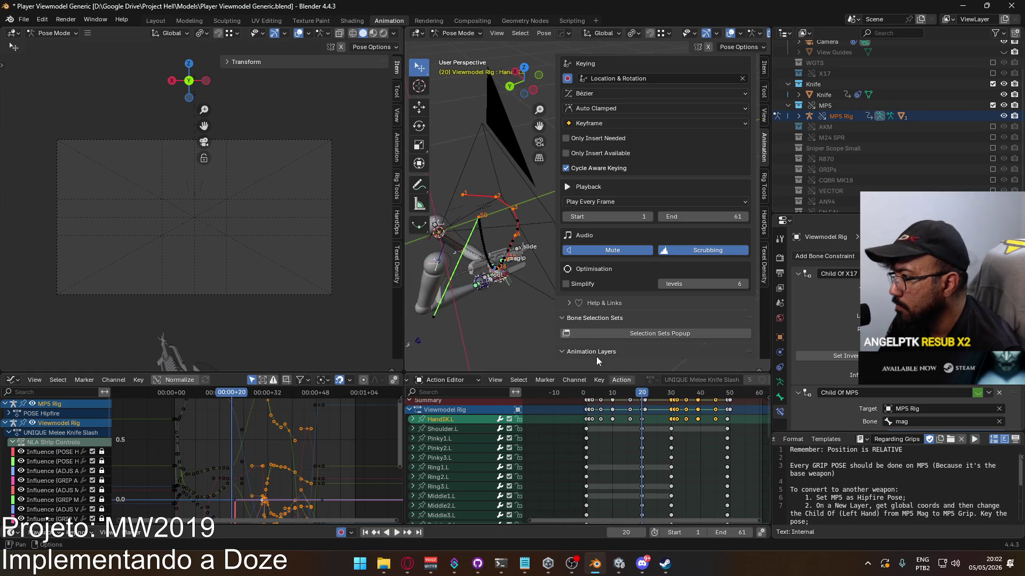
Copy HandIK.L's world position at frame 20 and paste it at frame 49
{"action": "key", "text": "q"}
{"action": "mouse_move", "coordinate": [497, 274]}
{"action": "left_click", "coordinate": [561, 292]}
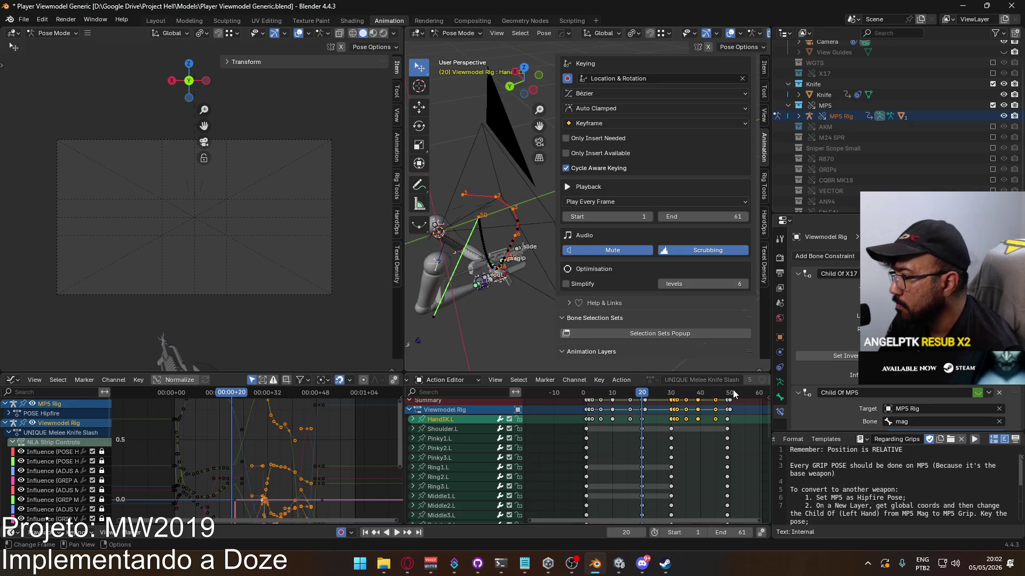
{"action": "left_click", "coordinate": [729, 393]}
{"action": "key", "text": "ctrl+a"}
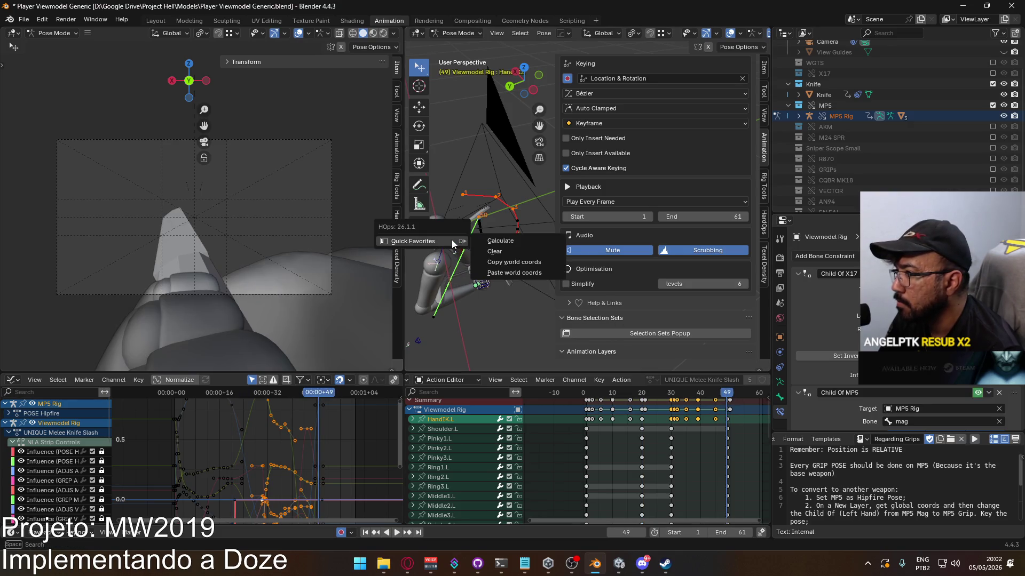
{"action": "left_click", "coordinate": [529, 274]}
Copy HandIK.L's world position at frame 10 and paste it at frame 39
{"action": "left_click_drag", "start_coordinate": [725, 395], "coordinate": [697, 395]}
{"action": "left_click", "coordinate": [610, 393]}
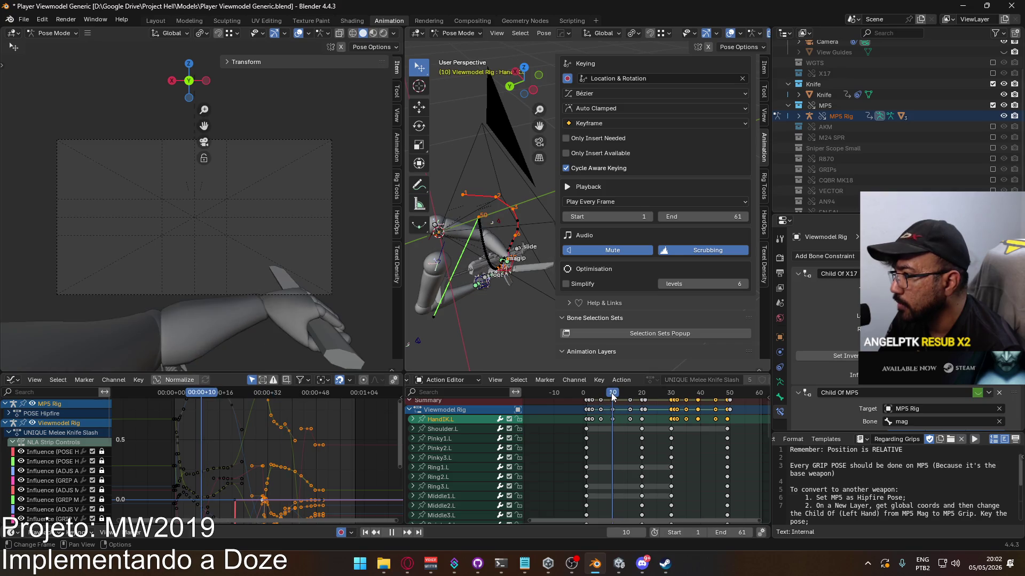
{"action": "key", "text": "q"}
{"action": "mouse_move", "coordinate": [504, 268]}
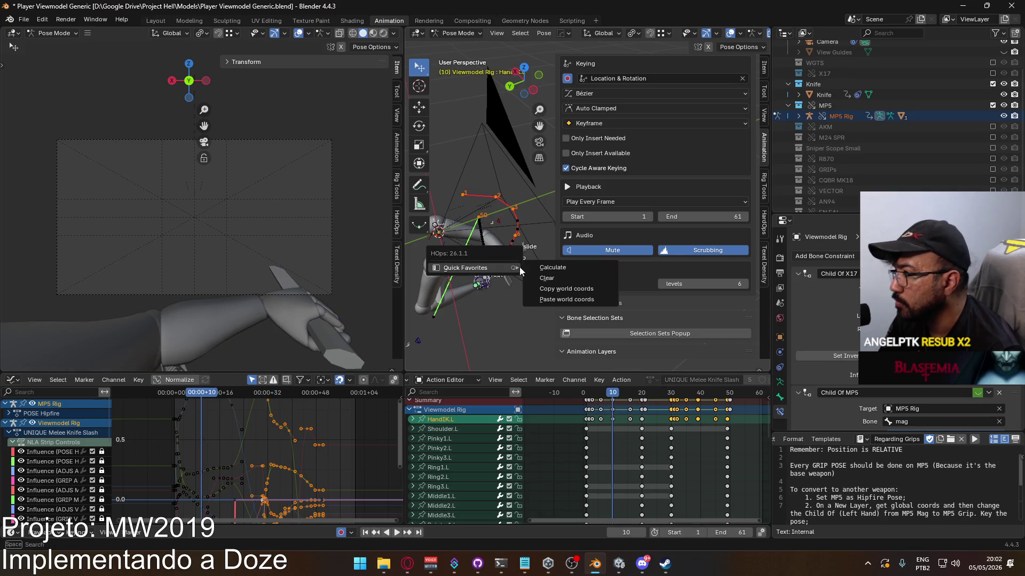
{"action": "left_click", "coordinate": [576, 288]}
{"action": "left_click", "coordinate": [699, 393]}
{"action": "left_click", "coordinate": [698, 392]}
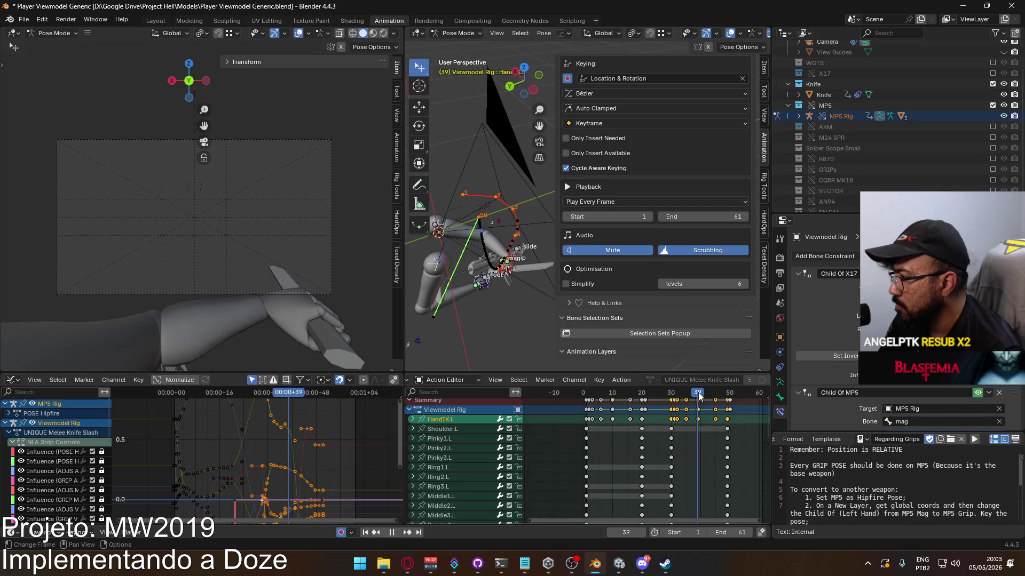
{"action": "key", "text": "q"}
{"action": "mouse_move", "coordinate": [511, 270]}
{"action": "left_click", "coordinate": [576, 303]}
After a playback check, copy the frame 16 hand position and paste it at frame 45
{"action": "key", "text": "space"}
{"action": "left_click_drag", "start_coordinate": [705, 395], "coordinate": [630, 394]}
{"action": "key", "text": "space"}
{"action": "key", "text": "q"}
{"action": "mouse_move", "coordinate": [502, 278]}
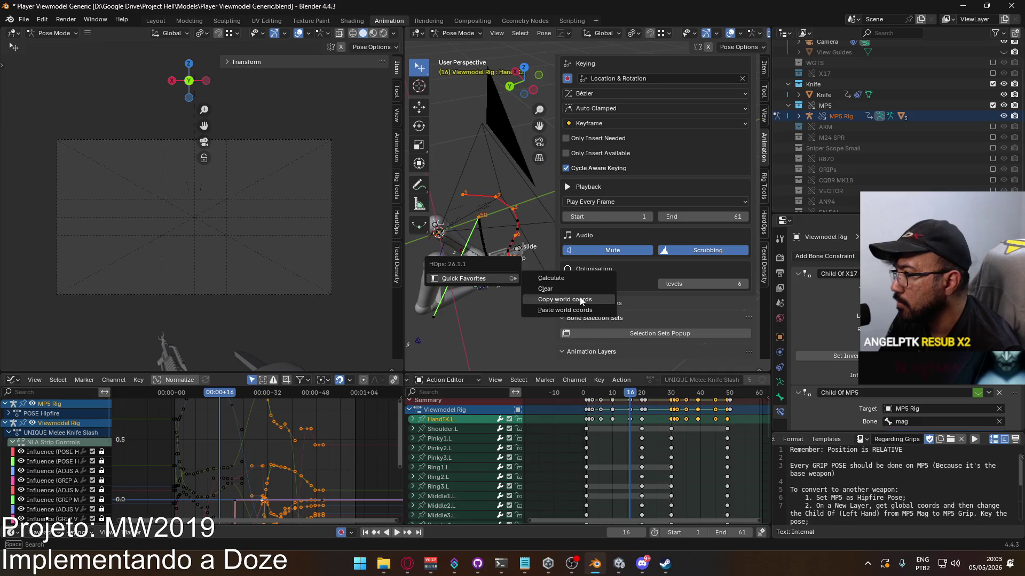
{"action": "left_click", "coordinate": [564, 300]}
{"action": "left_click", "coordinate": [716, 395]}
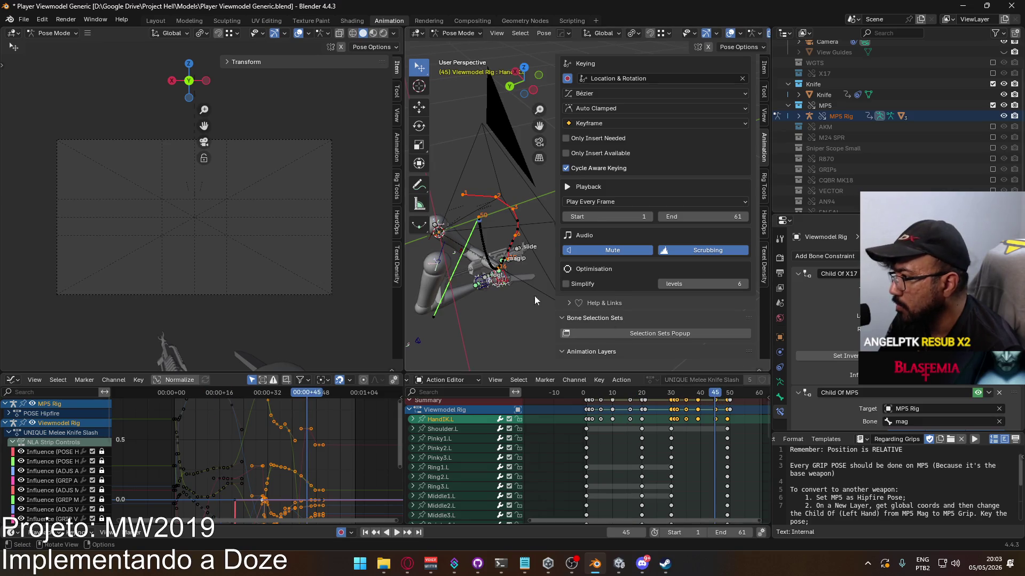
{"action": "key", "text": "q"}
{"action": "mouse_move", "coordinate": [502, 276]}
{"action": "left_click", "coordinate": [564, 305]}
Play and scrub the knife slash to review the matched left hand
{"action": "key", "text": "space"}
{"action": "mouse_move", "coordinate": [711, 392]}
{"action": "left_mouse_down"}
{"action": "mouse_move", "coordinate": [595, 395]}
{"action": "mouse_move", "coordinate": [729, 395]}
{"action": "mouse_move", "coordinate": [672, 398]}
{"action": "left_mouse_up"}
{"action": "key", "text": "space"}
{"action": "mouse_move", "coordinate": [681, 453]}
{"action": "middle_mouse_down"}
{"action": "mouse_move", "coordinate": [673, 409]}
{"action": "mouse_move", "coordinate": [670, 513]}
{"action": "middle_mouse_up"}
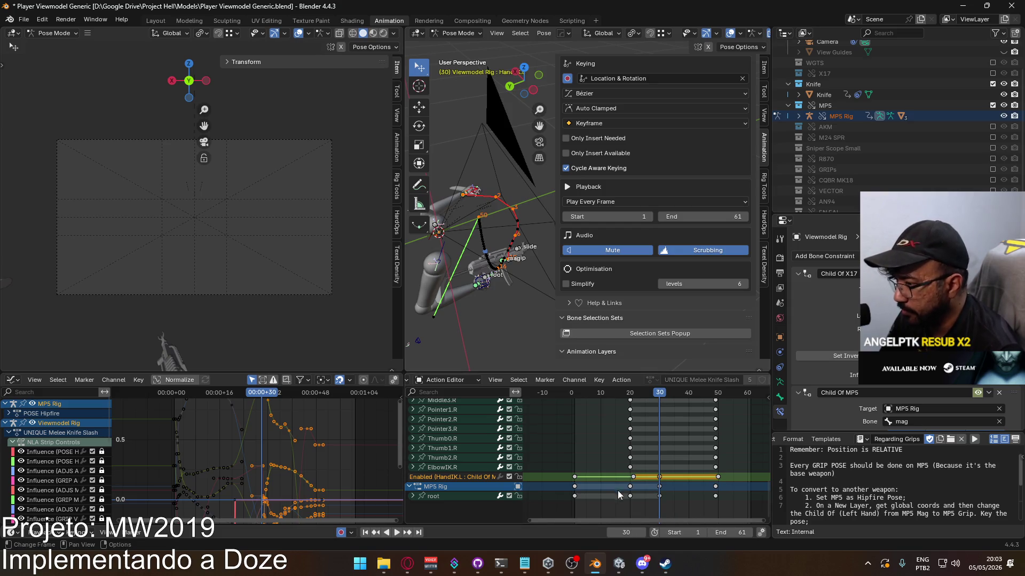
Delete the keys before frame 30 and slide the remaining keys back to start at frame 1
{"action": "mouse_move", "coordinate": [638, 507]}
{"action": "middle_mouse_down"}
{"action": "mouse_move", "coordinate": [554, 437]}
{"action": "mouse_move", "coordinate": [614, 513]}
{"action": "middle_mouse_up"}
{"action": "key", "text": "Home"}
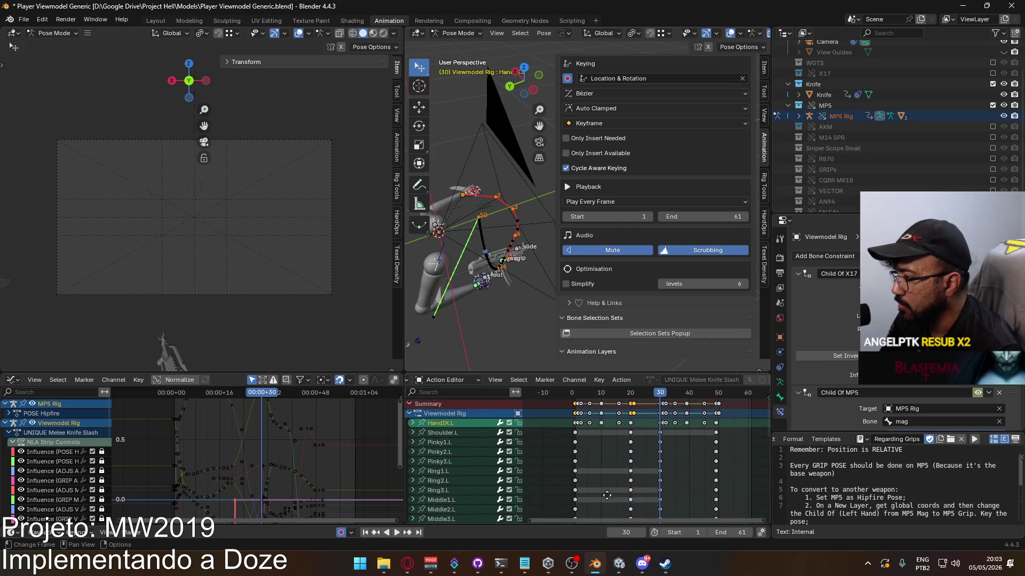
{"action": "key", "text": "bracketleft"}
{"action": "key", "text": "Delete"}
{"action": "key", "text": "bracketright"}
{"action": "key", "text": "g"}
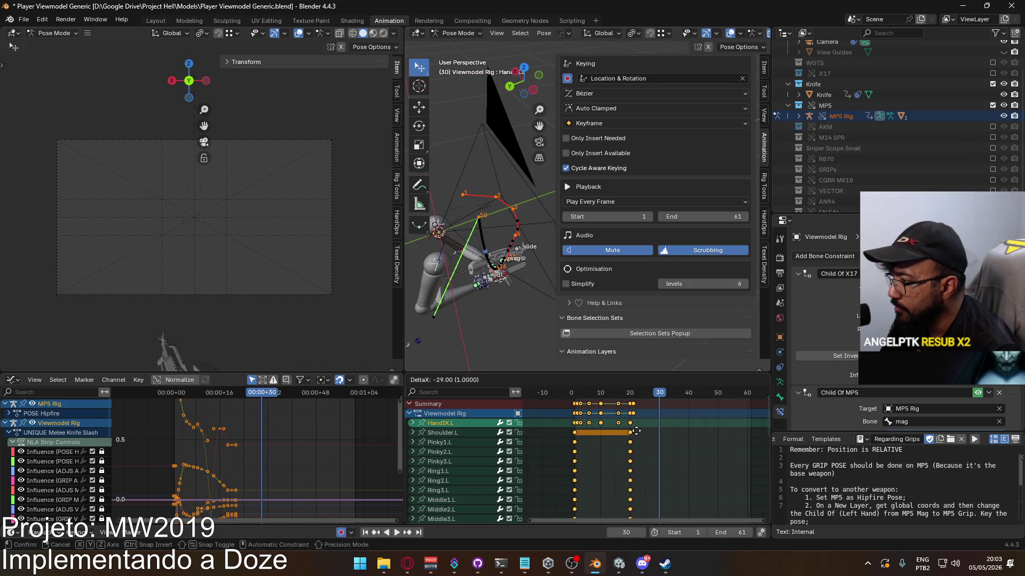
{"action": "left_click", "coordinate": [633, 432]}
Play back the shortened slash from frame 1 and expand HandIK.L's channels
{"action": "left_click", "coordinate": [574, 395]}
{"action": "key", "text": "space"}
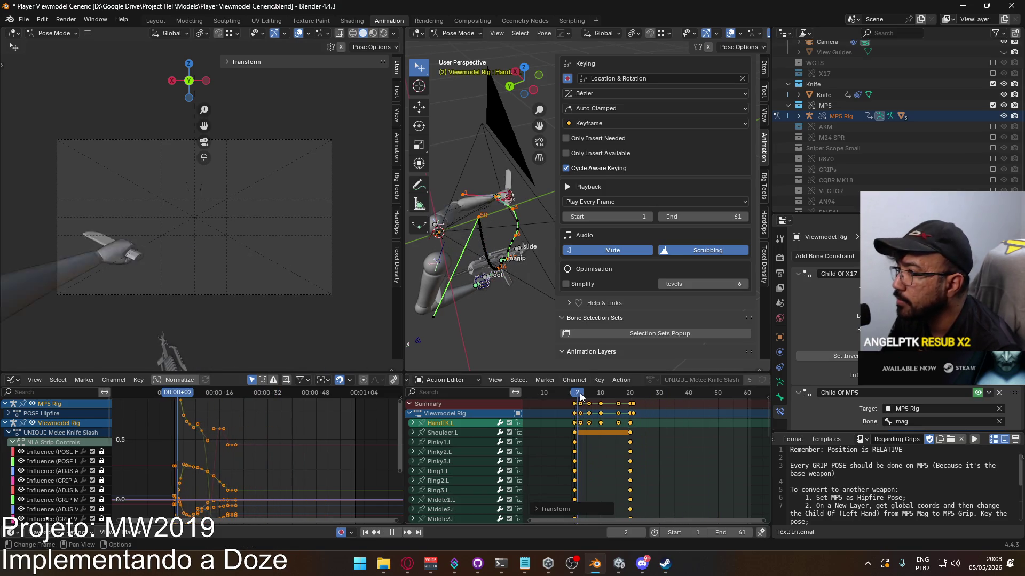
{"action": "left_click_drag", "start_coordinate": [633, 393], "coordinate": [600, 392]}
{"action": "key", "text": "space"}
{"action": "left_click", "coordinate": [412, 423]}
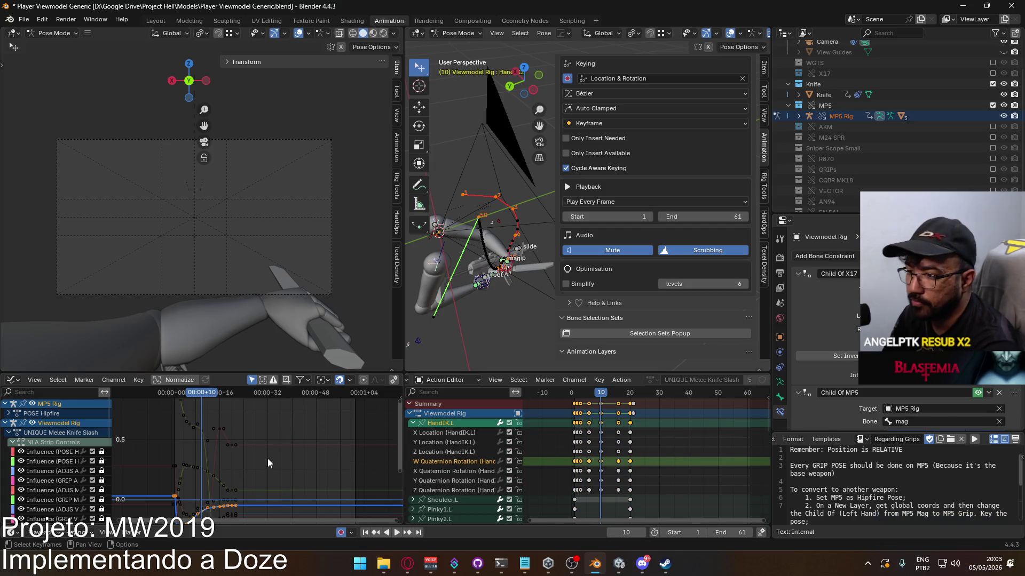
{"action": "key", "text": "Home"}
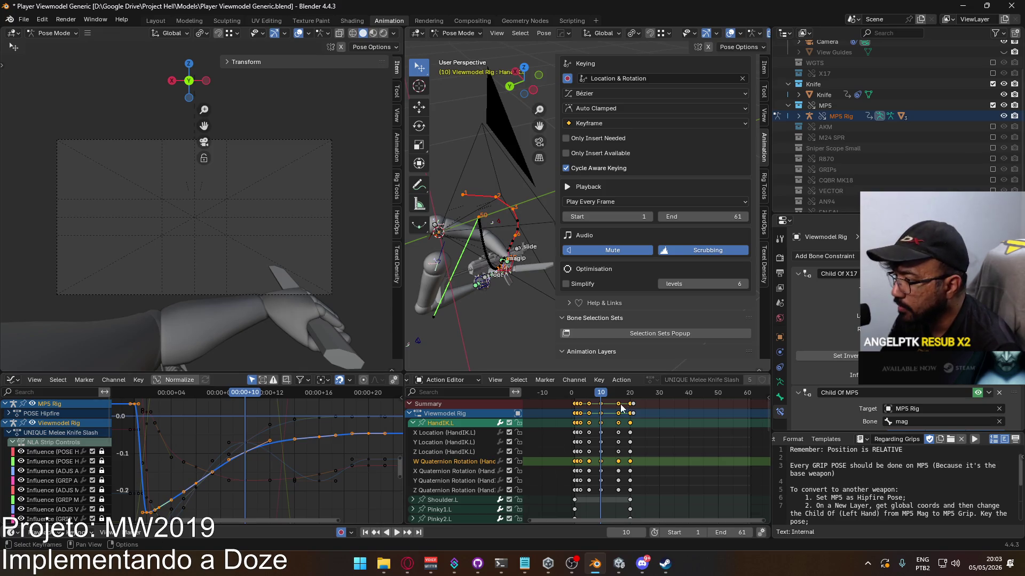
{"action": "scroll", "coordinate": [354, 437], "scroll_direction": "down", "scroll_amount": 3}
{"action": "mouse_move", "coordinate": [348, 436]}
{"action": "middle_mouse_down"}
{"action": "mouse_move", "coordinate": [349, 395]}
{"action": "mouse_move", "coordinate": [346, 469]}
{"action": "middle_mouse_up"}
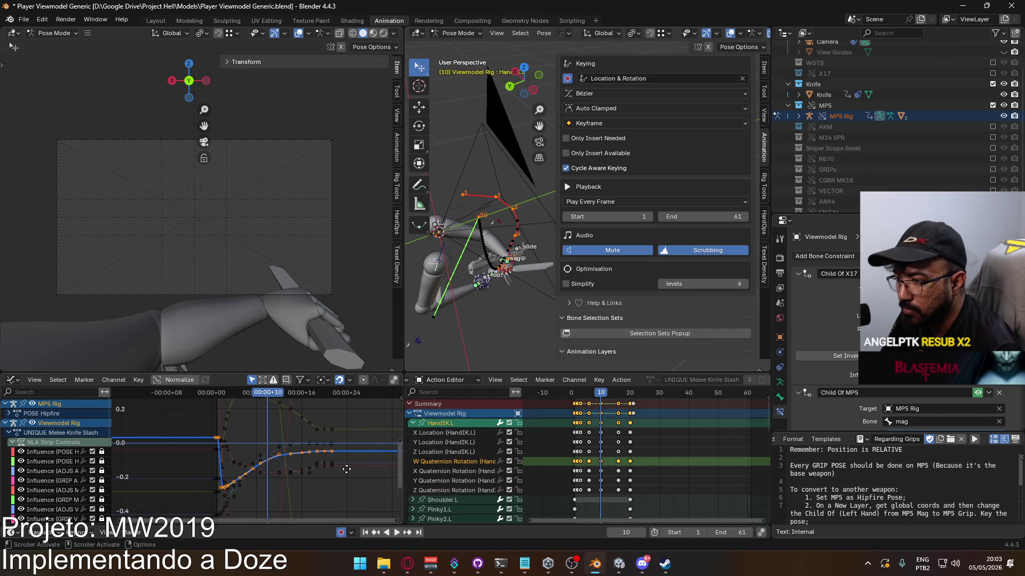
{"action": "left_click_drag", "start_coordinate": [598, 393], "coordinate": [608, 393]}
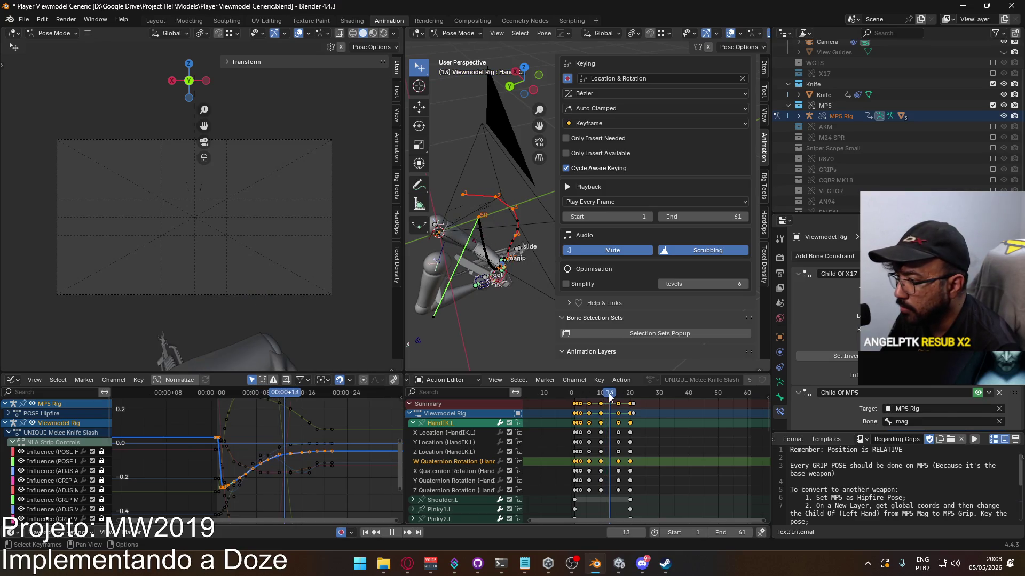
{"action": "mouse_move", "coordinate": [319, 466]}
{"action": "middle_mouse_down"}
{"action": "mouse_move", "coordinate": [327, 422]}
{"action": "mouse_move", "coordinate": [334, 513]}
{"action": "mouse_move", "coordinate": [320, 427]}
{"action": "mouse_move", "coordinate": [315, 469]}
{"action": "mouse_move", "coordinate": [312, 421]}
{"action": "mouse_move", "coordinate": [315, 487]}
{"action": "mouse_move", "coordinate": [283, 410]}
{"action": "mouse_move", "coordinate": [286, 425]}
{"action": "middle_mouse_up"}
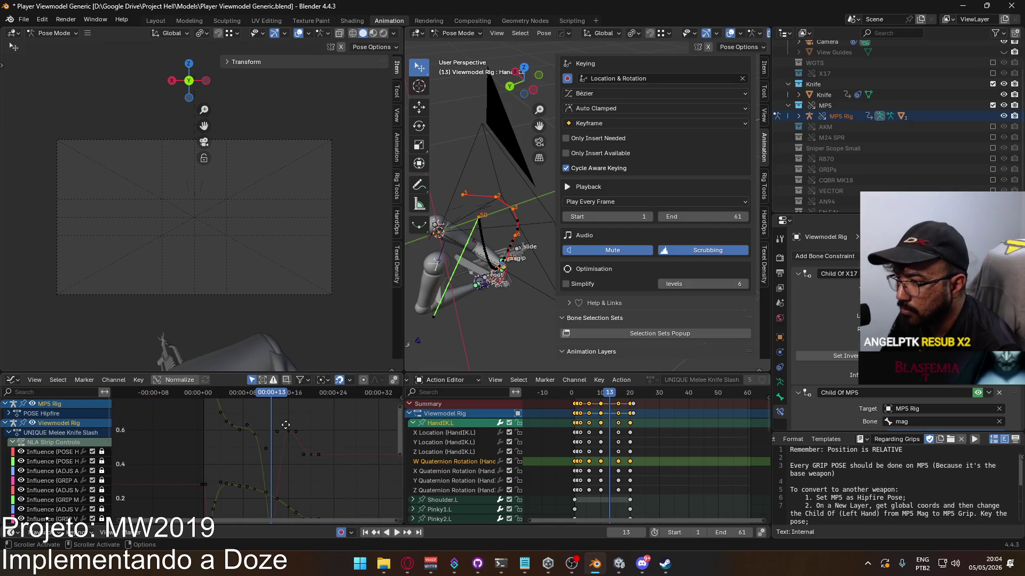
{"action": "mouse_move", "coordinate": [287, 422]}
{"action": "middle_mouse_down"}
{"action": "mouse_move", "coordinate": [321, 465]}
{"action": "mouse_move", "coordinate": [312, 512]}
{"action": "mouse_move", "coordinate": [299, 404]}
{"action": "middle_mouse_up"}
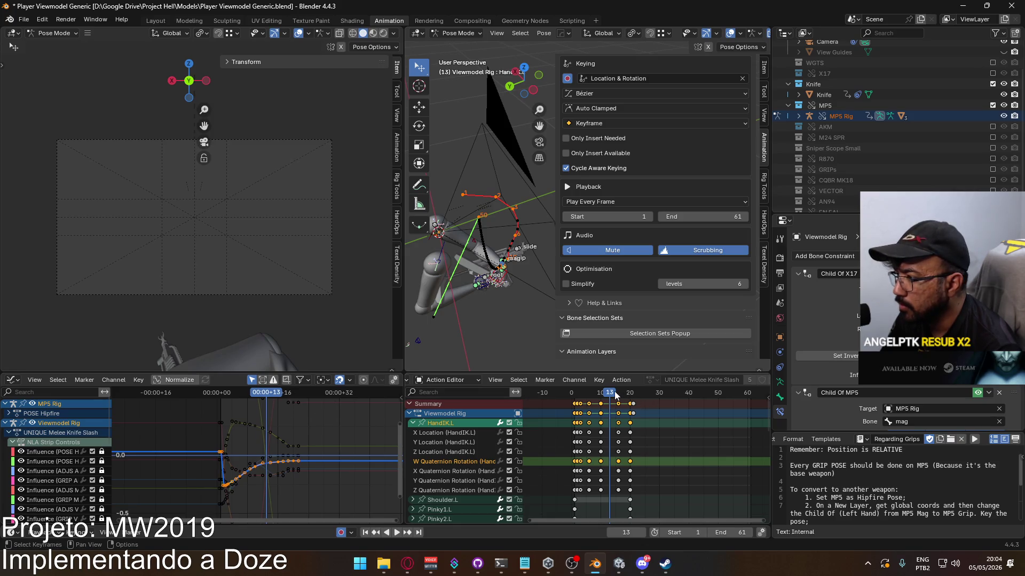
{"action": "key", "text": "space"}
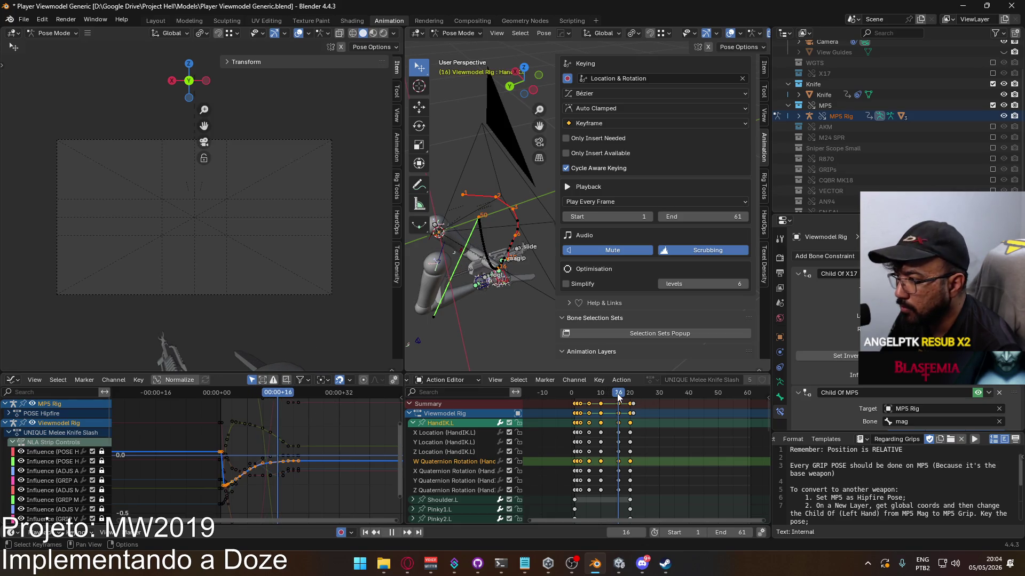
{"action": "left_click_drag", "start_coordinate": [620, 393], "coordinate": [632, 394]}
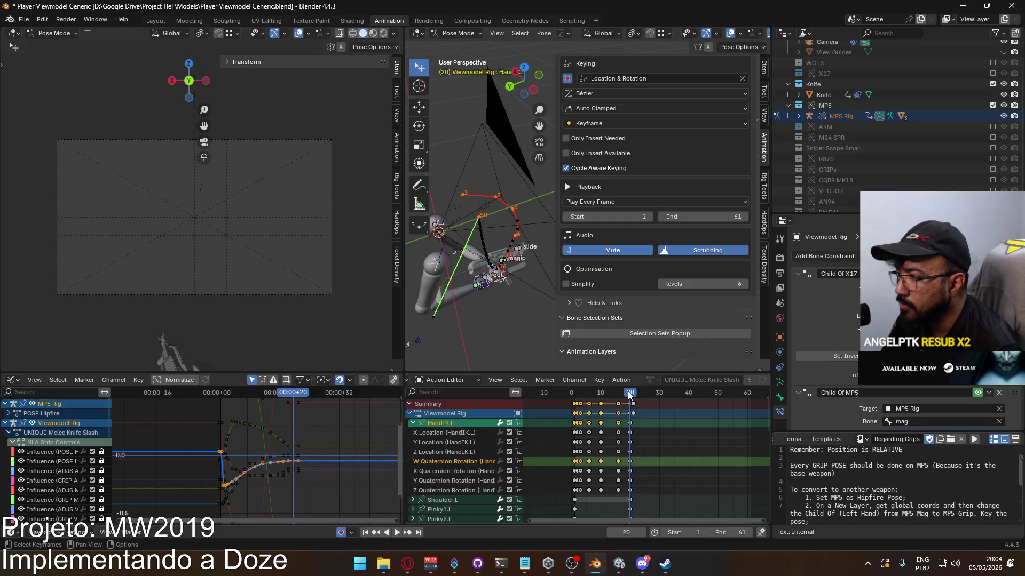
{"action": "scroll", "coordinate": [317, 418], "scroll_direction": "down", "scroll_amount": 2}
{"action": "left_click_drag", "start_coordinate": [313, 422], "coordinate": [271, 404]}
{"action": "mouse_move", "coordinate": [318, 469]}
{"action": "middle_mouse_down"}
{"action": "mouse_move", "coordinate": [331, 455]}
{"action": "mouse_move", "coordinate": [327, 424]}
{"action": "mouse_move", "coordinate": [327, 489]}
{"action": "middle_mouse_up"}
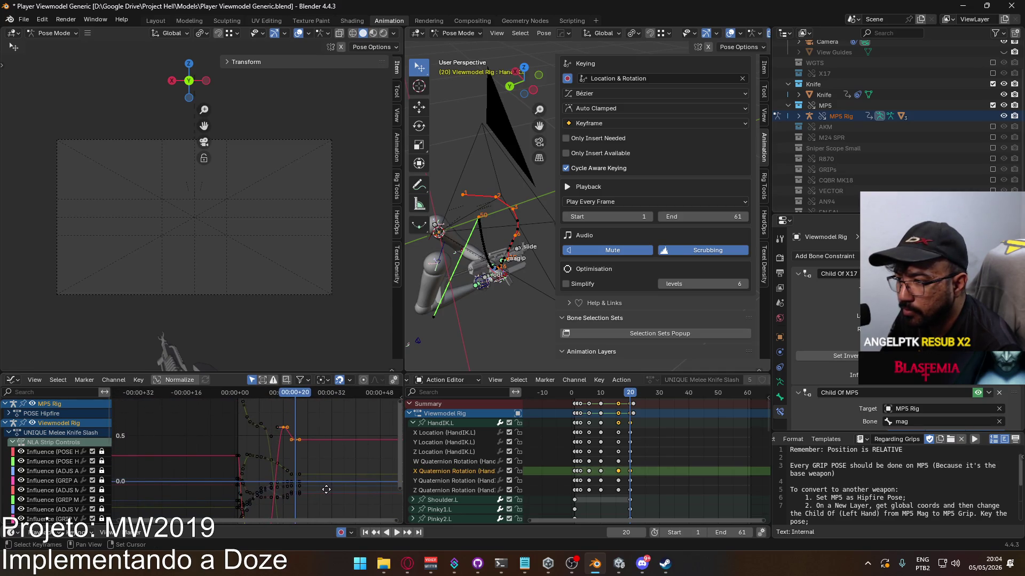
{"action": "left_click_drag", "start_coordinate": [326, 458], "coordinate": [287, 436]}
Set HandIK.L's rotation X to 0.001 in the Item tab, then try a vertical key move and cancel it
{"action": "left_click", "coordinate": [764, 67]}
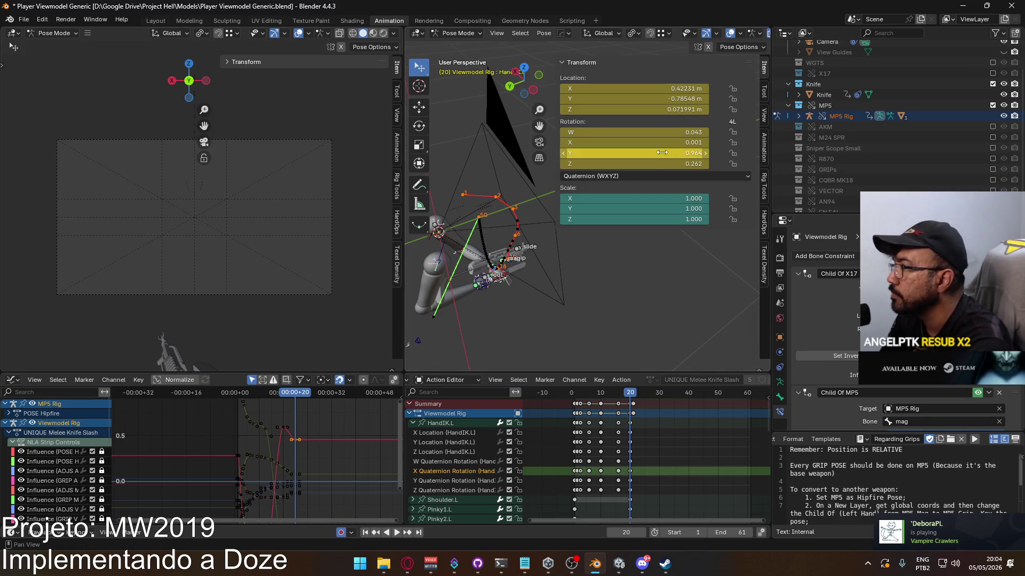
{"action": "left_click", "coordinate": [631, 147]}
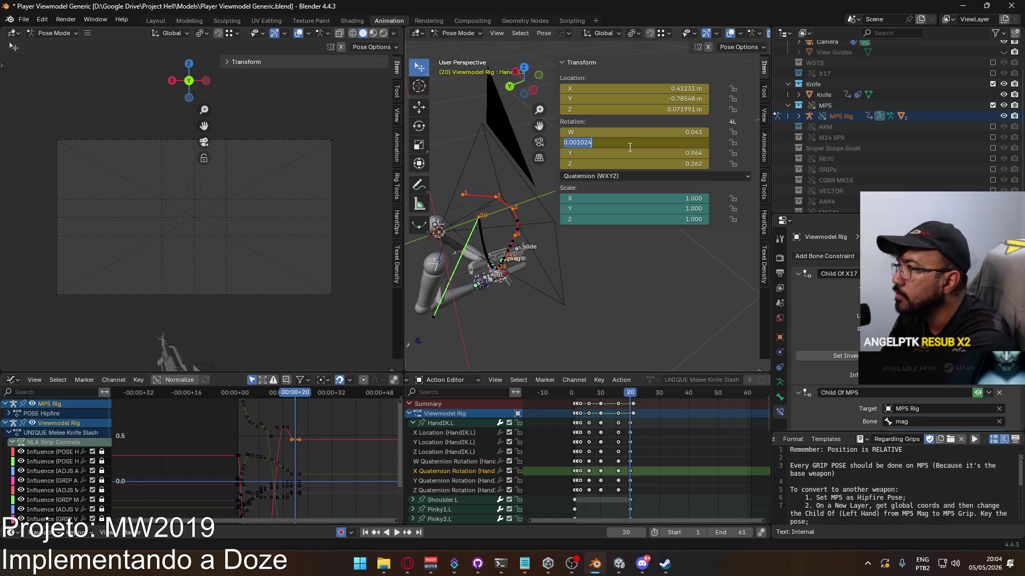
{"action": "key", "text": "Escape"}
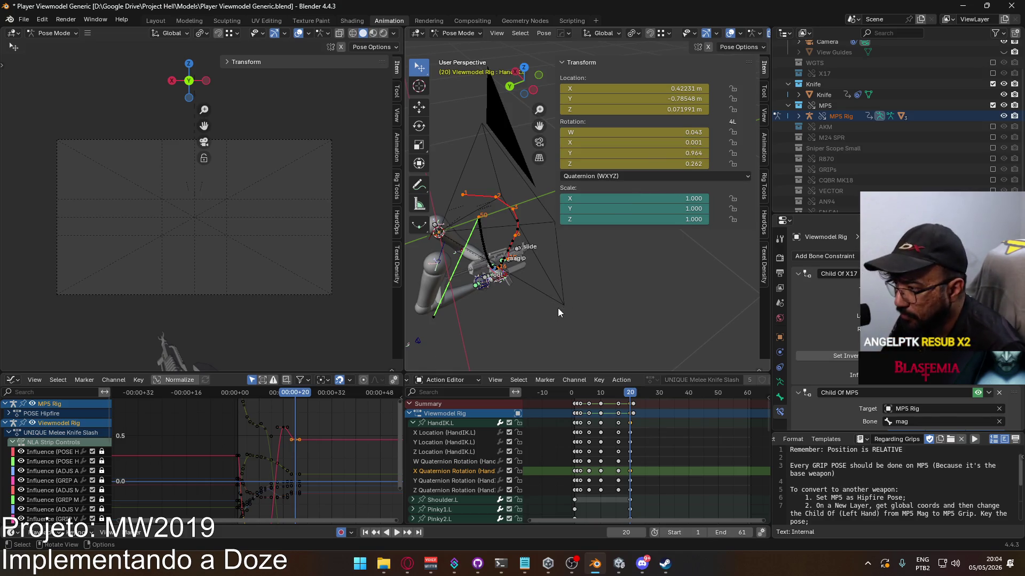
{"action": "mouse_move", "coordinate": [349, 453]}
{"action": "middle_mouse_down", "text": "ctrl"}
{"action": "mouse_move", "coordinate": [323, 494]}
{"action": "mouse_move", "coordinate": [302, 440]}
{"action": "mouse_move", "coordinate": [316, 446]}
{"action": "middle_mouse_up", "text": "ctrl"}
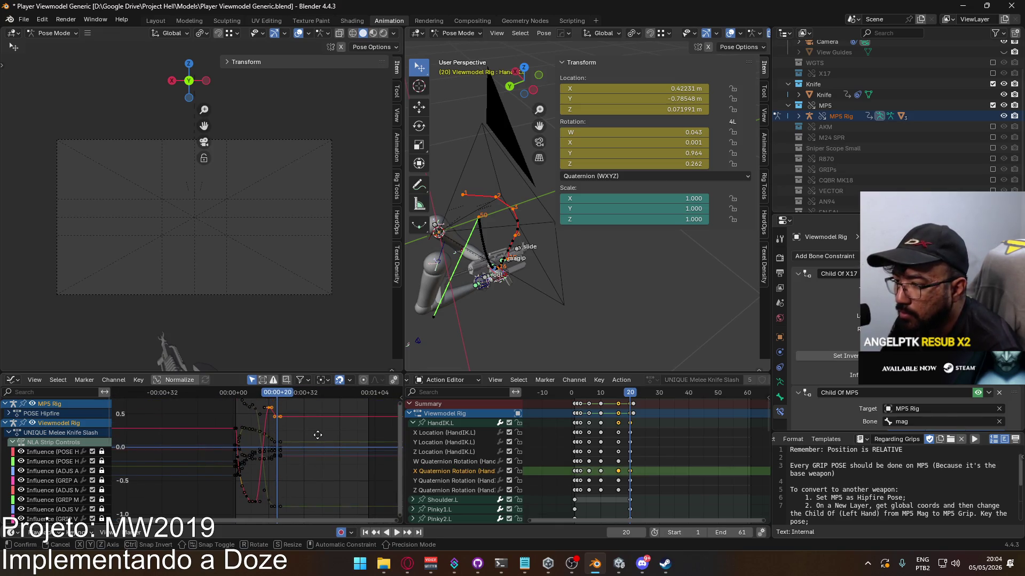
{"action": "key", "text": "g"}
{"action": "key", "text": "y"}
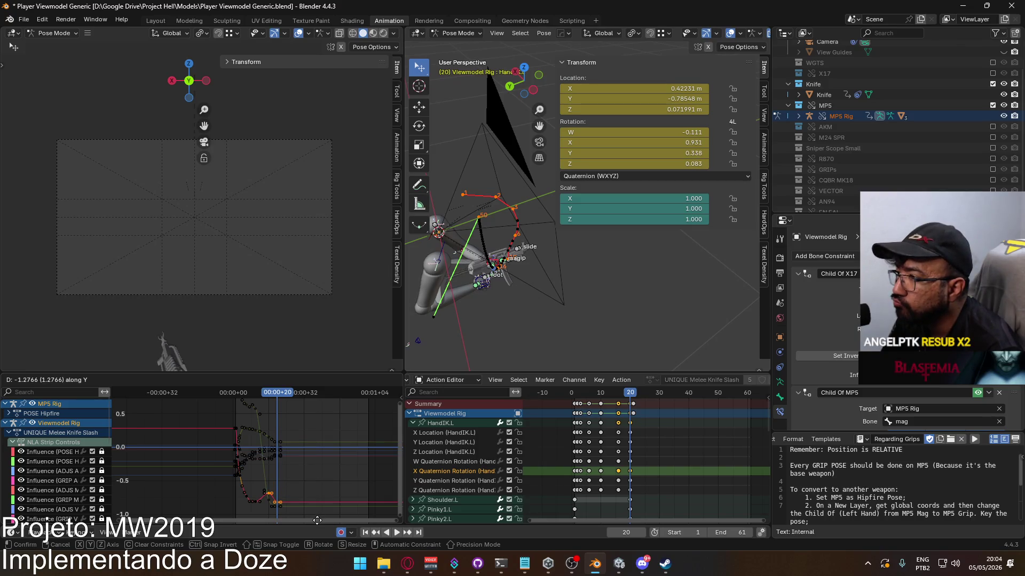
{"action": "key", "text": "Escape"}
{"action": "key", "text": "space"}
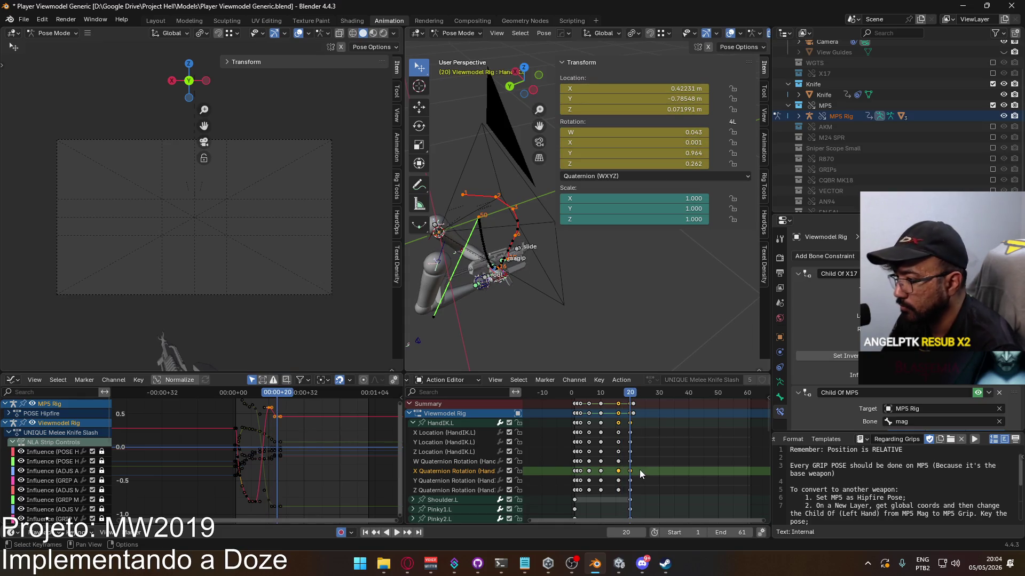
Delete HandIK.L's quaternion rotation keys near frame 20 and replay from the start
{"action": "left_click_drag", "start_coordinate": [643, 458], "coordinate": [614, 492]}
{"action": "key", "text": "Delete"}
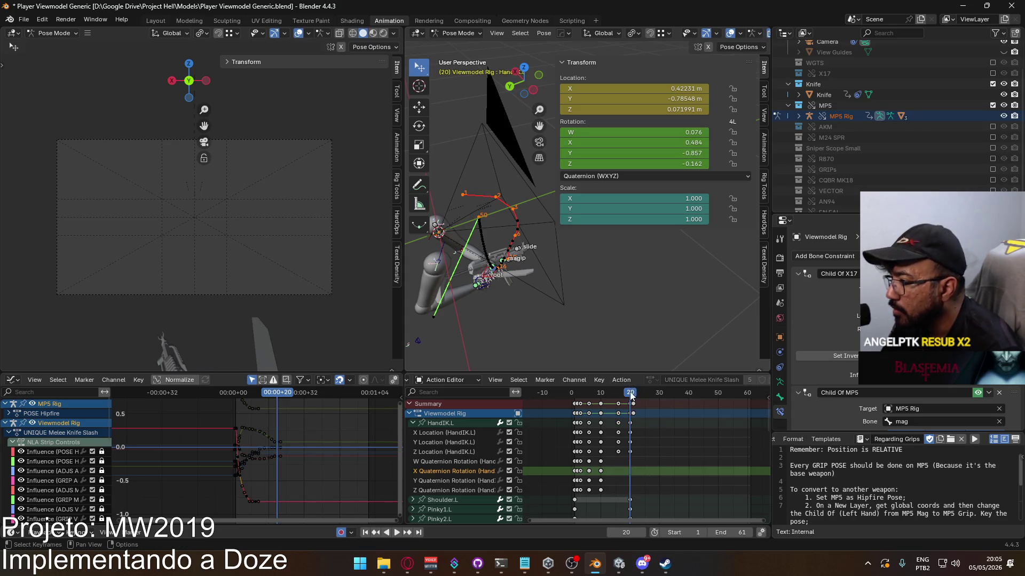
{"action": "key", "text": "shift+Left"}
{"action": "key", "text": "space"}
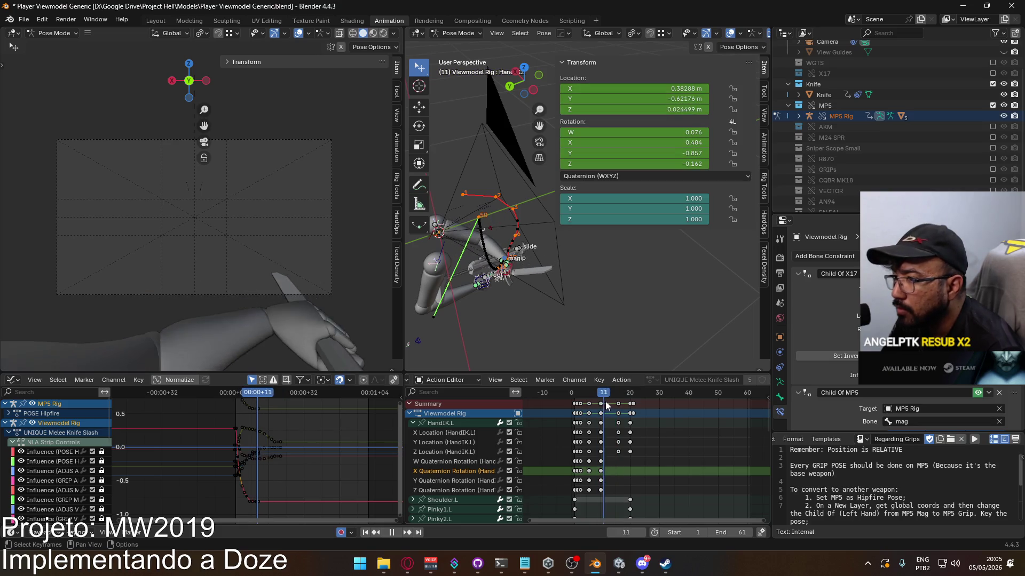
At frame 16, rotate HandIK.L around global Z toward the MP5 grip
{"action": "key", "text": "space"}
{"action": "mouse_move", "coordinate": [518, 293]}
{"action": "middle_mouse_down"}
{"action": "mouse_move", "coordinate": [578, 244]}
{"action": "mouse_move", "coordinate": [534, 254]}
{"action": "mouse_move", "coordinate": [502, 309]}
{"action": "mouse_move", "coordinate": [507, 295]}
{"action": "middle_mouse_up"}
{"action": "mouse_move", "coordinate": [499, 317]}
{"action": "middle_mouse_down"}
{"action": "mouse_move", "coordinate": [529, 286]}
{"action": "mouse_move", "coordinate": [574, 304]}
{"action": "middle_mouse_up"}
{"action": "key", "text": "r"}
{"action": "key", "text": "z"}
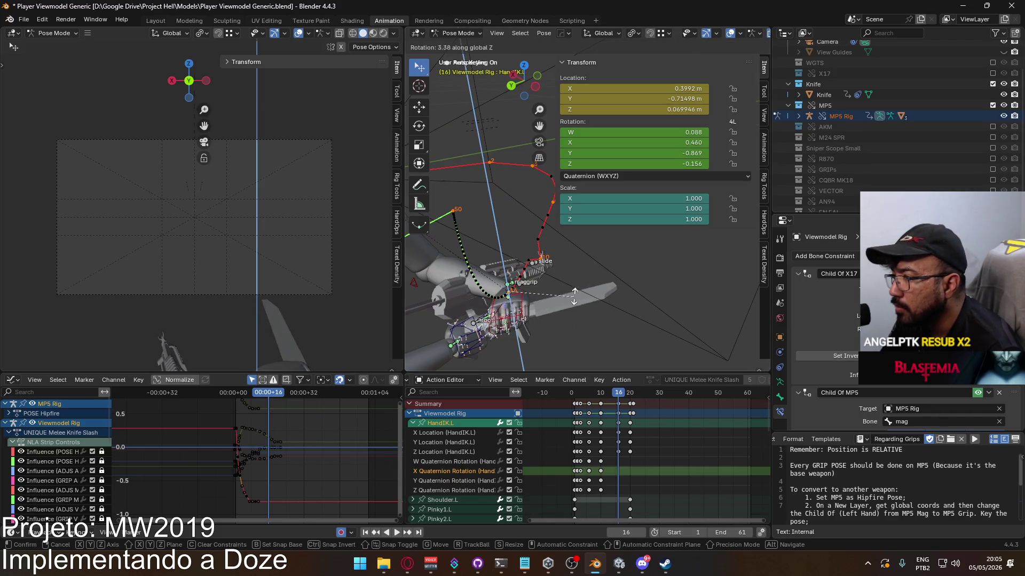
{"action": "left_click", "coordinate": [568, 281]}
{"action": "mouse_move", "coordinate": [557, 278]}
{"action": "middle_mouse_down"}
{"action": "mouse_move", "coordinate": [549, 253]}
{"action": "mouse_move", "coordinate": [543, 278]}
{"action": "middle_mouse_up"}
{"action": "key", "text": "r"}
{"action": "left_click", "coordinate": [551, 287]}
Refine HandIK.L's rotation to quaternion W -0.075, X 0.034, Y -0.967, Z -0.243, then preview at frame 16
{"action": "key", "text": "r"}
{"action": "key", "text": "z"}
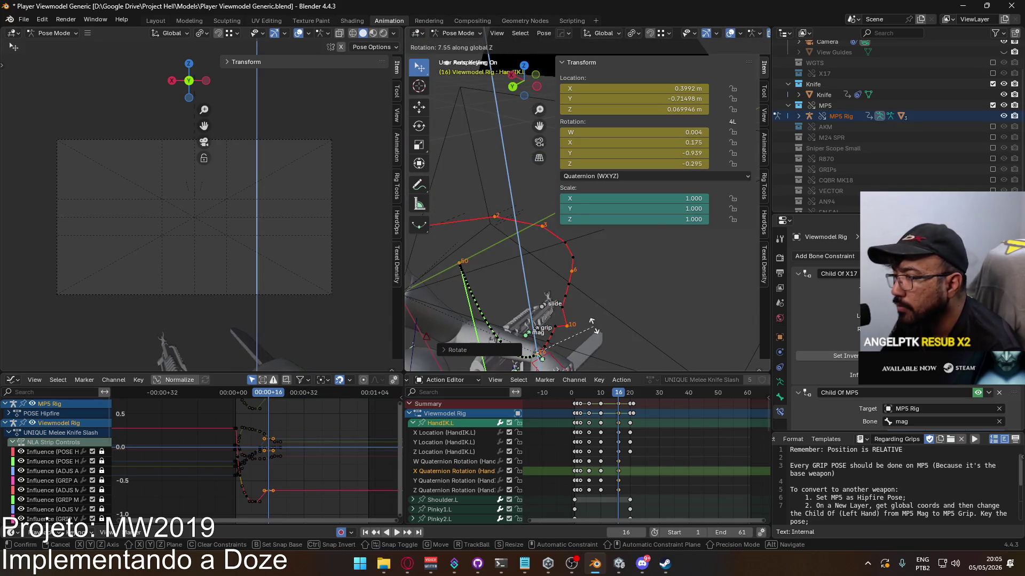
{"action": "left_click", "coordinate": [577, 321]}
{"action": "middle_click_drag", "start_coordinate": [577, 320], "coordinate": [576, 262]}
{"action": "key", "text": "r"}
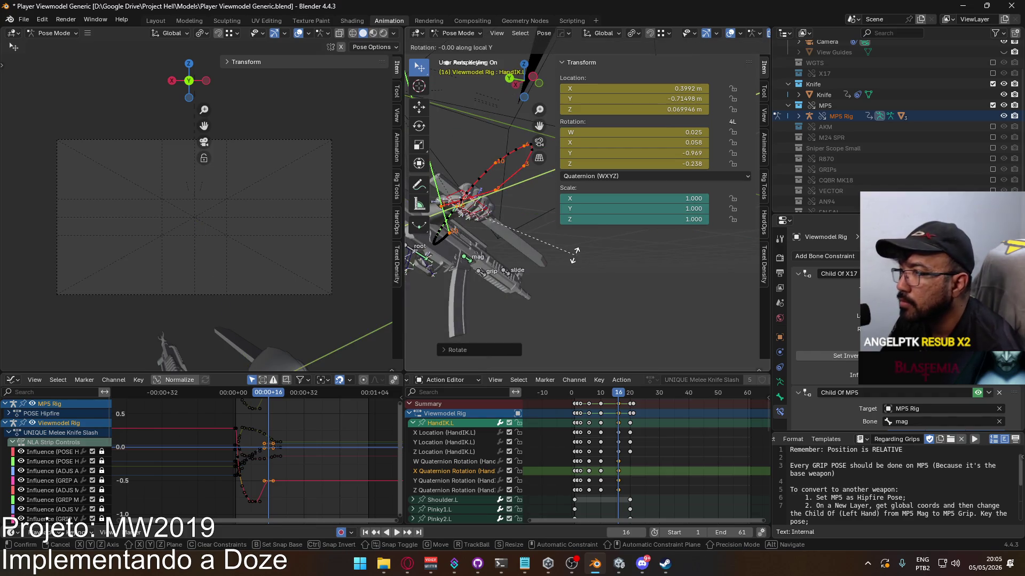
{"action": "left_click", "coordinate": [600, 394]}
{"action": "key", "text": "space"}
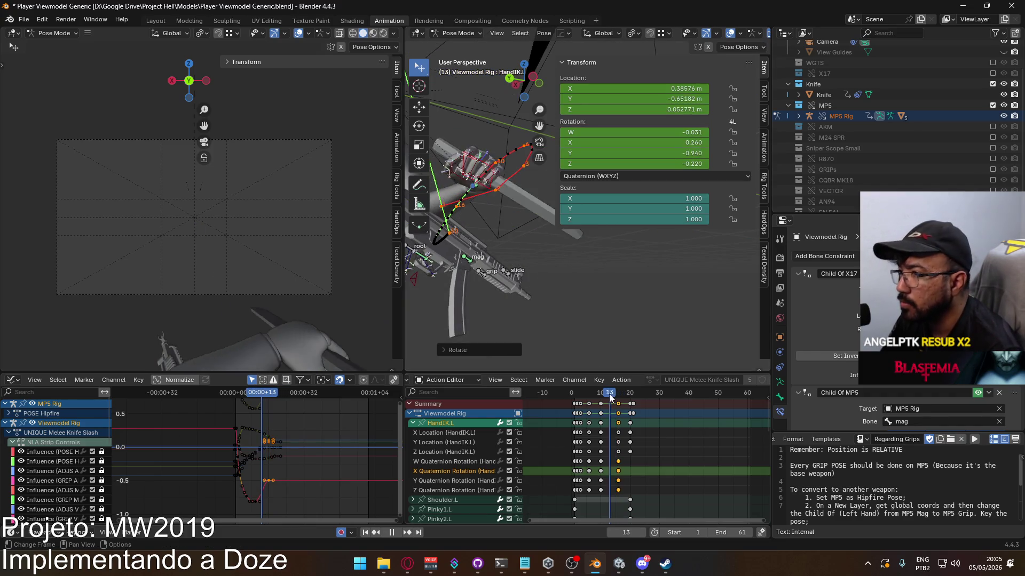
{"action": "left_click_drag", "start_coordinate": [595, 398], "coordinate": [617, 396]}
{"action": "key", "text": "space"}
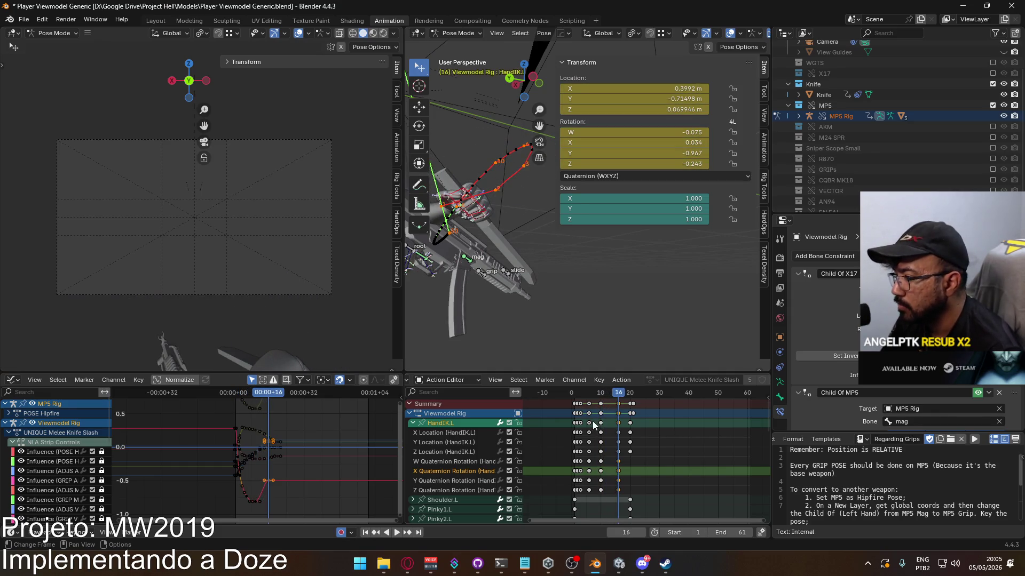
{"action": "middle_click_drag", "start_coordinate": [481, 292], "coordinate": [490, 294]}
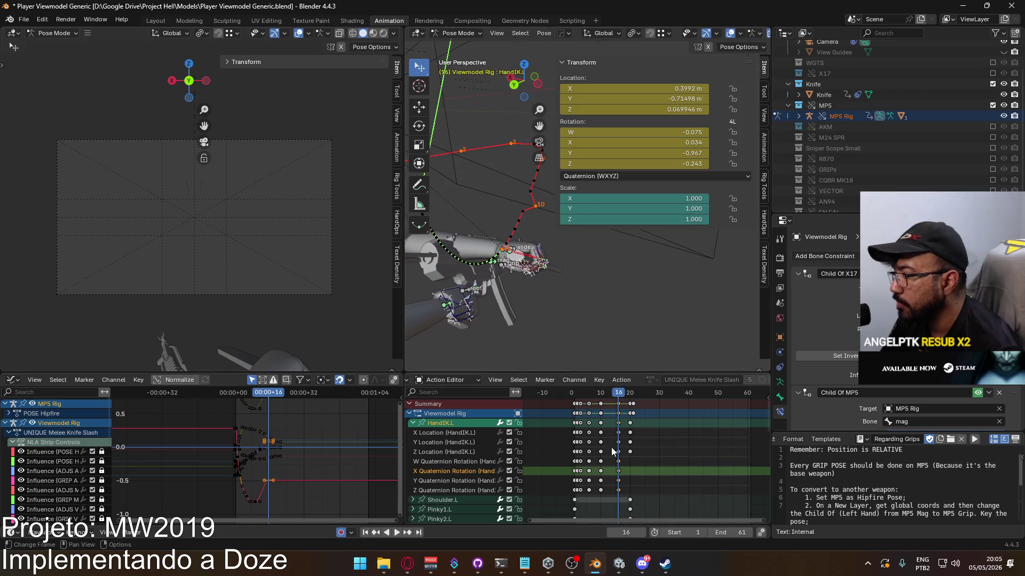
Select HandIK.L's quaternion W–Z channels and paste the rotation keys at frame 19
{"action": "key", "text": "b"}
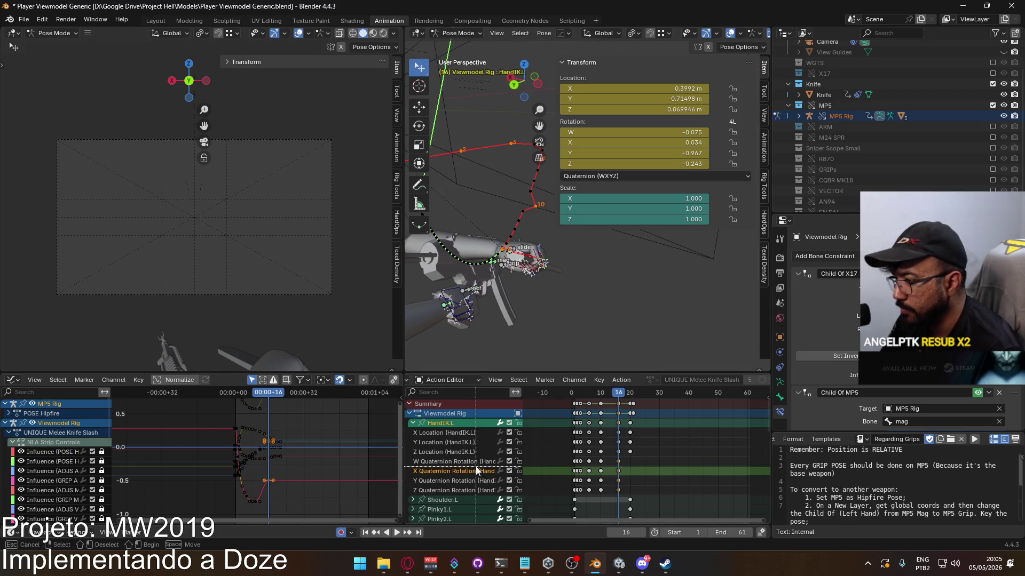
{"action": "left_click_drag", "start_coordinate": [468, 460], "coordinate": [469, 491]}
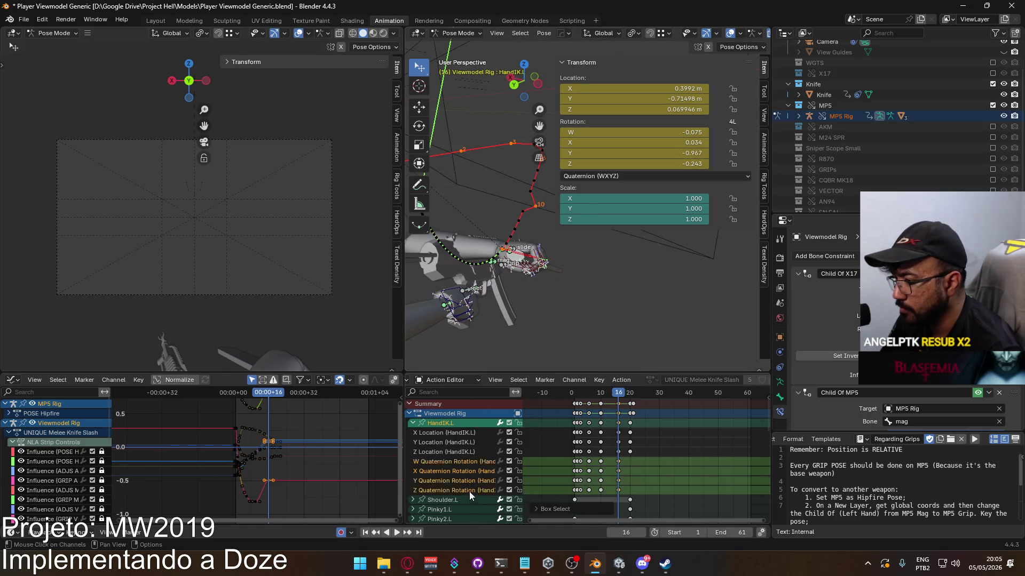
{"action": "left_click", "coordinate": [628, 397]}
{"action": "key", "text": "space"}
{"action": "key", "text": "ctrl+v"}
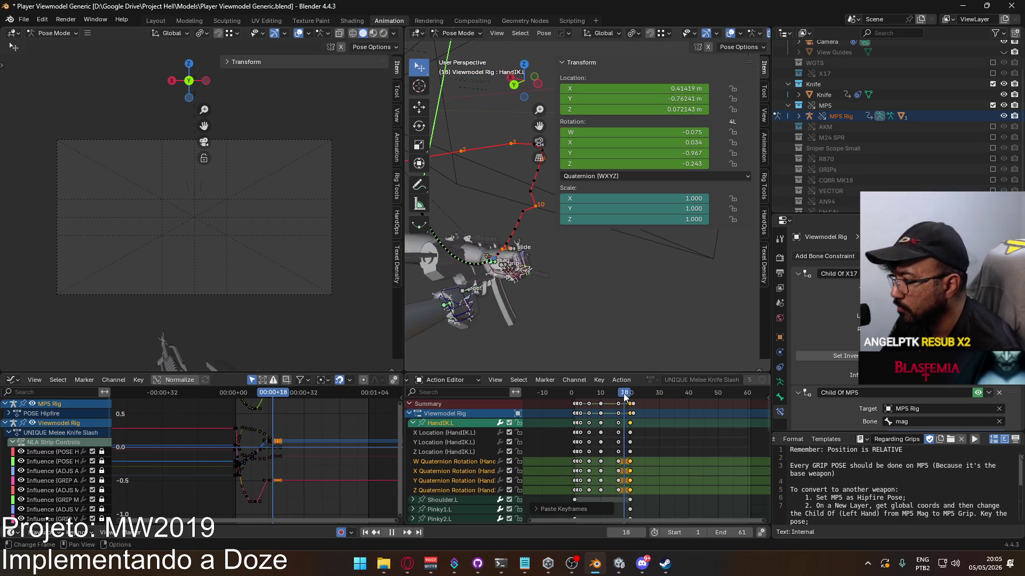
{"action": "mouse_move", "coordinate": [610, 393]}
{"action": "left_mouse_down"}
{"action": "mouse_move", "coordinate": [574, 398]}
{"action": "mouse_move", "coordinate": [631, 394]}
{"action": "left_mouse_up"}
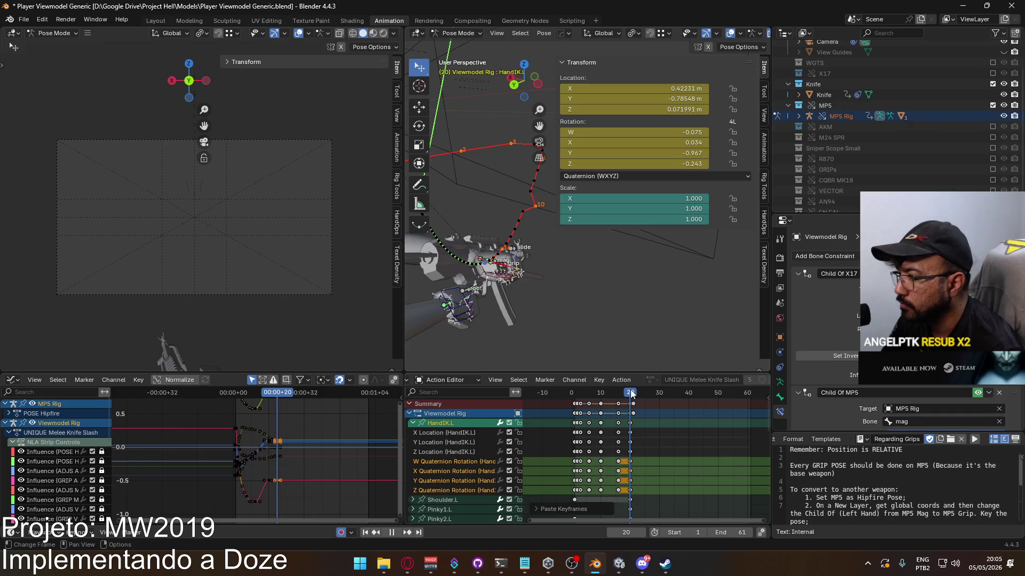
Select both HandIK.L Child Of toggle keys, then play and scrub the animation back to frame 0
{"action": "scroll", "coordinate": [615, 481], "scroll_direction": "down", "scroll_amount": 10}
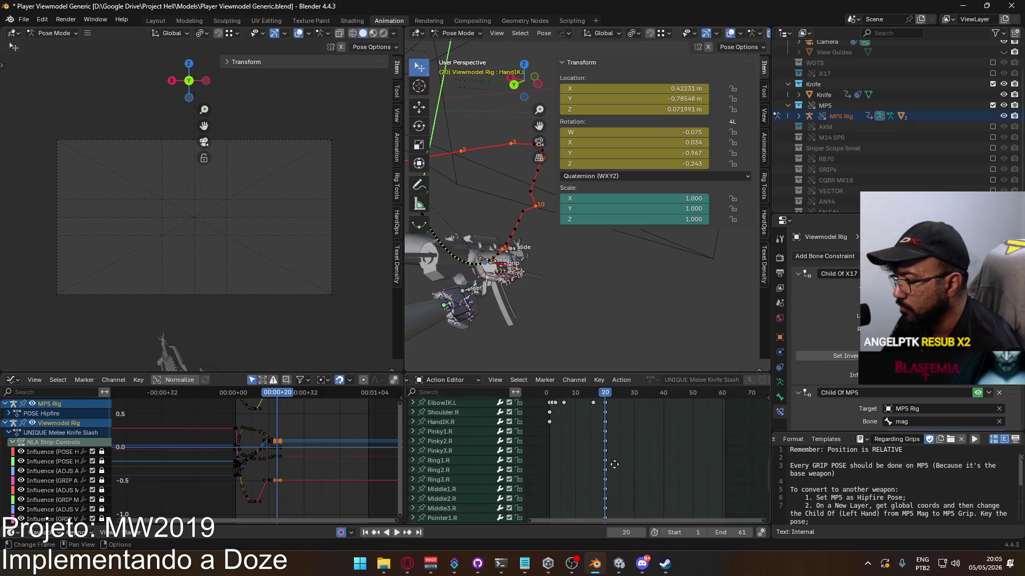
{"action": "middle_click_drag", "start_coordinate": [615, 517], "coordinate": [618, 493]}
{"action": "left_click_drag", "start_coordinate": [625, 478], "coordinate": [542, 476]}
{"action": "scroll", "coordinate": [630, 489], "scroll_direction": "up", "scroll_amount": 10}
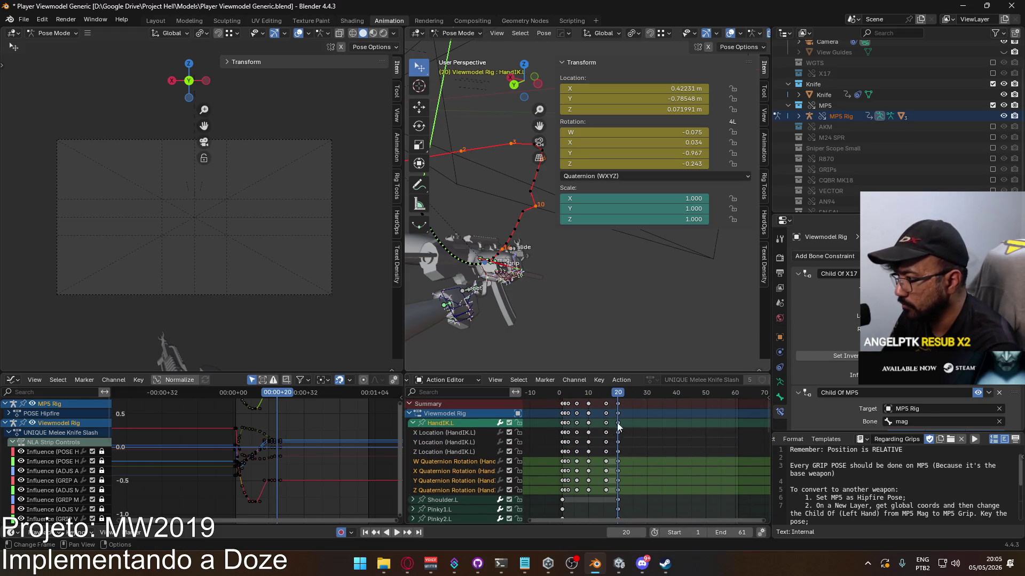
{"action": "key", "text": "space"}
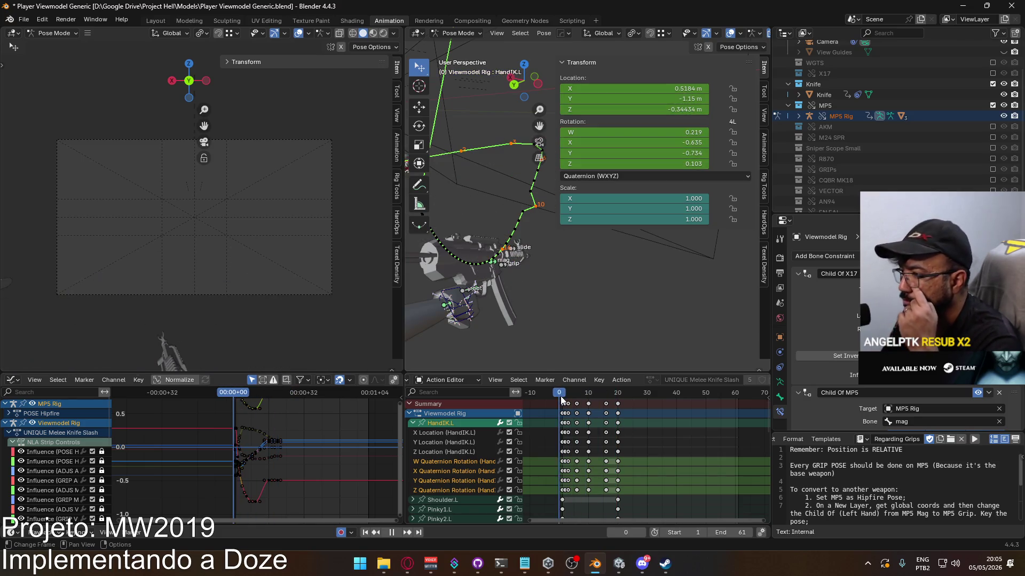
{"action": "left_click_drag", "start_coordinate": [570, 396], "coordinate": [619, 393]}
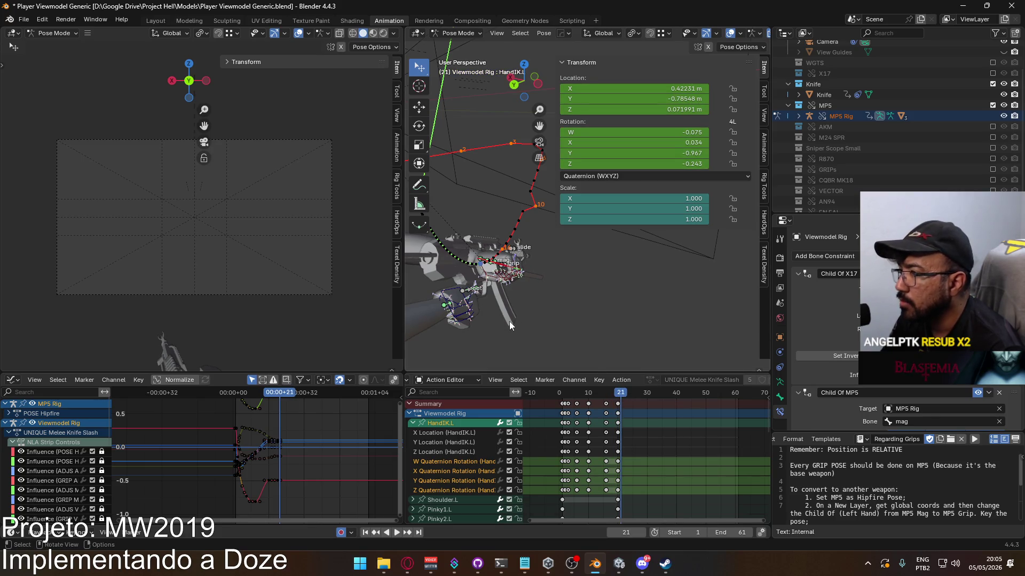
{"action": "key", "text": "space"}
{"action": "left_click", "coordinate": [562, 399]}
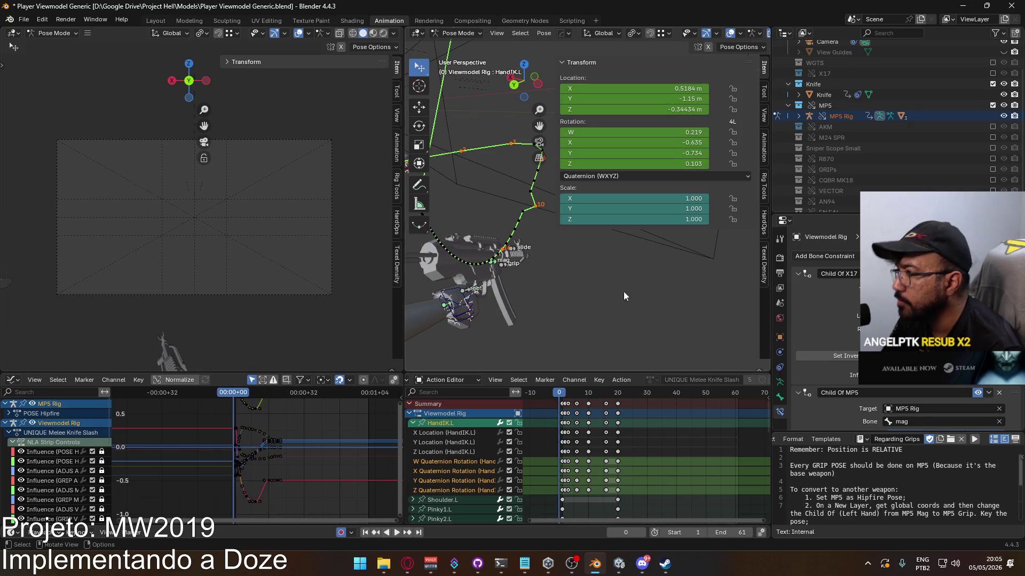
{"action": "key", "text": "space"}
{"action": "middle_click_drag", "start_coordinate": [545, 256], "coordinate": [612, 324]}
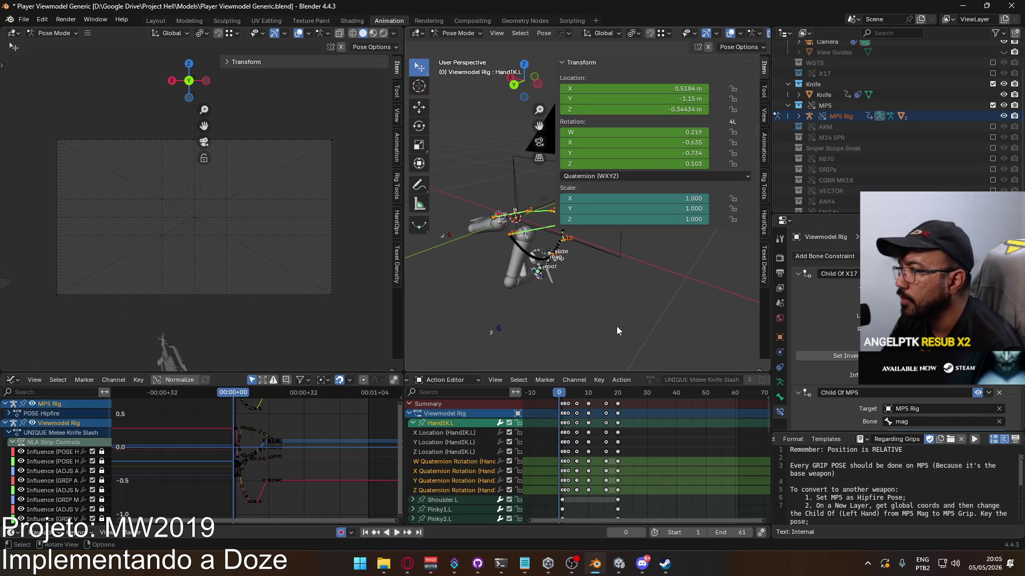
In Object Mode, make the MP5 Rig active and pick its UNIQUE Melee Knife Slash layer in the Animation tab
{"action": "left_click", "coordinate": [764, 150]}
{"action": "scroll", "coordinate": [697, 254], "scroll_direction": "down", "scroll_amount": 8}
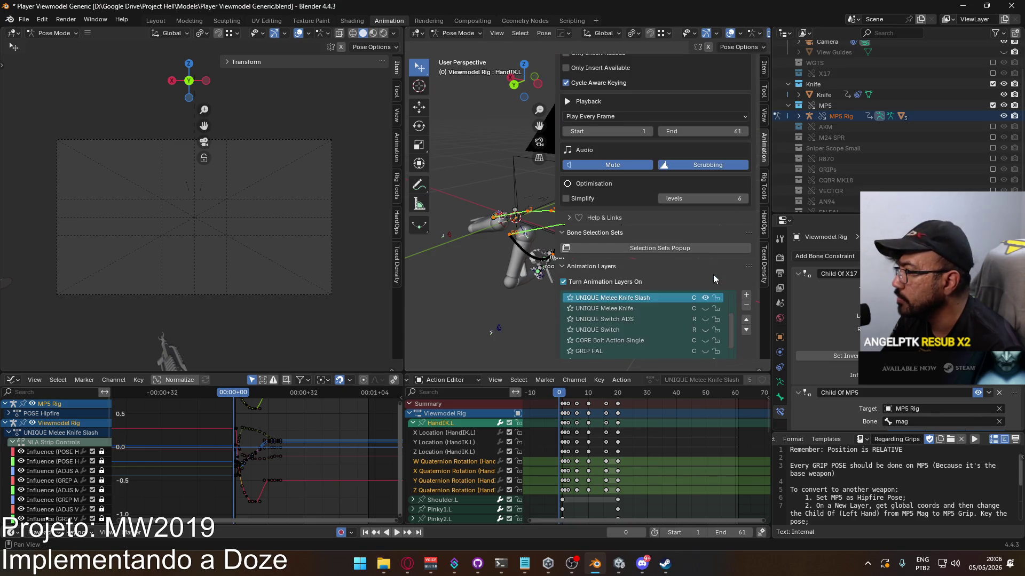
{"action": "middle_click_drag", "start_coordinate": [549, 251], "coordinate": [482, 303]}
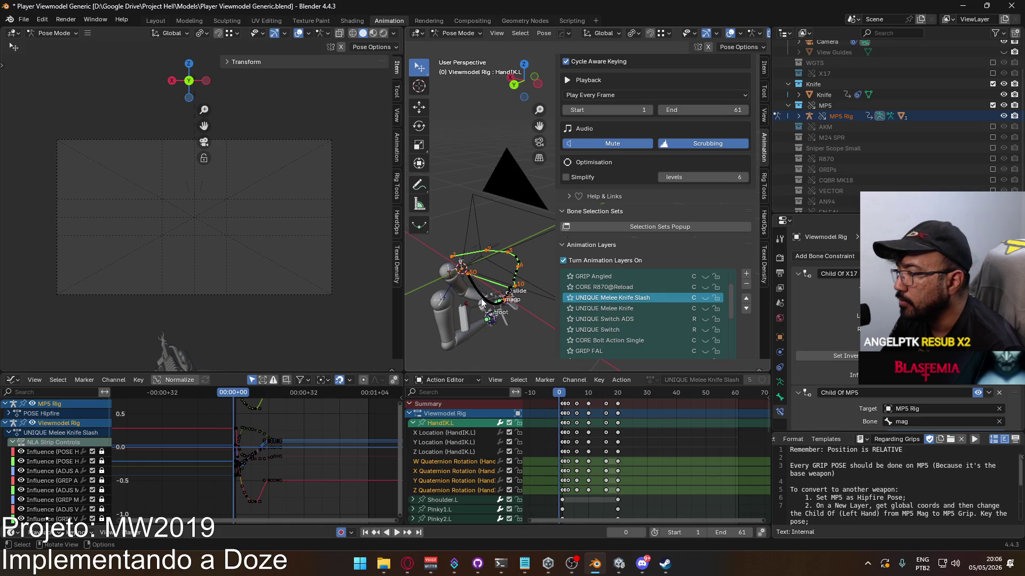
{"action": "left_click", "coordinate": [457, 33]}
{"action": "left_click", "coordinate": [490, 46]}
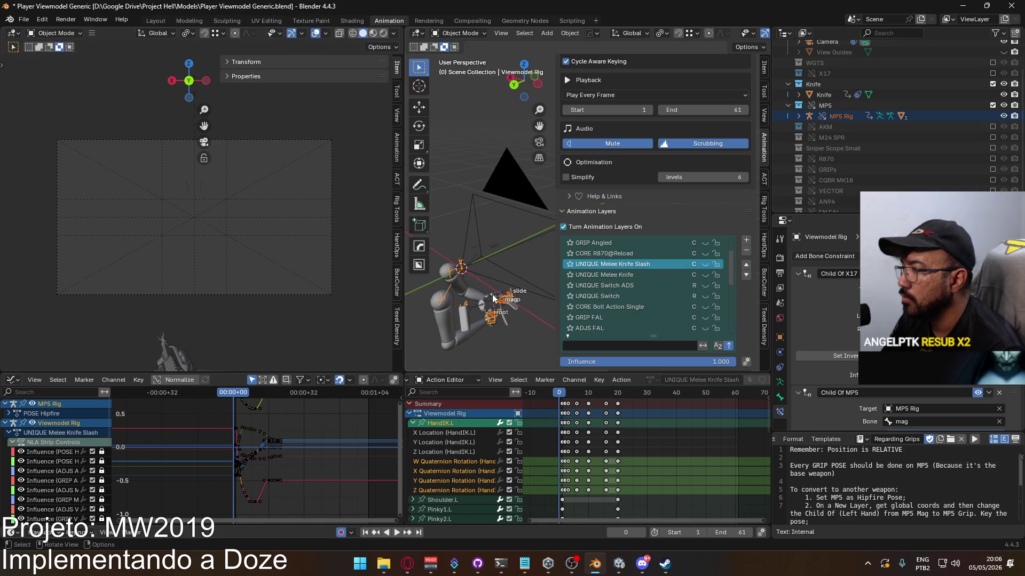
{"action": "left_click", "coordinate": [500, 303]}
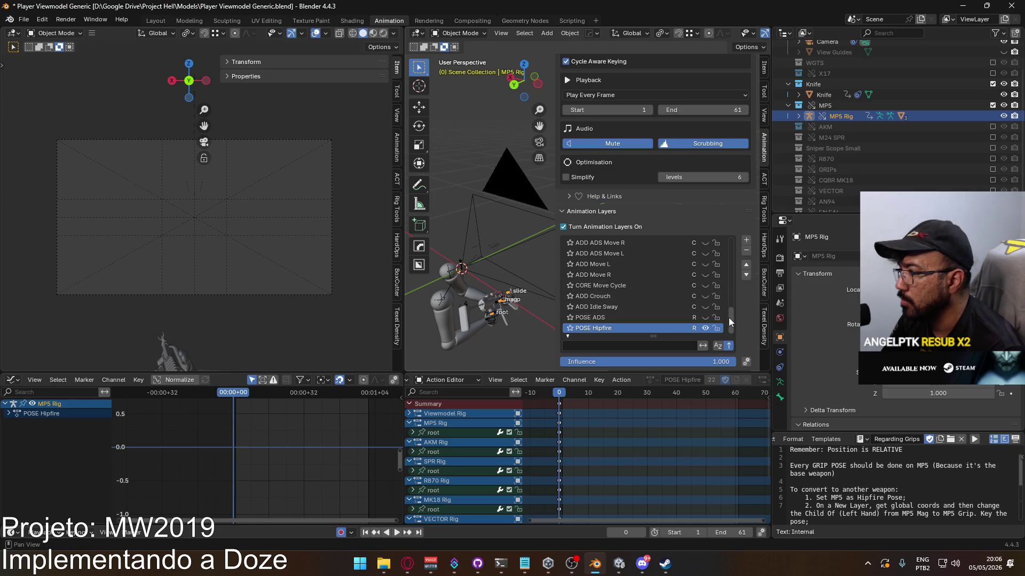
{"action": "left_click_drag", "start_coordinate": [729, 318], "coordinate": [729, 246]}
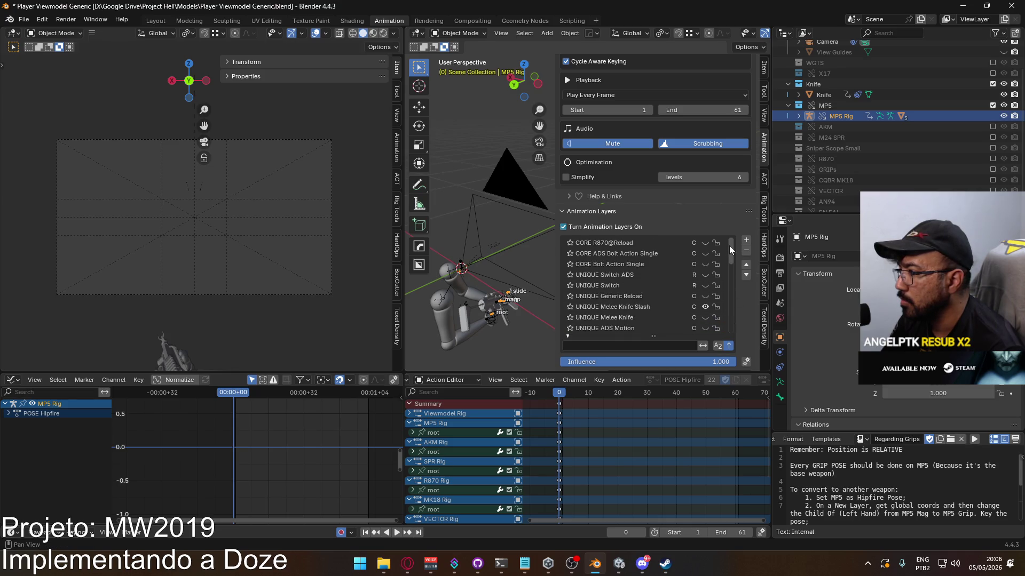
{"action": "left_click", "coordinate": [644, 308]}
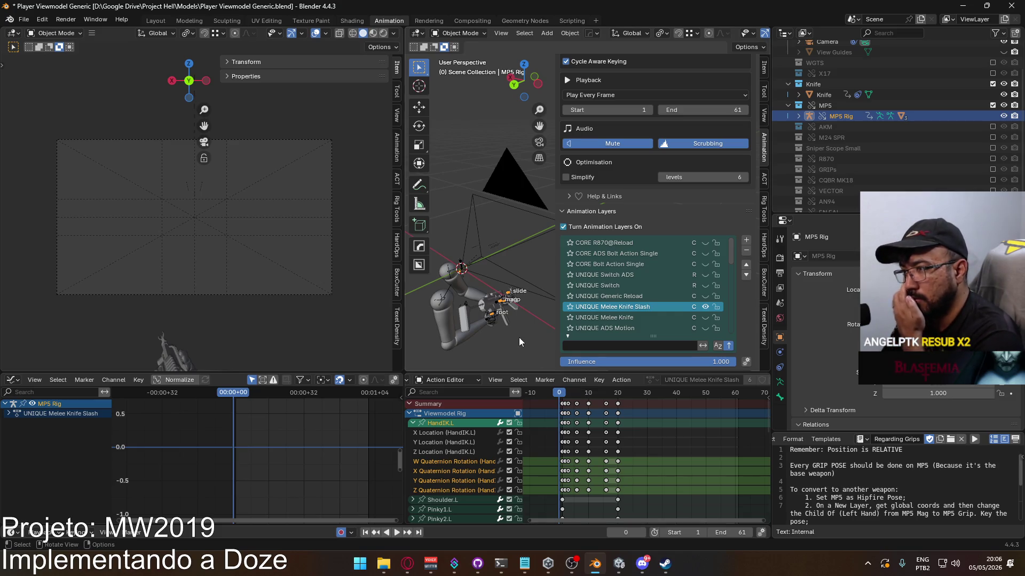
Add the Viewmodel Rig to the selection in Pose Mode and collapse the HandIK.L and Viewmodel Rig channels
{"action": "scroll", "coordinate": [483, 316], "scroll_direction": "up", "scroll_amount": 3}
{"action": "middle_click_drag", "start_coordinate": [479, 320], "coordinate": [510, 265], "text": "shift"}
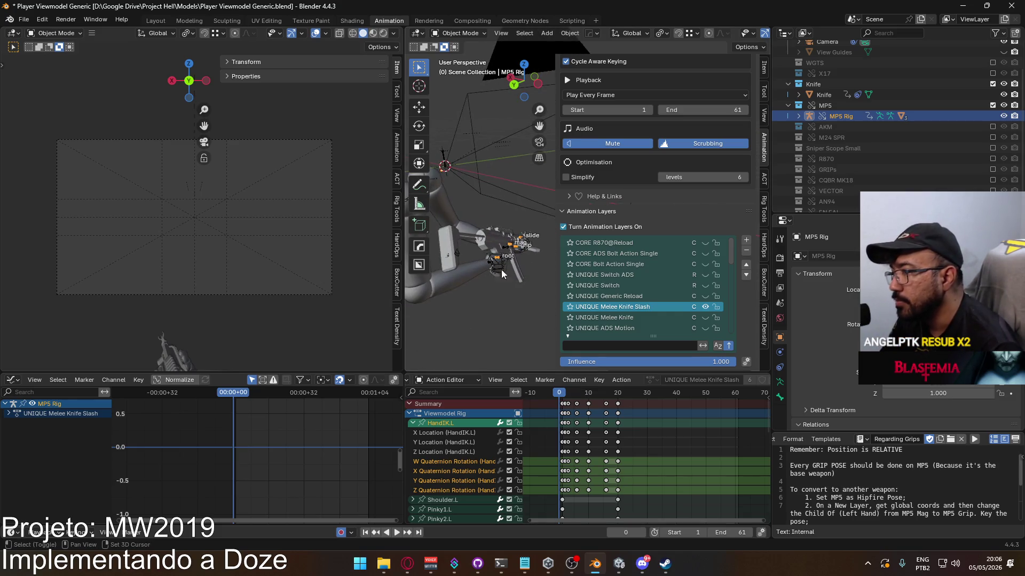
{"action": "left_click", "coordinate": [486, 272], "text": "shift"}
{"action": "left_click", "coordinate": [454, 34]}
{"action": "left_click", "coordinate": [457, 66]}
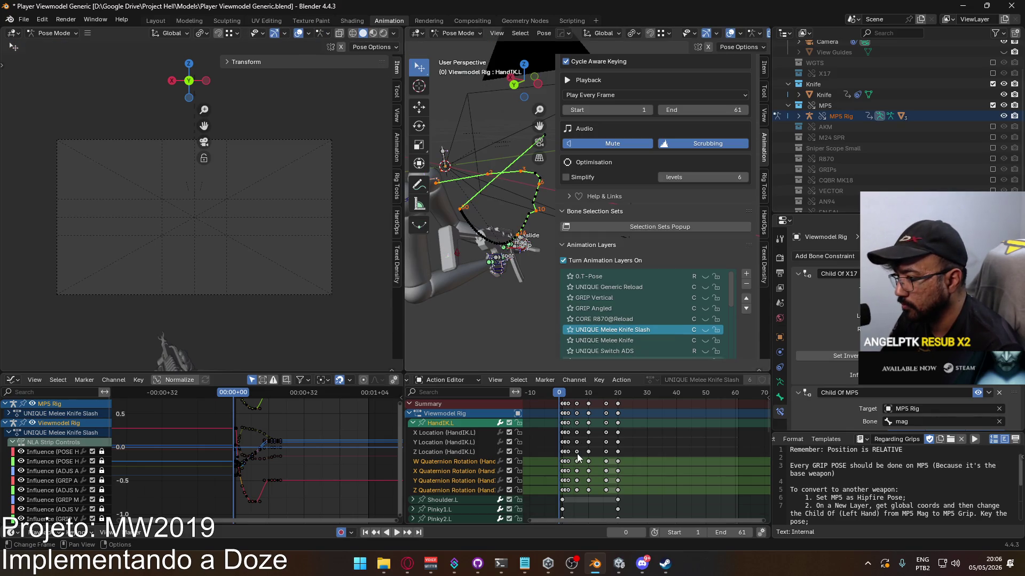
{"action": "left_click", "coordinate": [413, 427]}
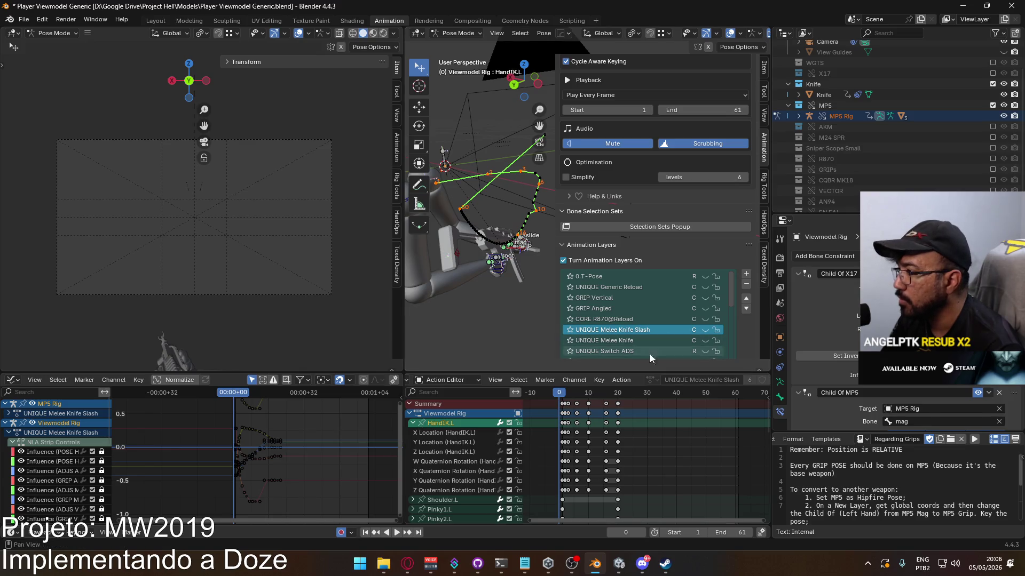
{"action": "key", "text": "l"}
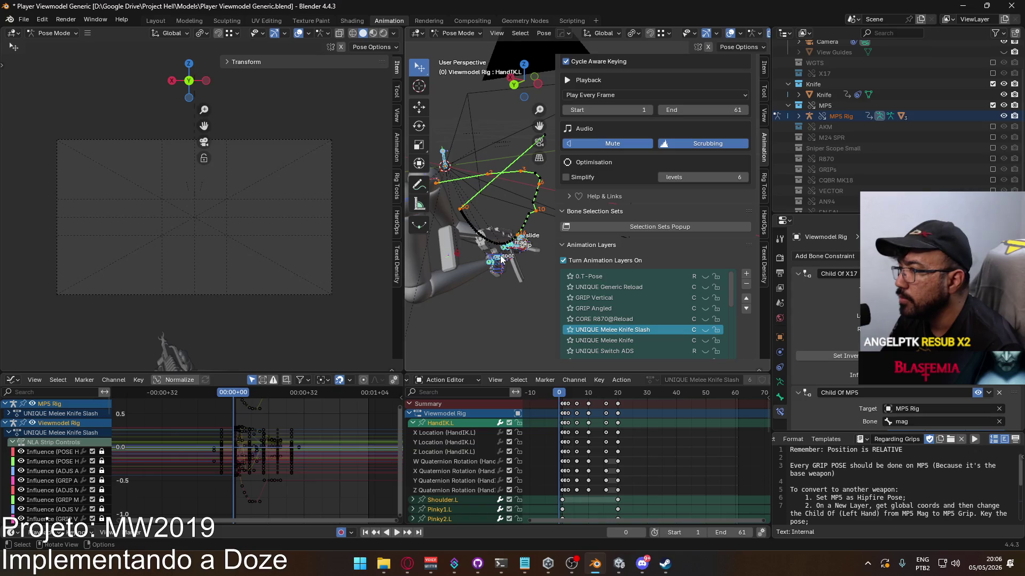
{"action": "middle_click_drag", "start_coordinate": [511, 264], "coordinate": [459, 309]}
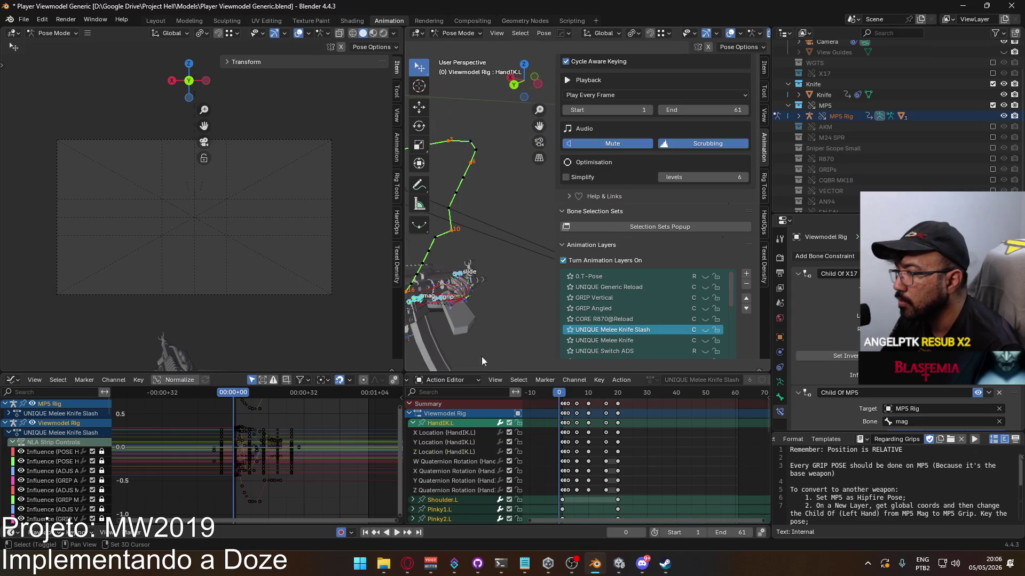
{"action": "left_click", "coordinate": [413, 423]}
{"action": "left_click", "coordinate": [410, 414]}
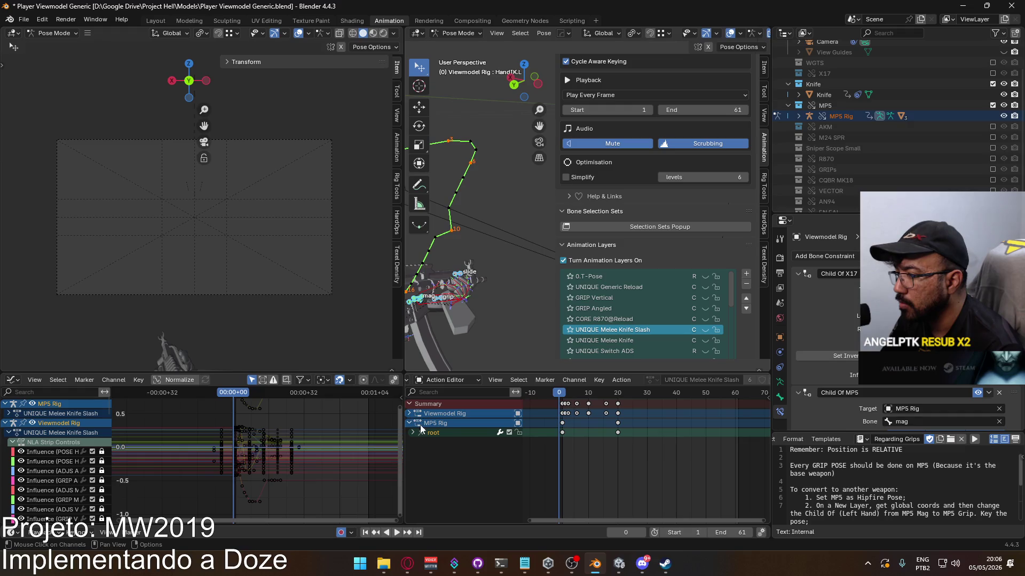
{"action": "left_click", "coordinate": [437, 432]}
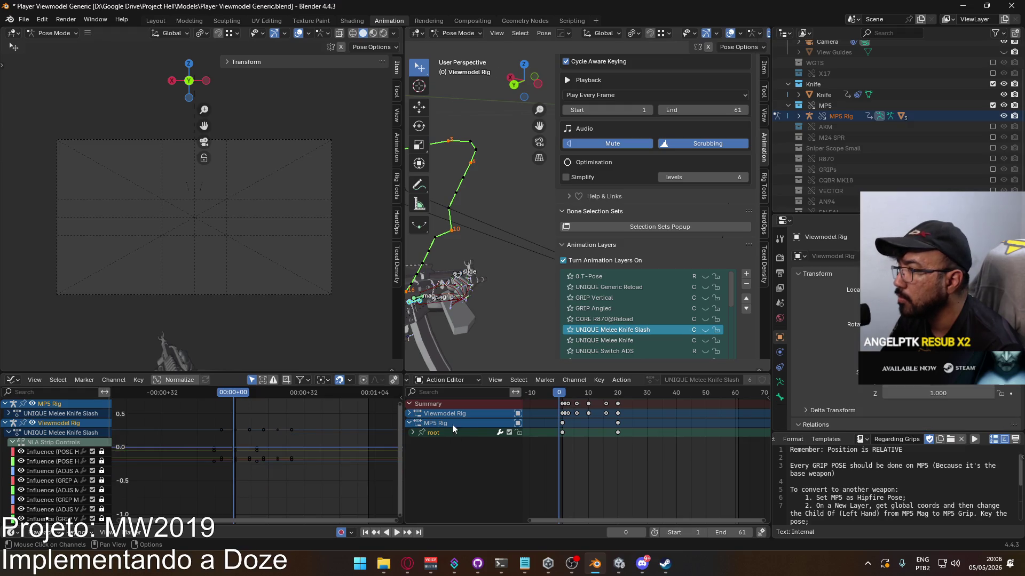
{"action": "left_click", "coordinate": [705, 330]}
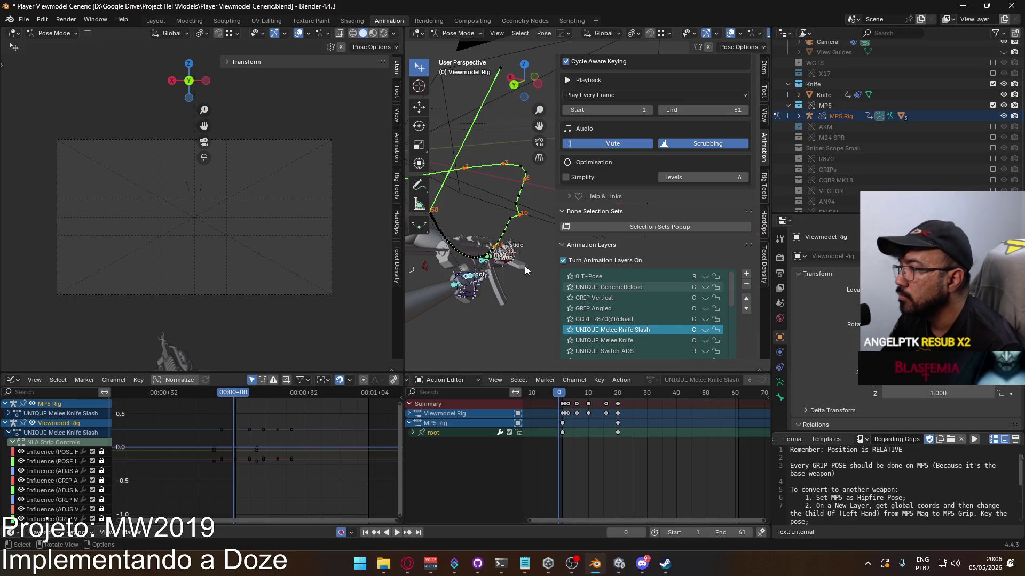
Back in Object Mode, make the MP5 Rig active and hide its Knife Slash layer
{"action": "left_click", "coordinate": [457, 33]}
{"action": "left_click", "coordinate": [462, 47]}
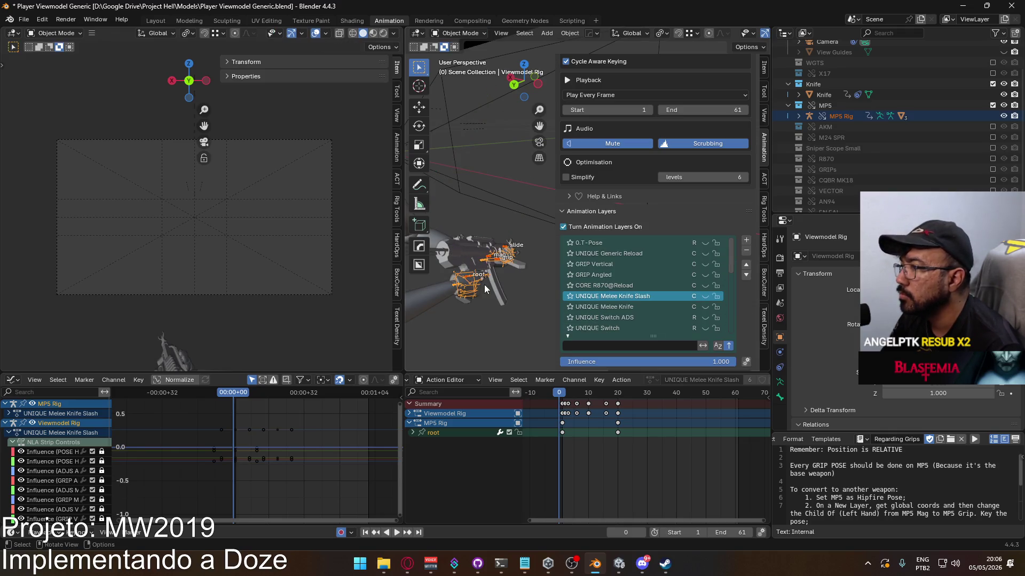
{"action": "left_click", "coordinate": [468, 282]}
{"action": "left_click", "coordinate": [468, 282]}
{"action": "left_click", "coordinate": [467, 279]}
{"action": "left_click", "coordinate": [467, 280]}
{"action": "left_click", "coordinate": [467, 281]}
{"action": "left_click", "coordinate": [465, 275]}
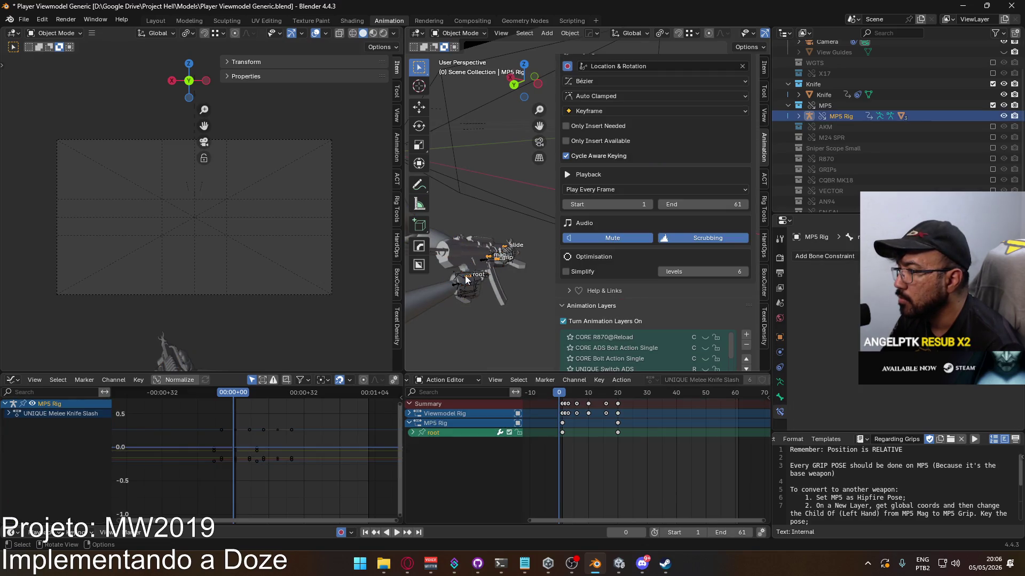
{"action": "scroll", "coordinate": [736, 291], "scroll_direction": "down", "scroll_amount": 2}
{"action": "left_click", "coordinate": [707, 337]}
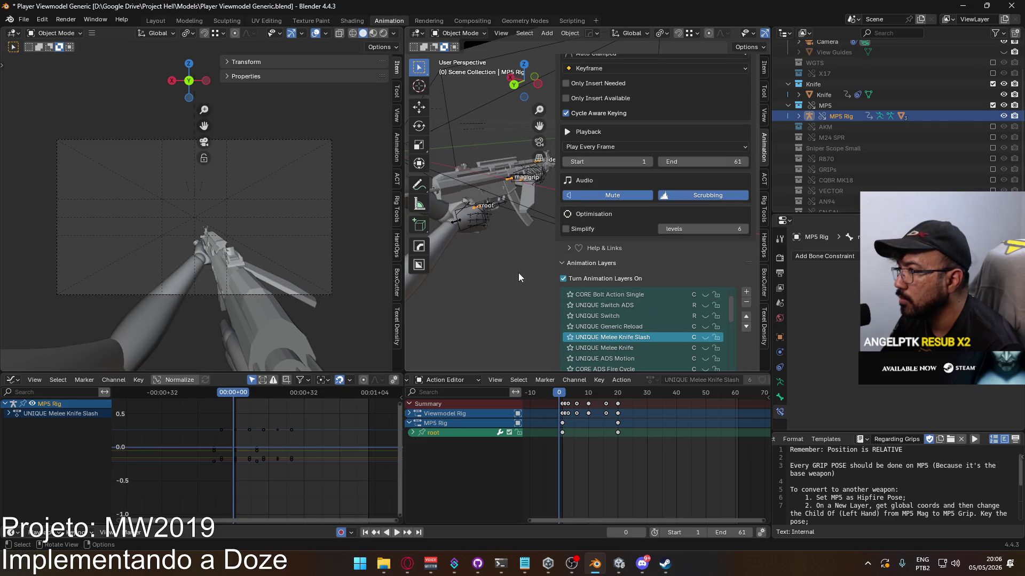
Return the Viewmodel Rig to Pose Mode with HandIK.R selected, at frame 1
{"action": "left_click", "coordinate": [493, 255]}
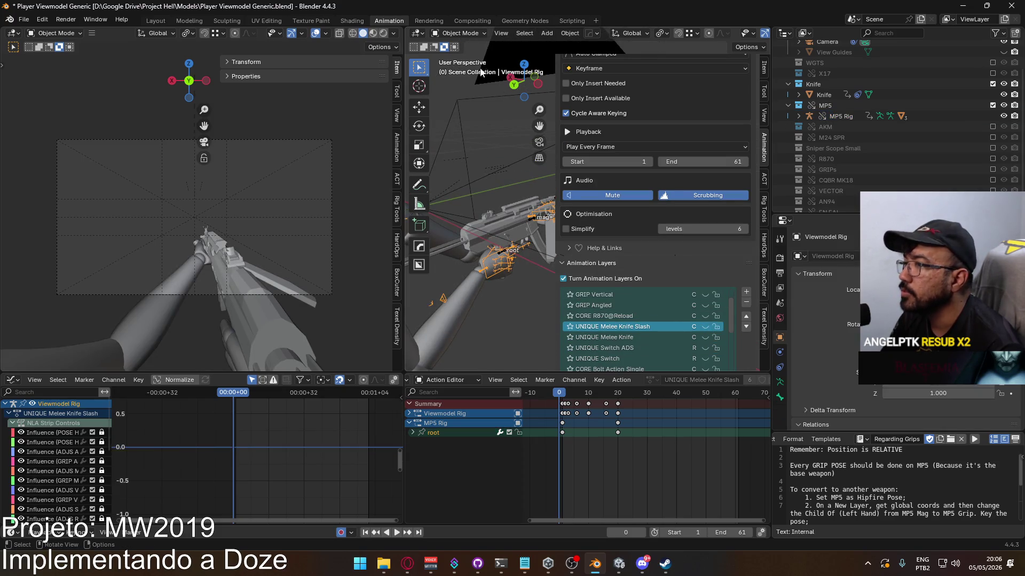
{"action": "left_click", "coordinate": [459, 32]}
{"action": "left_click", "coordinate": [462, 68]}
{"action": "left_click", "coordinate": [493, 261]}
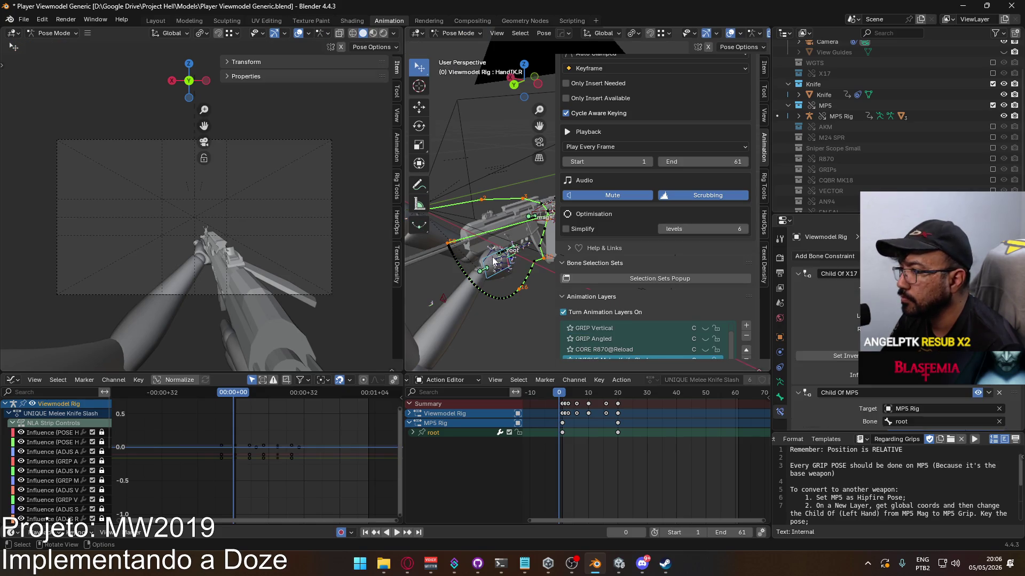
{"action": "mouse_move", "coordinate": [503, 244]}
{"action": "middle_mouse_down"}
{"action": "mouse_move", "coordinate": [485, 267]}
{"action": "mouse_move", "coordinate": [487, 244]}
{"action": "mouse_move", "coordinate": [468, 259]}
{"action": "middle_mouse_up"}
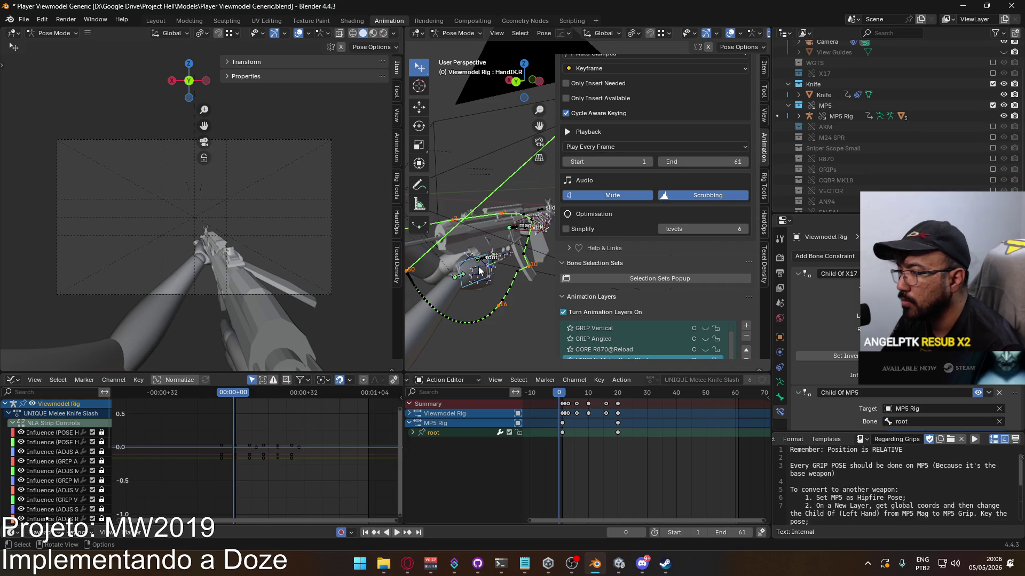
{"action": "left_click", "coordinate": [560, 393]}
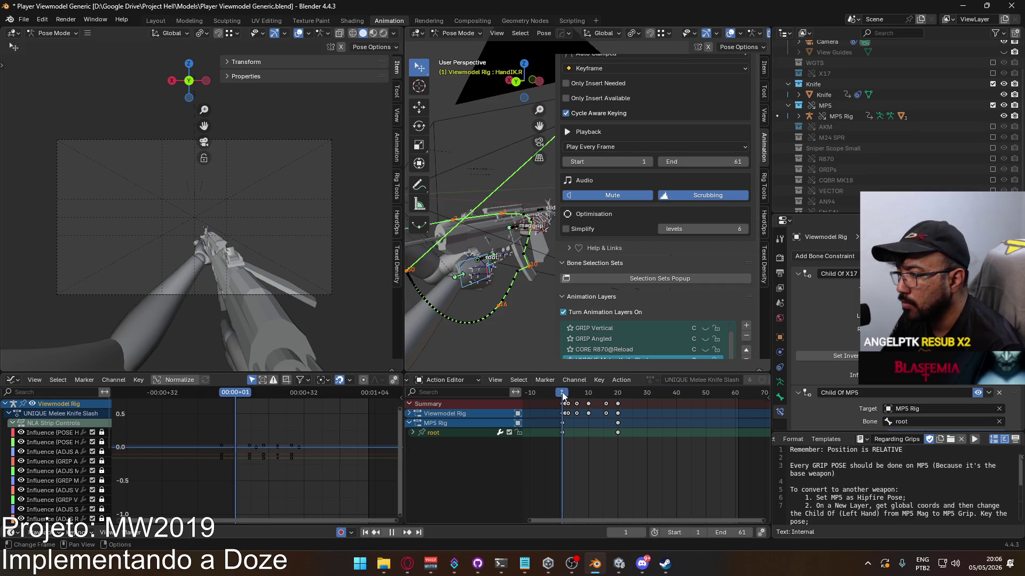
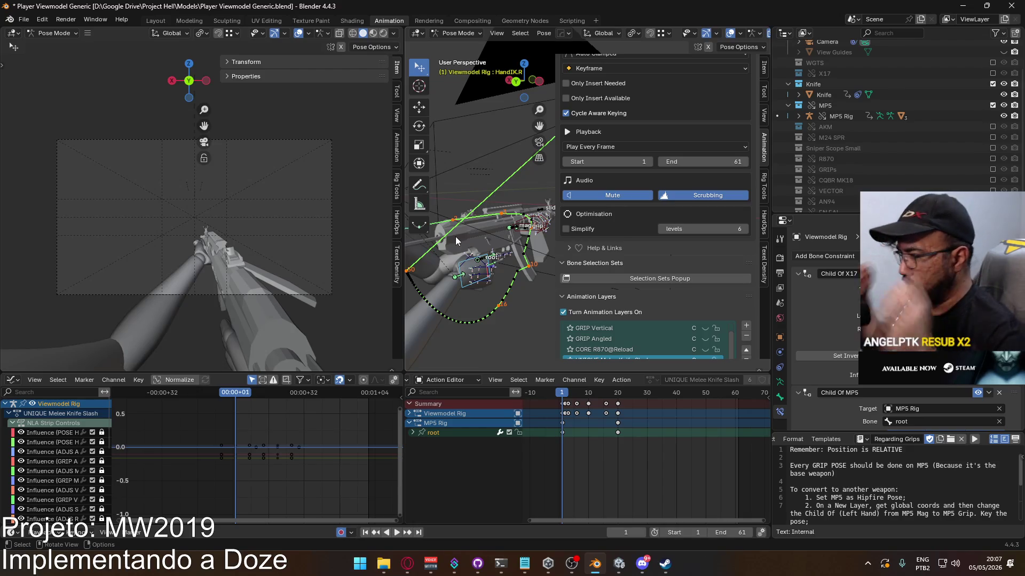
Select the rig's bones, copy their pose, and step back to frame 0
{"action": "scroll", "coordinate": [619, 201], "scroll_direction": "down", "scroll_amount": 3}
{"action": "mouse_move", "coordinate": [521, 253]}
{"action": "middle_mouse_down", "text": "shift"}
{"action": "mouse_move", "coordinate": [496, 254]}
{"action": "mouse_move", "coordinate": [477, 292]}
{"action": "middle_mouse_up", "text": "shift"}
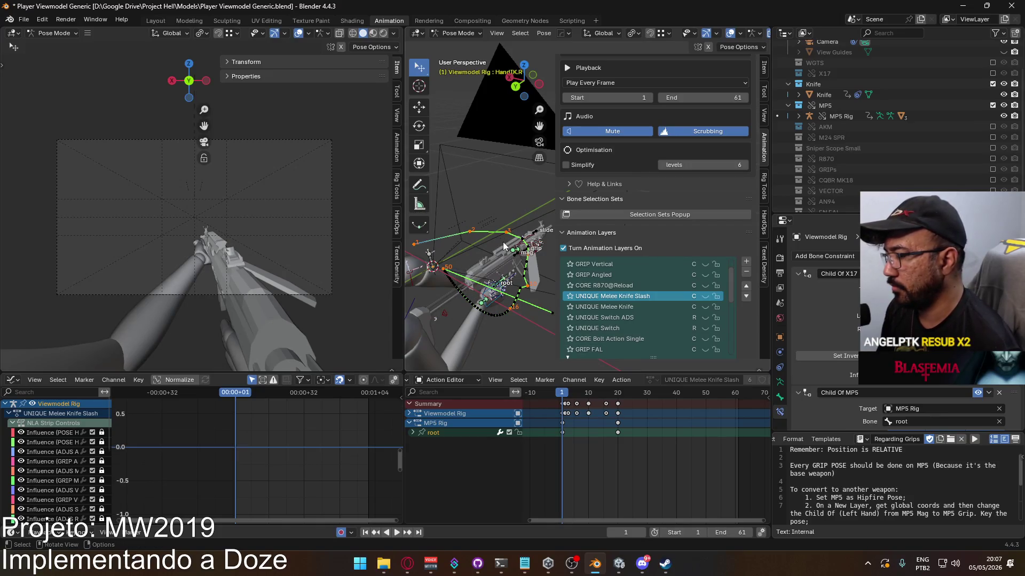
{"action": "middle_click_drag", "start_coordinate": [481, 267], "coordinate": [521, 271]}
{"action": "left_click_drag", "start_coordinate": [520, 272], "coordinate": [471, 224]}
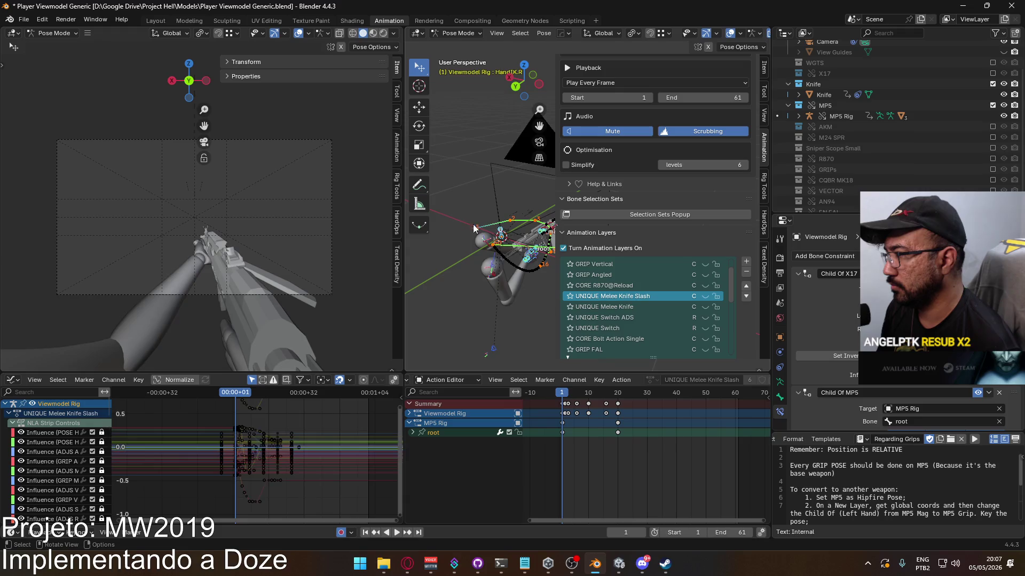
{"action": "middle_click_drag", "start_coordinate": [504, 277], "coordinate": [495, 310]}
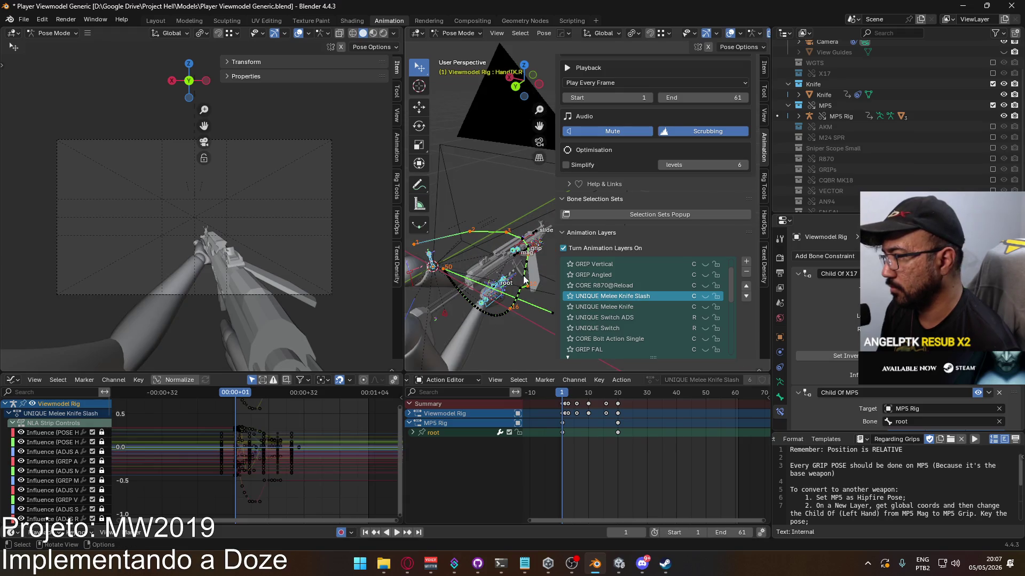
{"action": "right_click", "coordinate": [494, 302]}
{"action": "left_click", "coordinate": [492, 294]}
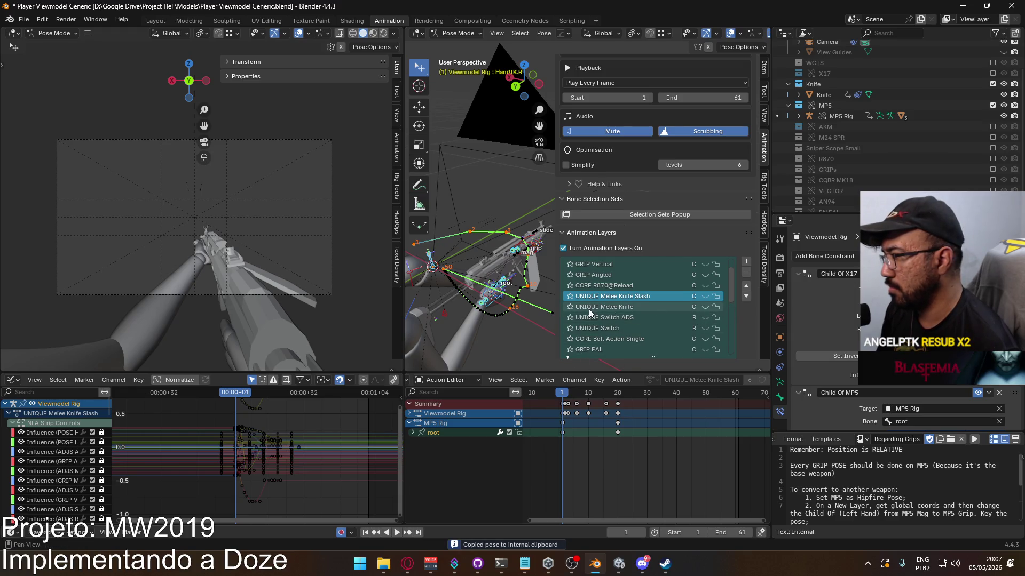
{"action": "key", "text": "Left"}
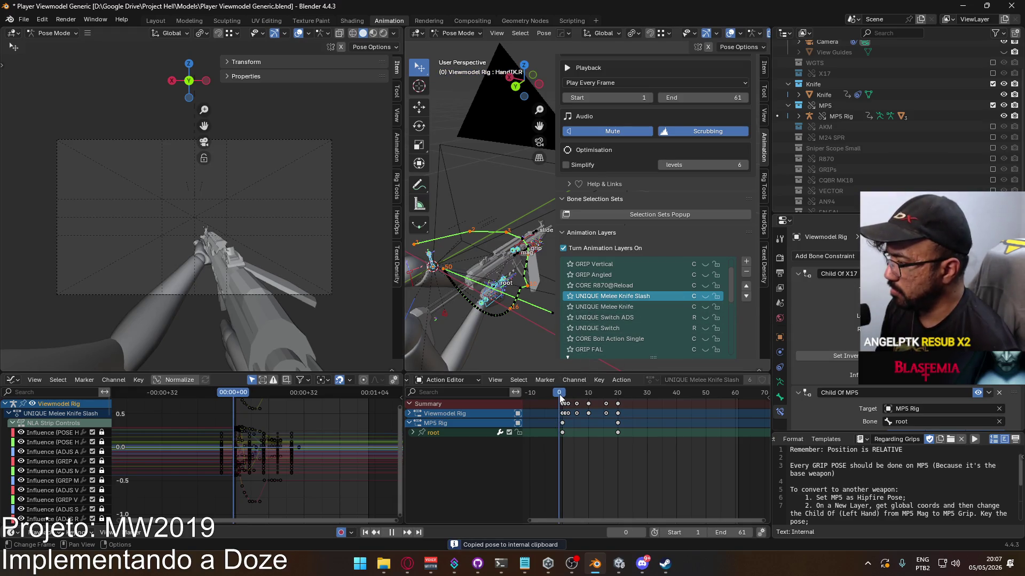
Copy the pose again and switch the UNIQUE Melee Knife Slash layer back on
{"action": "left_click", "coordinate": [705, 297]}
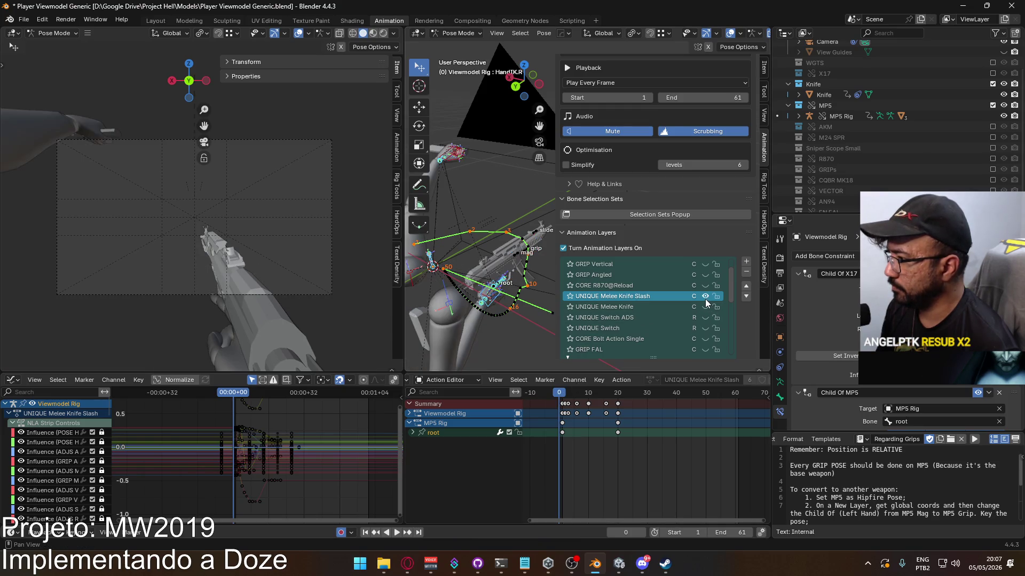
{"action": "left_click", "coordinate": [705, 297]}
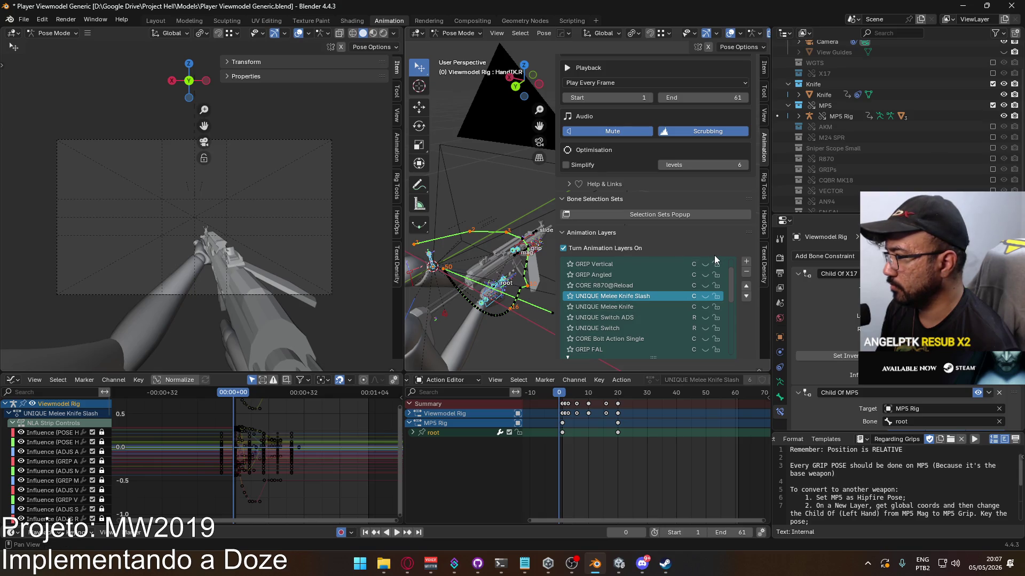
{"action": "scroll", "coordinate": [715, 257], "scroll_direction": "down", "scroll_amount": 10}
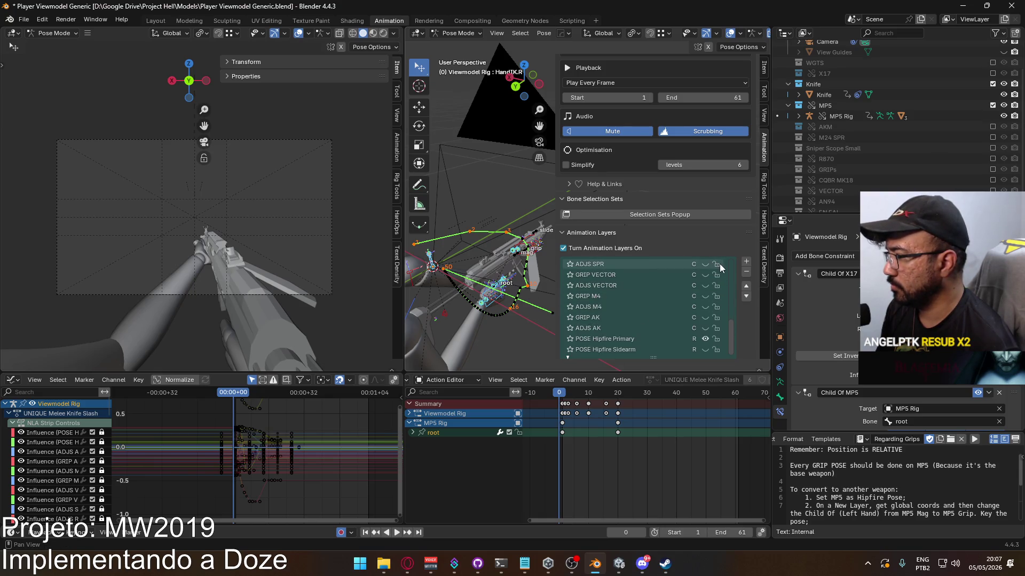
{"action": "scroll", "coordinate": [720, 264], "scroll_direction": "down", "scroll_amount": 2}
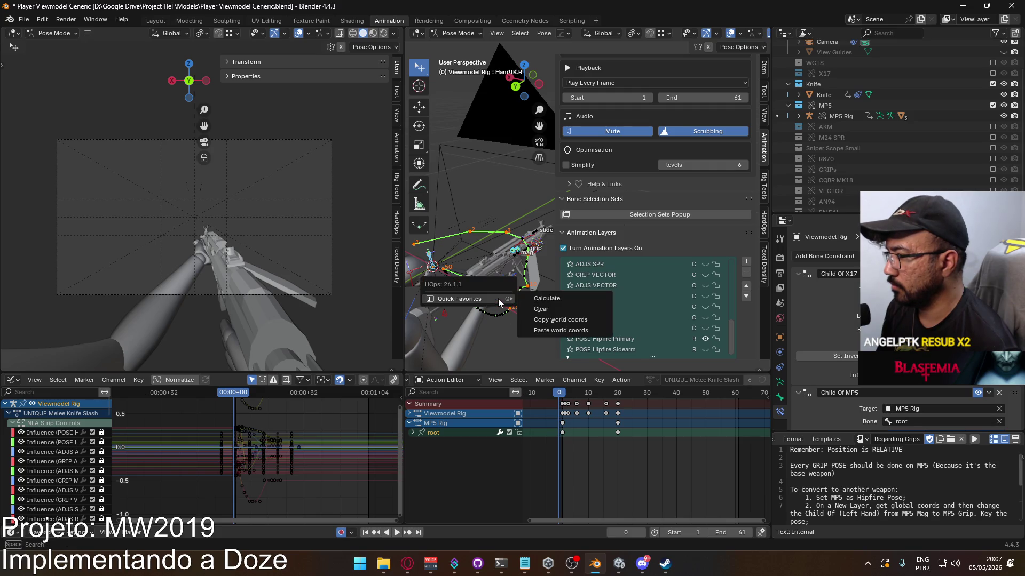
{"action": "right_click", "coordinate": [502, 296]}
{"action": "left_click", "coordinate": [497, 294]}
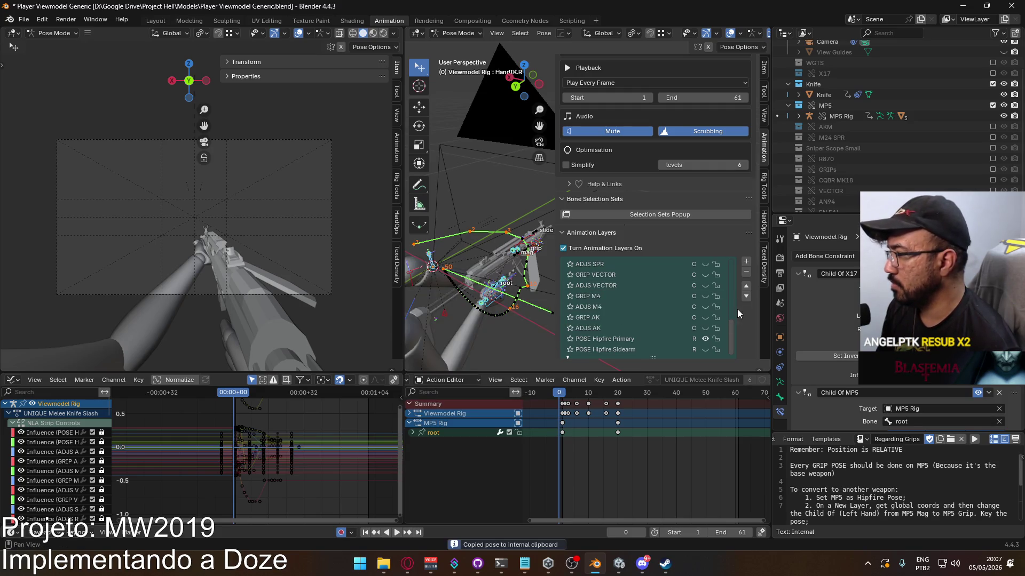
{"action": "left_click_drag", "start_coordinate": [732, 322], "coordinate": [726, 265]}
{"action": "scroll", "coordinate": [725, 264], "scroll_direction": "up", "scroll_amount": 2}
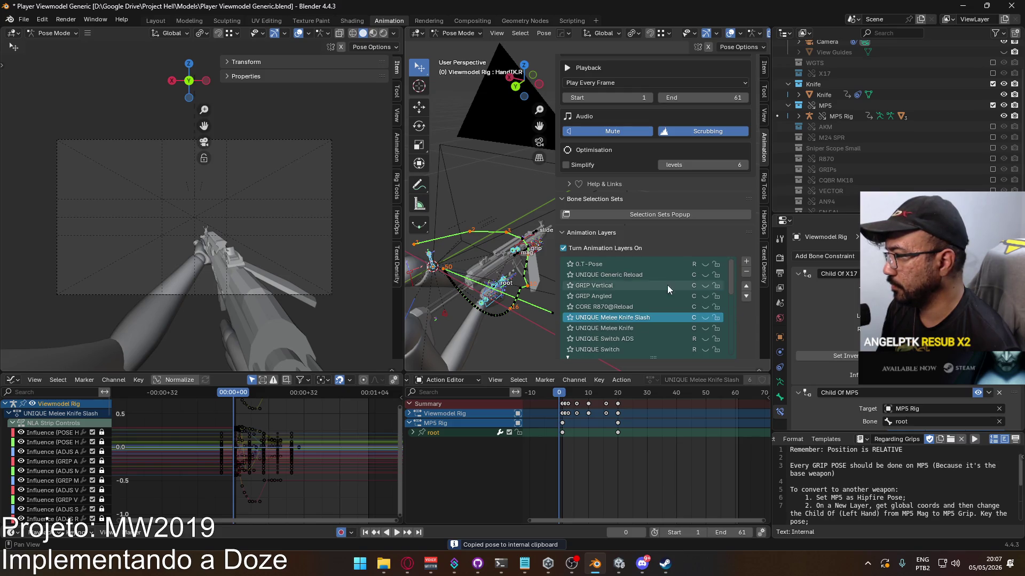
{"action": "left_click", "coordinate": [706, 317]}
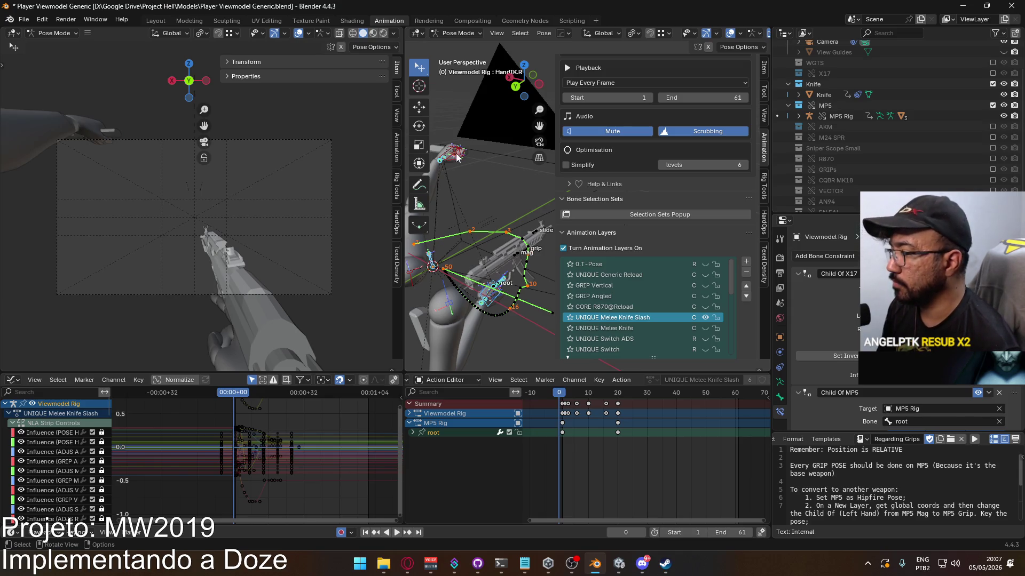
{"action": "left_click", "coordinate": [453, 33]}
In Object Mode, make MP5 Rig active and enable its UNIQUE Melee Knife Slash layer
{"action": "left_click", "coordinate": [454, 44]}
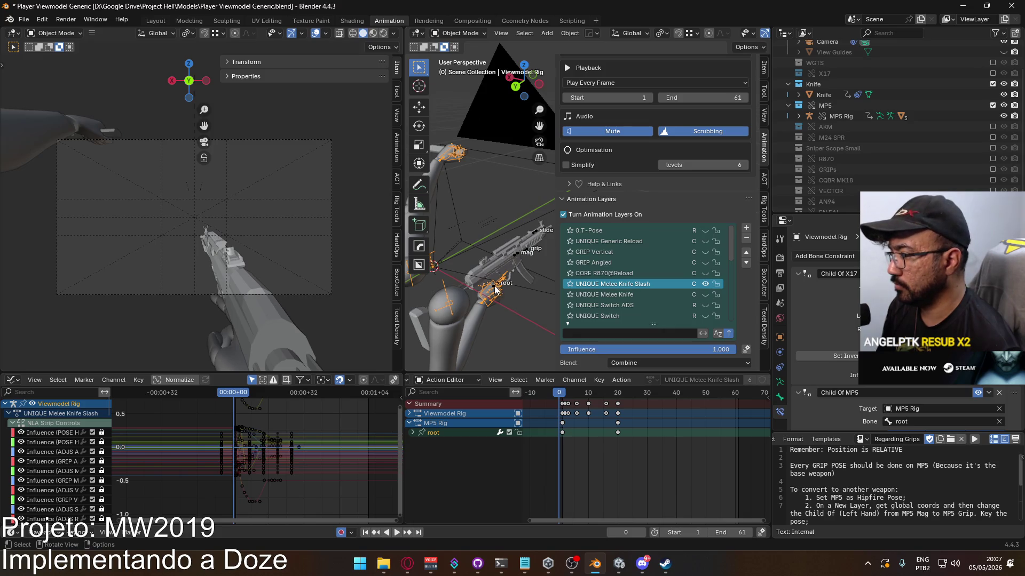
{"action": "left_click", "coordinate": [493, 290]}
{"action": "scroll", "coordinate": [714, 290], "scroll_direction": "up", "scroll_amount": 5}
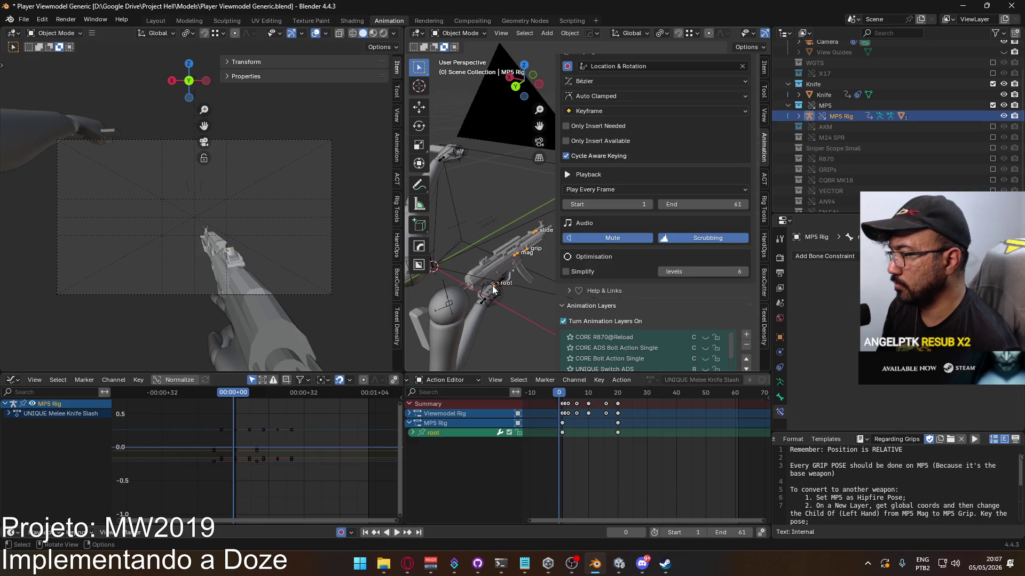
{"action": "scroll", "coordinate": [714, 291], "scroll_direction": "down", "scroll_amount": 4}
{"action": "left_click", "coordinate": [706, 326]}
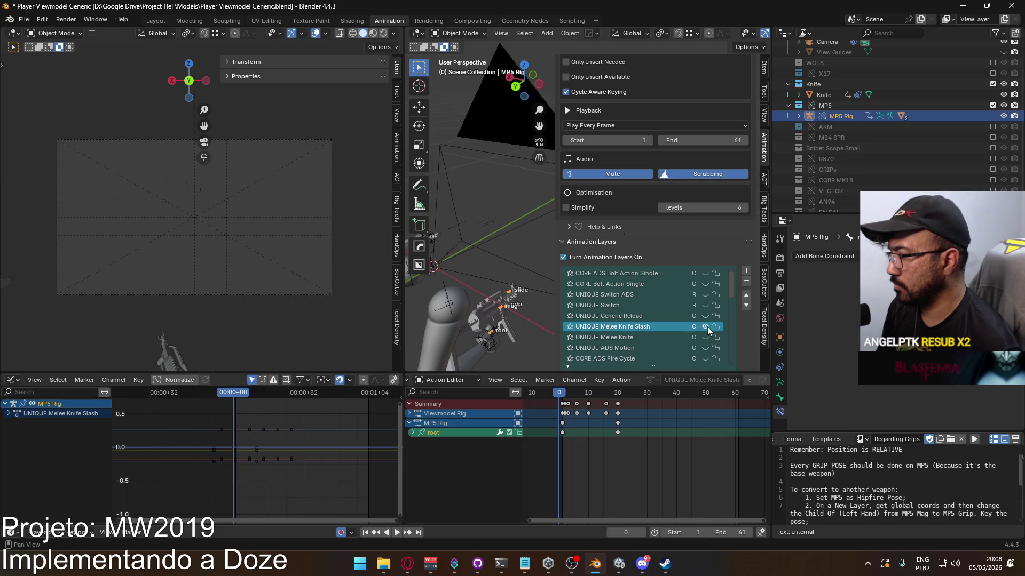
Select the MP5 Rig and Viewmodel Rig together, enter Pose Mode, and paste the copied pose
{"action": "middle_click_drag", "start_coordinate": [507, 315], "coordinate": [517, 291], "text": "shift"}
{"action": "left_click", "coordinate": [518, 288], "text": "shift"}
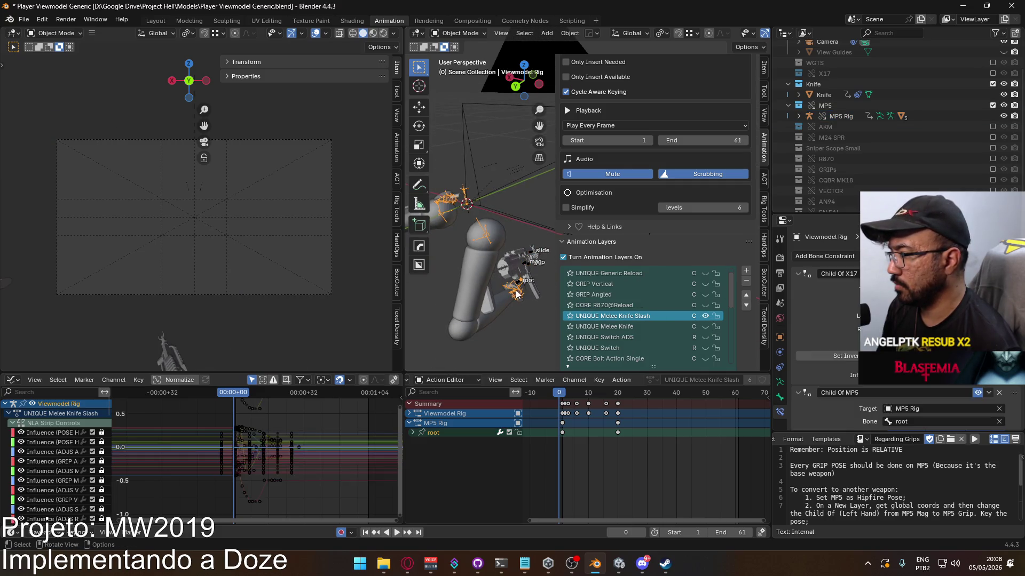
{"action": "left_click", "coordinate": [519, 287], "text": "shift"}
{"action": "left_click", "coordinate": [520, 285], "text": "shift"}
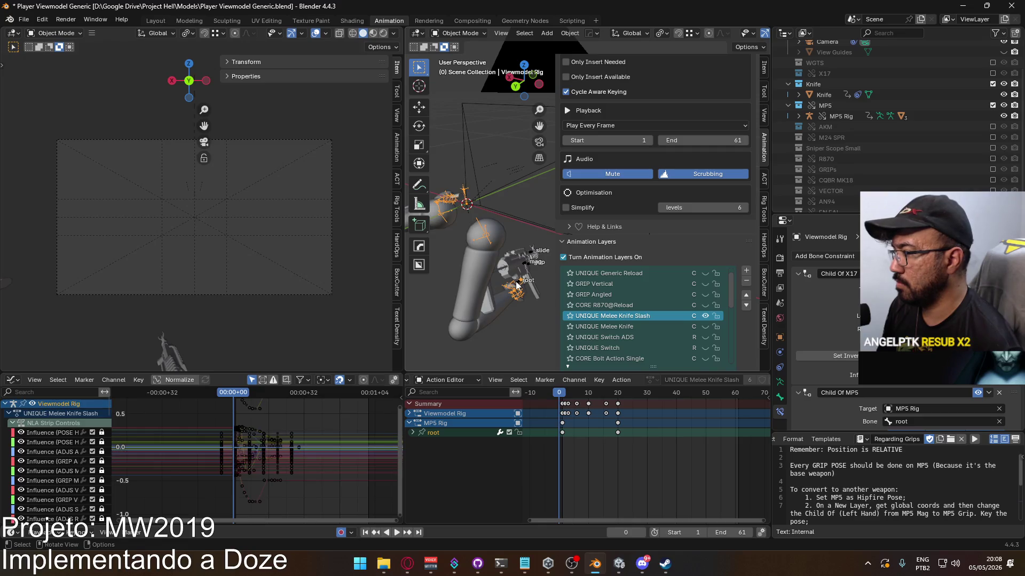
{"action": "left_click", "coordinate": [519, 286]}
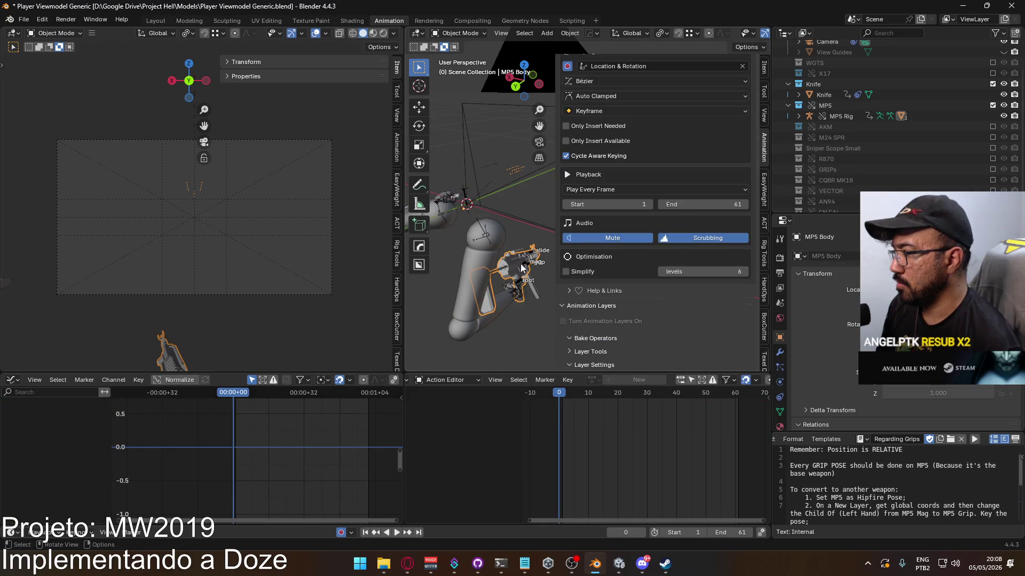
{"action": "left_click", "coordinate": [525, 269]}
{"action": "left_click", "coordinate": [511, 291], "text": "shift"}
{"action": "left_click", "coordinate": [470, 34]}
{"action": "left_click", "coordinate": [465, 68]}
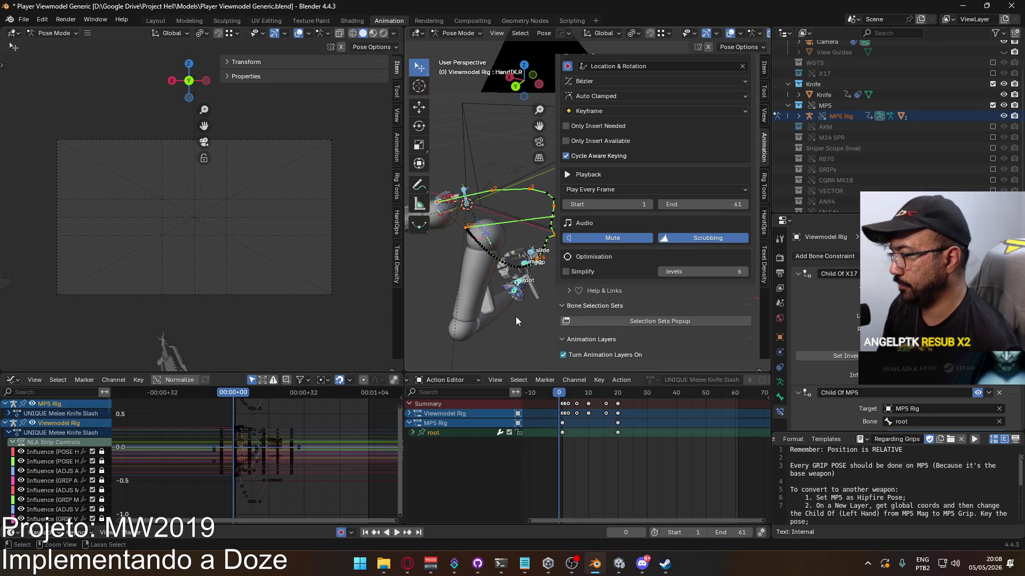
{"action": "key", "text": "ctrl+v"}
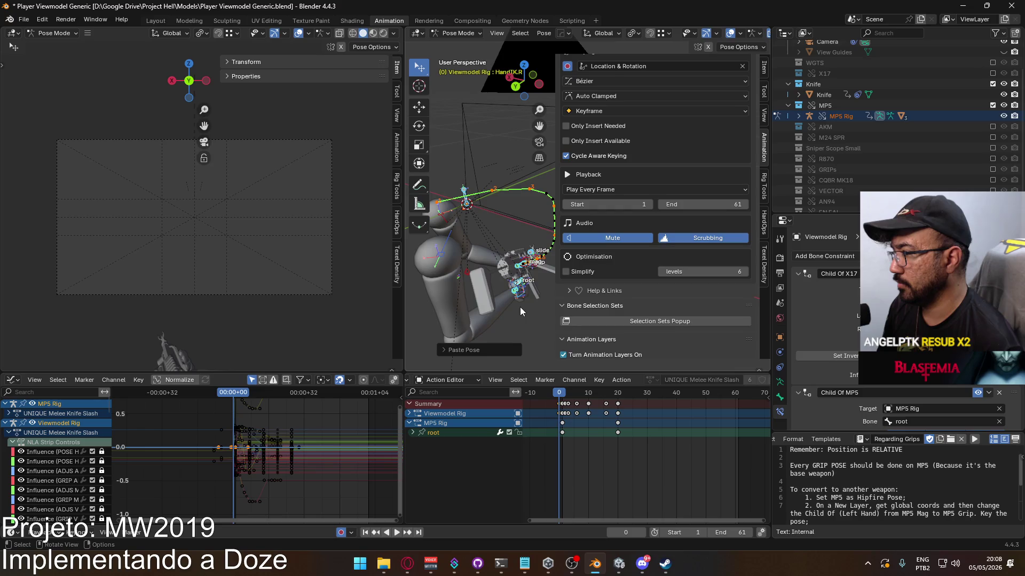
Key the MP5 Rig root at frame 0 and delete the slide, grip and mag keys
{"action": "mouse_move", "coordinate": [520, 306]}
{"action": "middle_mouse_down"}
{"action": "mouse_move", "coordinate": [479, 315]}
{"action": "mouse_move", "coordinate": [495, 299]}
{"action": "mouse_move", "coordinate": [508, 341]}
{"action": "middle_mouse_up"}
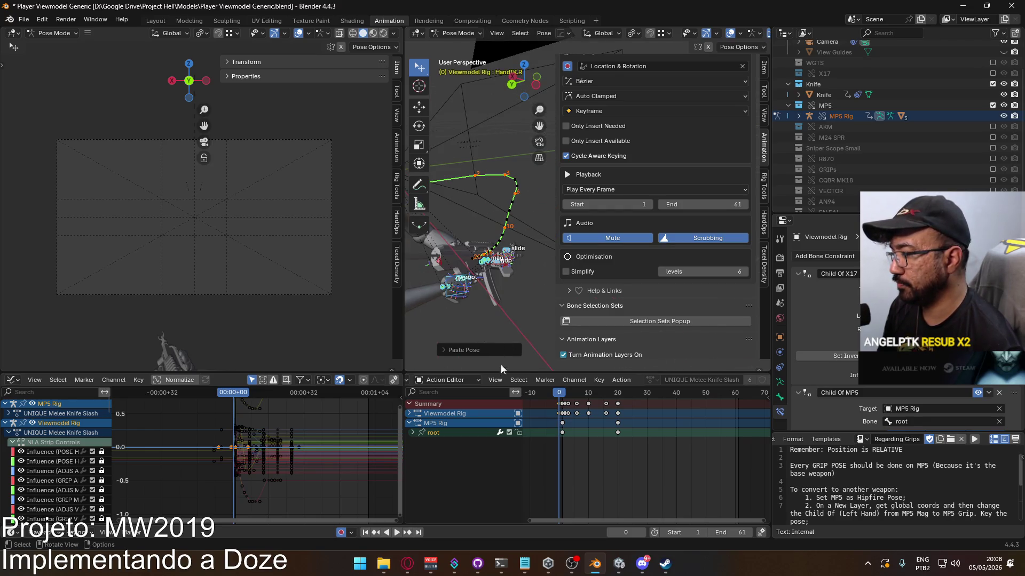
{"action": "double_click", "coordinate": [617, 433]}
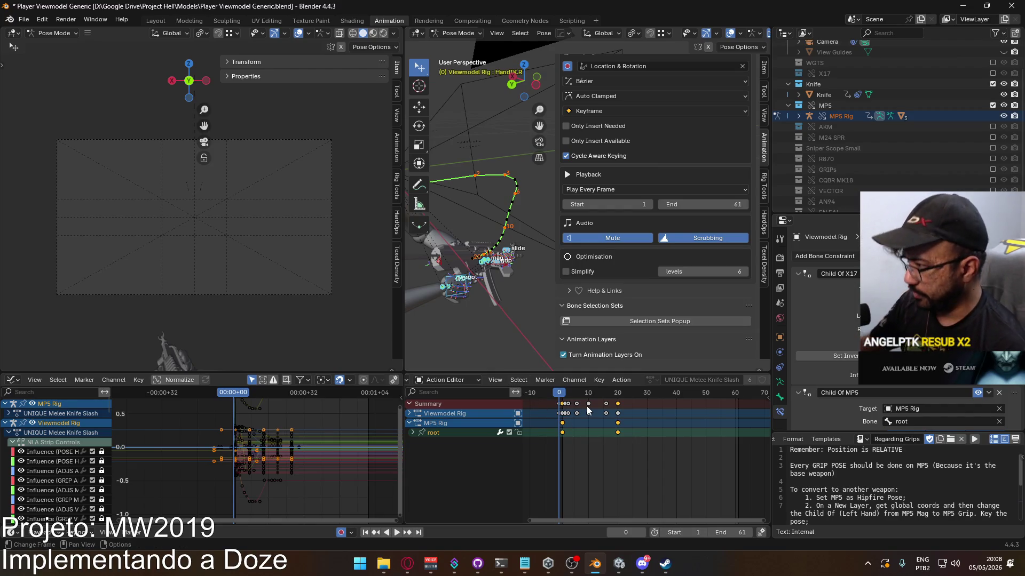
{"action": "left_click", "coordinate": [640, 450]}
{"action": "left_click_drag", "start_coordinate": [651, 449], "coordinate": [550, 414]}
{"action": "left_click_drag", "start_coordinate": [661, 459], "coordinate": [551, 431]}
{"action": "key", "text": "space"}
{"action": "key", "text": "space"}
{"action": "left_click", "coordinate": [443, 433]}
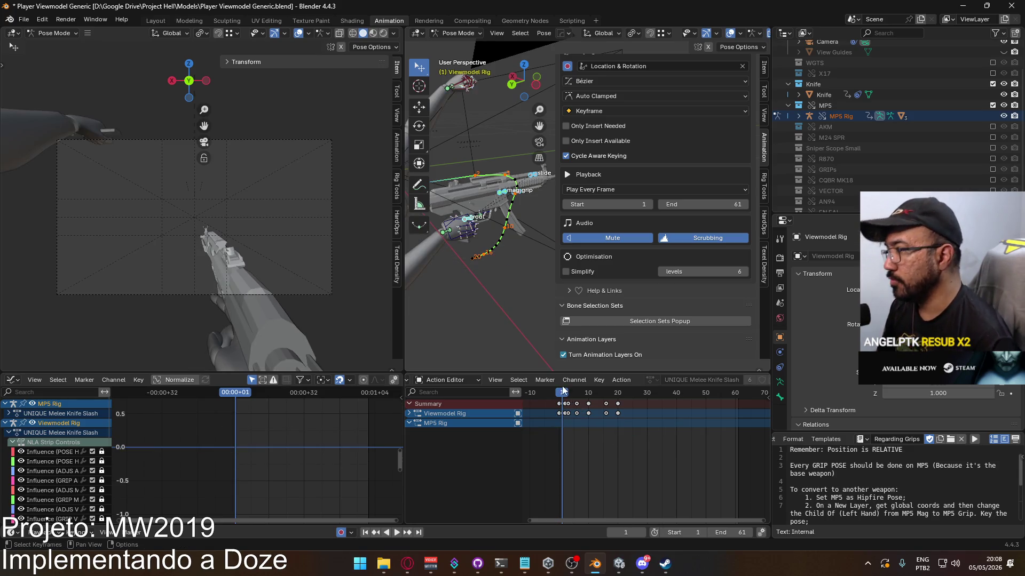
{"action": "left_click", "coordinate": [559, 393]}
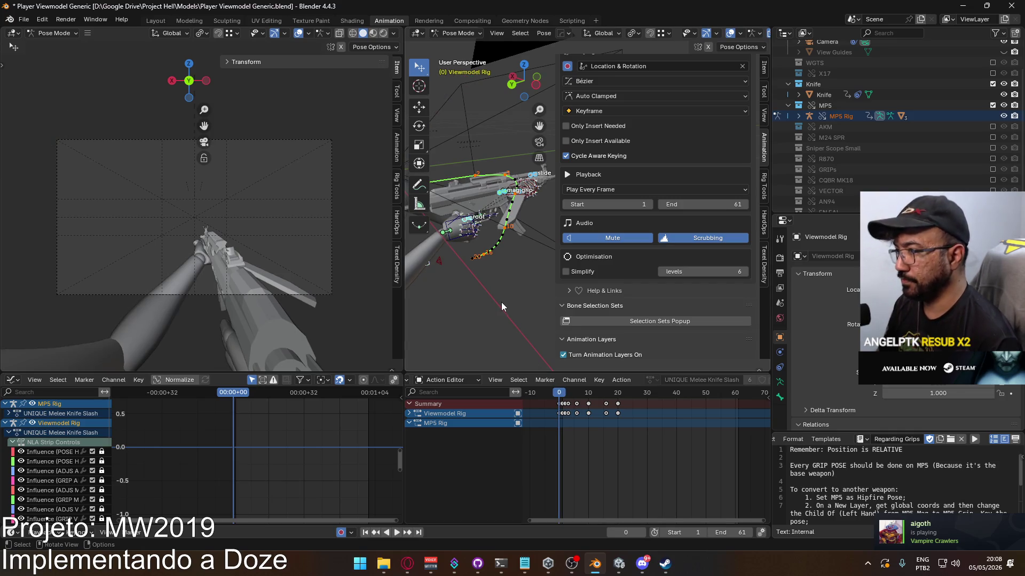
{"action": "key", "text": "i"}
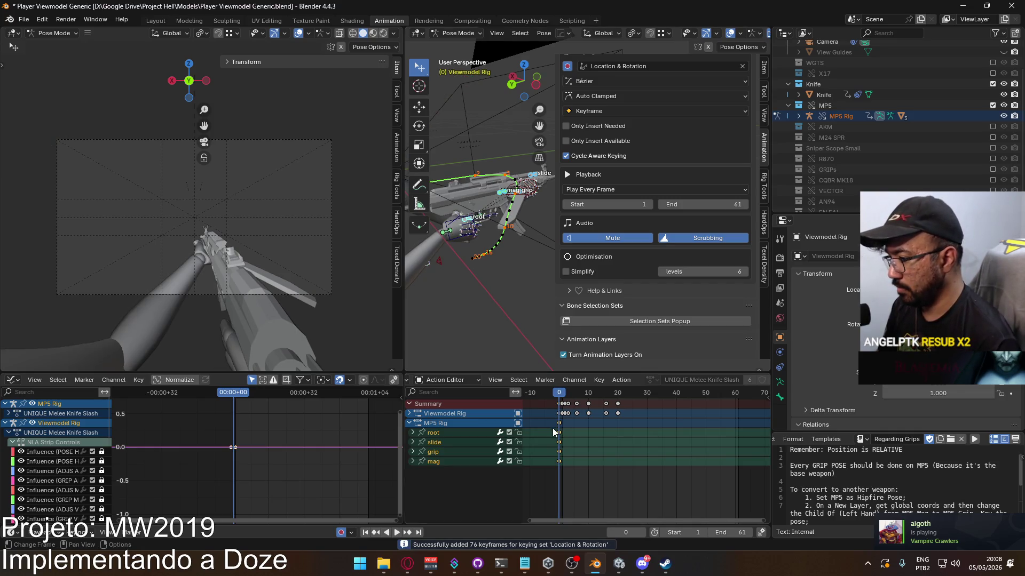
{"action": "left_click_drag", "start_coordinate": [595, 475], "coordinate": [538, 438]}
{"action": "key", "text": "Delete"}
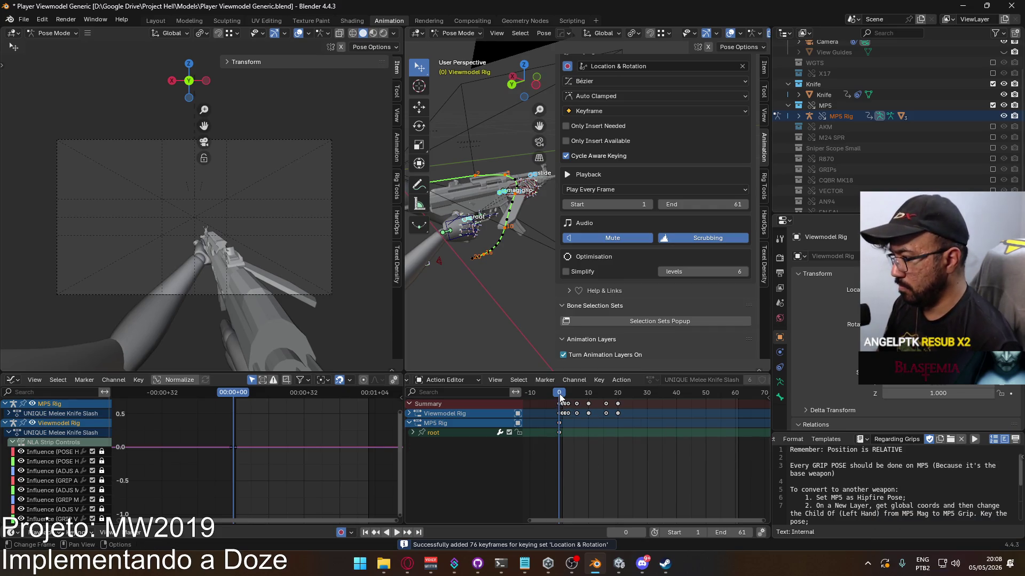
Paste the copied keyframes onto the MP5 root and scrub from frame 0 to 21
{"action": "left_click", "coordinate": [561, 395]}
{"action": "key", "text": "Left"}
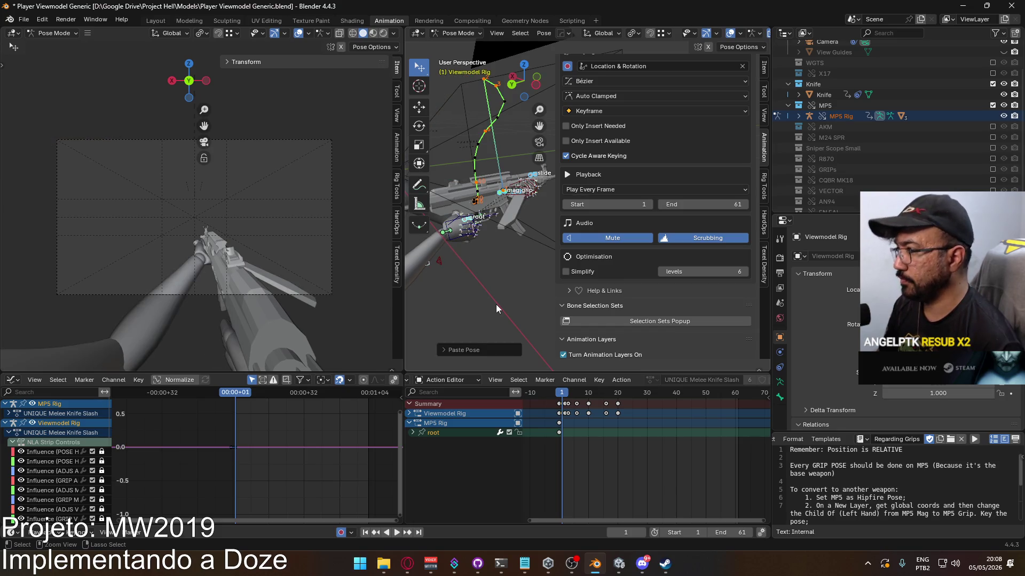
{"action": "key", "text": "Right"}
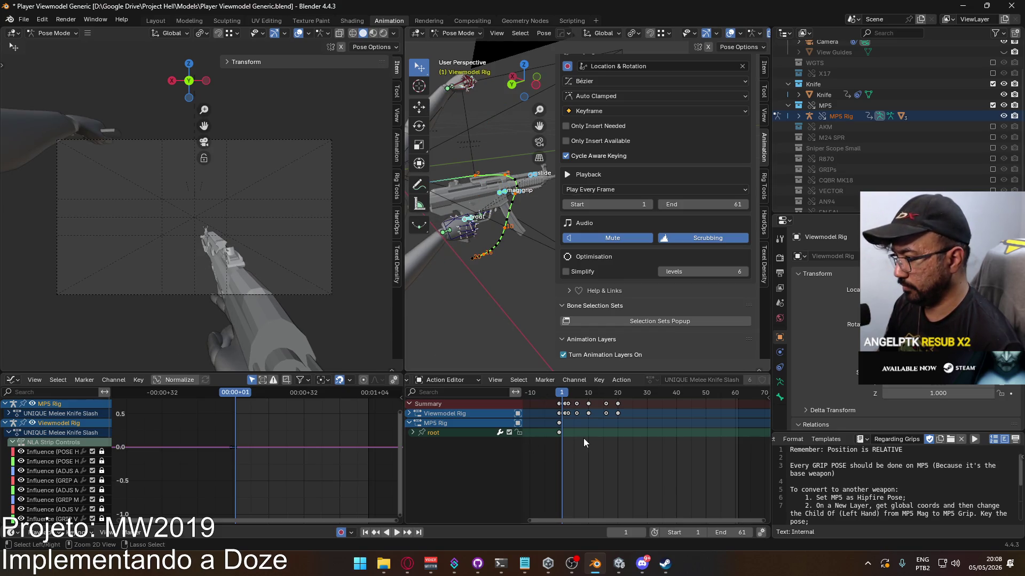
{"action": "key", "text": "ctrl+v"}
{"action": "left_click", "coordinate": [560, 395]}
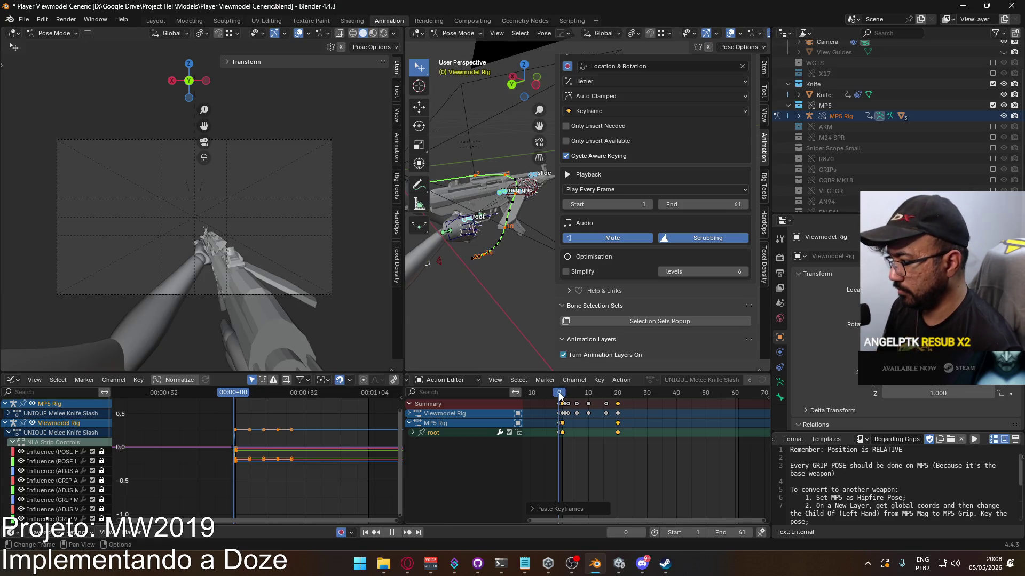
{"action": "mouse_move", "coordinate": [560, 394]}
{"action": "left_mouse_down"}
{"action": "mouse_move", "coordinate": [623, 399]}
{"action": "mouse_move", "coordinate": [560, 403]}
{"action": "left_mouse_up"}
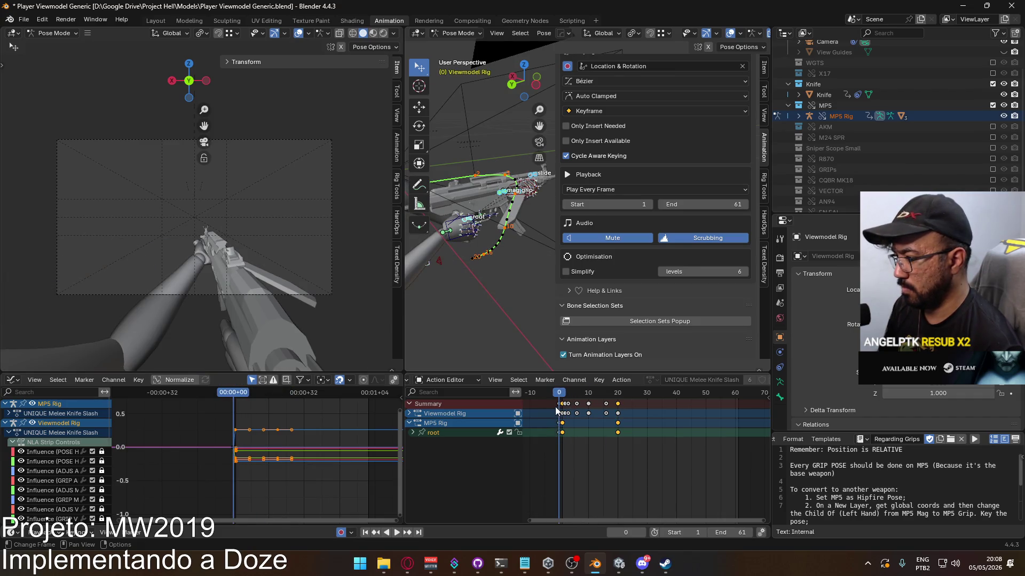
Paste the starting keyframes at frame 21 and play the slash to check the ending
{"action": "left_click", "coordinate": [555, 409]}
{"action": "left_click", "coordinate": [454, 430]}
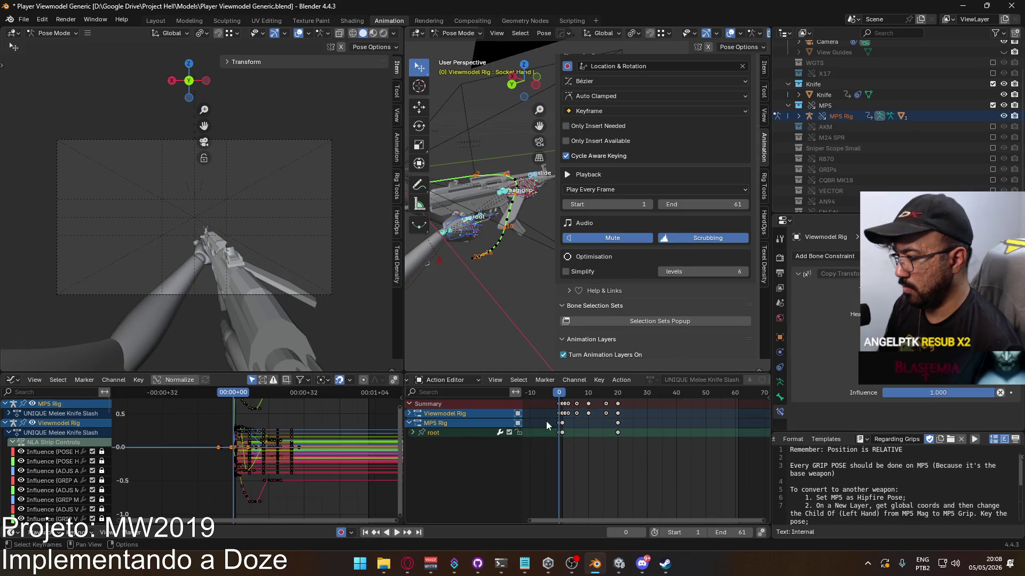
{"action": "left_click_drag", "start_coordinate": [569, 395], "coordinate": [619, 395]}
{"action": "key", "text": "ctrl+v"}
{"action": "key", "text": "space"}
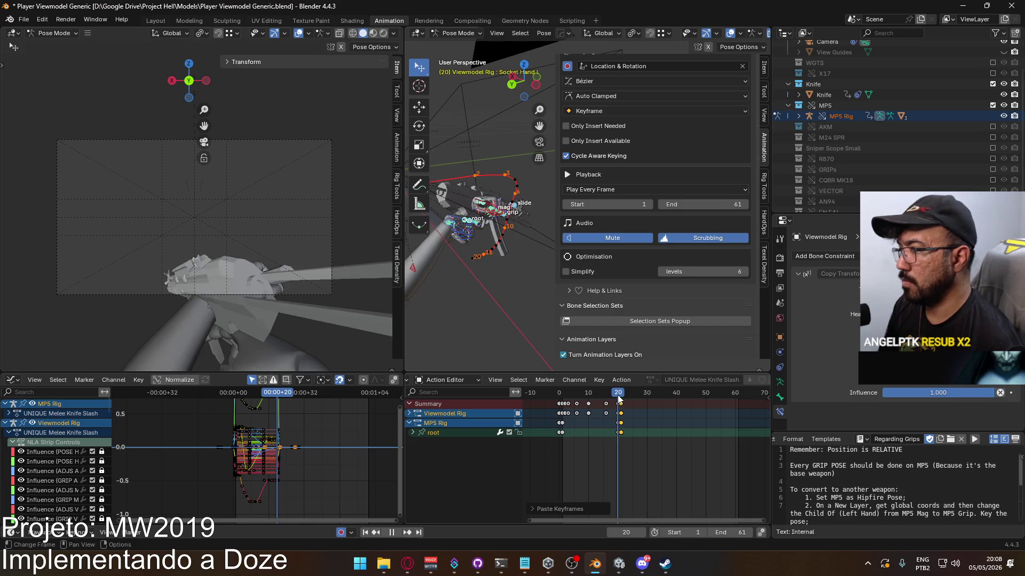
{"action": "left_click_drag", "start_coordinate": [562, 409], "coordinate": [620, 396]}
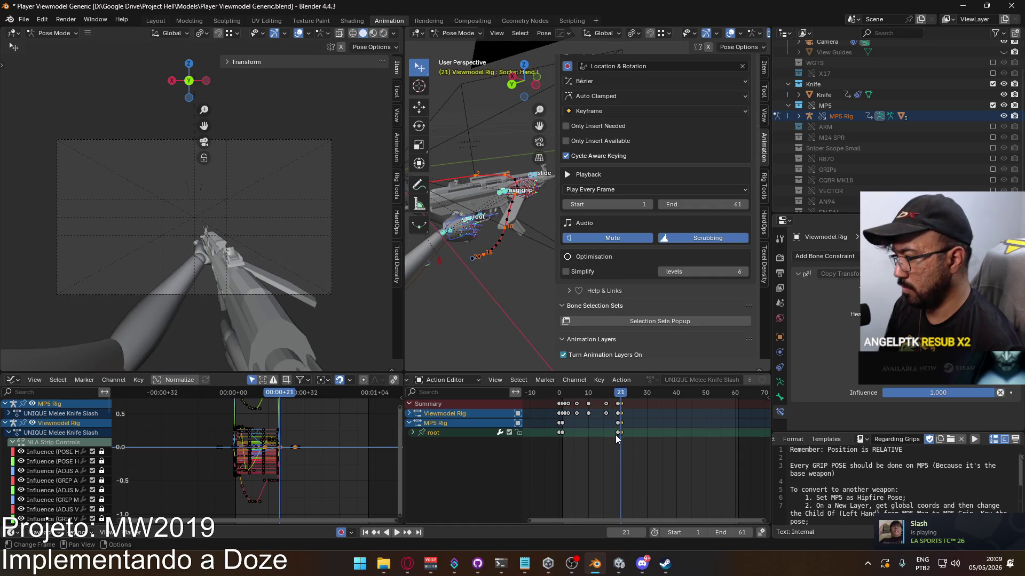
{"action": "left_click", "coordinate": [619, 432]}
{"action": "key", "text": "ctrl+z"}
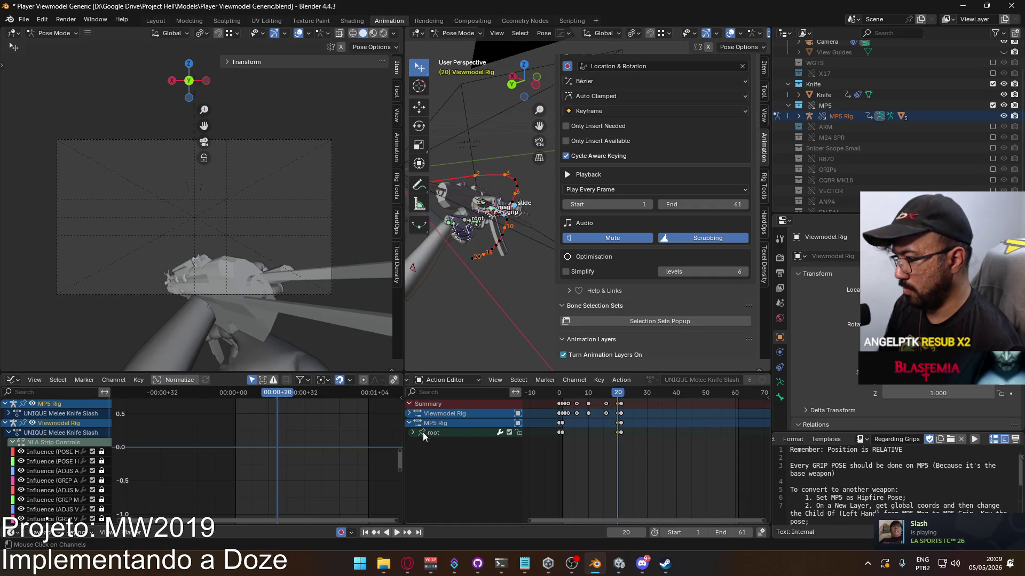
{"action": "left_click", "coordinate": [620, 395]}
{"action": "key", "text": "ctrl+v"}
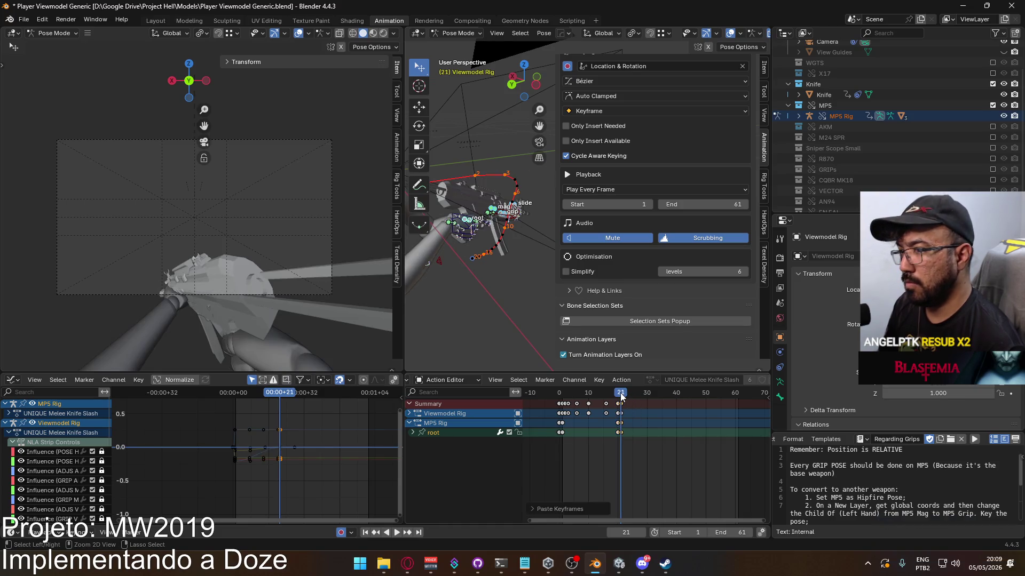
{"action": "key", "text": "space"}
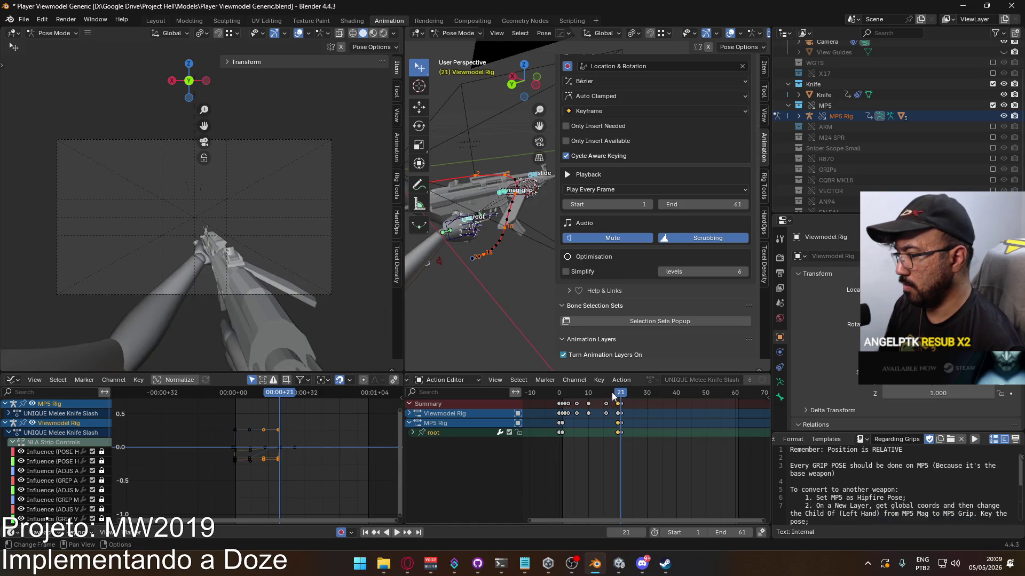
Copy the MP5 root bone's frame-1 pose and paste it at frame 20
{"action": "left_click", "coordinate": [564, 431]}
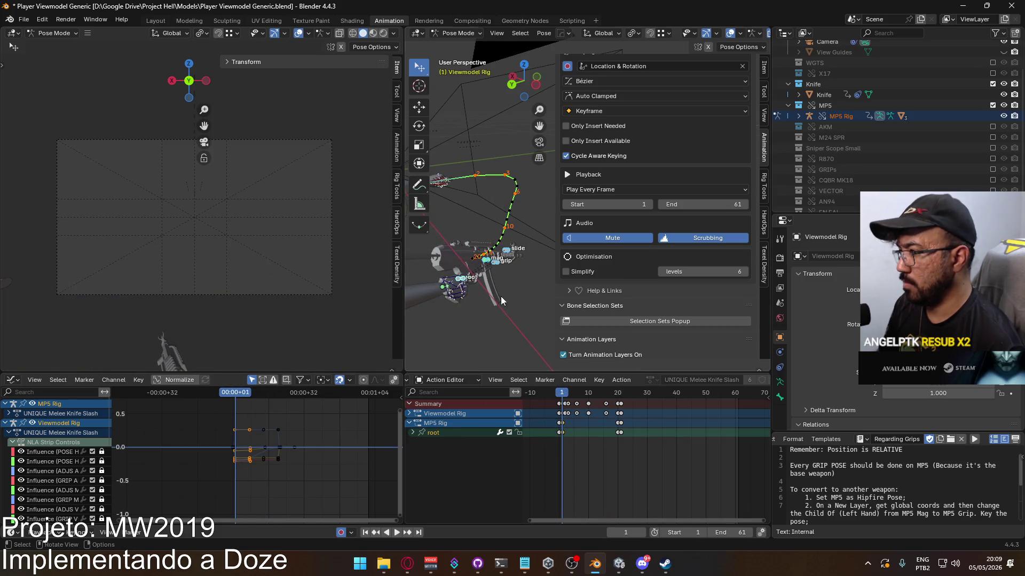
{"action": "left_click", "coordinate": [463, 278]}
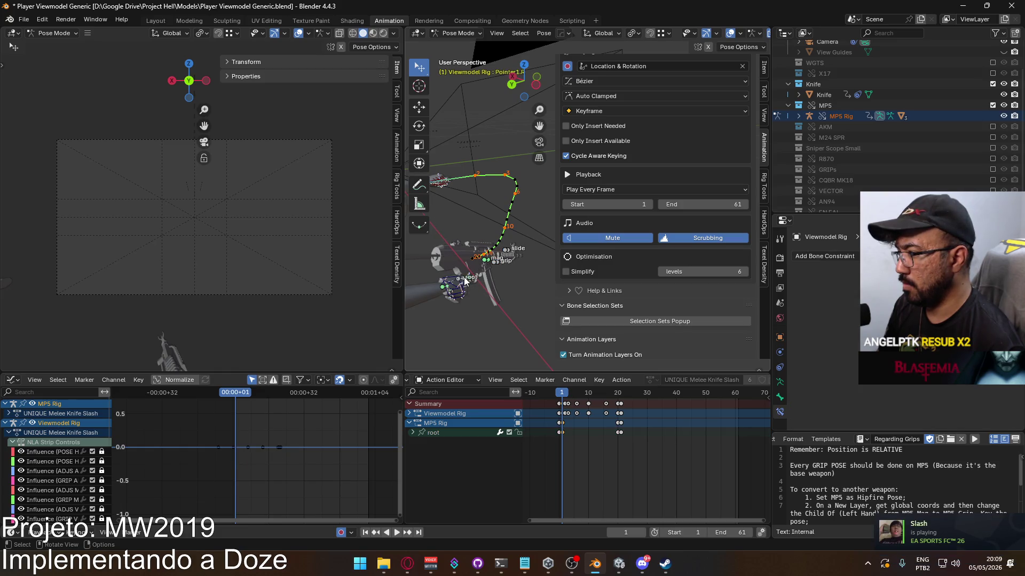
{"action": "right_click", "coordinate": [464, 278]}
{"action": "left_click", "coordinate": [463, 276]}
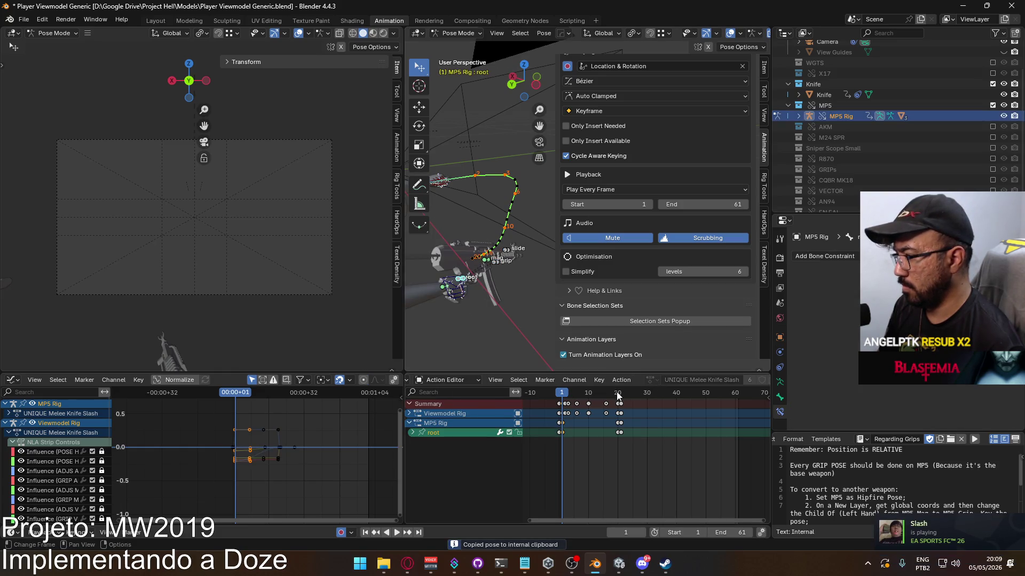
{"action": "left_click", "coordinate": [618, 394]}
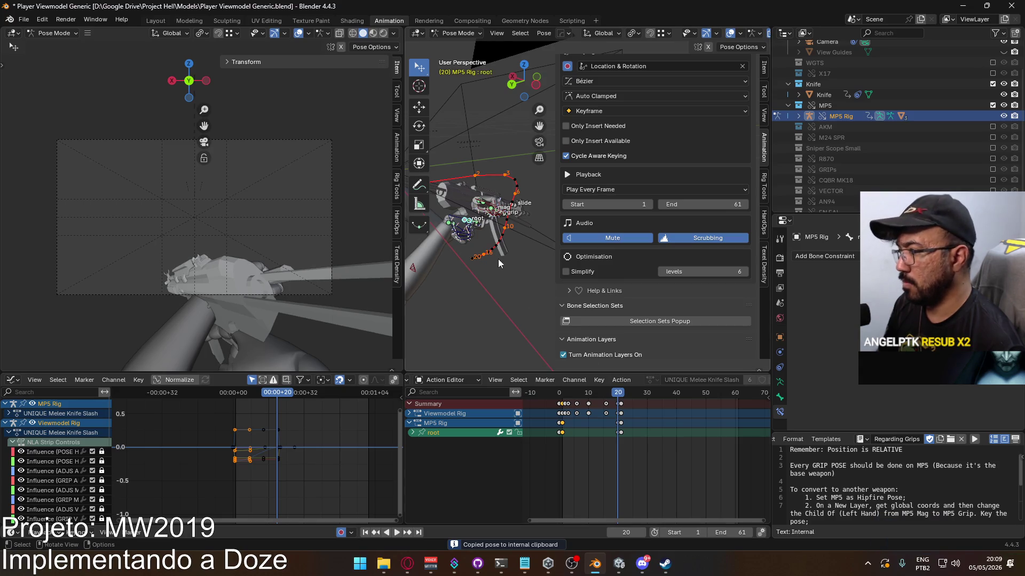
{"action": "right_click", "coordinate": [468, 219]}
{"action": "left_click", "coordinate": [472, 229]}
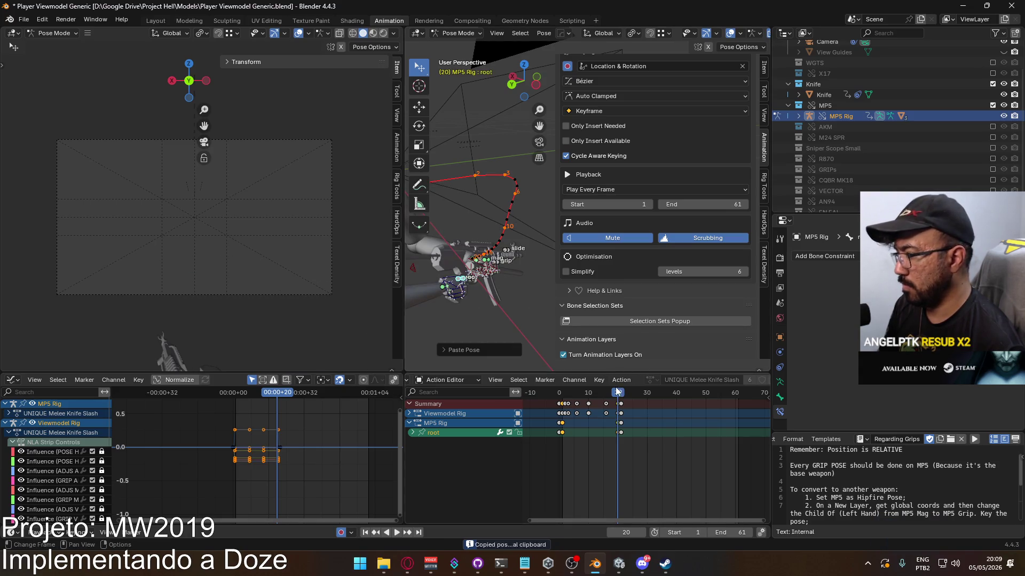
Clear the keyframe selection, play the slash back to review it, and select the right hand IK bone
{"action": "mouse_move", "coordinate": [617, 395]}
{"action": "left_mouse_down"}
{"action": "mouse_move", "coordinate": [589, 404]}
{"action": "mouse_move", "coordinate": [620, 406]}
{"action": "left_mouse_up"}
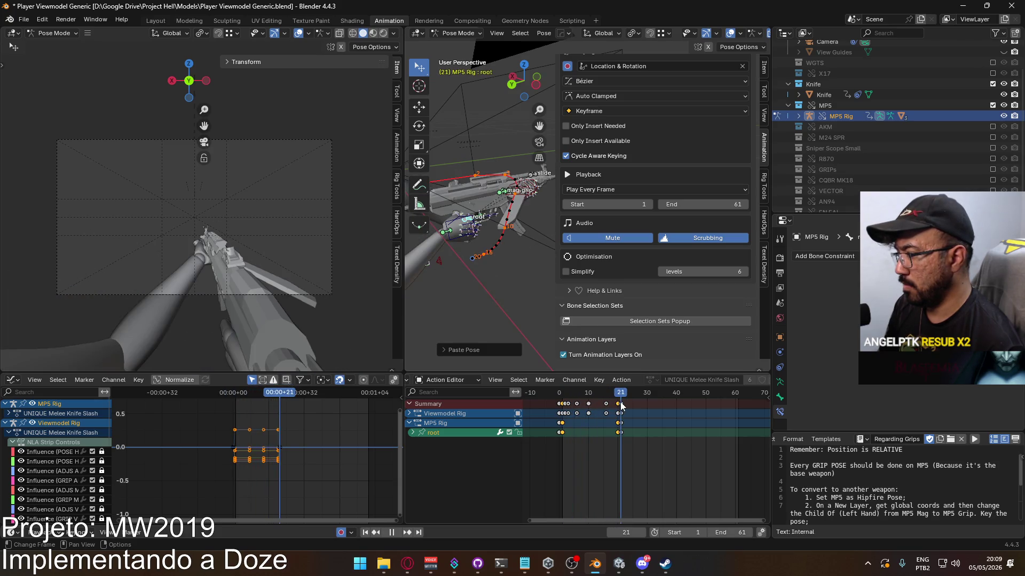
{"action": "key", "text": "b"}
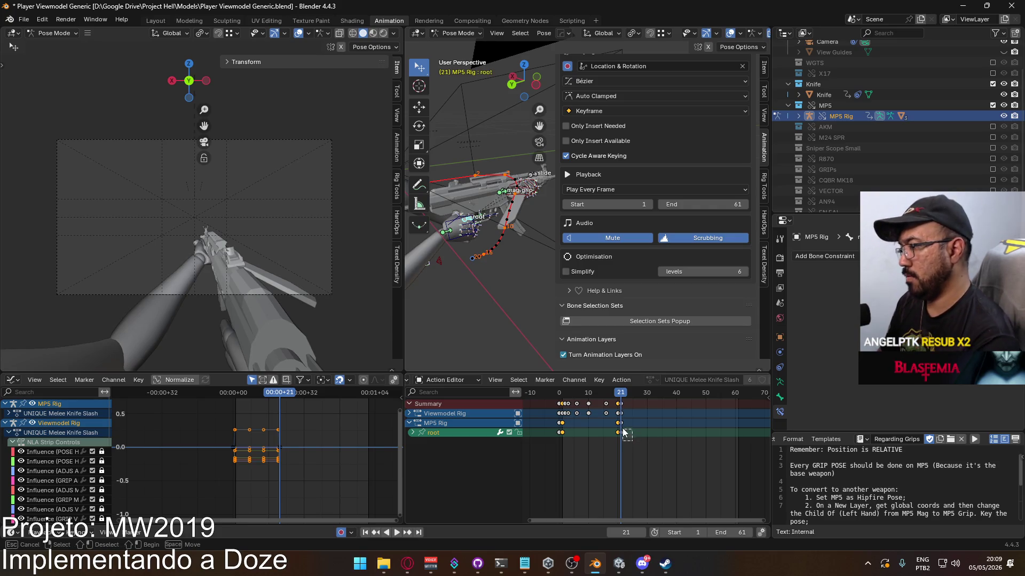
{"action": "left_click_drag", "start_coordinate": [622, 425], "coordinate": [653, 431]}
{"action": "left_click", "coordinate": [623, 425]}
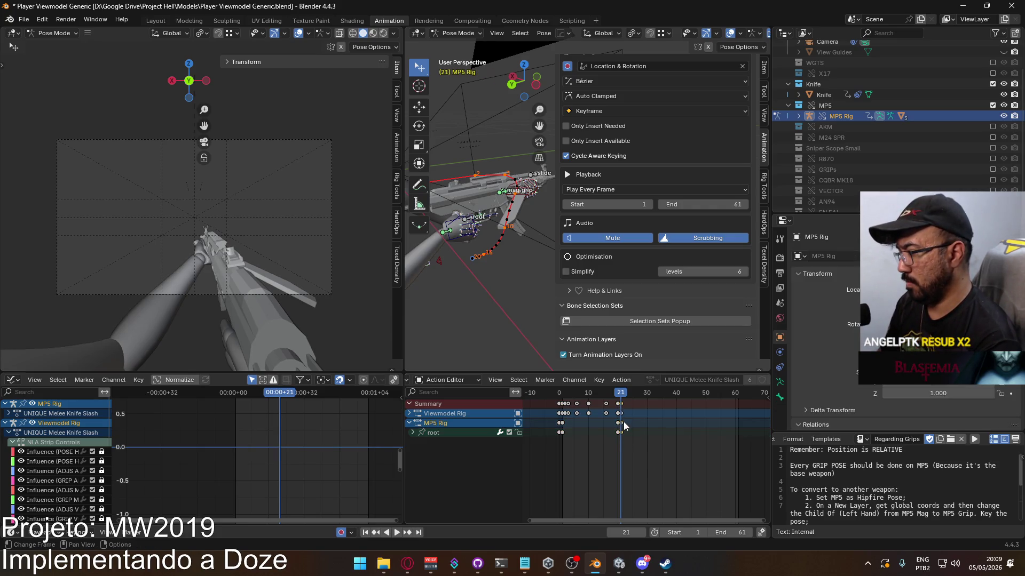
{"action": "left_click", "coordinate": [622, 395]}
{"action": "key", "text": "space"}
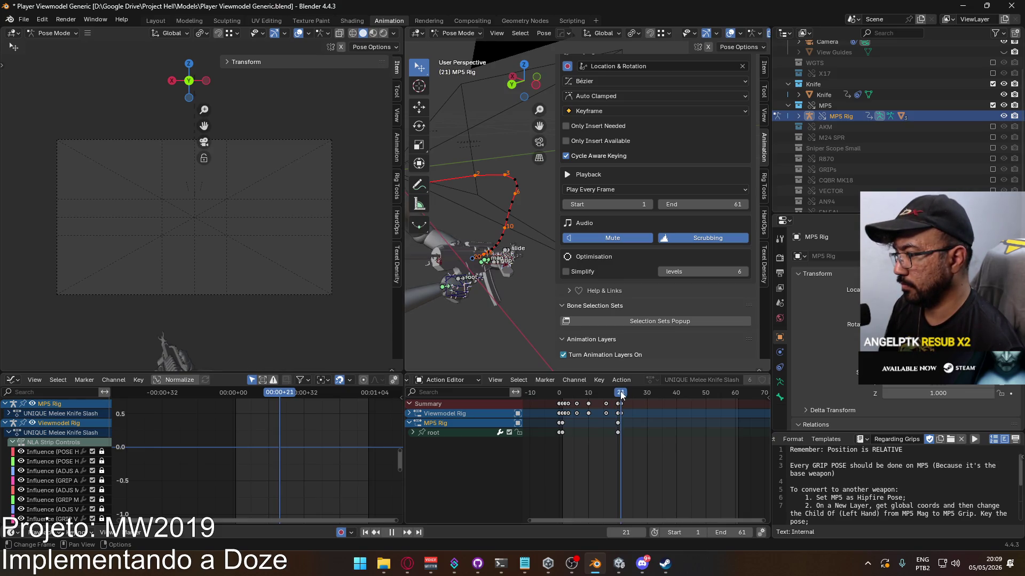
{"action": "left_click", "coordinate": [608, 395]}
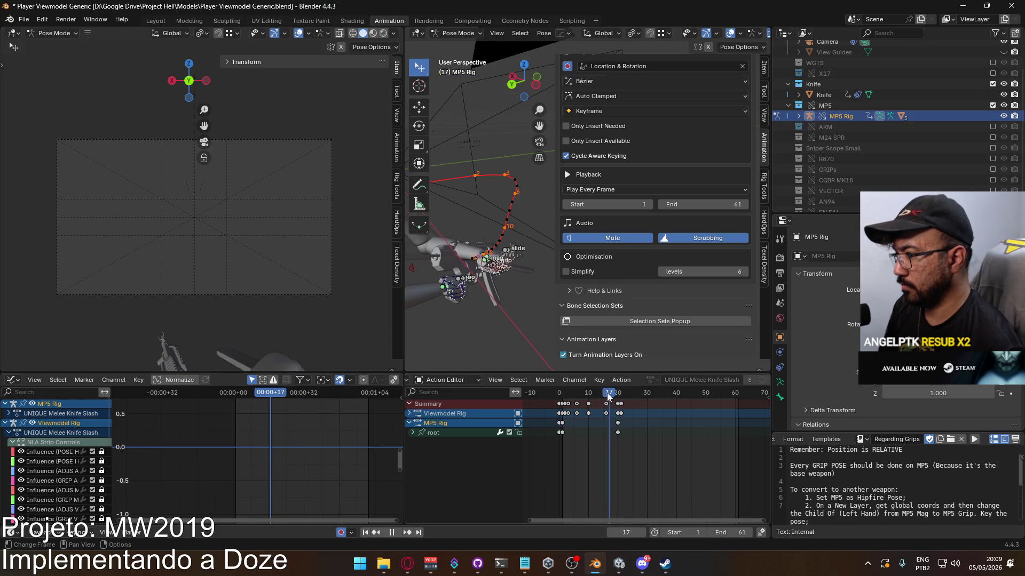
{"action": "left_click", "coordinate": [562, 396]}
{"action": "key", "text": "Escape"}
{"action": "mouse_move", "coordinate": [494, 256]}
{"action": "middle_mouse_down"}
{"action": "mouse_move", "coordinate": [509, 318]}
{"action": "mouse_move", "coordinate": [518, 301]}
{"action": "middle_mouse_up"}
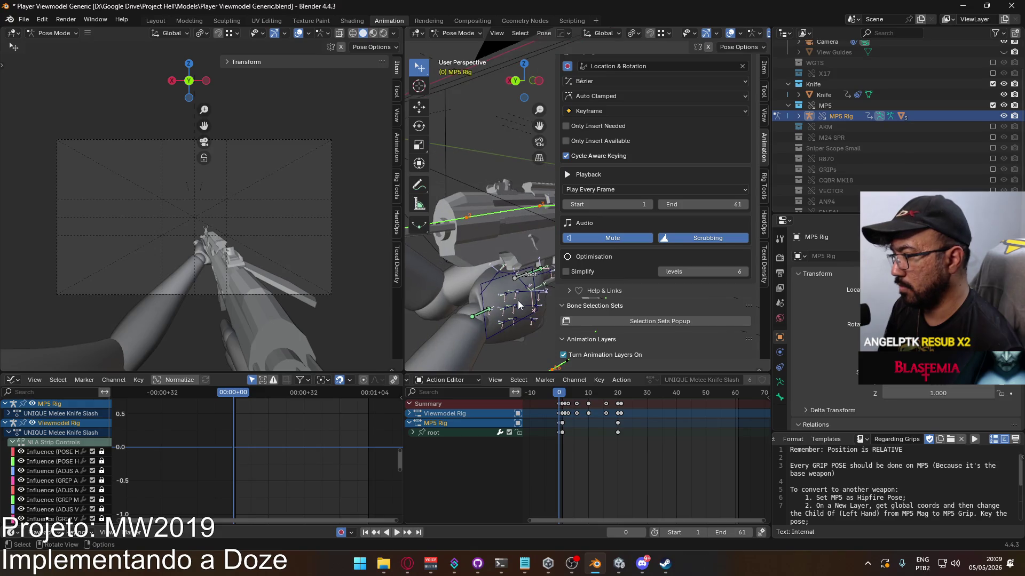
{"action": "left_click", "coordinate": [503, 281]}
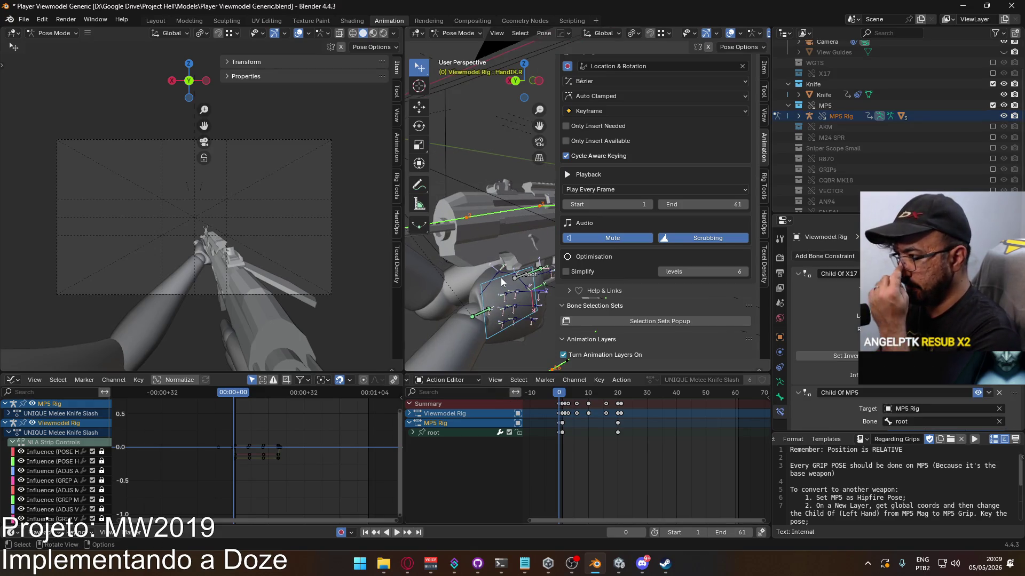
Expand the viewmodel rig's channels and box-select the right hand and finger keys (Ring3.R to Thumb2.R)
{"action": "left_click", "coordinate": [409, 413]}
{"action": "scroll", "coordinate": [547, 432], "scroll_direction": "down", "scroll_amount": 5}
{"action": "scroll", "coordinate": [548, 433], "scroll_direction": "down", "scroll_amount": 5}
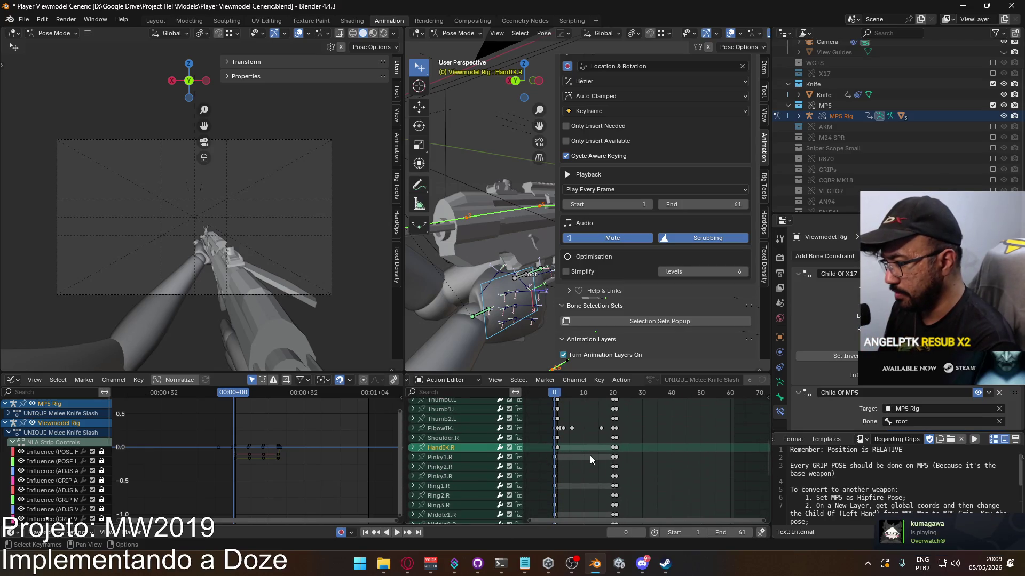
{"action": "mouse_move", "coordinate": [639, 447]}
{"action": "left_mouse_down"}
{"action": "mouse_move", "coordinate": [531, 476]}
{"action": "mouse_move", "coordinate": [523, 508]}
{"action": "left_mouse_up"}
{"action": "scroll", "coordinate": [572, 489], "scroll_direction": "down", "scroll_amount": 5}
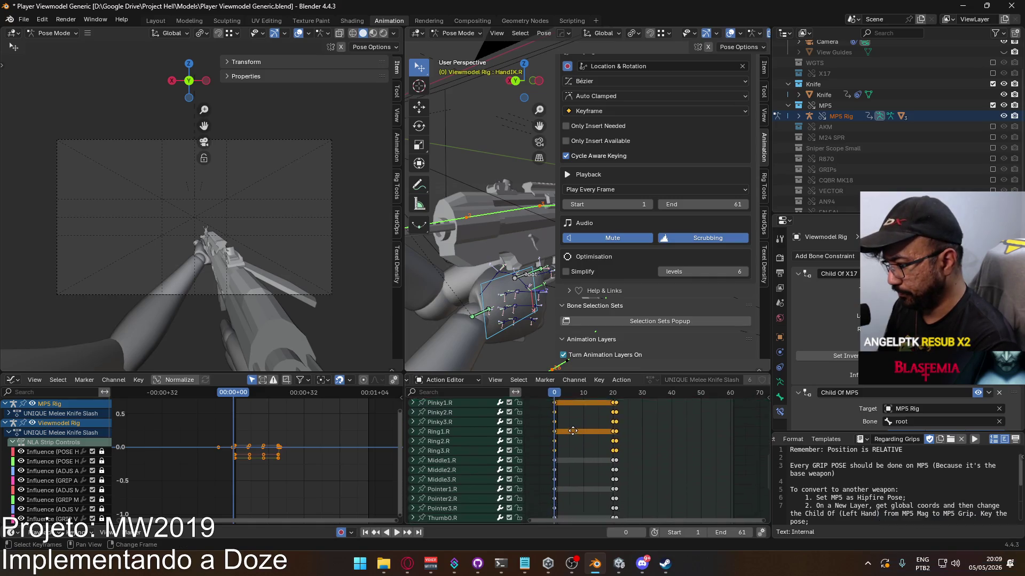
{"action": "mouse_move", "coordinate": [646, 410]}
{"action": "left_mouse_down"}
{"action": "mouse_move", "coordinate": [530, 479]}
{"action": "mouse_move", "coordinate": [524, 500]}
{"action": "left_mouse_up"}
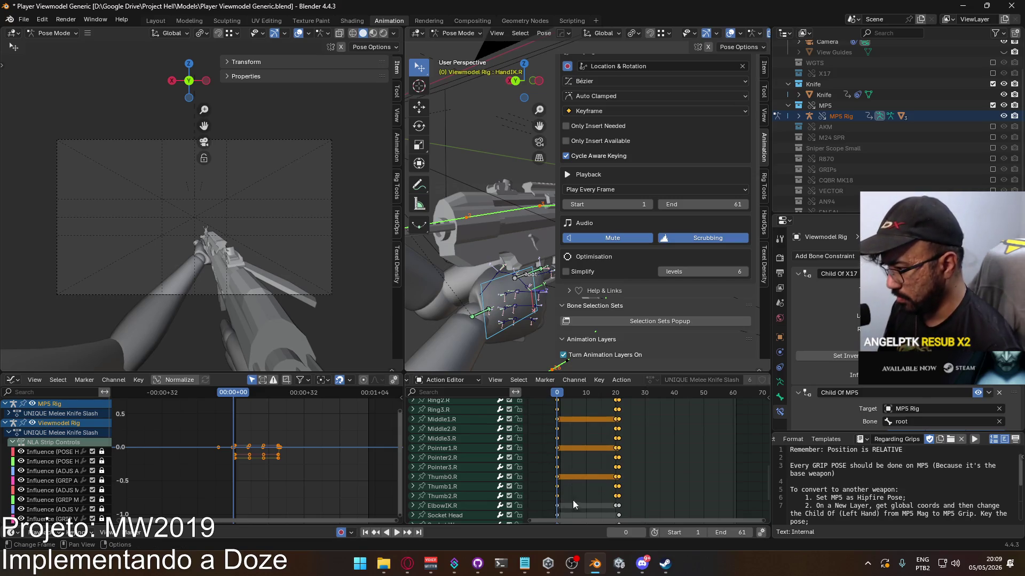
{"action": "key", "text": "b"}
{"action": "left_click_drag", "start_coordinate": [619, 493], "coordinate": [552, 523]}
{"action": "scroll", "coordinate": [516, 454], "scroll_direction": "up", "scroll_amount": 1}
{"action": "scroll", "coordinate": [516, 454], "scroll_direction": "up", "scroll_amount": 6}
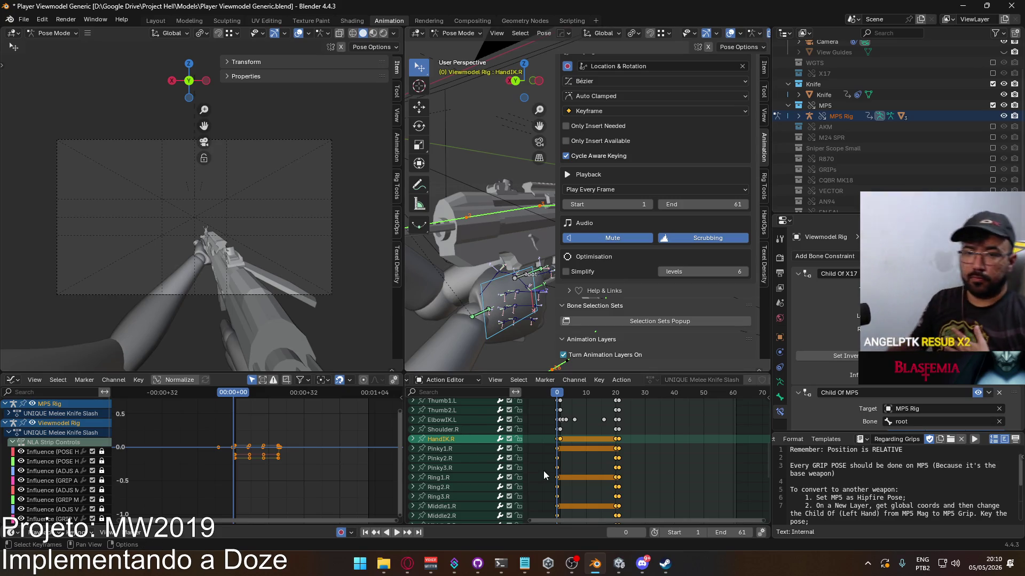
Switch to the YouTube video in the browser and pause it
{"action": "left_click", "coordinate": [421, 571]}
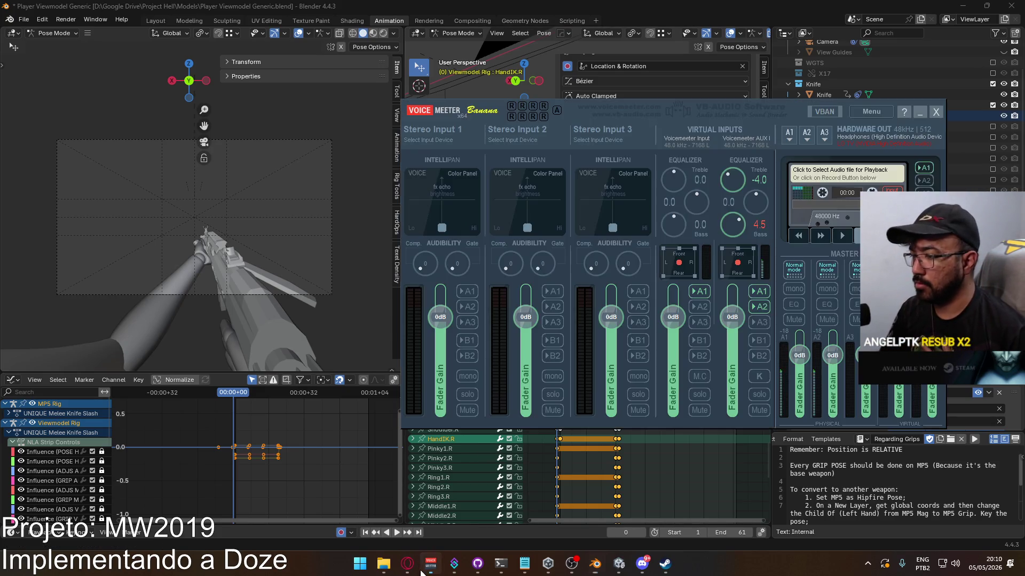
{"action": "left_click", "coordinate": [407, 564]}
{"action": "left_click", "coordinate": [488, 405]}
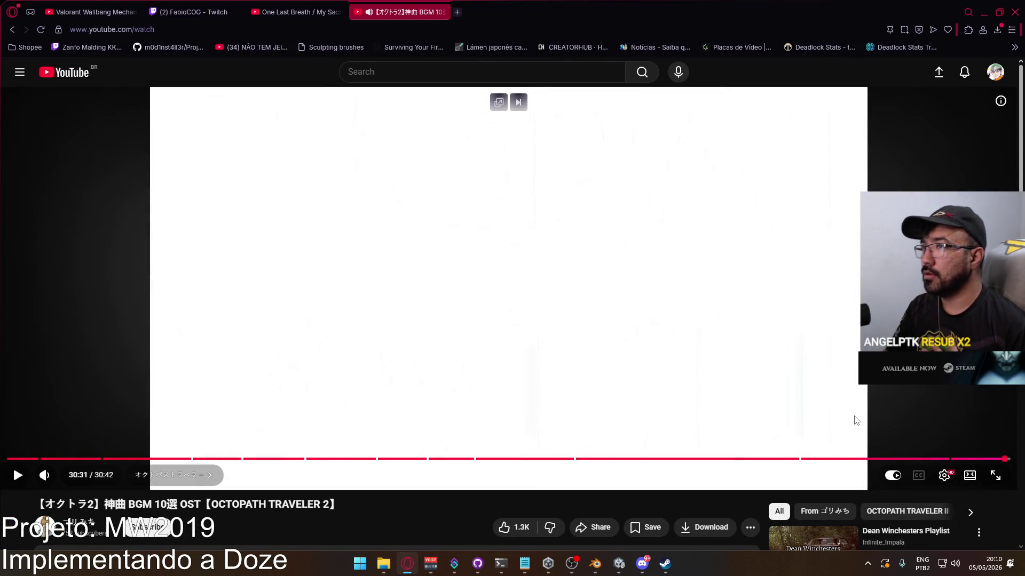
Skip the video through 29:53, 30:02 and 30:19, then pause it
{"action": "left_click", "coordinate": [985, 459]}
{"action": "key", "text": "space"}
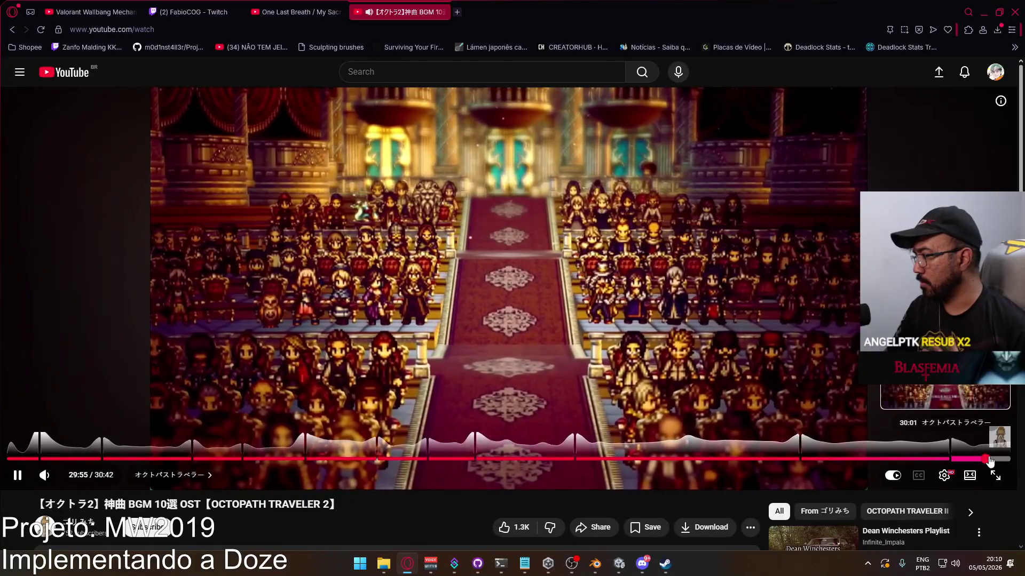
{"action": "left_click", "coordinate": [991, 459]}
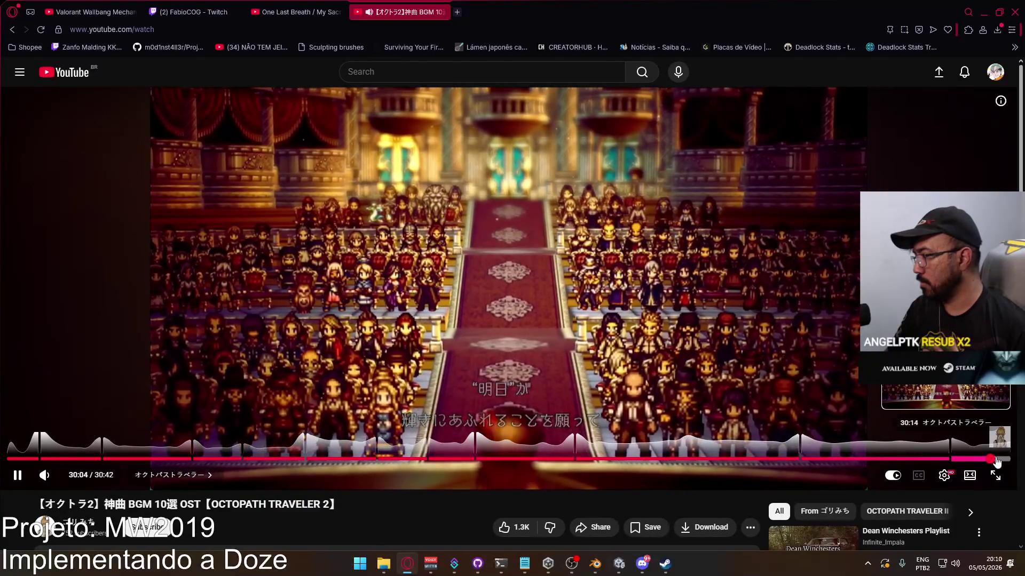
{"action": "left_click", "coordinate": [997, 460]}
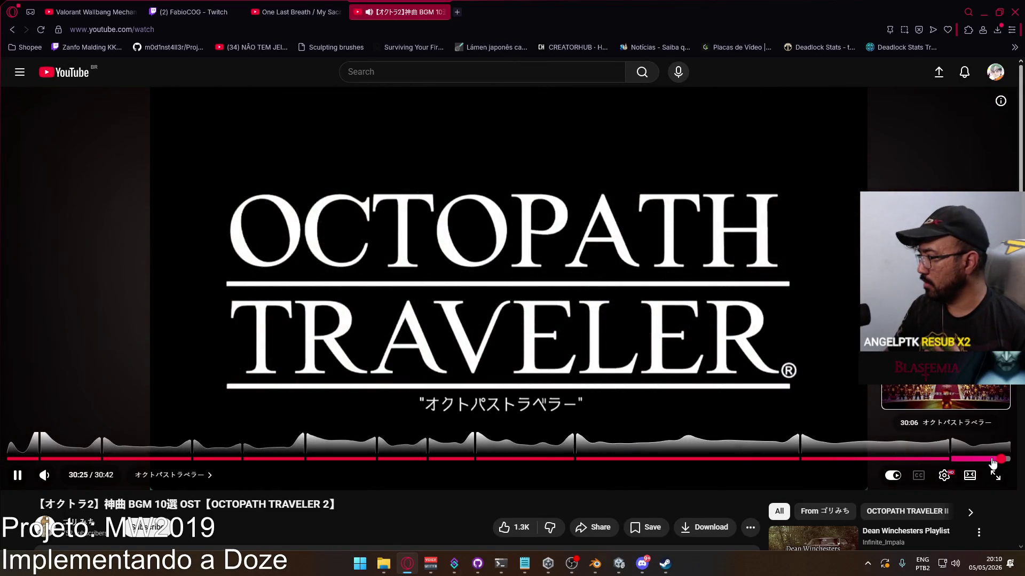
{"action": "left_click", "coordinate": [687, 329]}
{"action": "scroll", "coordinate": [605, 342], "scroll_direction": "down", "scroll_amount": 4}
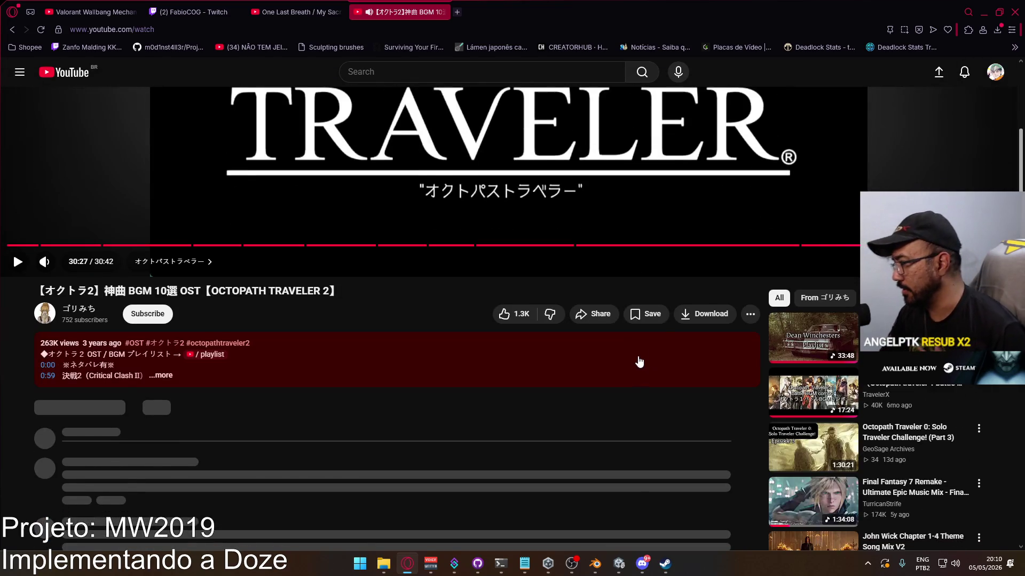
{"action": "scroll", "coordinate": [635, 315], "scroll_direction": "down", "scroll_amount": 4}
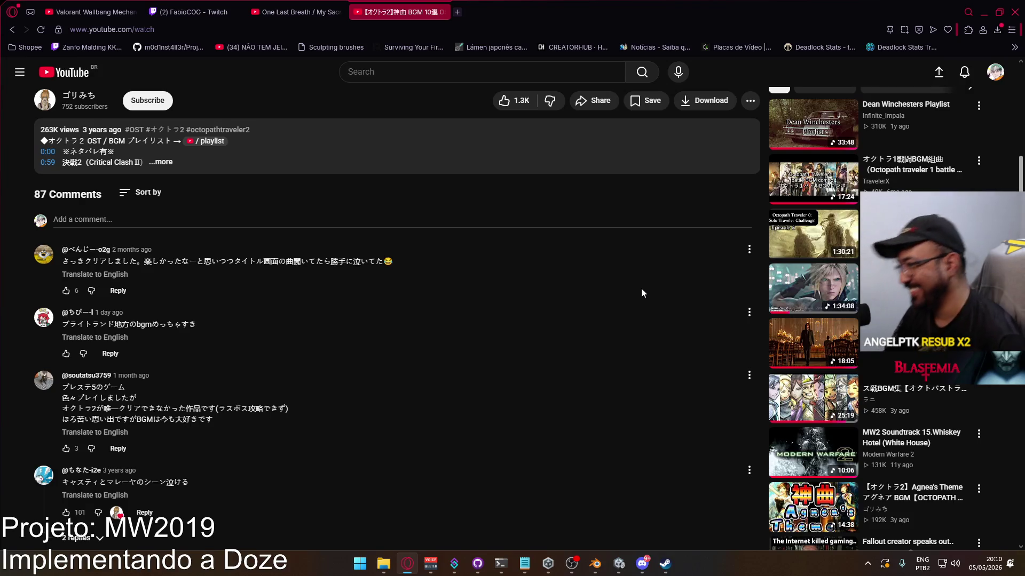
{"action": "scroll", "coordinate": [600, 348], "scroll_direction": "up", "scroll_amount": 7}
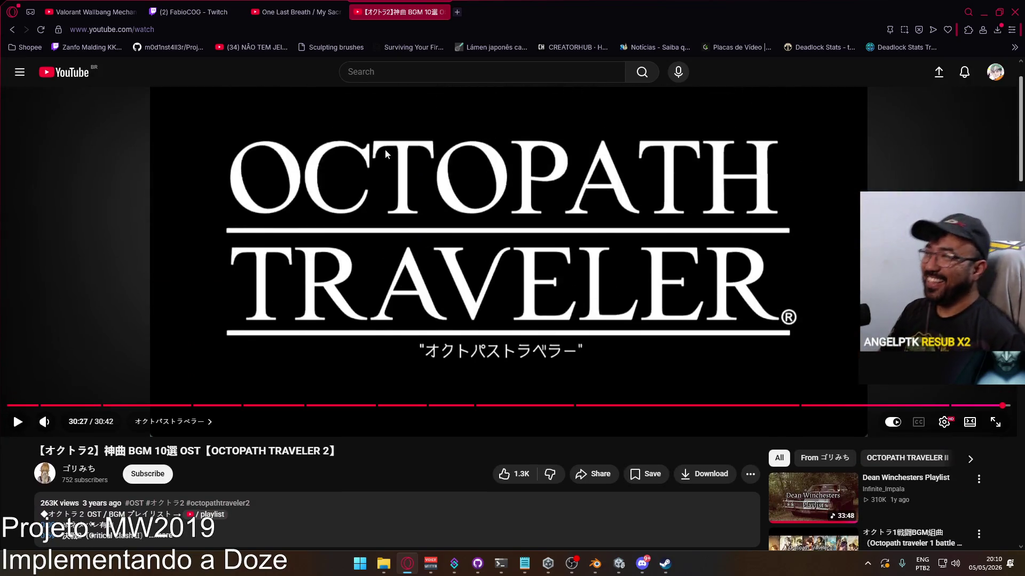
Search YouTube for 'digimon butterfly', open the Butter Fly mix, and return to Blender
{"action": "left_click", "coordinate": [395, 64]}
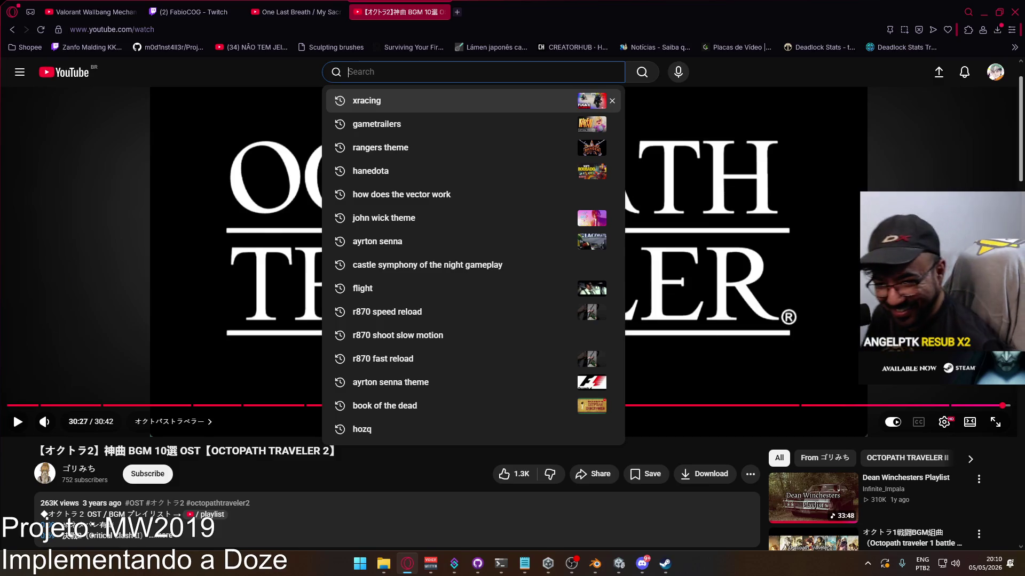
{"action": "type", "text": "digimon"}
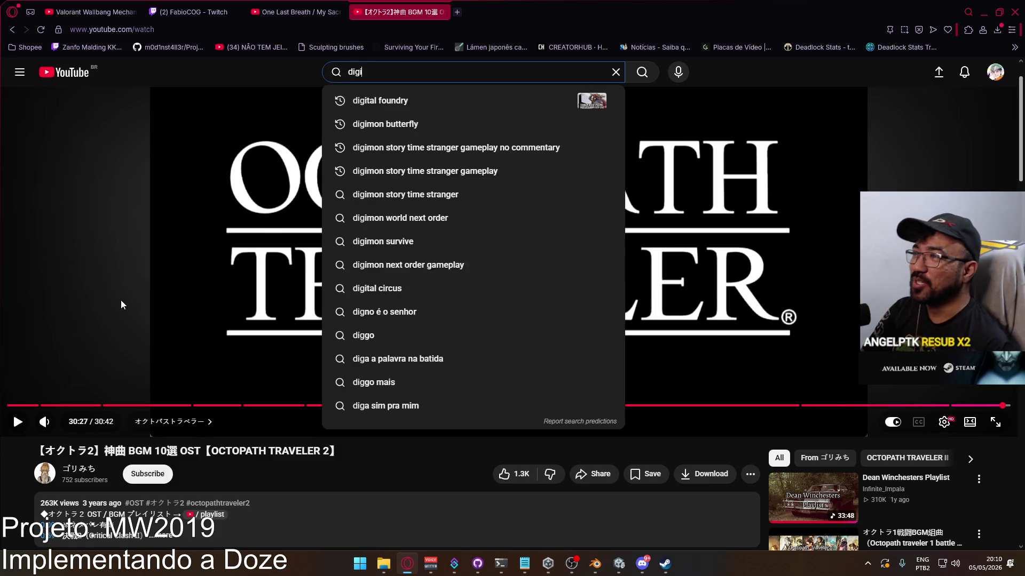
{"action": "key", "text": "Down"}
{"action": "key", "text": "Return"}
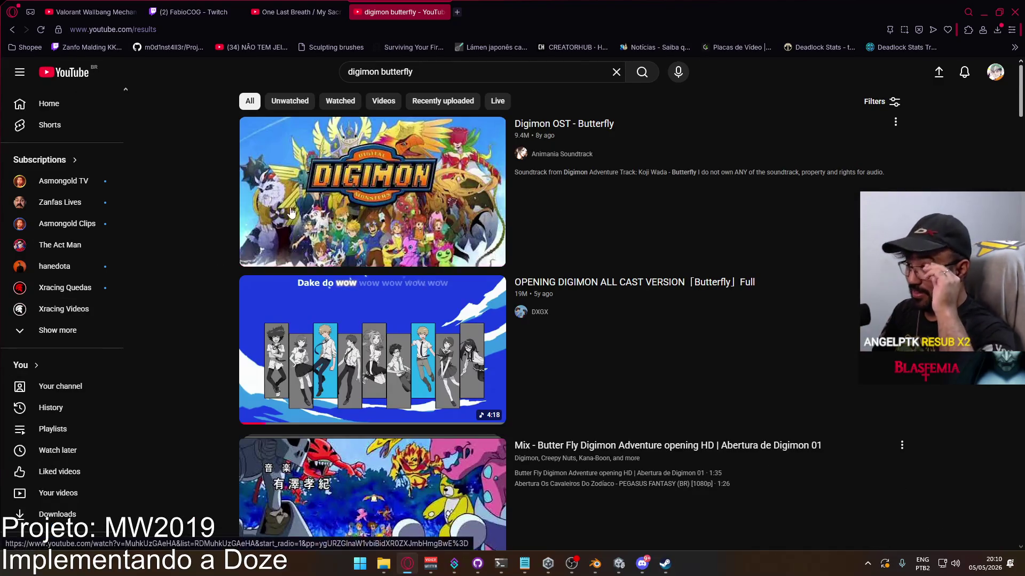
{"action": "left_click", "coordinate": [405, 533]}
{"action": "key", "text": "alt+Tab"}
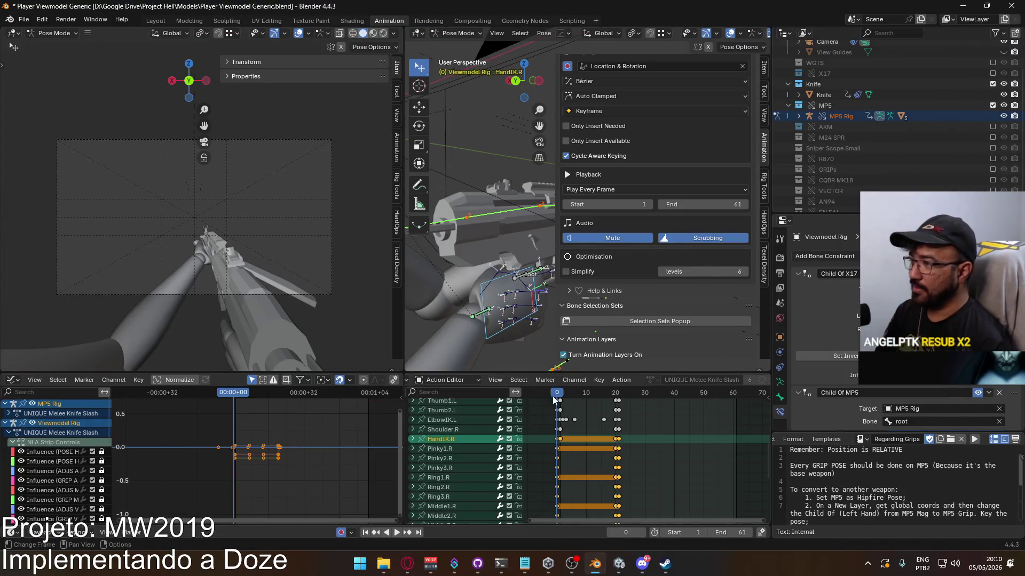
{"action": "key", "text": "space"}
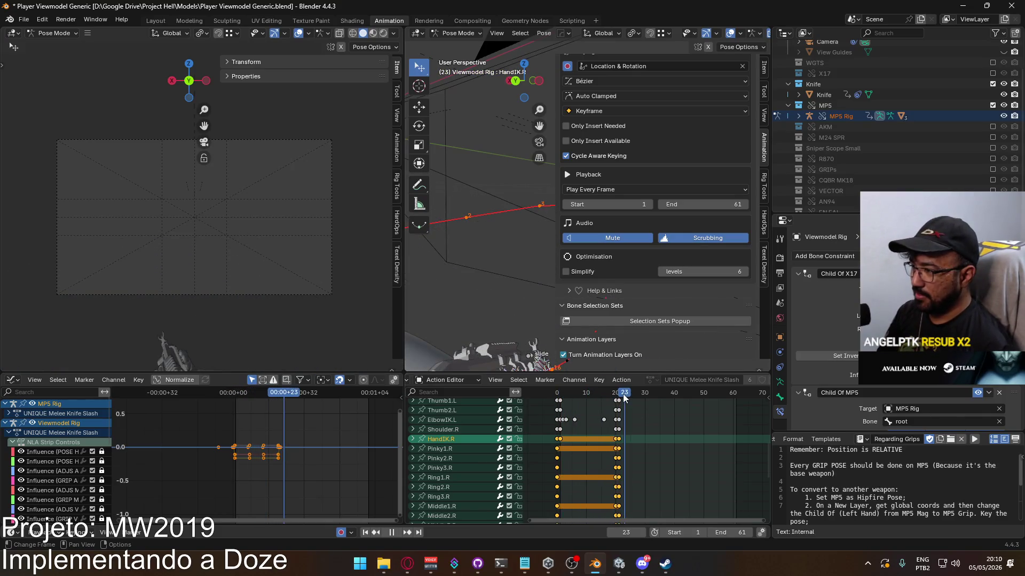
{"action": "mouse_move", "coordinate": [601, 396]}
{"action": "left_mouse_down"}
{"action": "mouse_move", "coordinate": [555, 402]}
{"action": "mouse_move", "coordinate": [618, 400]}
{"action": "left_mouse_up"}
{"action": "mouse_move", "coordinate": [427, 300]}
{"action": "middle_mouse_down"}
{"action": "mouse_move", "coordinate": [492, 310]}
{"action": "mouse_move", "coordinate": [443, 307]}
{"action": "middle_mouse_up"}
{"action": "left_click_drag", "start_coordinate": [621, 395], "coordinate": [557, 396]}
{"action": "mouse_move", "coordinate": [487, 277]}
{"action": "middle_mouse_down"}
{"action": "mouse_move", "coordinate": [470, 277]}
{"action": "mouse_move", "coordinate": [492, 273]}
{"action": "mouse_move", "coordinate": [475, 252]}
{"action": "mouse_move", "coordinate": [536, 327]}
{"action": "middle_mouse_up"}
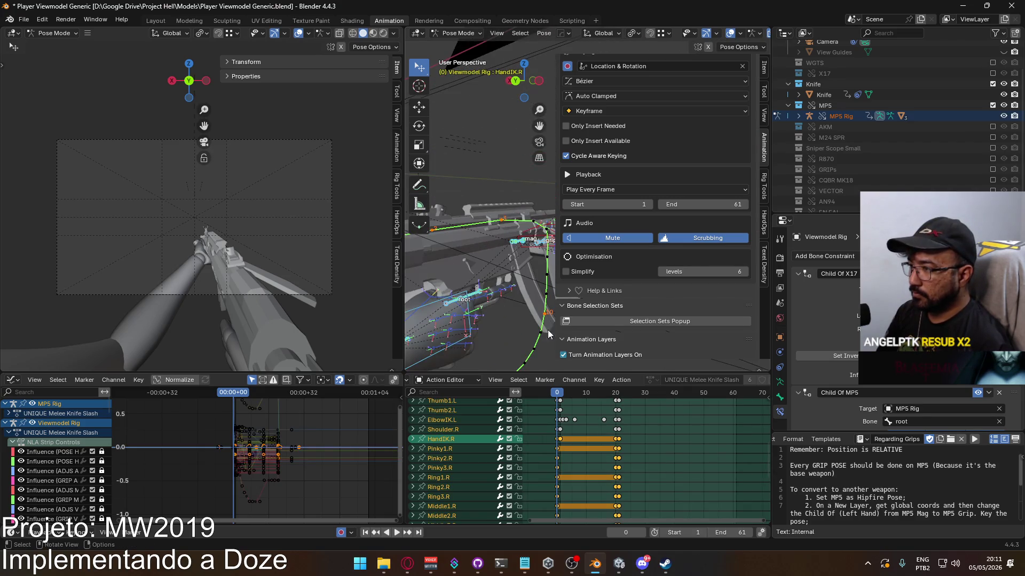
Copy the current pose and paste it at frame 21
{"action": "right_click", "coordinate": [464, 295]}
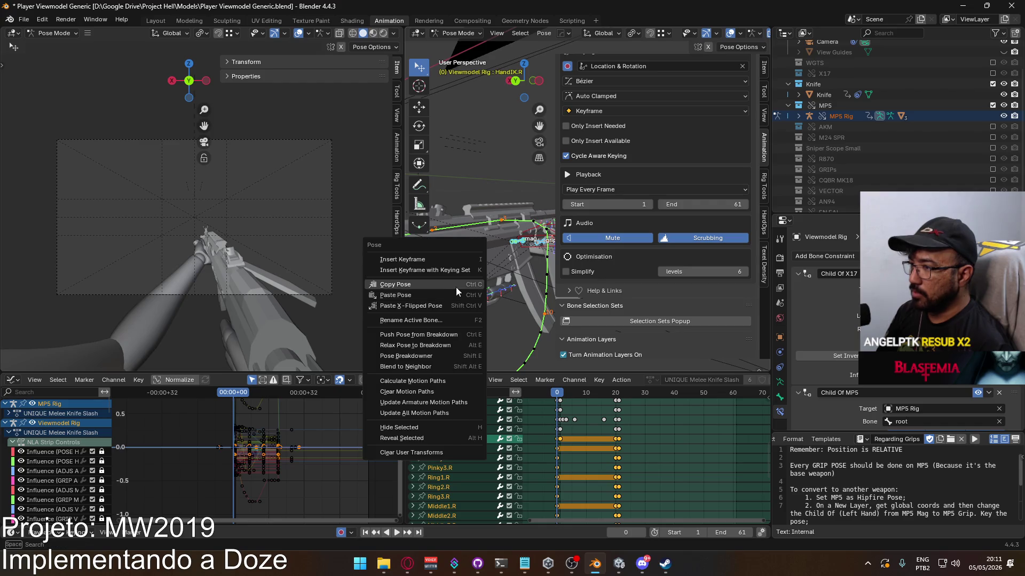
{"action": "left_click", "coordinate": [456, 288]}
{"action": "left_click", "coordinate": [622, 395]}
{"action": "left_click_drag", "start_coordinate": [622, 395], "coordinate": [647, 394]}
{"action": "right_click", "coordinate": [538, 265]}
{"action": "left_click", "coordinate": [535, 275]}
Return to frame 0, deselect all keyframes, and select the MP5 Rig channel
{"action": "mouse_move", "coordinate": [622, 418]}
{"action": "middle_mouse_down"}
{"action": "mouse_move", "coordinate": [589, 442]}
{"action": "mouse_move", "coordinate": [629, 472]}
{"action": "middle_mouse_up"}
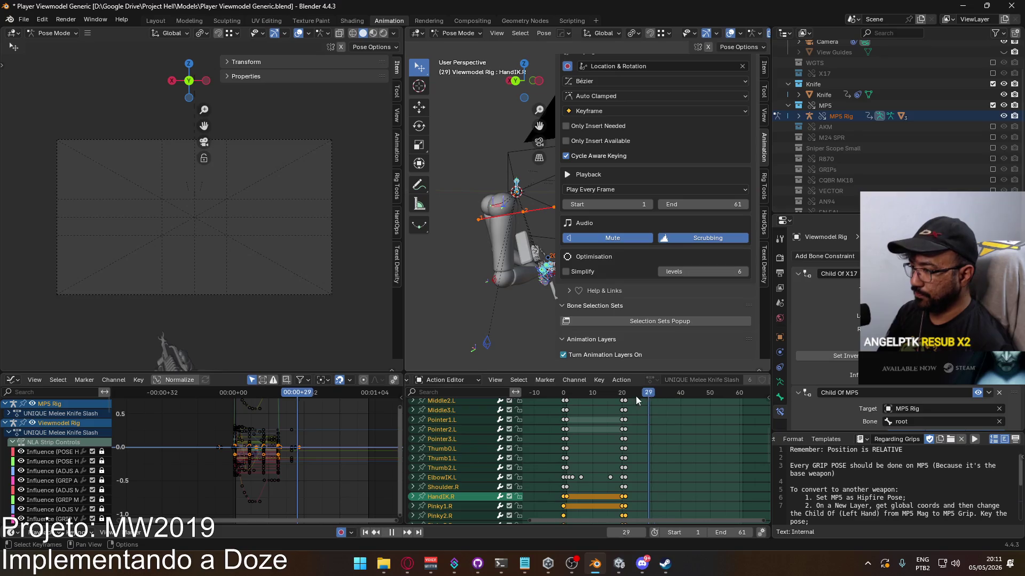
{"action": "key", "text": "Escape"}
{"action": "scroll", "coordinate": [626, 502], "scroll_direction": "down", "scroll_amount": 5}
{"action": "left_click_drag", "start_coordinate": [548, 396], "coordinate": [556, 395]}
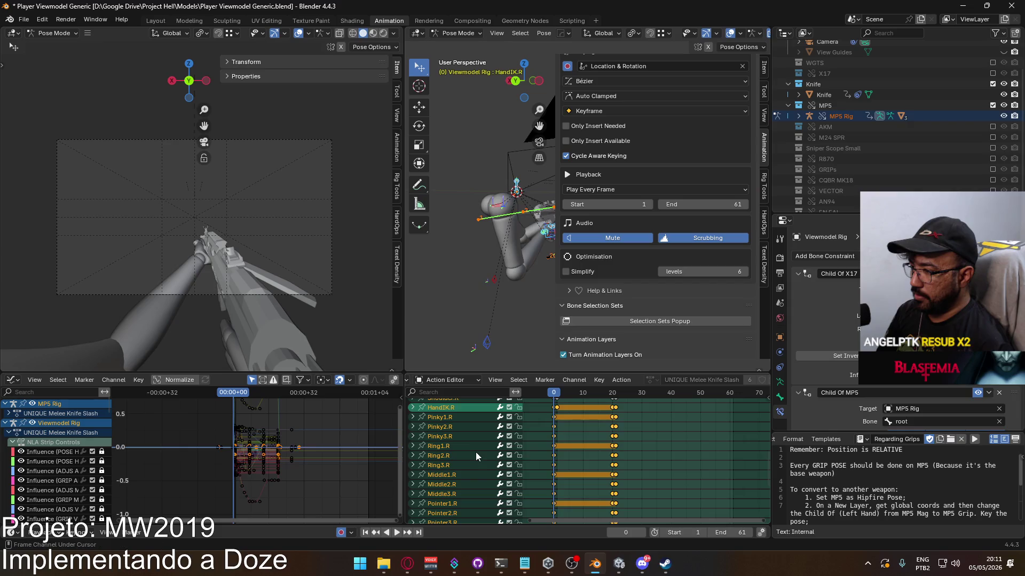
{"action": "left_click", "coordinate": [560, 466]}
{"action": "scroll", "coordinate": [565, 498], "scroll_direction": "down", "scroll_amount": 2}
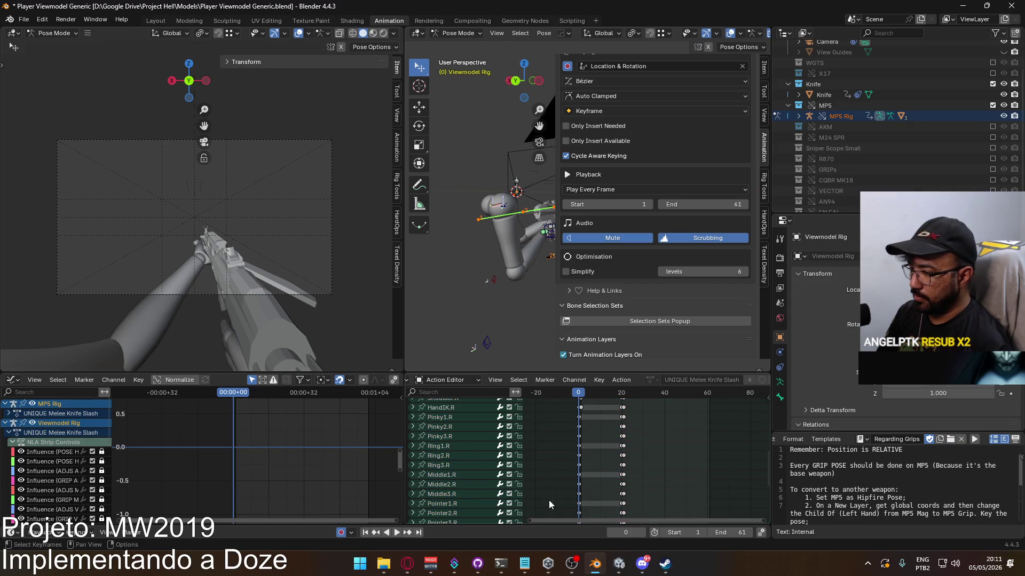
{"action": "scroll", "coordinate": [472, 480], "scroll_direction": "down", "scroll_amount": 5}
{"action": "left_click", "coordinate": [472, 487]}
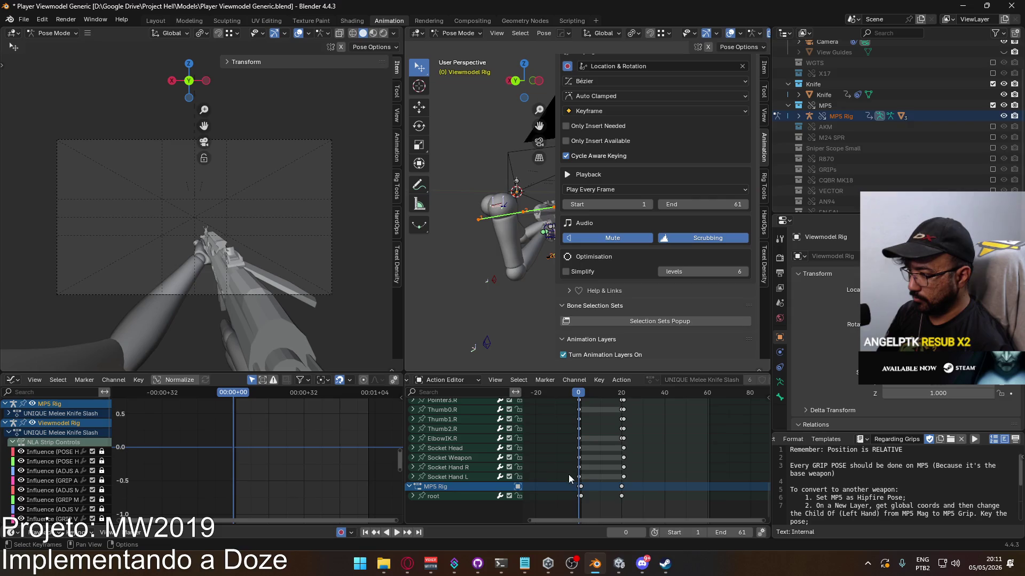
Box-select the arm rig's channels, play the animation, and move the playhead to frame 31
{"action": "scroll", "coordinate": [562, 474], "scroll_direction": "up", "scroll_amount": 10, "text": "shift"}
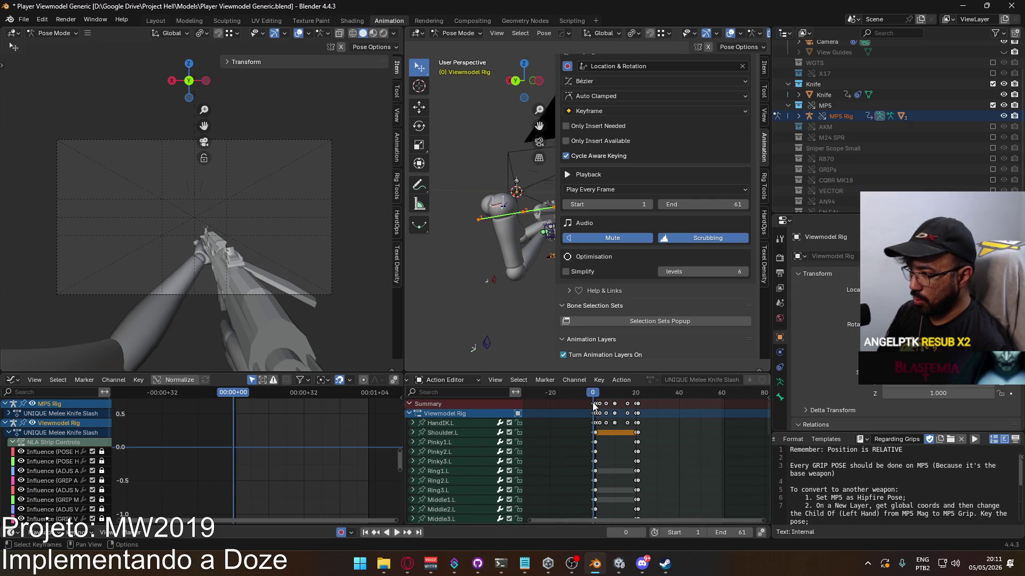
{"action": "left_click_drag", "start_coordinate": [489, 418], "coordinate": [427, 480]}
{"action": "scroll", "coordinate": [470, 502], "scroll_direction": "down", "scroll_amount": 3}
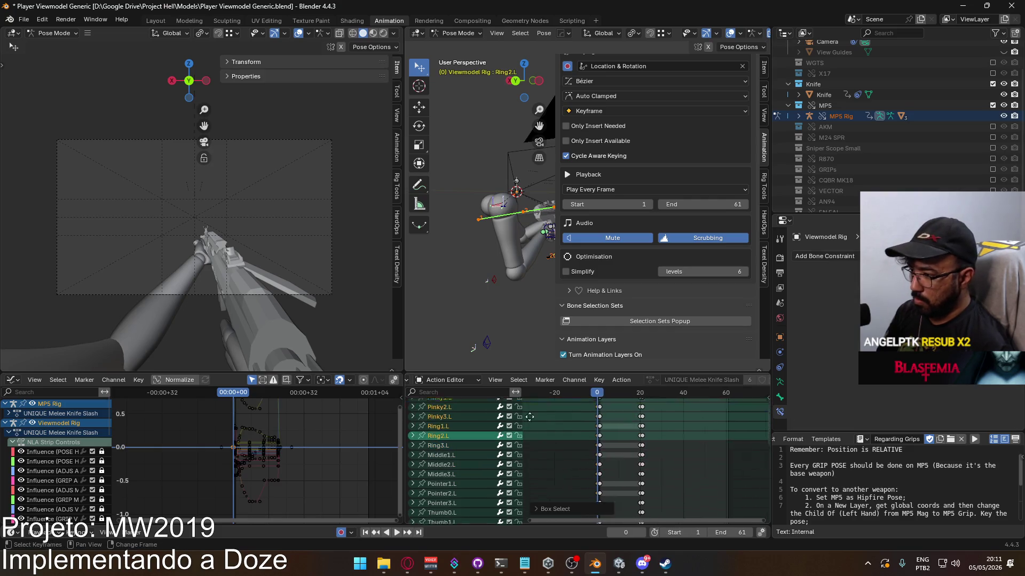
{"action": "scroll", "coordinate": [495, 496], "scroll_direction": "down", "scroll_amount": 6}
{"action": "left_click_drag", "start_coordinate": [494, 520], "coordinate": [506, 380]}
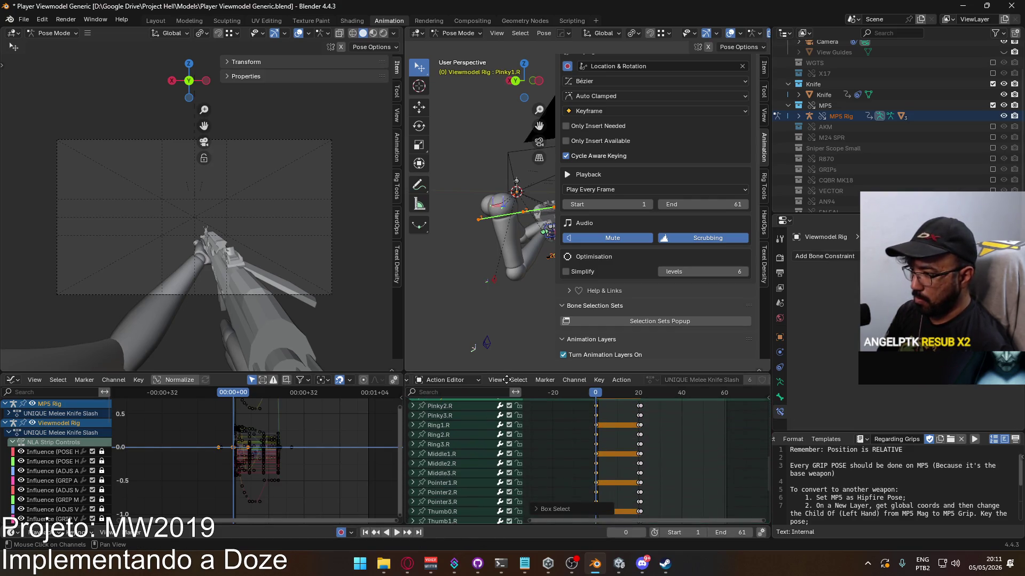
{"action": "scroll", "coordinate": [457, 517], "scroll_direction": "down", "scroll_amount": 5}
{"action": "left_click_drag", "start_coordinate": [481, 426], "coordinate": [427, 520]}
{"action": "scroll", "coordinate": [609, 449], "scroll_direction": "up", "scroll_amount": 10}
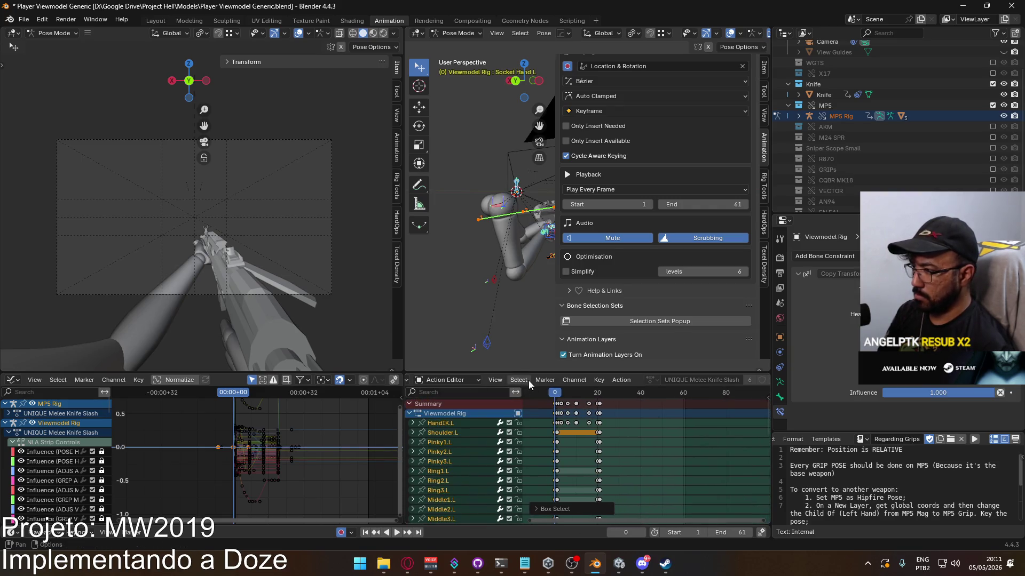
{"action": "right_click", "coordinate": [449, 423]}
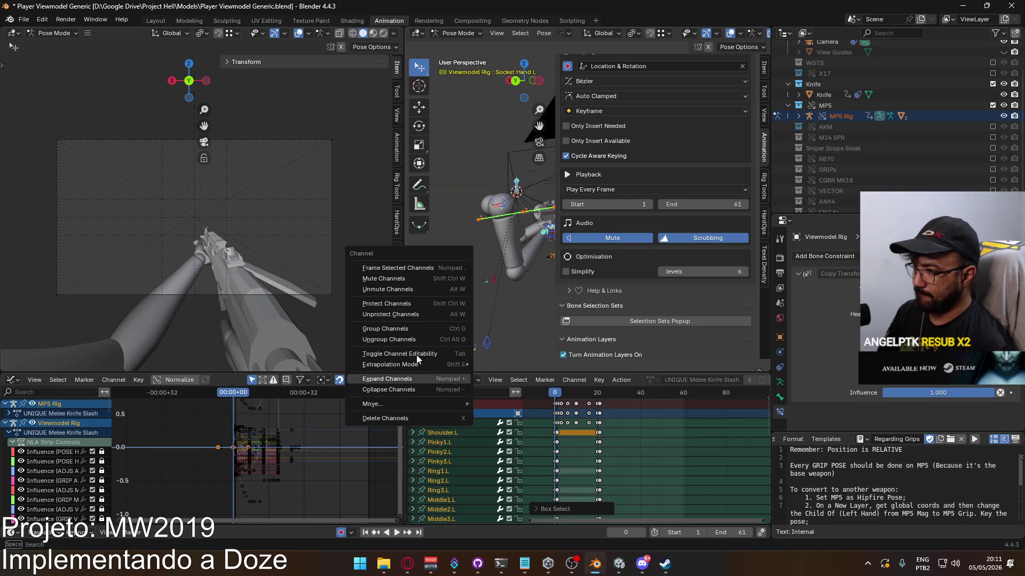
{"action": "right_click", "coordinate": [550, 424]}
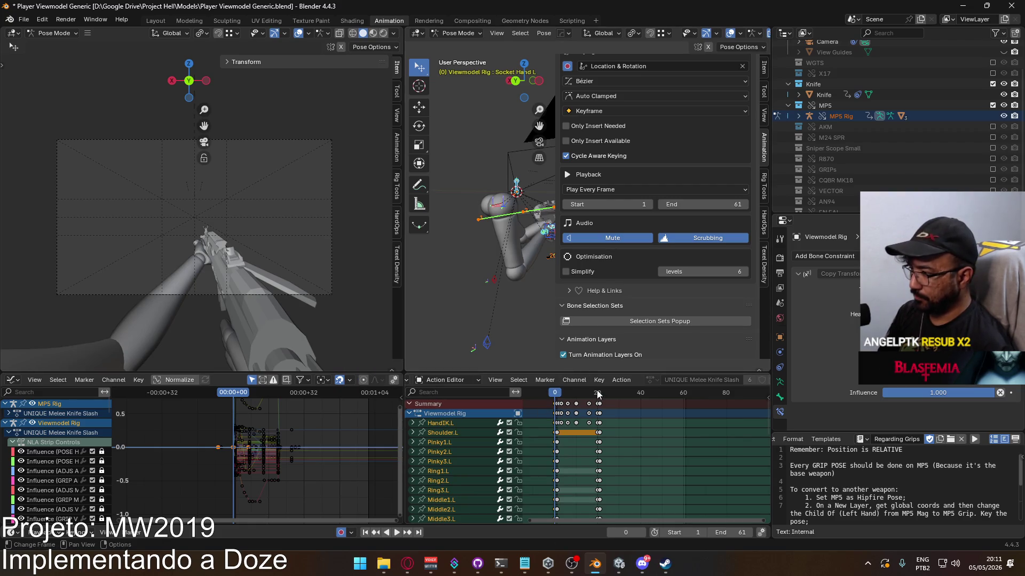
{"action": "key", "text": "space"}
{"action": "left_click_drag", "start_coordinate": [601, 395], "coordinate": [626, 395]}
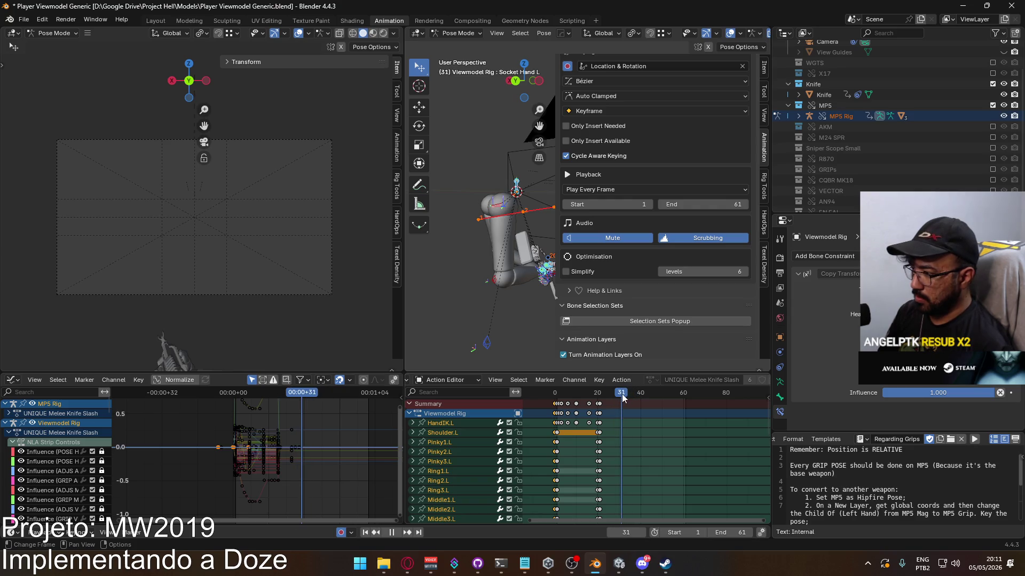
Paste the starting pose at frame 31, scrub back to frame 0, and clear the channel selection
{"action": "right_click", "coordinate": [538, 268]}
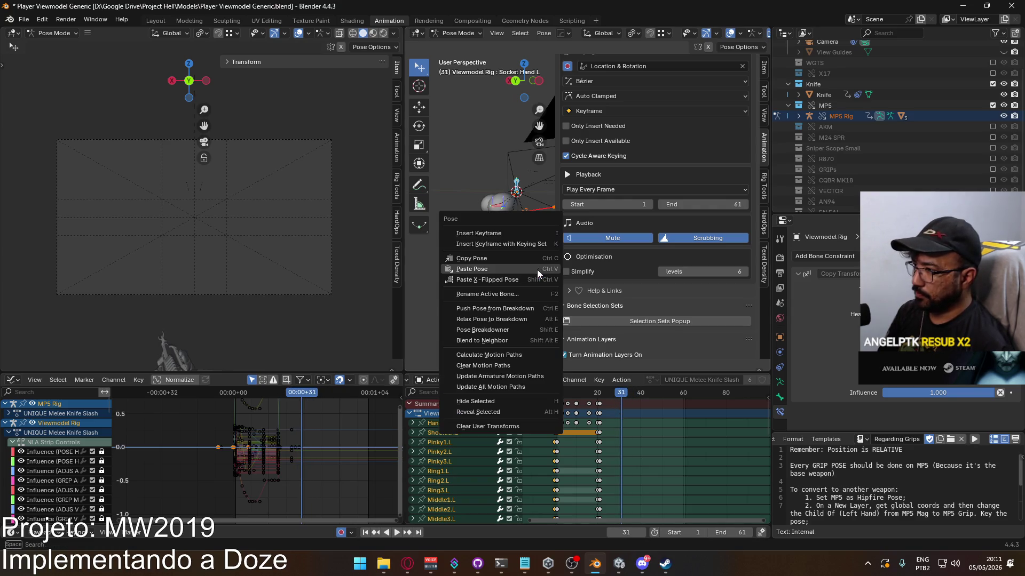
{"action": "left_click", "coordinate": [536, 270]}
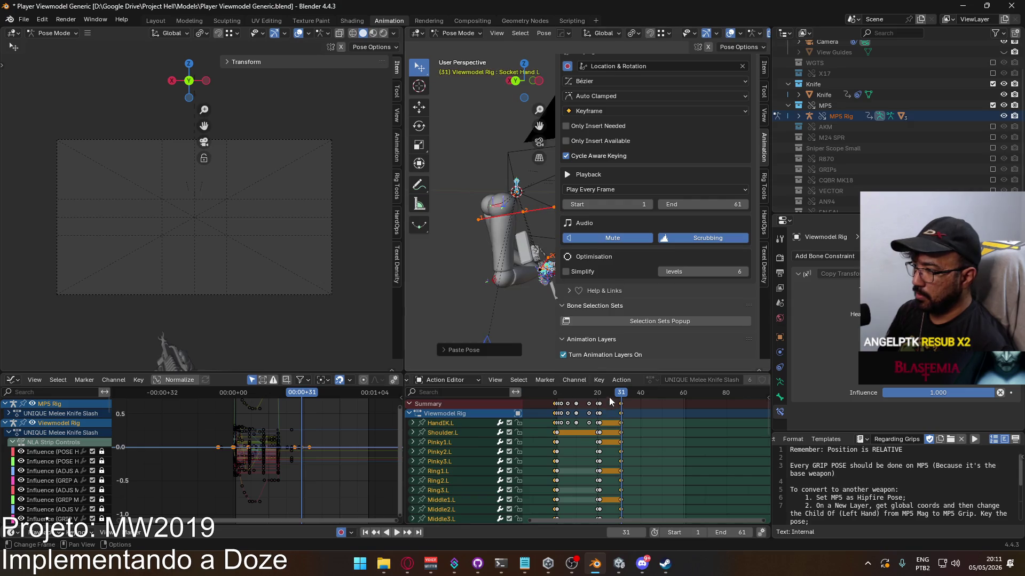
{"action": "left_click_drag", "start_coordinate": [621, 398], "coordinate": [599, 395]}
{"action": "middle_click_drag", "start_coordinate": [591, 502], "coordinate": [604, 517]}
{"action": "scroll", "coordinate": [603, 516], "scroll_direction": "down", "scroll_amount": 8}
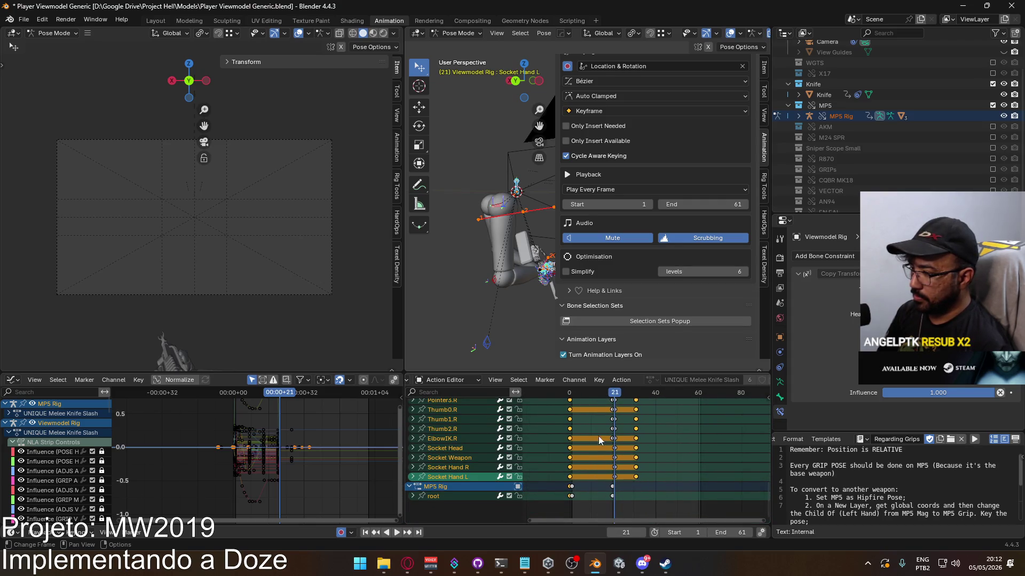
{"action": "left_click_drag", "start_coordinate": [613, 392], "coordinate": [569, 403]}
{"action": "left_click", "coordinate": [432, 502]}
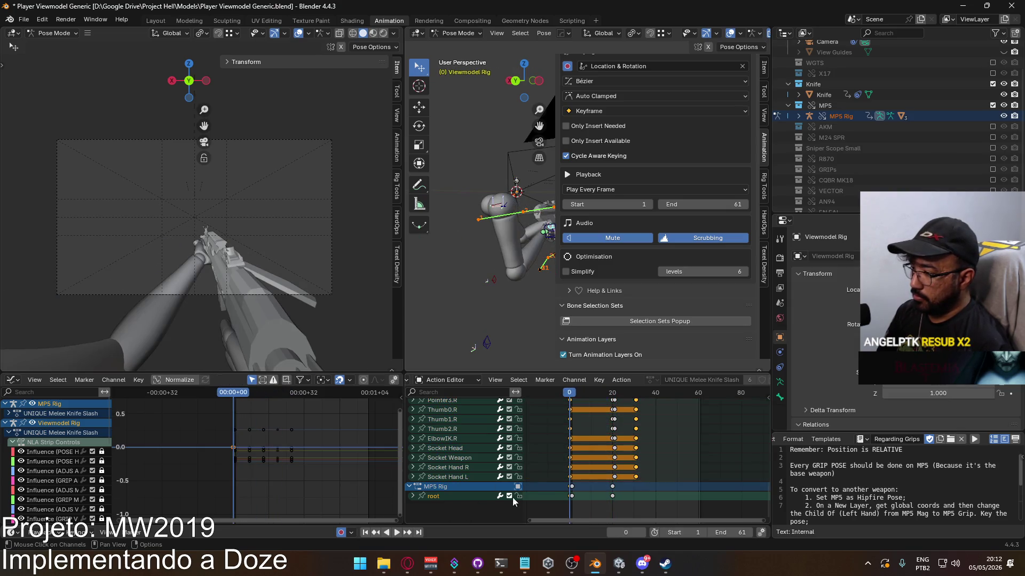
Paste the copied root channel keys at frame 31 and play back the slash's return
{"action": "left_click", "coordinate": [668, 506]}
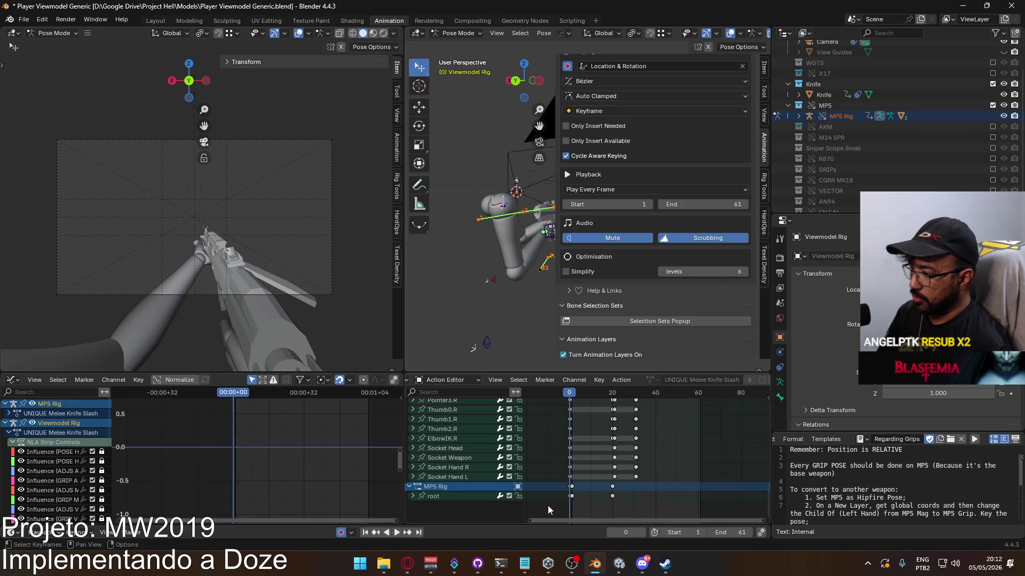
{"action": "left_click", "coordinate": [450, 497]}
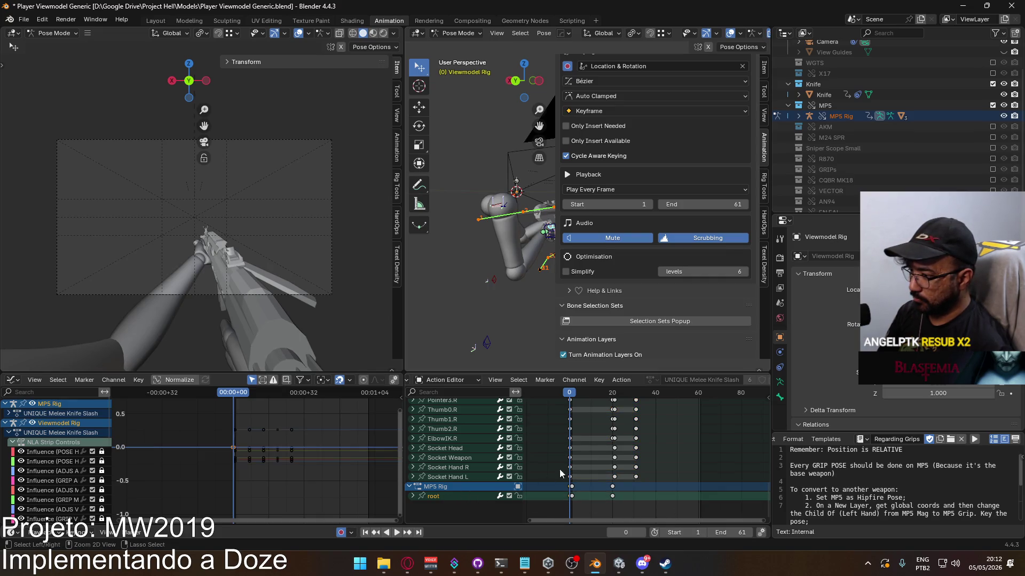
{"action": "key", "text": "Up"}
{"action": "key", "text": "Up"}
{"action": "key", "text": "ctrl+v"}
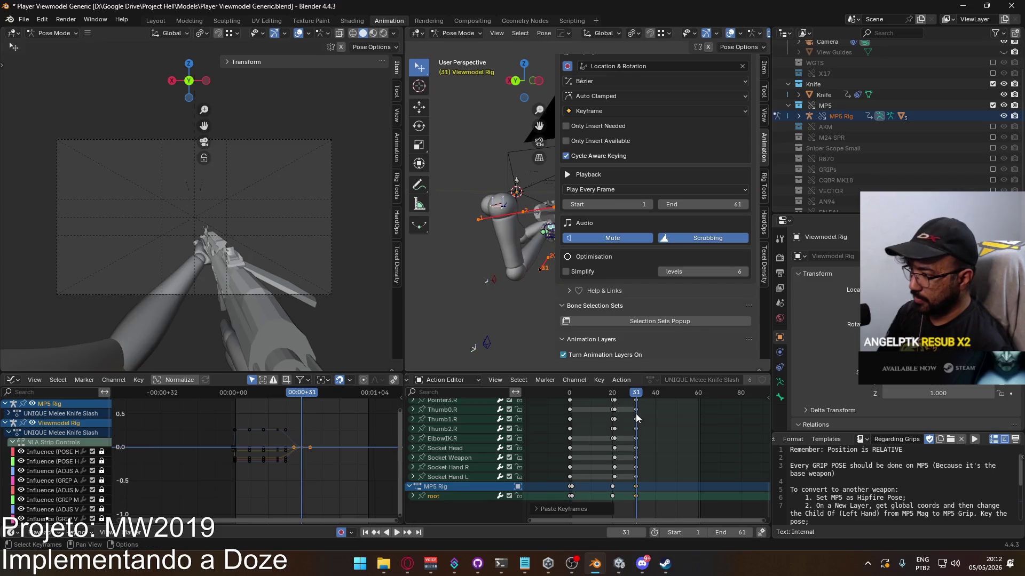
{"action": "key", "text": "space"}
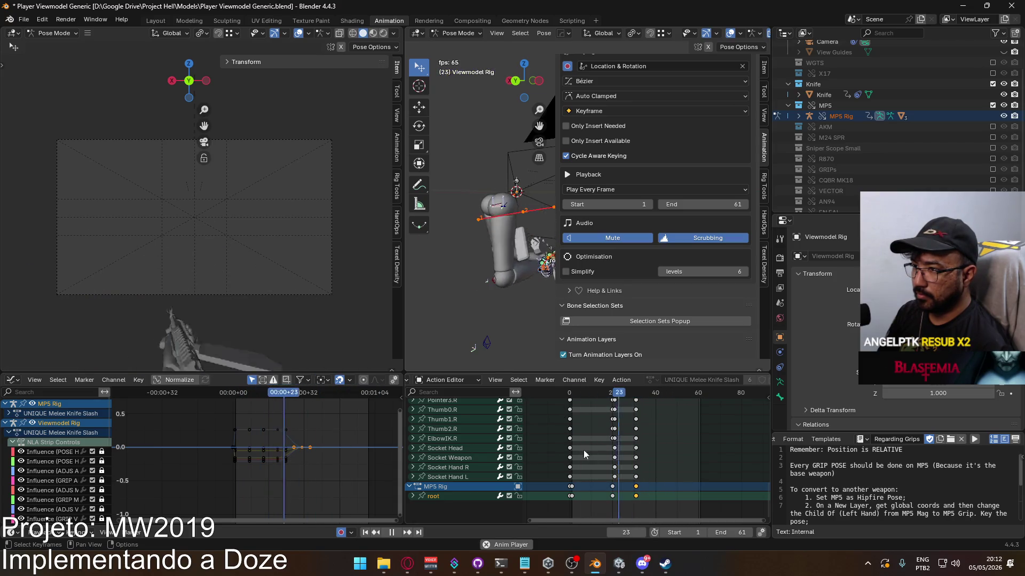
{"action": "scroll", "coordinate": [645, 427], "scroll_direction": "up", "scroll_amount": 10}
{"action": "scroll", "coordinate": [645, 427], "scroll_direction": "up", "scroll_amount": 5}
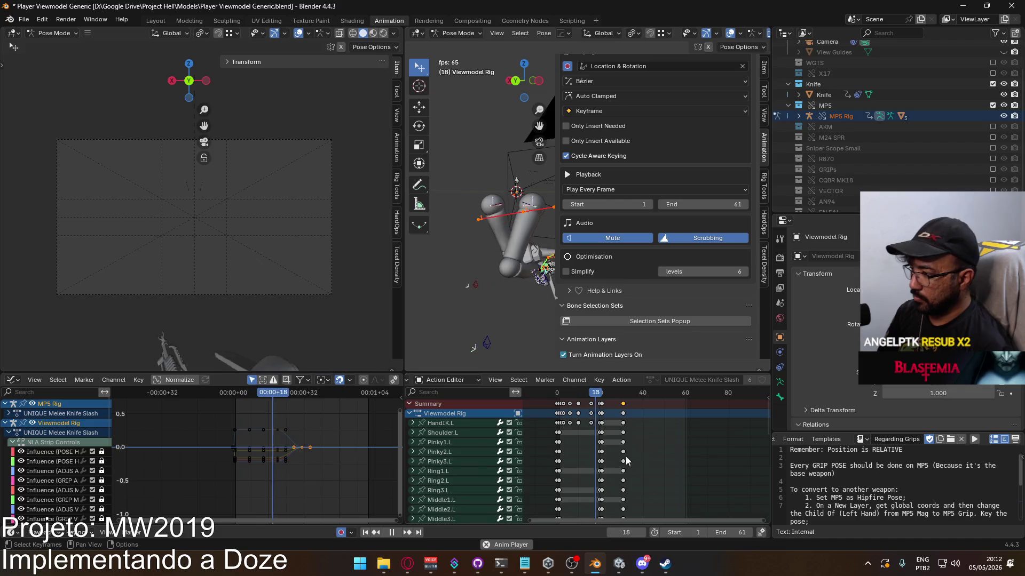
{"action": "scroll", "coordinate": [644, 404], "scroll_direction": "up", "scroll_amount": 2}
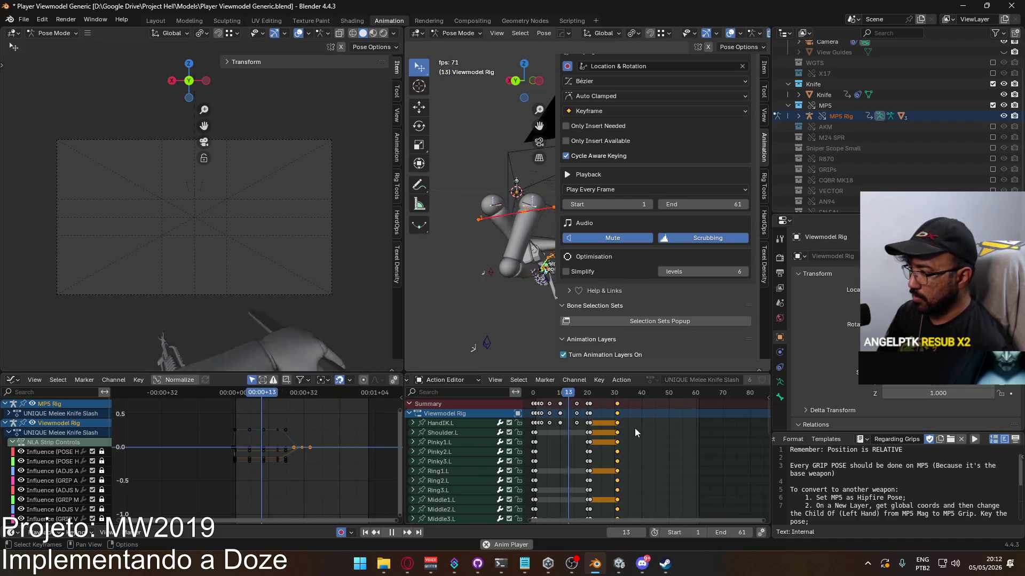
Shift the slash's final return keys back from frame 31 to frame 21
{"action": "key", "text": "g"}
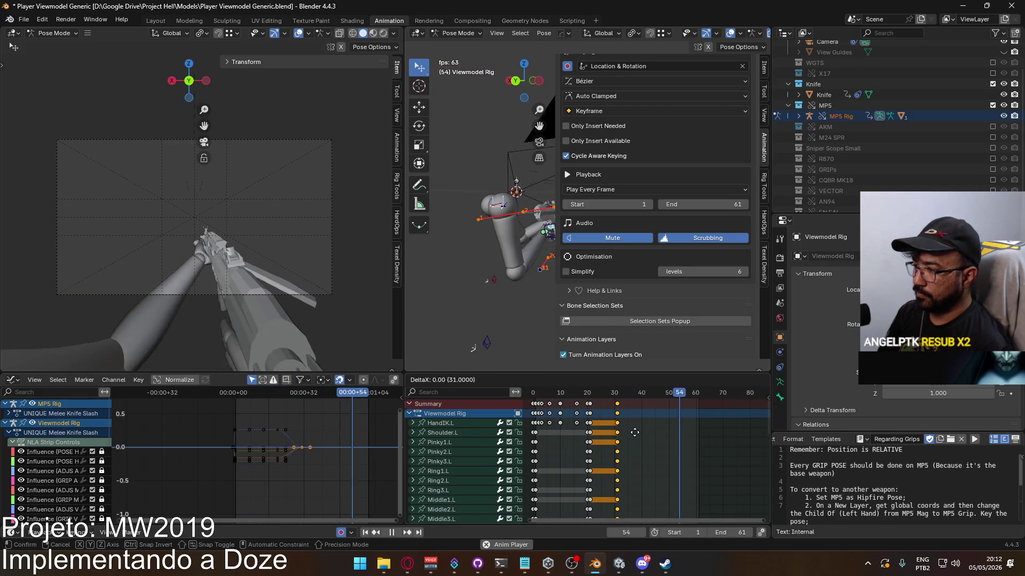
{"action": "left_click", "coordinate": [635, 435]}
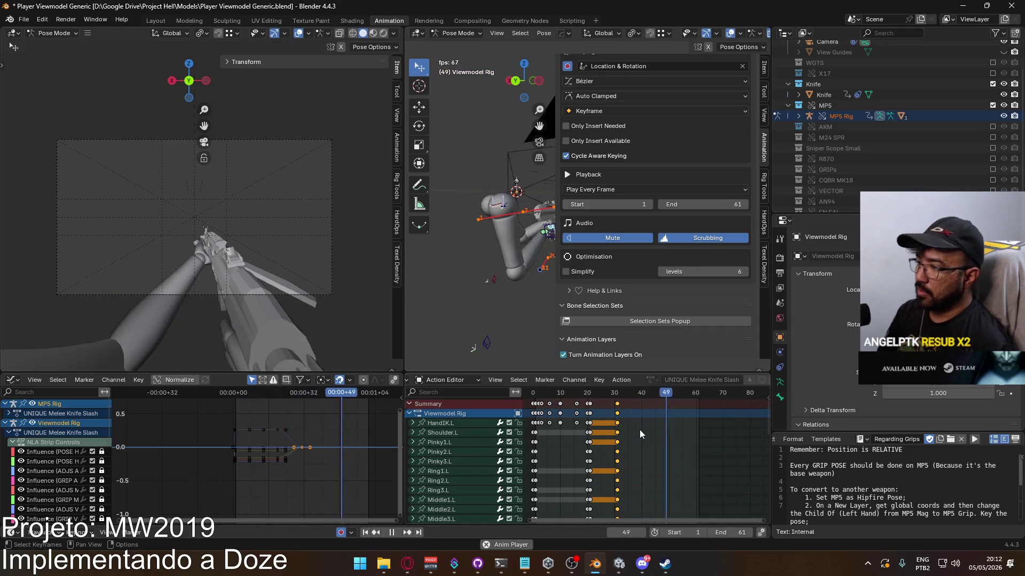
{"action": "key", "text": "g"}
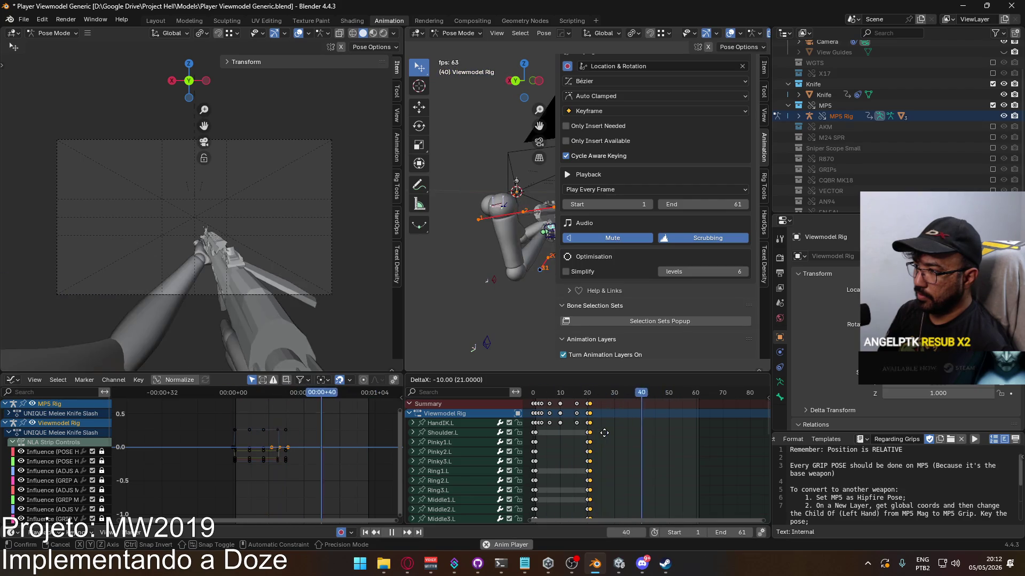
{"action": "left_click", "coordinate": [604, 433]}
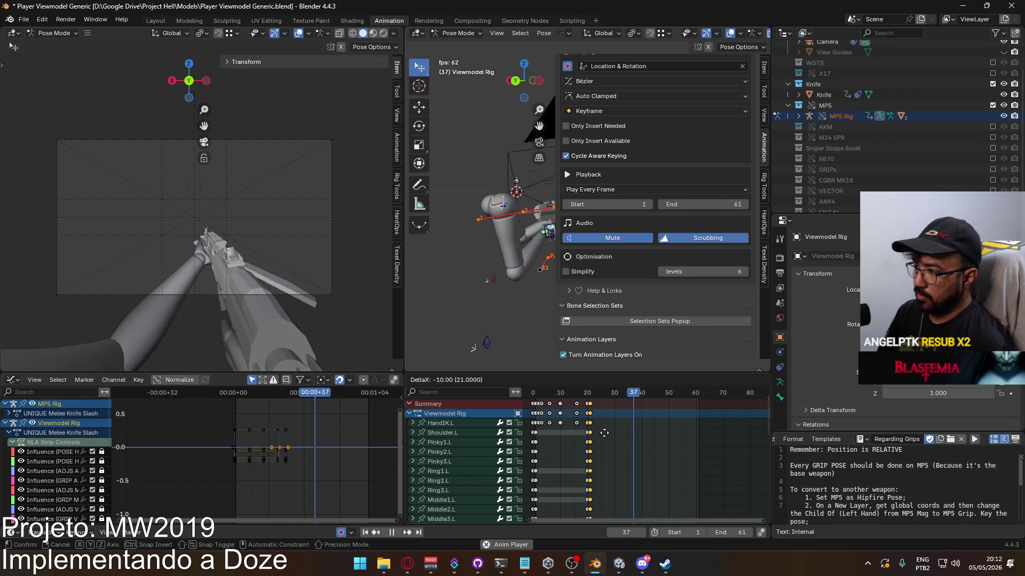
Replay the slash to check timing and re-paste the pose keys at frame 21
{"action": "key", "text": "Escape"}
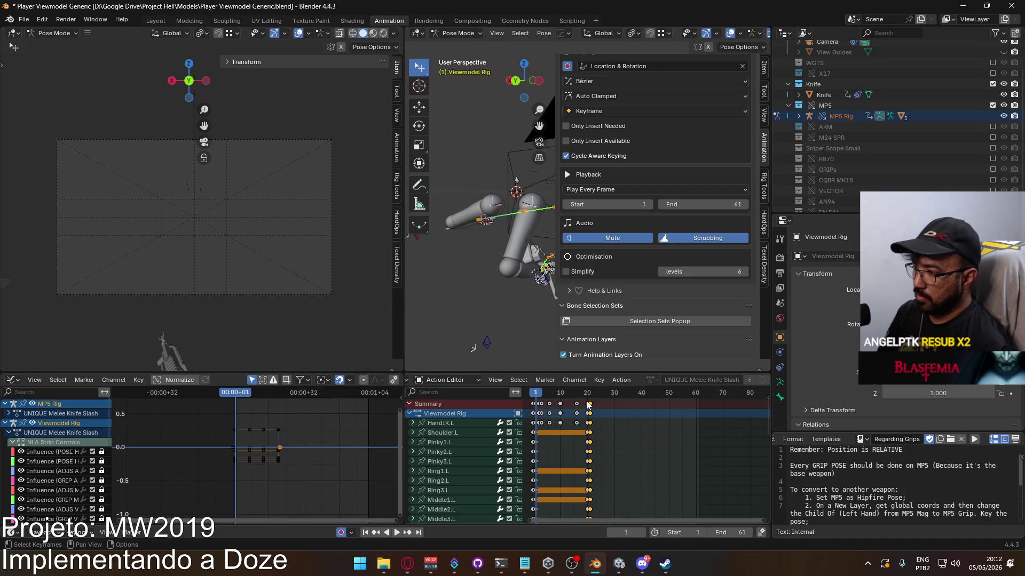
{"action": "key", "text": "space"}
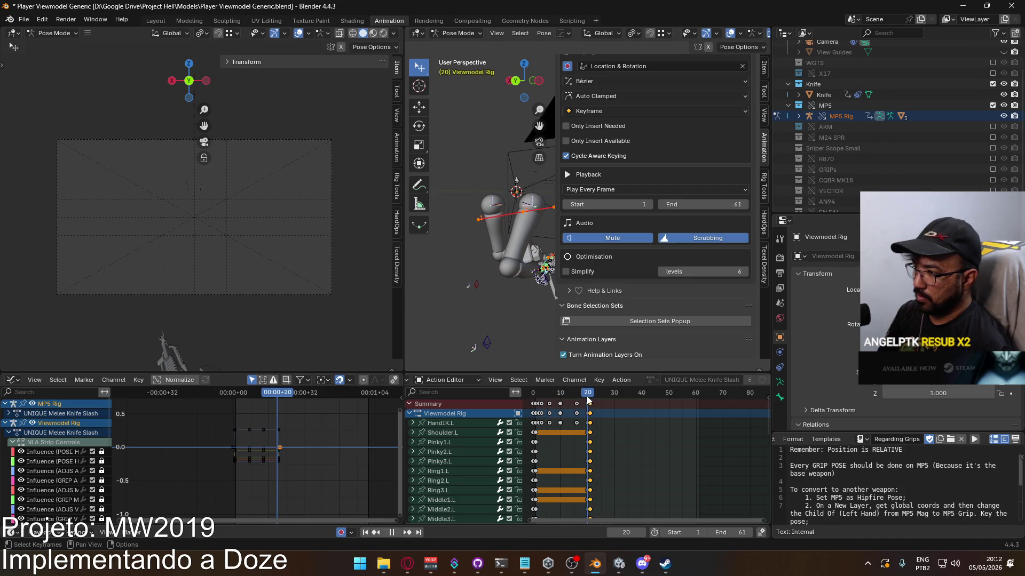
{"action": "key", "text": "space"}
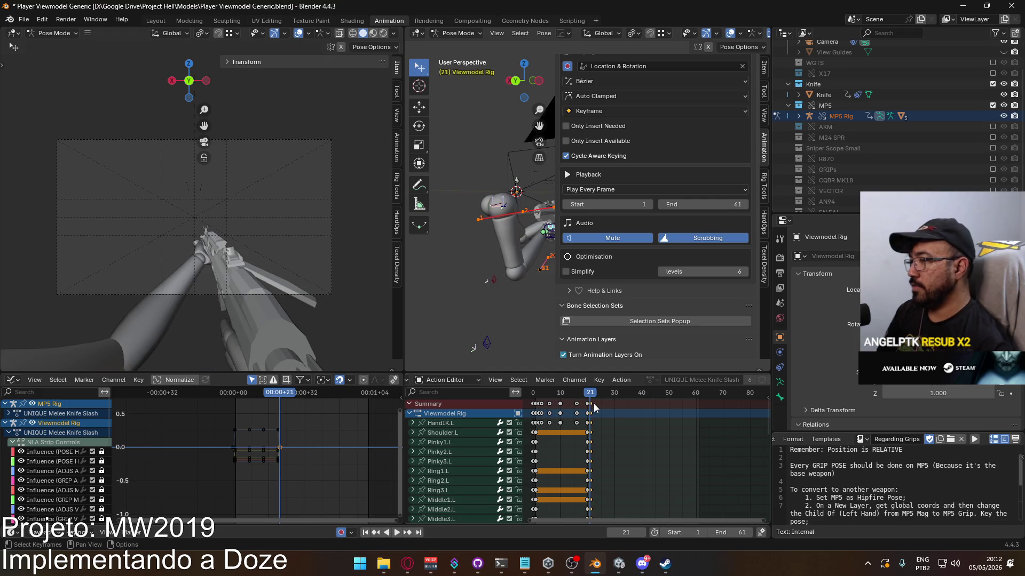
{"action": "key", "text": "ctrl+v"}
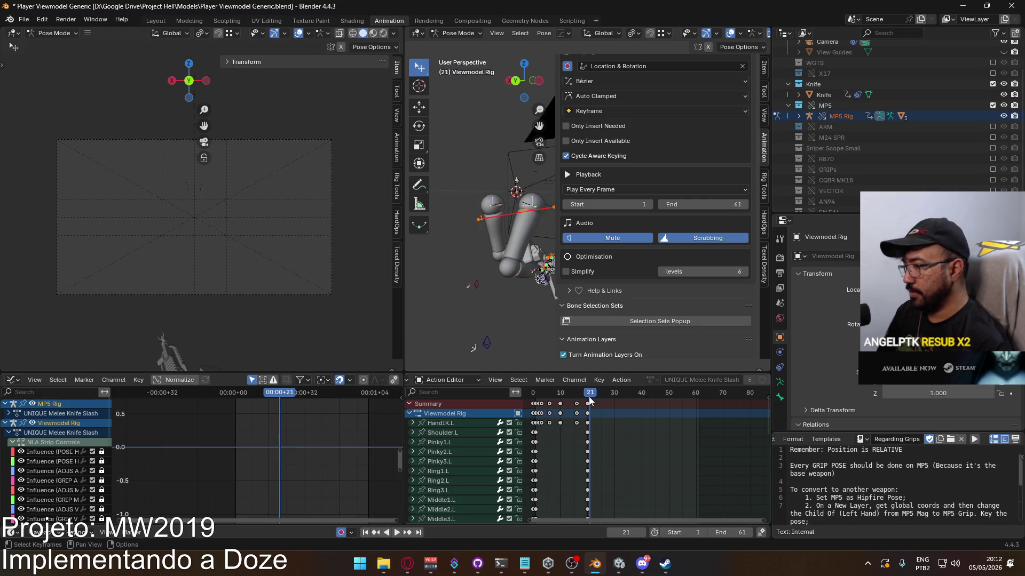
{"action": "left_click", "coordinate": [588, 396]}
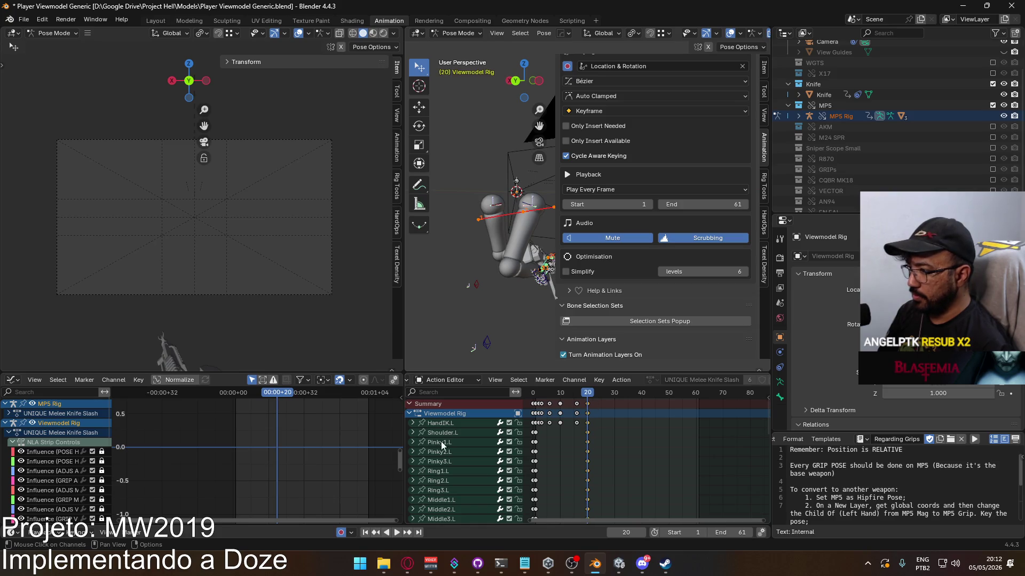
Paste the copied pose keys at frame 30 and play the animation to check it
{"action": "key", "text": "a"}
{"action": "mouse_move", "coordinate": [587, 396]}
{"action": "left_mouse_down"}
{"action": "mouse_move", "coordinate": [614, 395]}
{"action": "mouse_move", "coordinate": [587, 396]}
{"action": "left_mouse_up"}
{"action": "key", "text": "ctrl+v"}
{"action": "key", "text": "space"}
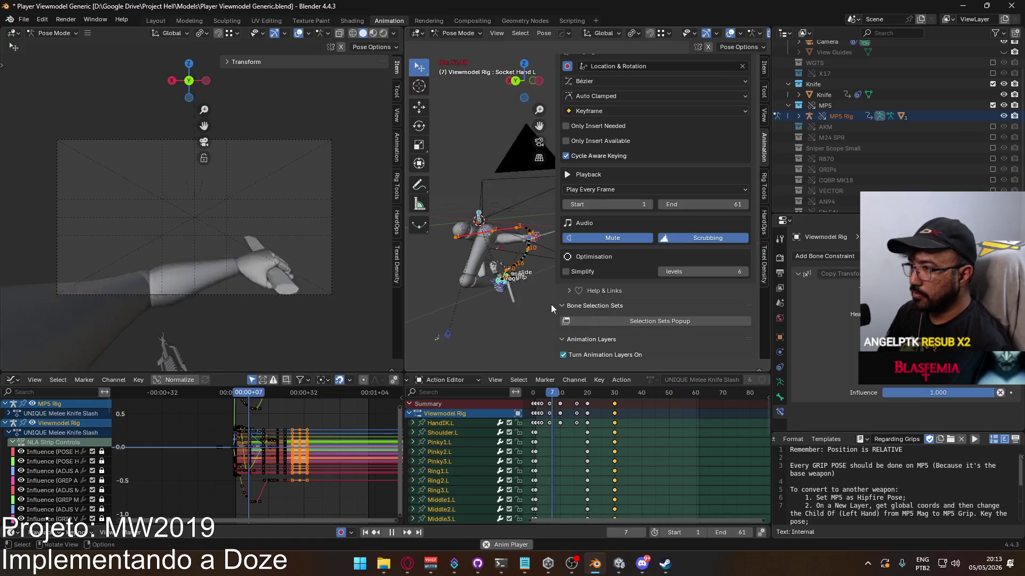
{"action": "left_click_drag", "start_coordinate": [557, 301], "coordinate": [672, 309]}
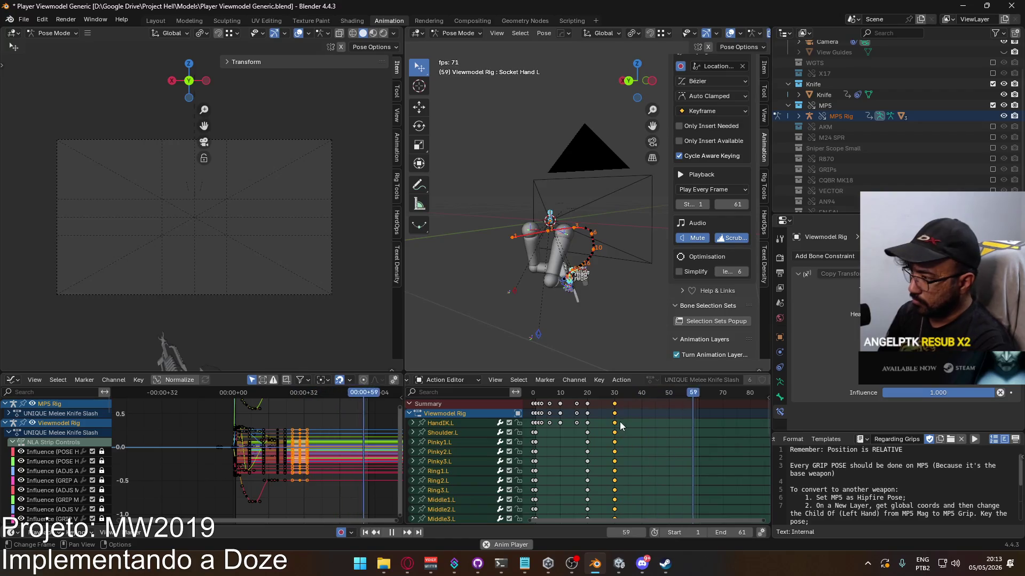
Move the frame-30 keys to 31 and the frame-20 keys to 21, and set End to 31
{"action": "left_click_drag", "start_coordinate": [622, 425], "coordinate": [587, 403]}
{"action": "key", "text": "g"}
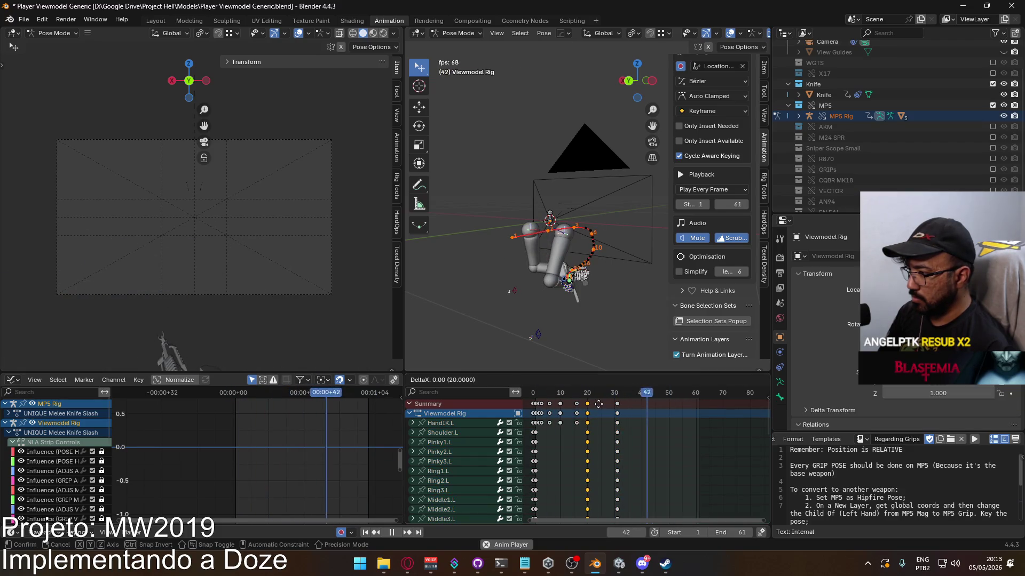
{"action": "left_click", "coordinate": [601, 404]}
{"action": "left_click_drag", "start_coordinate": [730, 532], "coordinate": [710, 533]}
{"action": "scroll", "coordinate": [665, 477], "scroll_direction": "down", "scroll_amount": 5}
{"action": "mouse_move", "coordinate": [665, 477]}
{"action": "middle_mouse_down"}
{"action": "mouse_move", "coordinate": [675, 408]}
{"action": "mouse_move", "coordinate": [695, 465]}
{"action": "mouse_move", "coordinate": [677, 393]}
{"action": "mouse_move", "coordinate": [640, 407]}
{"action": "middle_mouse_up"}
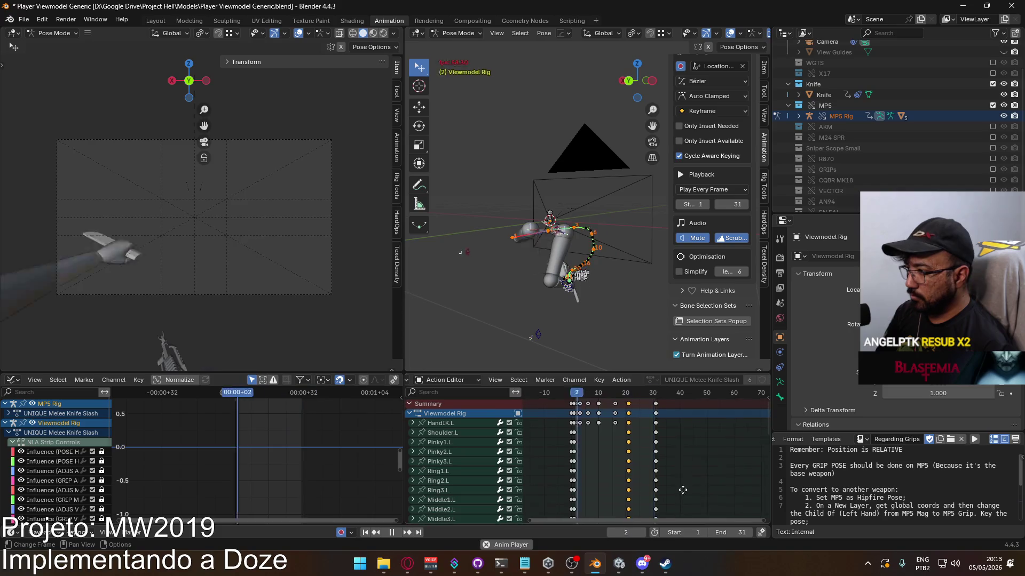
Collapse the Viewmodel Rig and MP5 Rig channels and replay the slash from frame 0
{"action": "left_click", "coordinate": [409, 414]}
{"action": "left_click", "coordinate": [409, 423]}
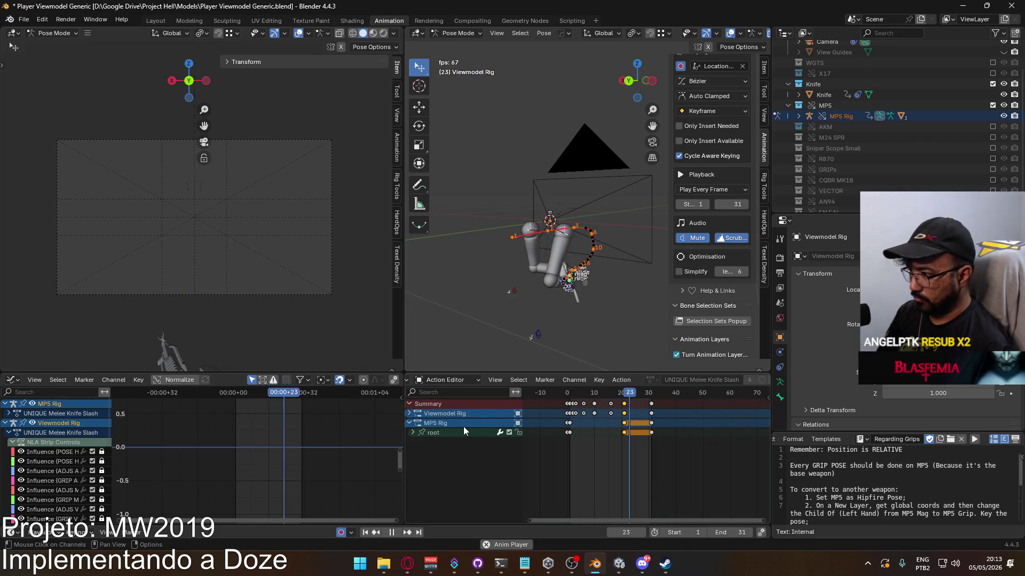
{"action": "left_click", "coordinate": [409, 423]}
{"action": "key", "text": "space"}
{"action": "left_click", "coordinate": [569, 395]}
{"action": "key", "text": "space"}
Set the playback Start frame to 0 and scrub through the slash's opening frames
{"action": "left_click", "coordinate": [663, 533]}
{"action": "key", "text": "space"}
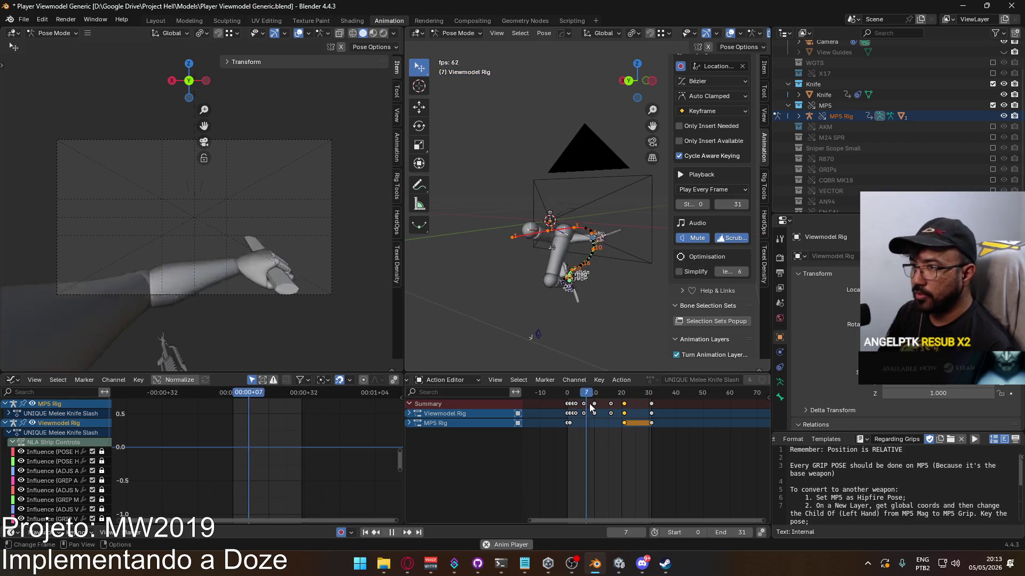
{"action": "key", "text": "space"}
{"action": "left_click", "coordinate": [567, 397]}
{"action": "left_click_drag", "start_coordinate": [567, 397], "coordinate": [567, 399]}
{"action": "left_click", "coordinate": [456, 33]}
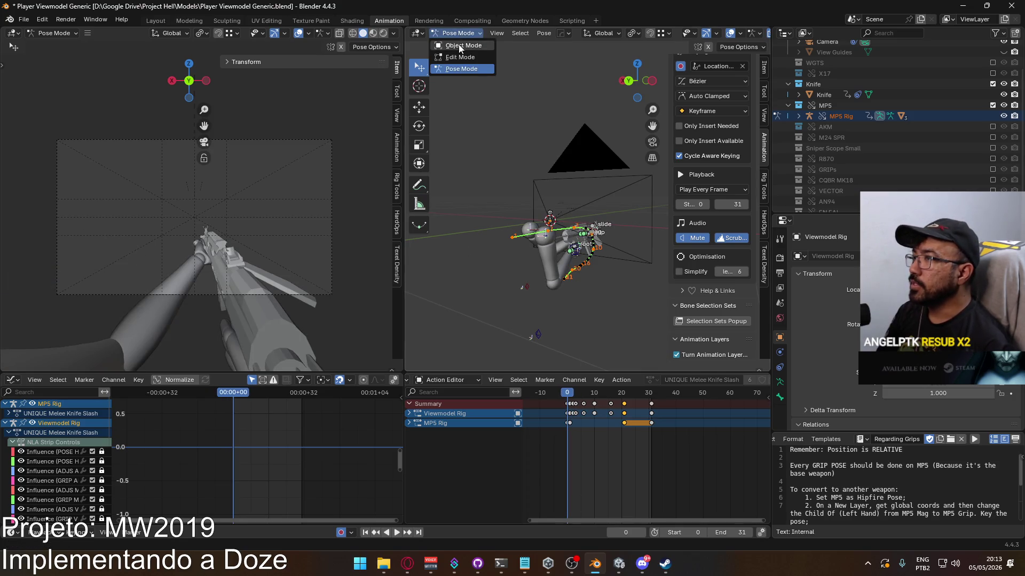
In Object Mode, select the arms mesh and Viewmodel Rig, then save the blend file
{"action": "left_click", "coordinate": [454, 43]}
{"action": "scroll", "coordinate": [542, 280], "scroll_direction": "up", "scroll_amount": 3}
{"action": "left_click", "coordinate": [556, 313]}
{"action": "left_click", "coordinate": [565, 291], "text": "shift"}
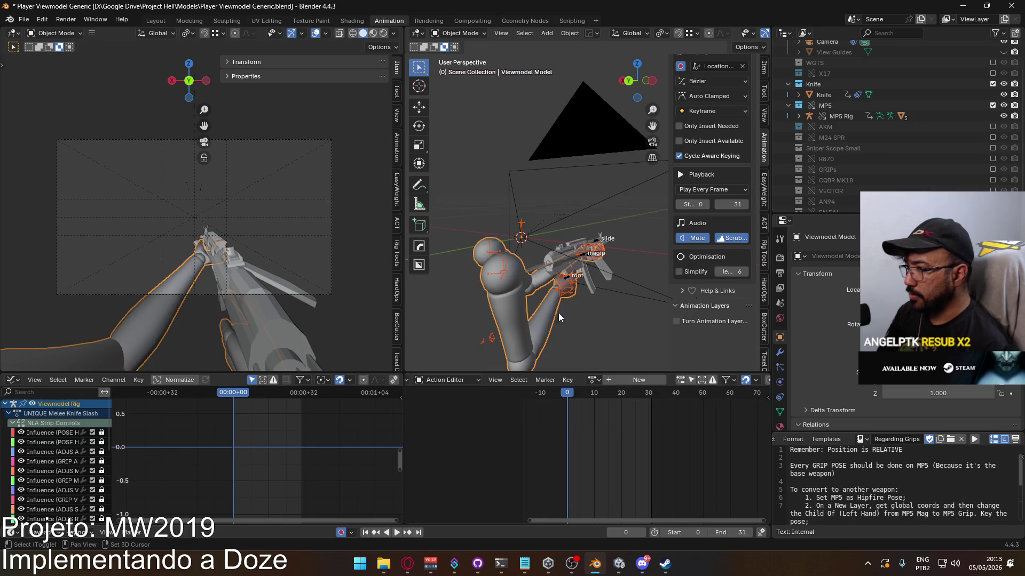
{"action": "key", "text": "ctrl+s"}
Export the selection as FBX, overwriting Viewmodel@Melee Knife Single.fbx
{"action": "left_click", "coordinate": [24, 19]}
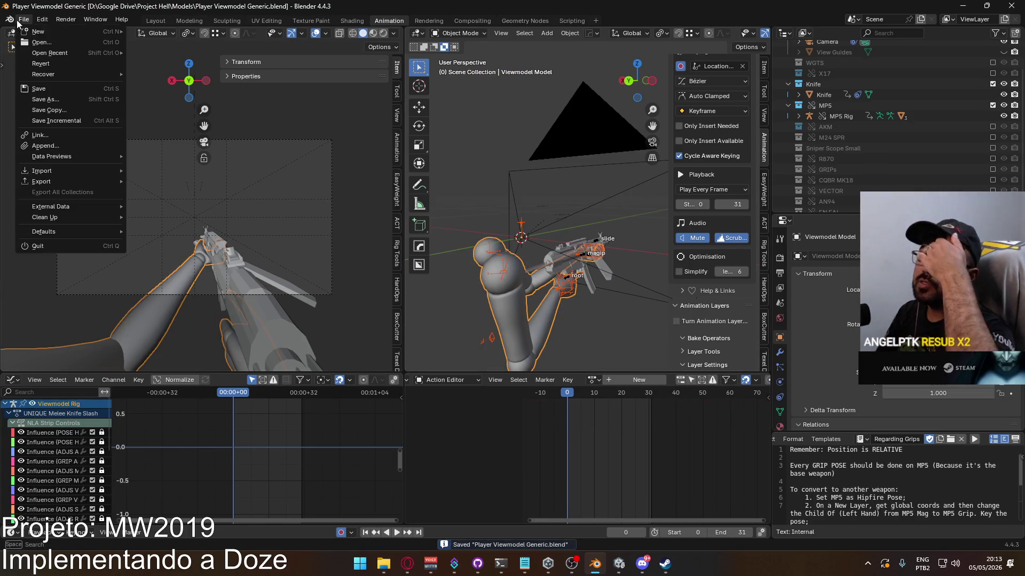
{"action": "mouse_move", "coordinate": [64, 182]}
{"action": "left_click", "coordinate": [199, 276]}
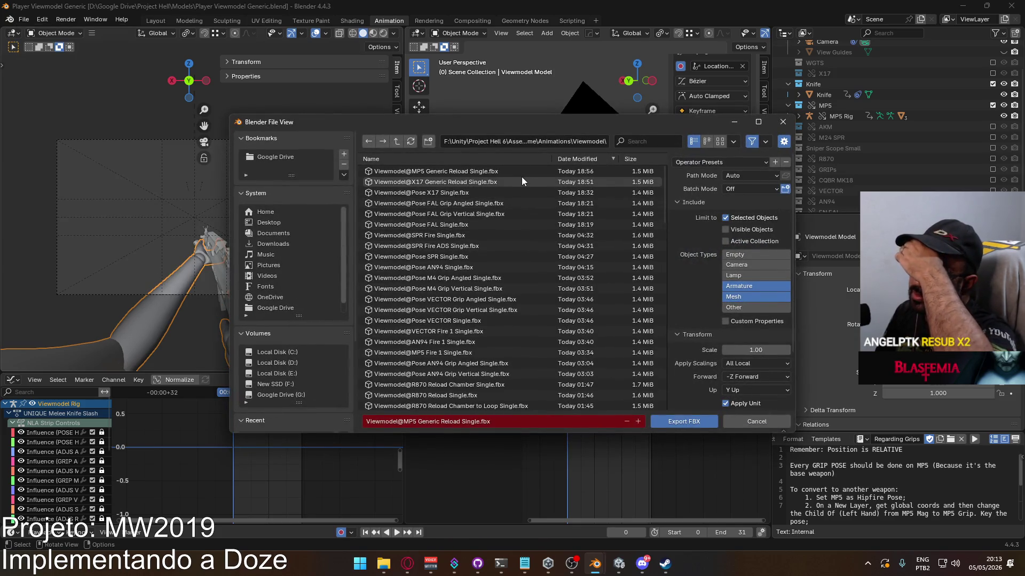
{"action": "scroll", "coordinate": [525, 240], "scroll_direction": "down", "scroll_amount": 2}
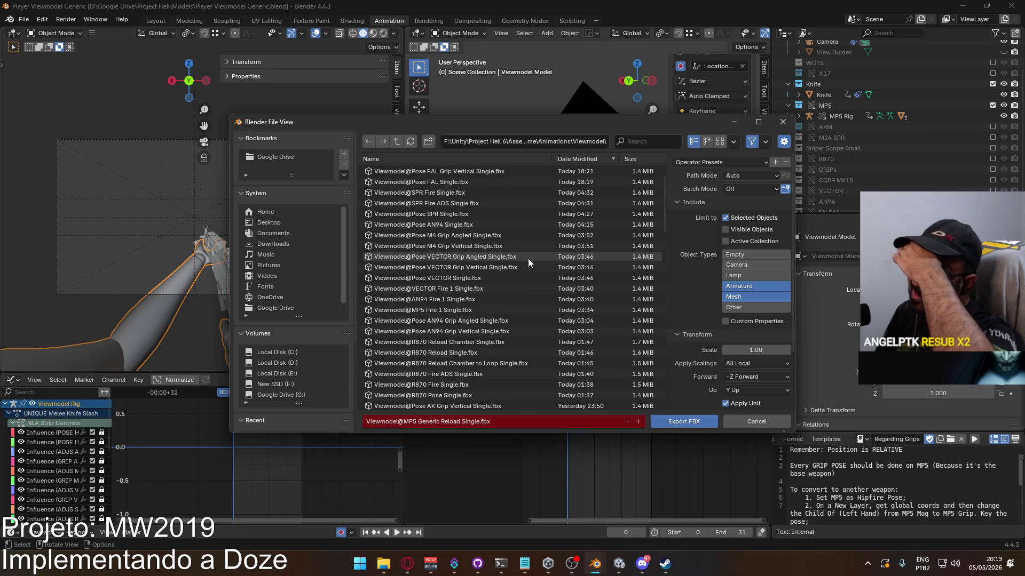
{"action": "scroll", "coordinate": [527, 258], "scroll_direction": "down", "scroll_amount": 2}
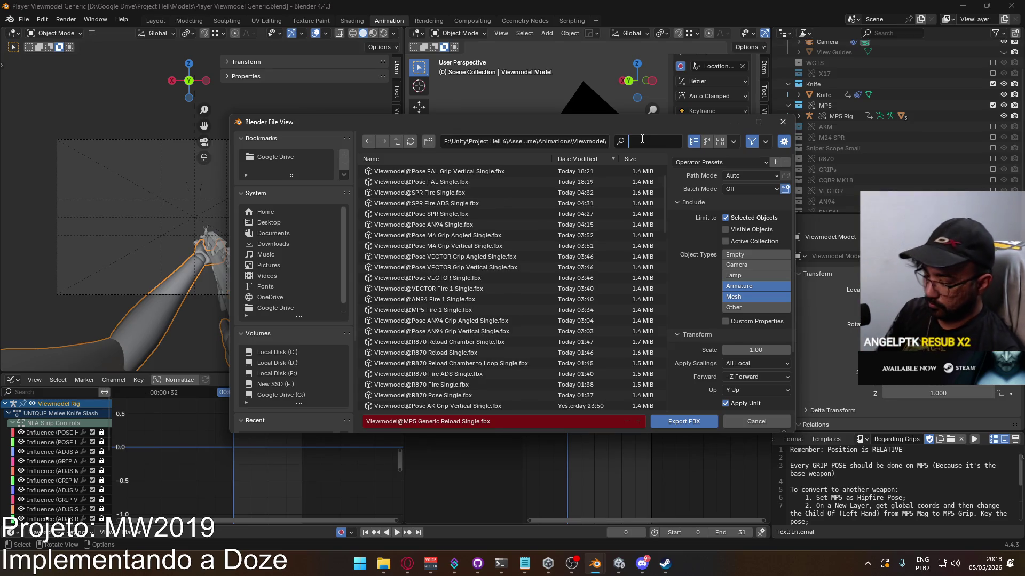
{"action": "type", "text": "melee"}
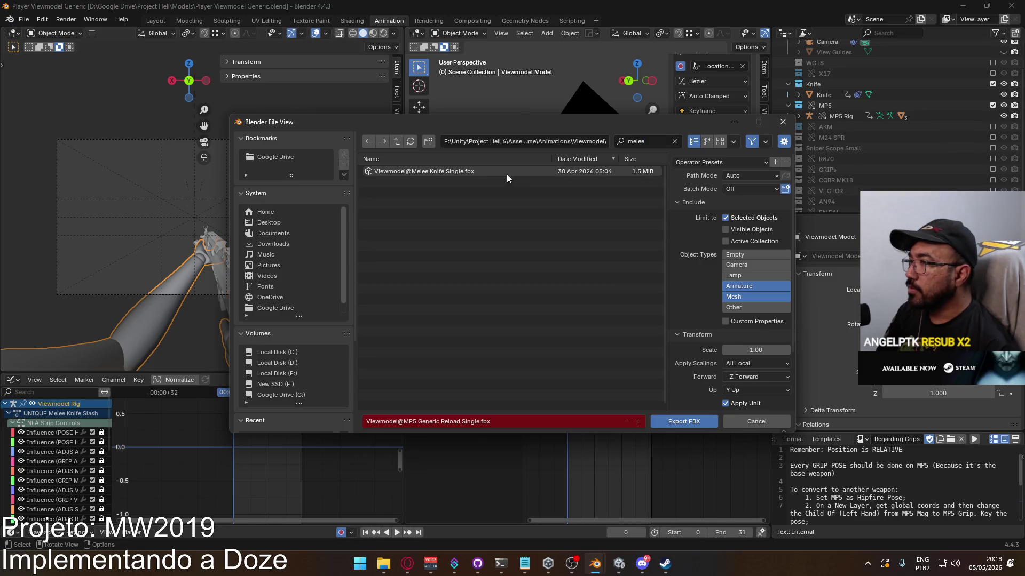
{"action": "left_click", "coordinate": [492, 170]}
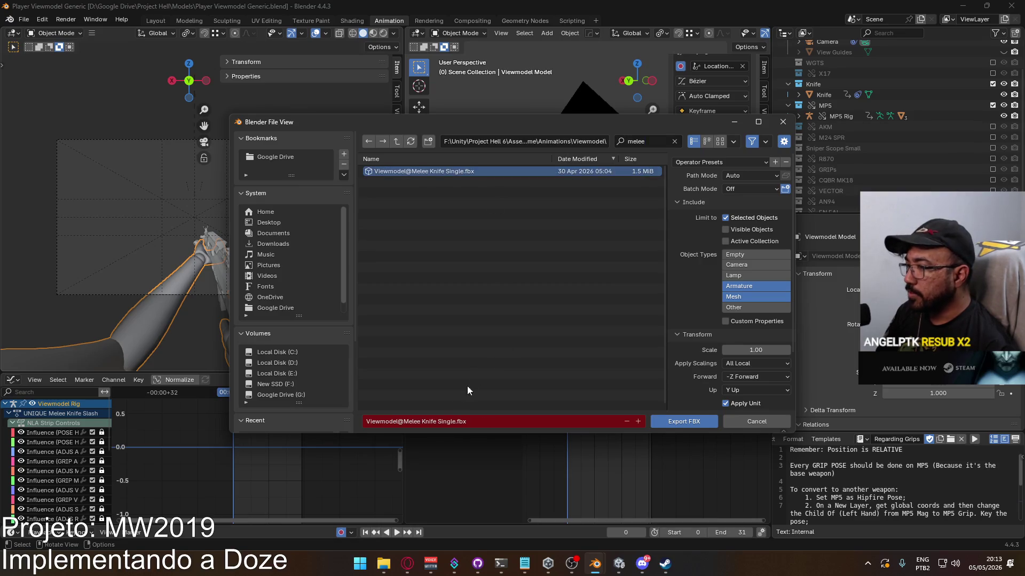
{"action": "left_click", "coordinate": [421, 421]}
{"action": "mouse_move", "coordinate": [602, 125]}
{"action": "left_mouse_down"}
{"action": "mouse_move", "coordinate": [539, 141]}
{"action": "mouse_move", "coordinate": [367, 80]}
{"action": "mouse_move", "coordinate": [558, 267]}
{"action": "mouse_move", "coordinate": [371, 70]}
{"action": "left_mouse_up"}
{"action": "key", "text": "Return"}
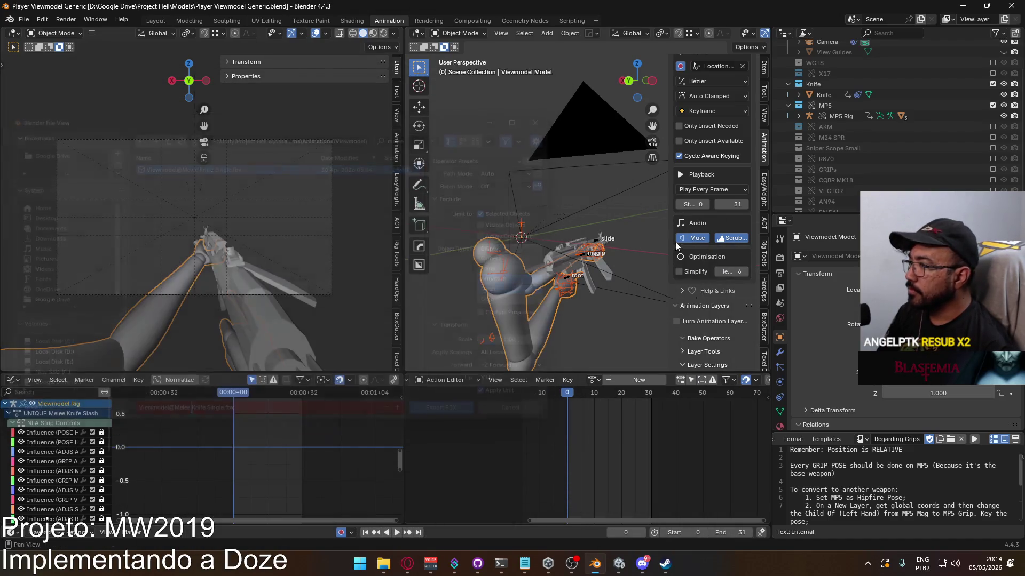
Select the MP5 Rig and the arms mesh for export
{"action": "left_click", "coordinate": [581, 256]}
{"action": "scroll", "coordinate": [686, 235], "scroll_direction": "down", "scroll_amount": 1}
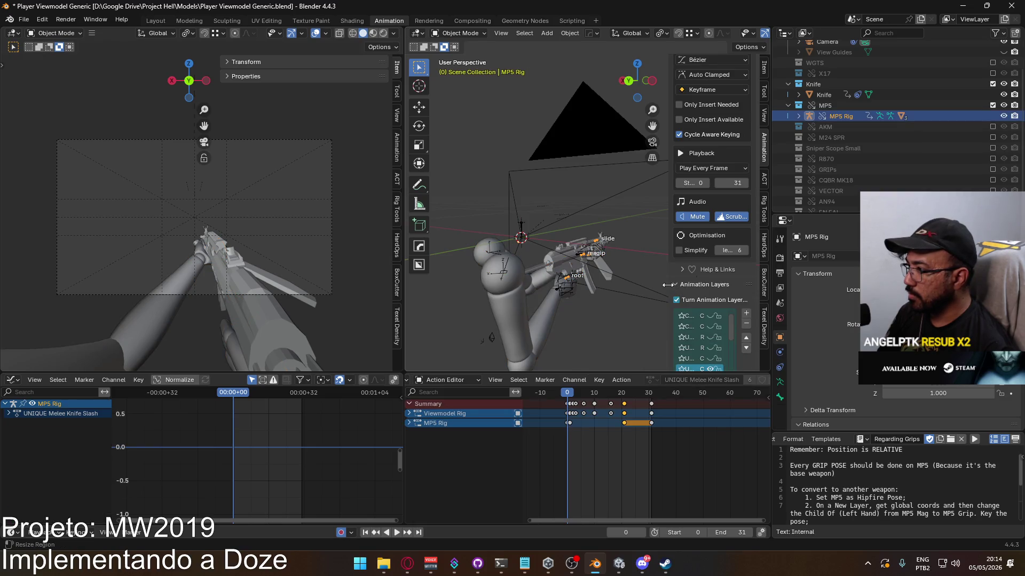
{"action": "left_click_drag", "start_coordinate": [672, 286], "coordinate": [504, 291]}
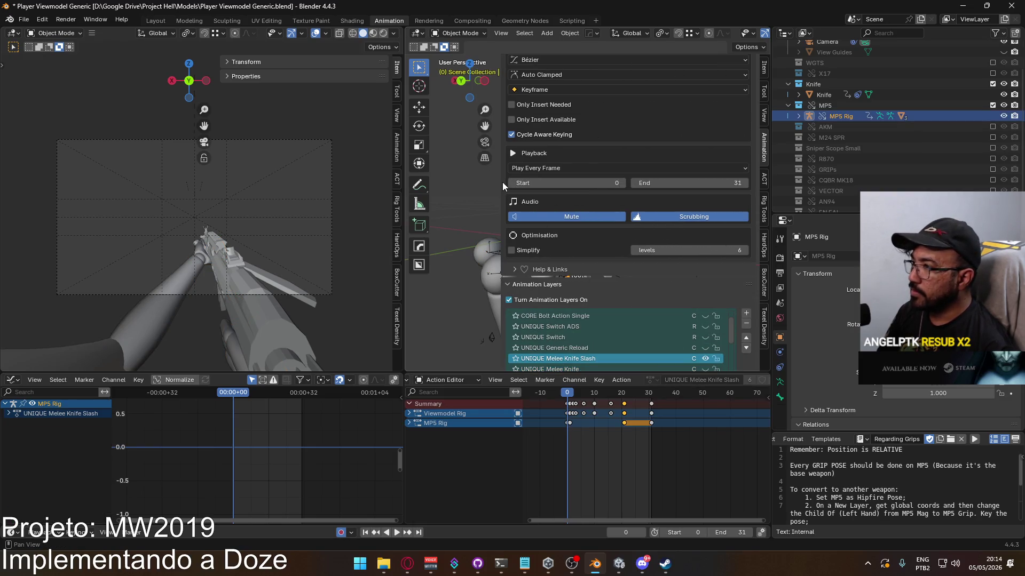
{"action": "left_click_drag", "start_coordinate": [504, 183], "coordinate": [619, 195]}
{"action": "left_click", "coordinate": [563, 294]}
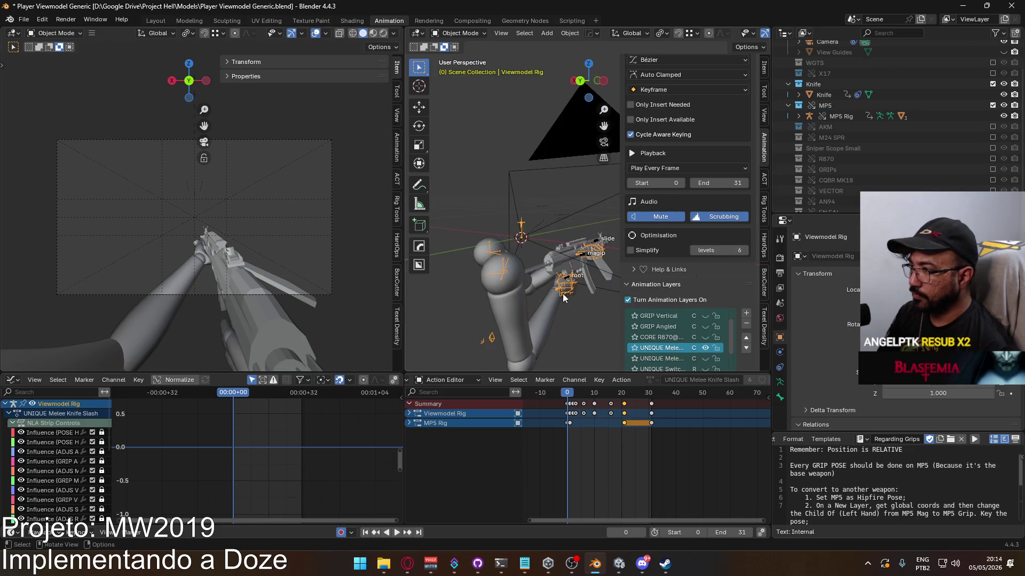
Export FBX as Viewmodel@Melee Knife Slash Single.fbx, starting from the filtered Melee Knife file name
{"action": "left_click", "coordinate": [23, 20]}
{"action": "mouse_move", "coordinate": [101, 183]}
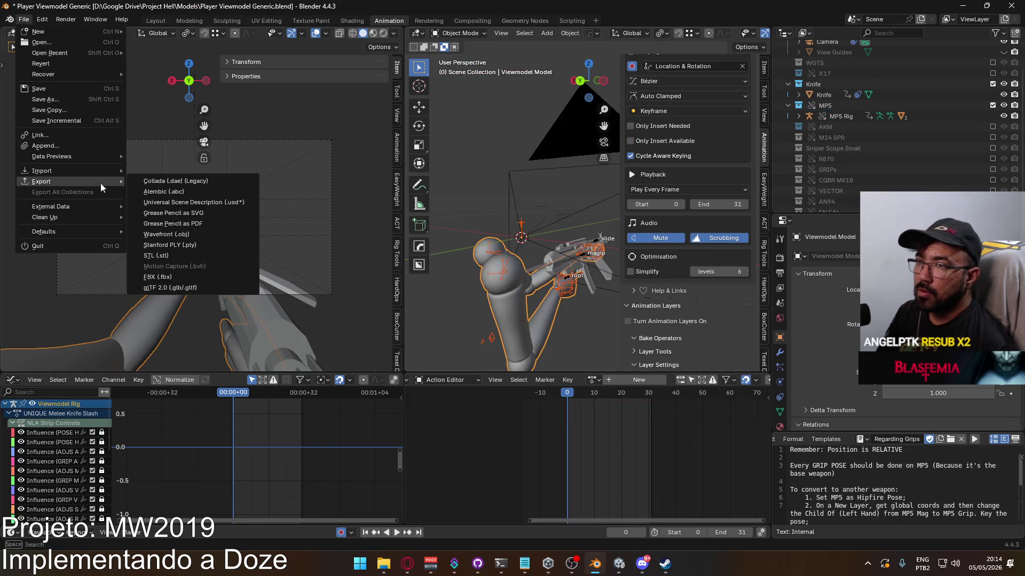
{"action": "left_click", "coordinate": [219, 279]}
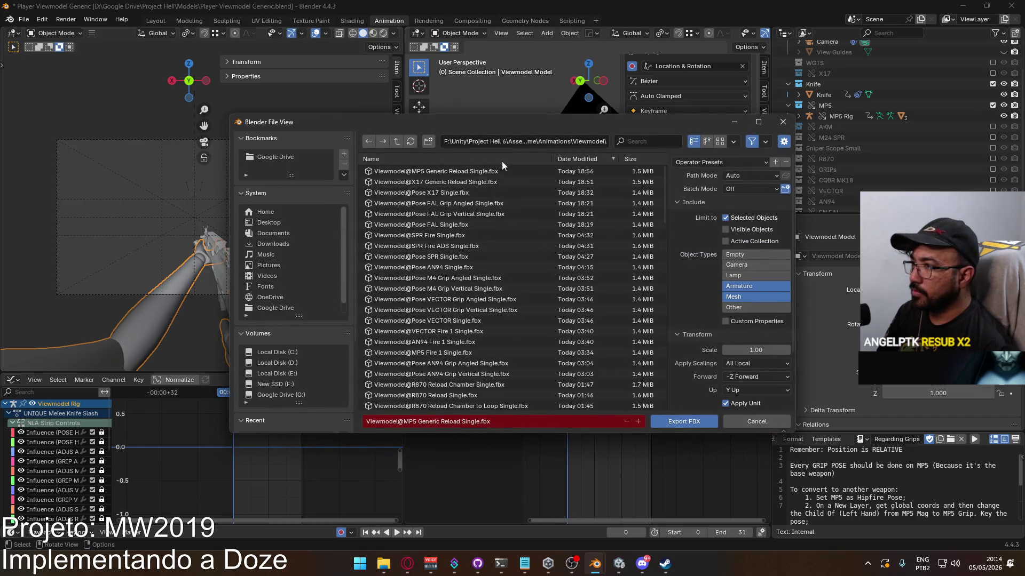
{"action": "left_click", "coordinate": [647, 140]}
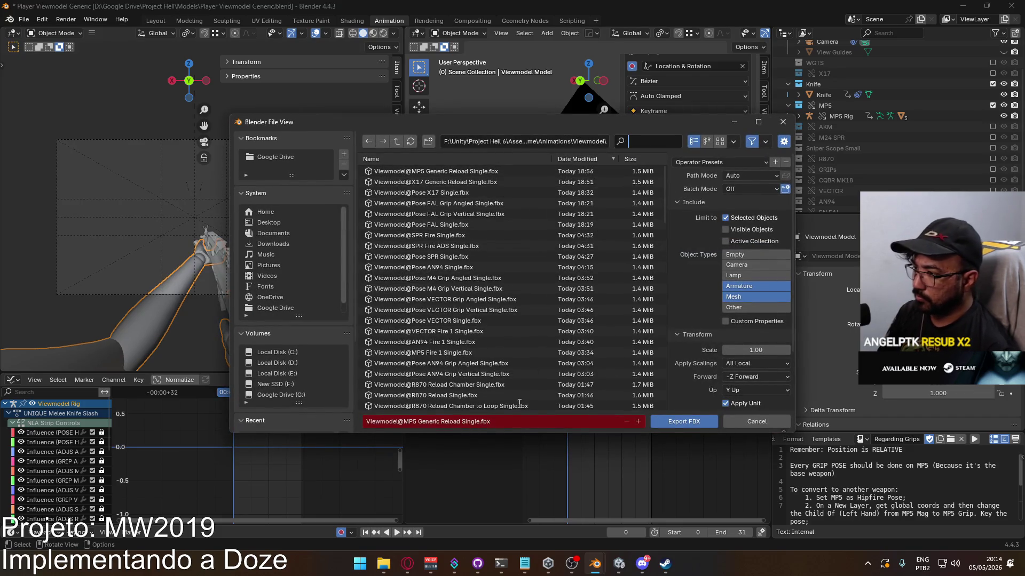
{"action": "type", "text": "melee"}
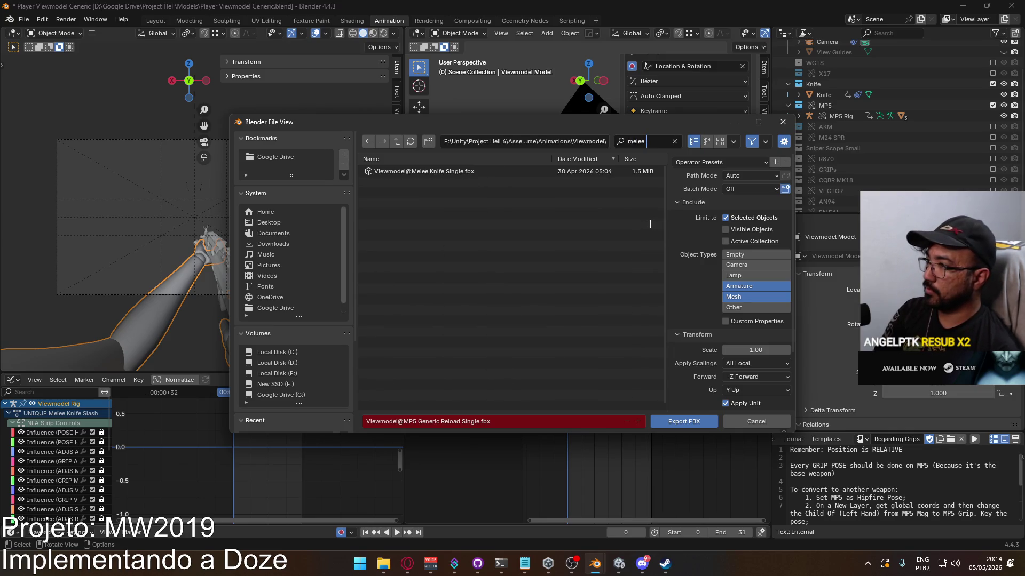
{"action": "left_click", "coordinate": [475, 172]}
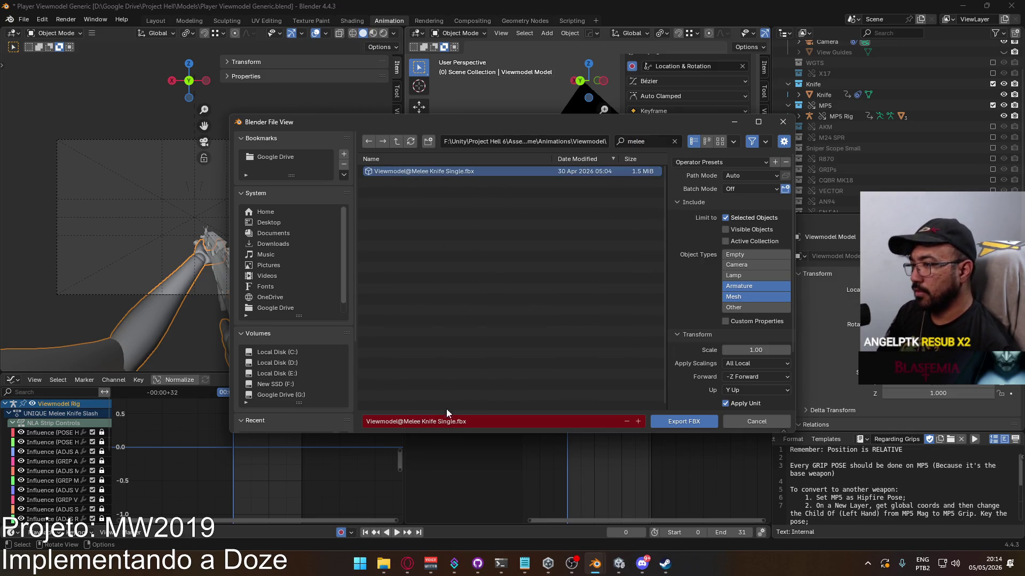
{"action": "type", "text": "Slash S"}
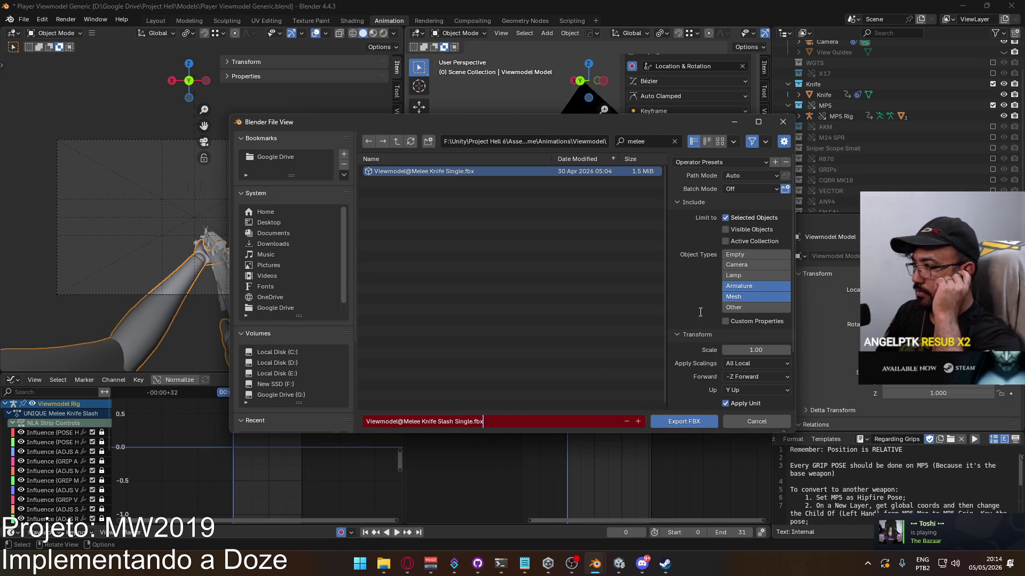
{"action": "left_click", "coordinate": [690, 295]}
{"action": "scroll", "coordinate": [690, 295], "scroll_direction": "down", "scroll_amount": 3}
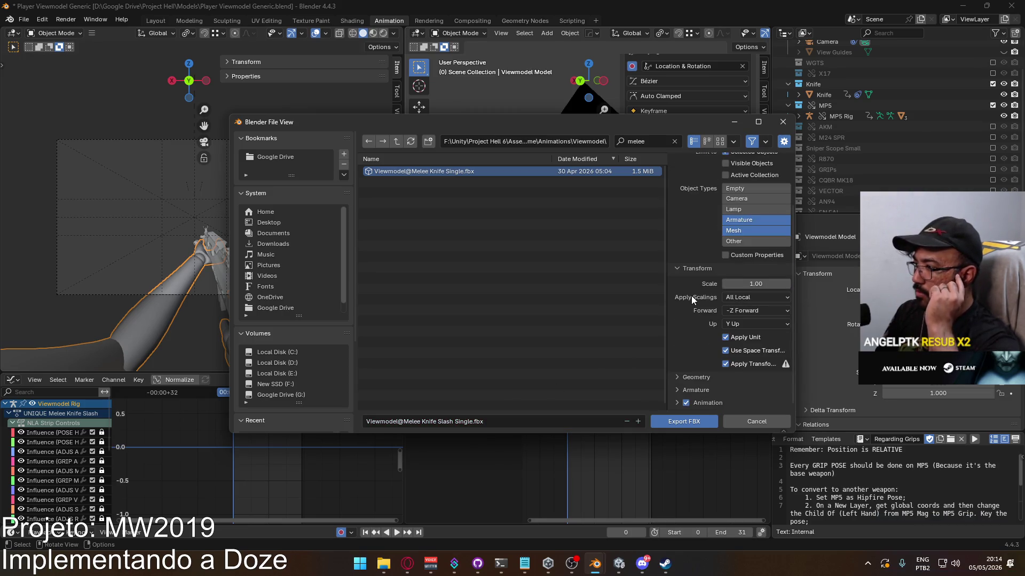
{"action": "left_click", "coordinate": [661, 422]}
In Unity, set the Melee Knife Slash Single clip's Start frame to 1
{"action": "left_click", "coordinate": [618, 563]}
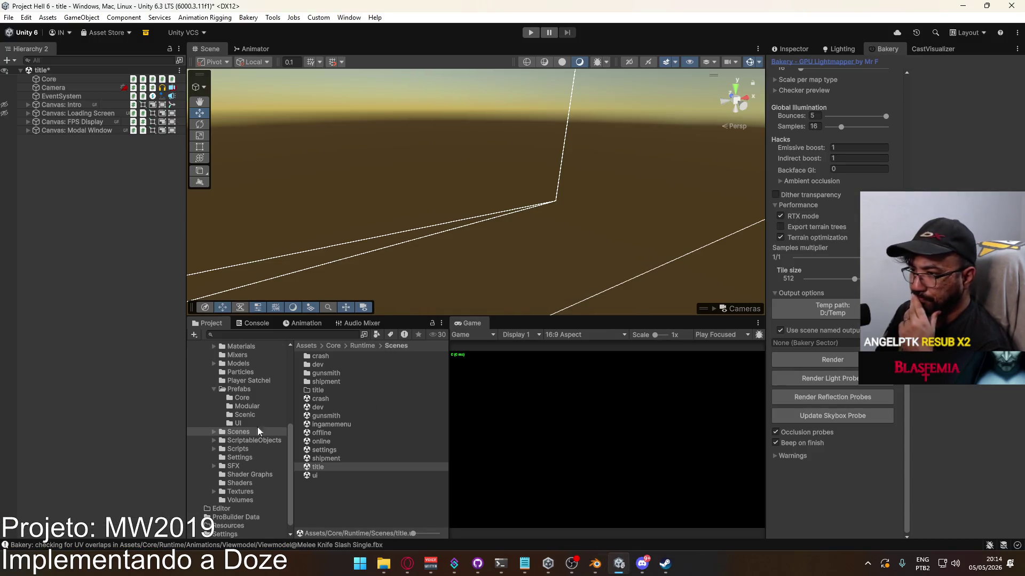
{"action": "scroll", "coordinate": [241, 382], "scroll_direction": "up", "scroll_amount": 5}
{"action": "left_click", "coordinate": [249, 432]}
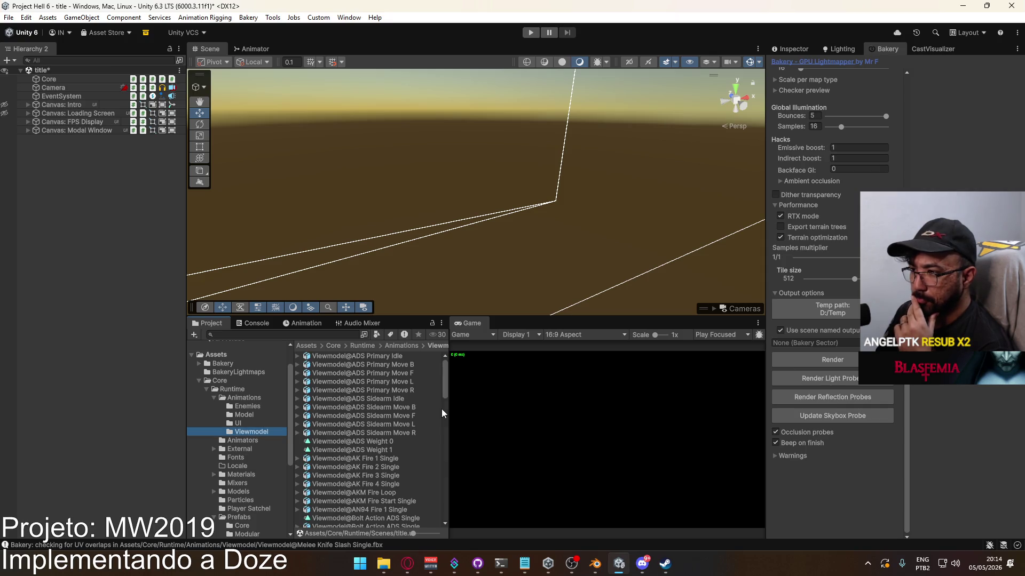
{"action": "mouse_move", "coordinate": [443, 378]}
{"action": "left_mouse_down"}
{"action": "mouse_move", "coordinate": [431, 504]}
{"action": "mouse_move", "coordinate": [445, 440]}
{"action": "left_mouse_up"}
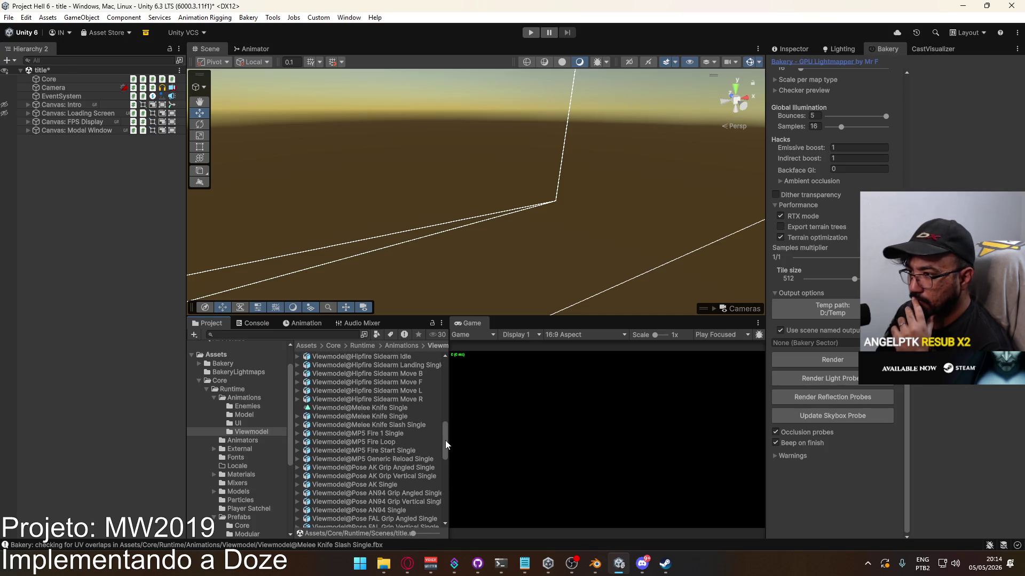
{"action": "left_click", "coordinate": [396, 425]}
{"action": "left_click", "coordinate": [804, 49]}
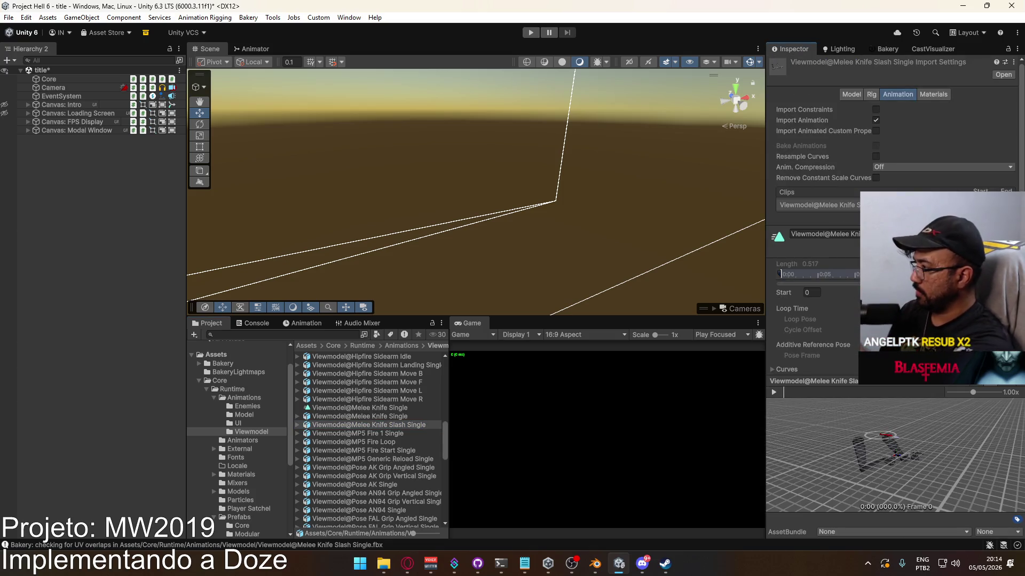
{"action": "scroll", "coordinate": [816, 240], "scroll_direction": "down", "scroll_amount": 2}
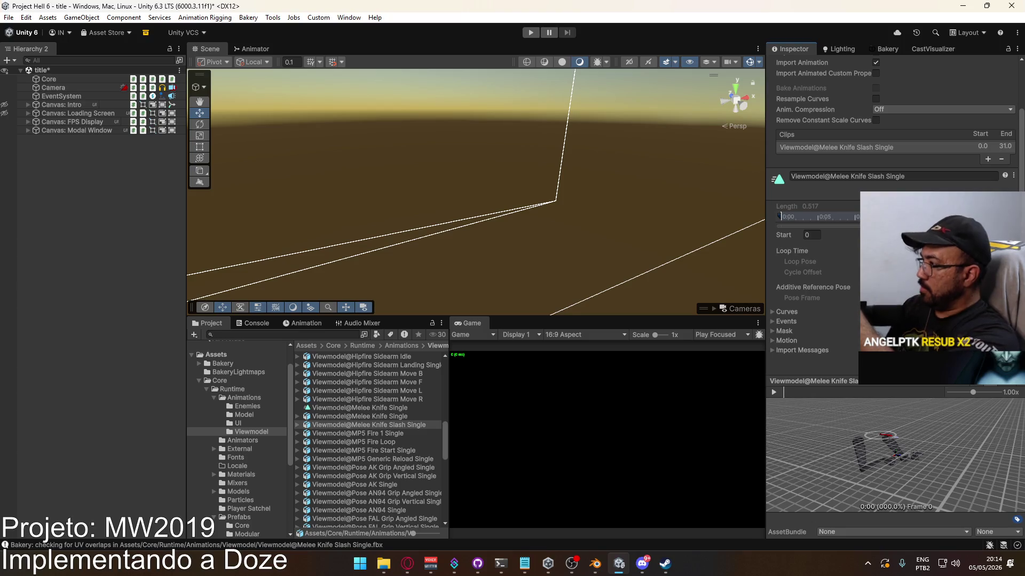
{"action": "left_click", "coordinate": [812, 234]}
{"action": "type", "text": "1"}
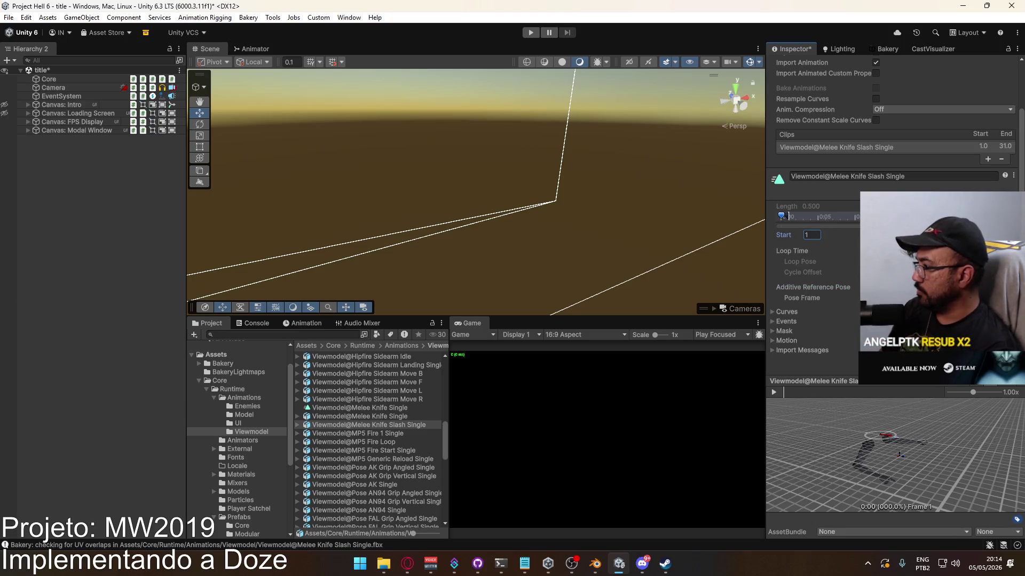
{"action": "key", "text": "Return"}
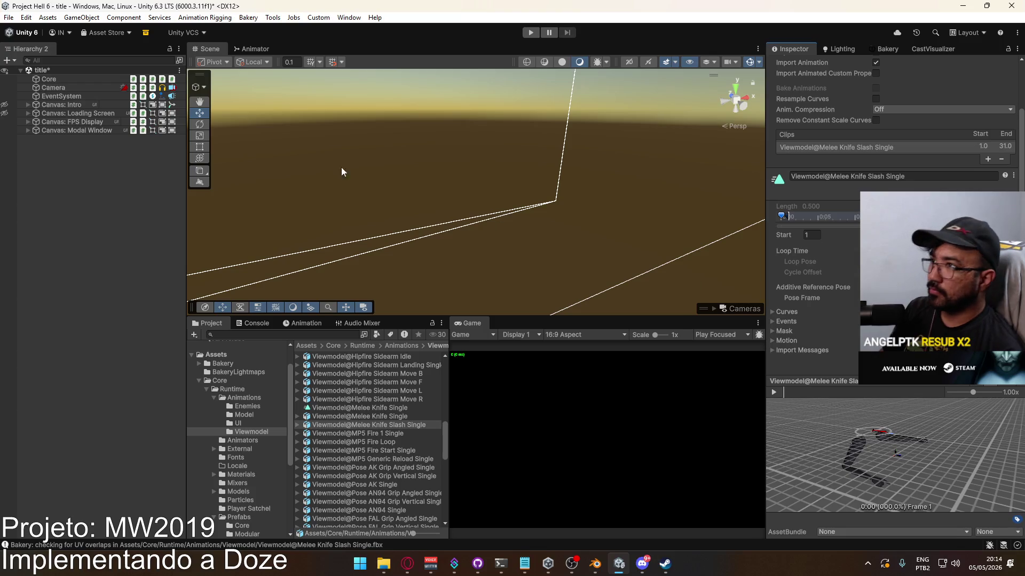
Open the Player prefab from the Prefabs folder and show the animator's layers
{"action": "left_click", "coordinate": [255, 48]}
{"action": "scroll", "coordinate": [236, 178], "scroll_direction": "down", "scroll_amount": 5}
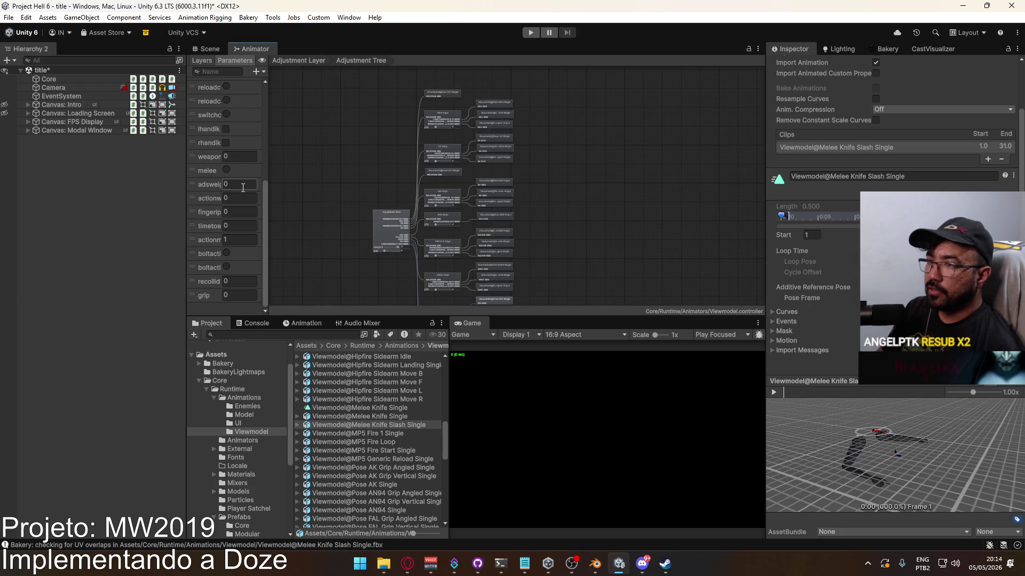
{"action": "left_click", "coordinate": [230, 518]}
{"action": "double_click", "coordinate": [335, 431]}
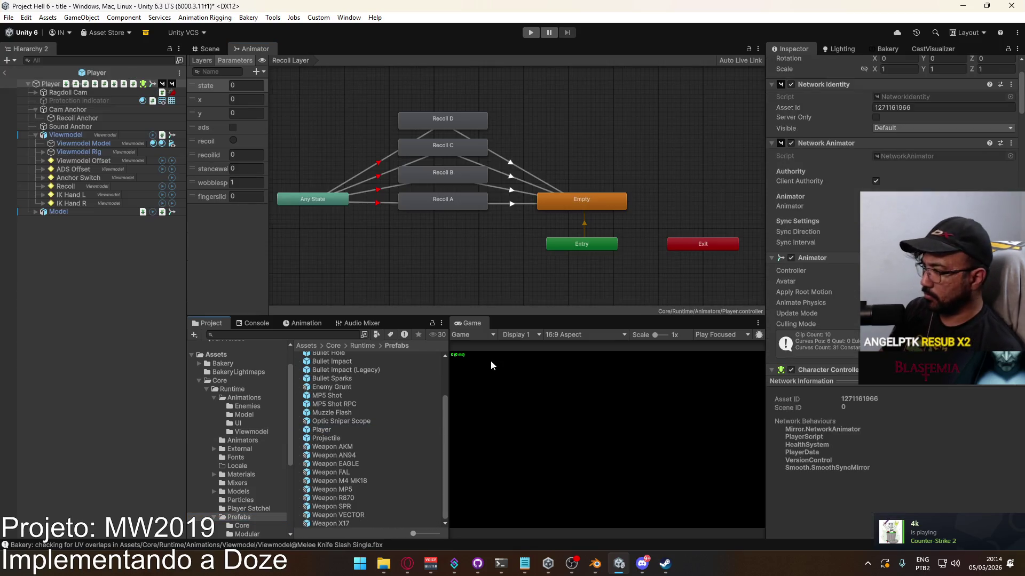
{"action": "left_click", "coordinate": [201, 60]}
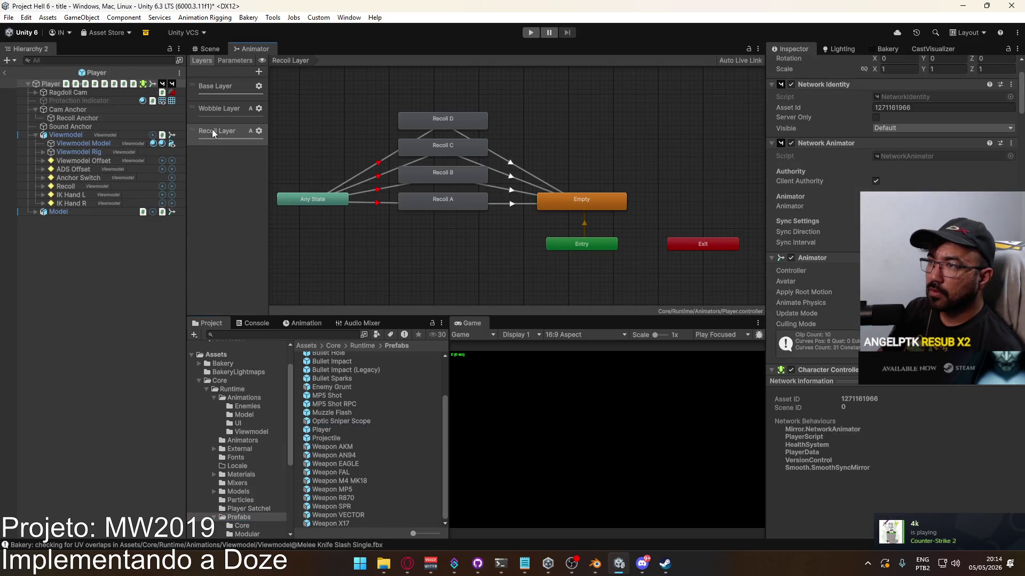
View the Viewmodel animator's Unique Action layer and select its Melee state
{"action": "left_click", "coordinate": [72, 135]}
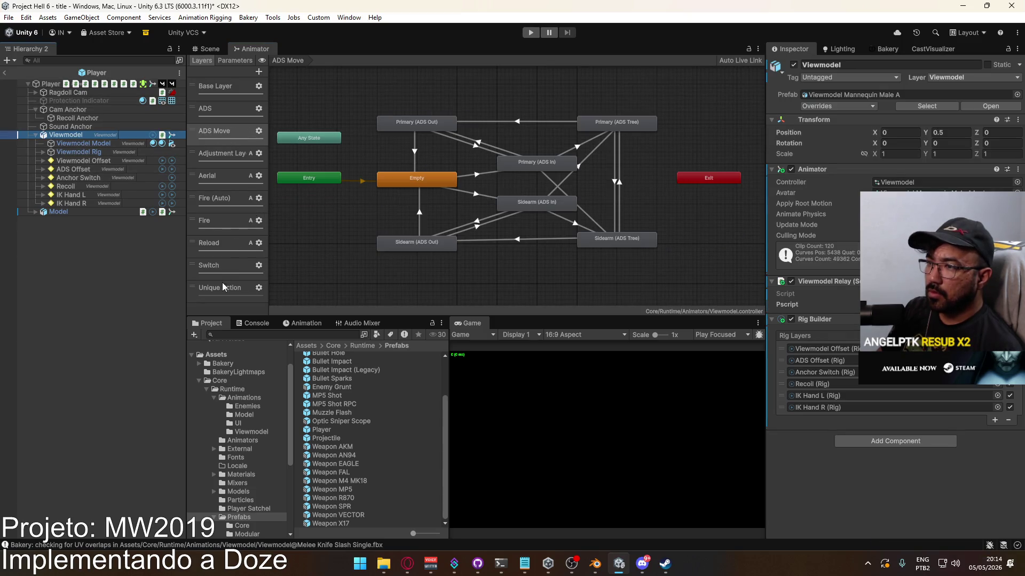
{"action": "left_click", "coordinate": [223, 287]}
{"action": "left_click", "coordinate": [258, 289]}
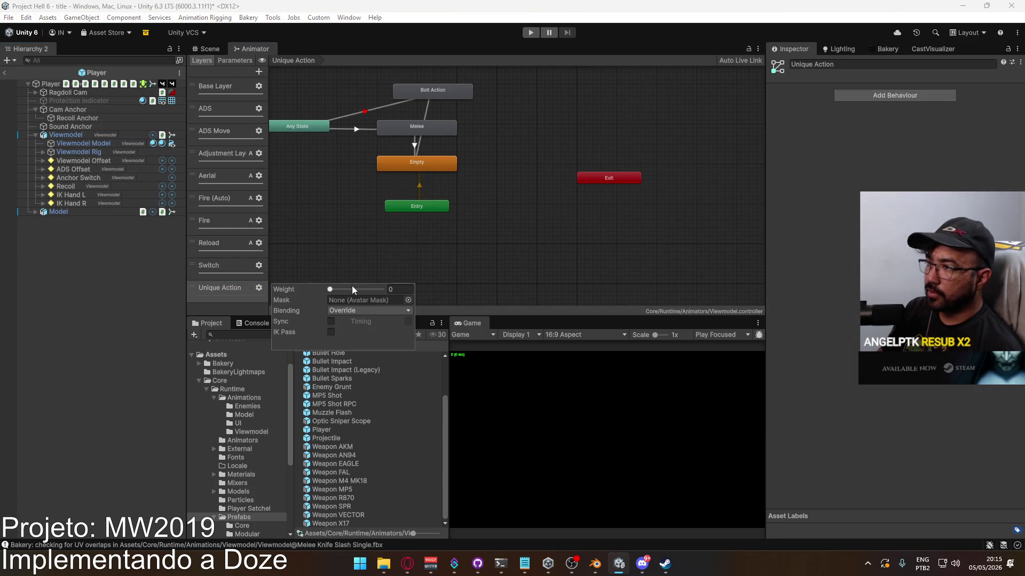
{"action": "left_click", "coordinate": [517, 266]}
{"action": "middle_click_drag", "start_coordinate": [404, 234], "coordinate": [461, 252]}
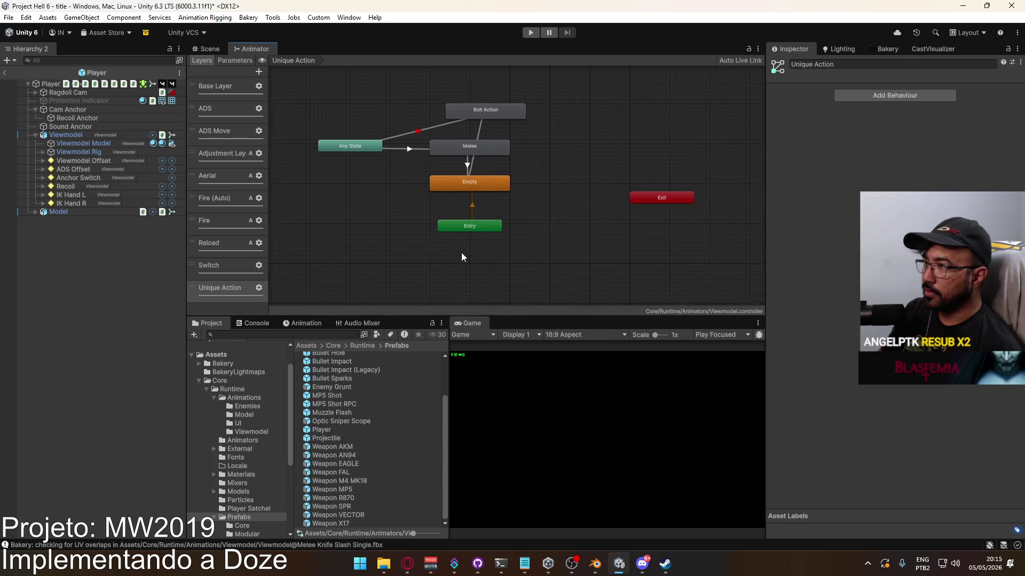
{"action": "left_click", "coordinate": [467, 148]}
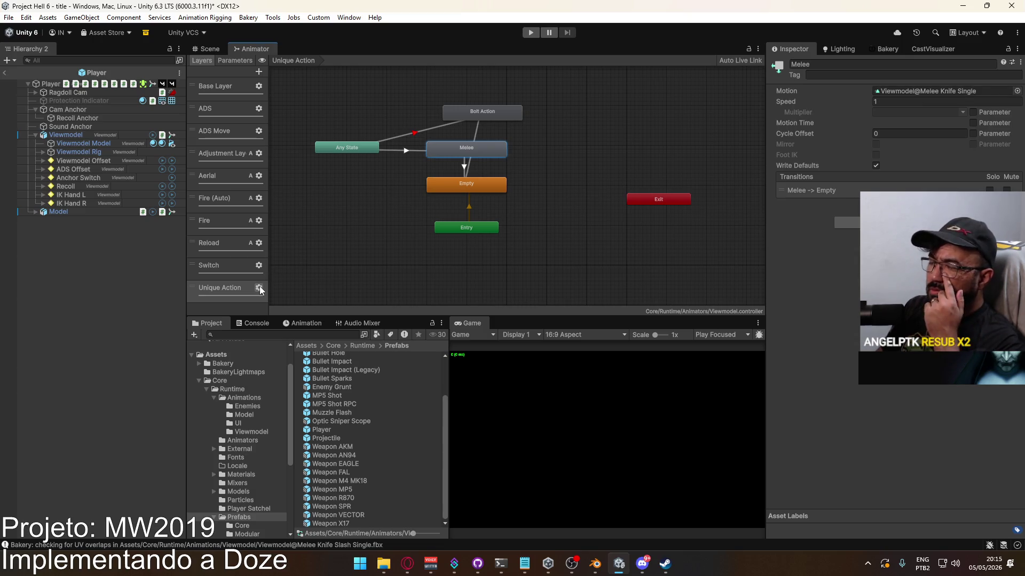
Set both the Switch and Unique Action layers' Blending to Additive
{"action": "left_click", "coordinate": [229, 268]}
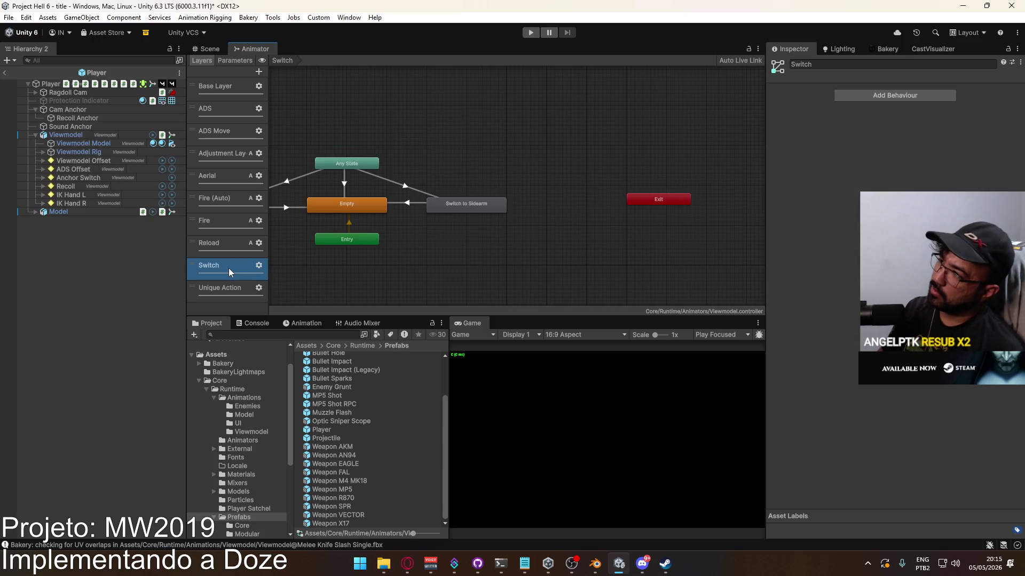
{"action": "middle_click_drag", "start_coordinate": [424, 229], "coordinate": [572, 219]}
{"action": "left_click", "coordinate": [259, 265]}
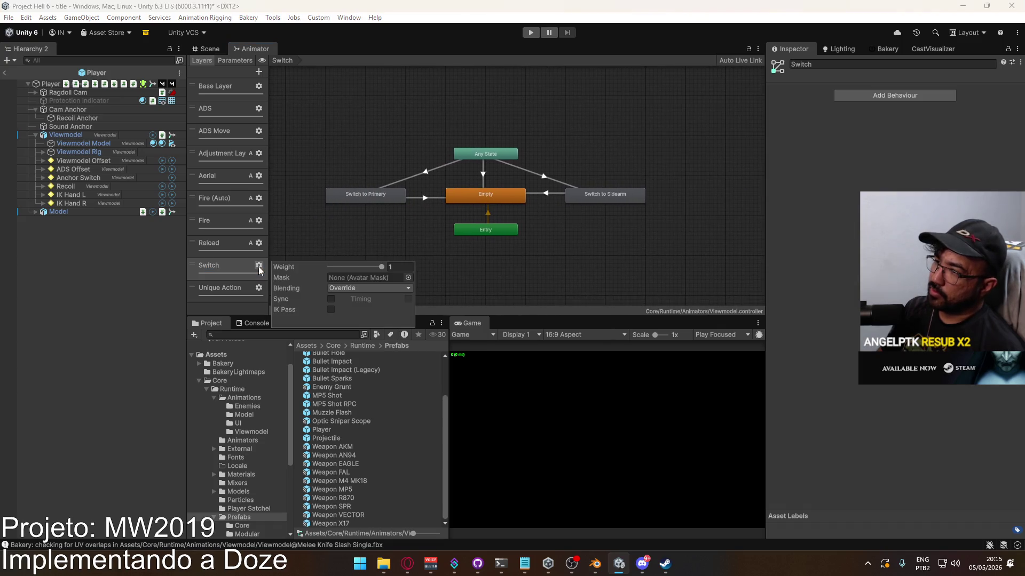
{"action": "left_click", "coordinate": [393, 289]}
{"action": "left_click", "coordinate": [349, 313]}
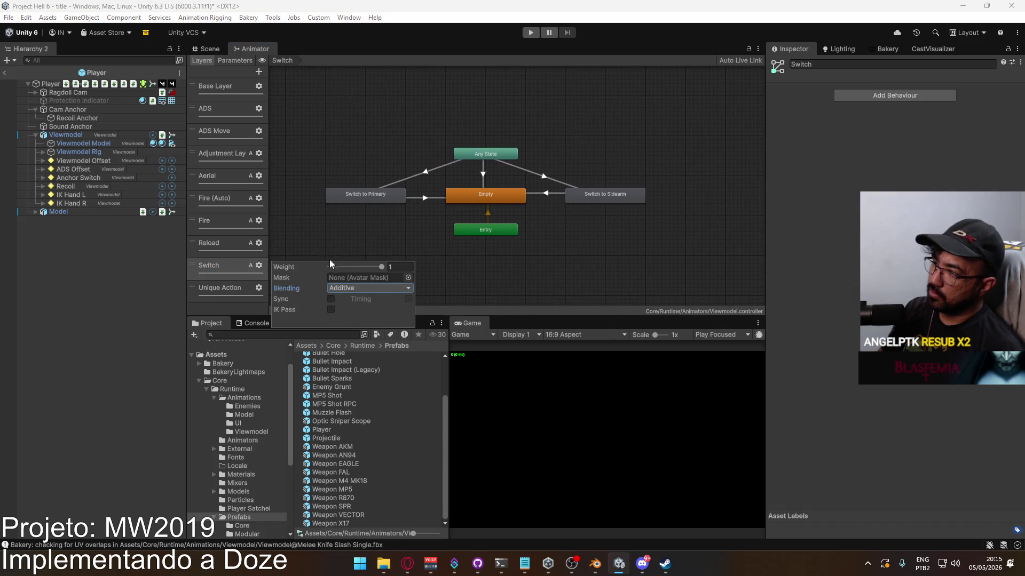
{"action": "left_click", "coordinate": [265, 276]}
{"action": "left_click", "coordinate": [259, 287]}
{"action": "left_click", "coordinate": [386, 310]}
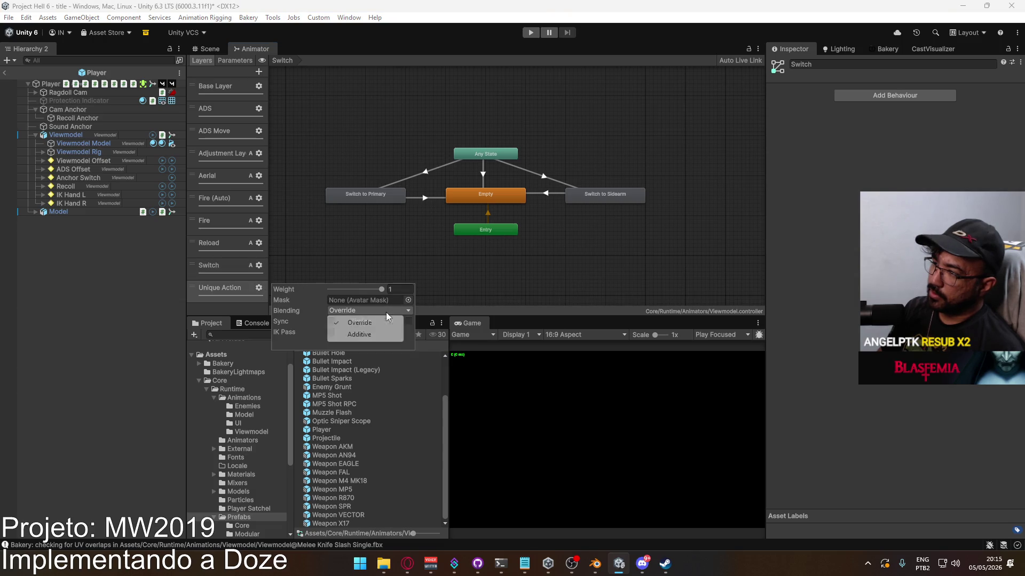
{"action": "left_click", "coordinate": [347, 332]}
{"action": "left_click", "coordinate": [317, 259]}
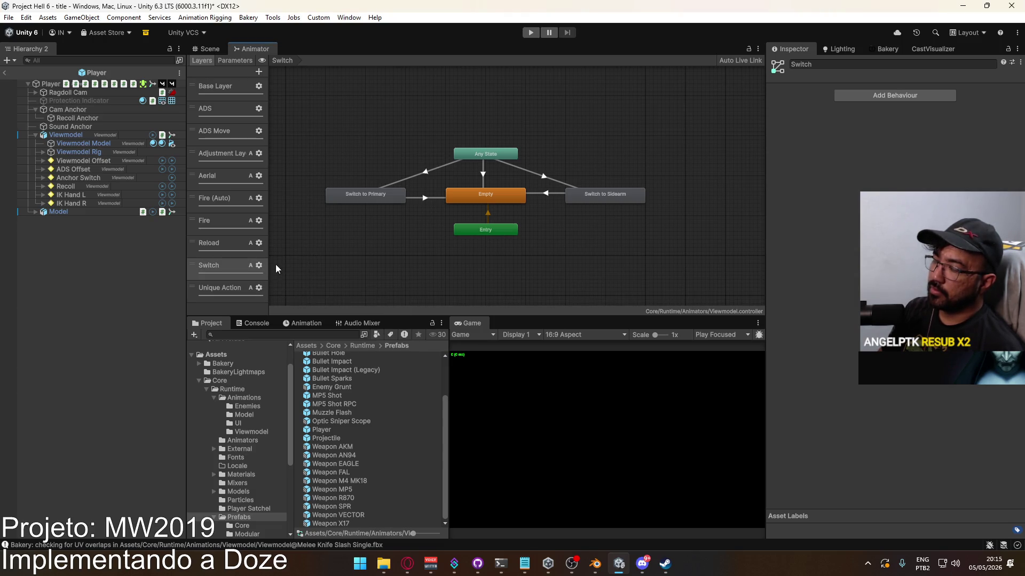
Select the Unique Action layer's Melee state and locate its animation clip
{"action": "left_click", "coordinate": [221, 288]}
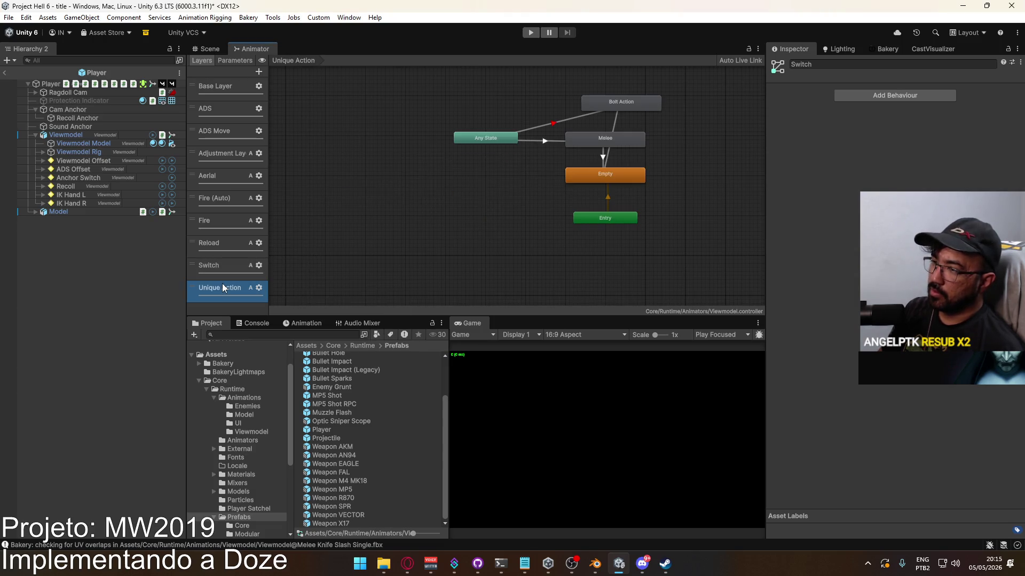
{"action": "left_click", "coordinate": [613, 141]}
{"action": "left_click", "coordinate": [963, 91]}
{"action": "left_click", "coordinate": [364, 430]}
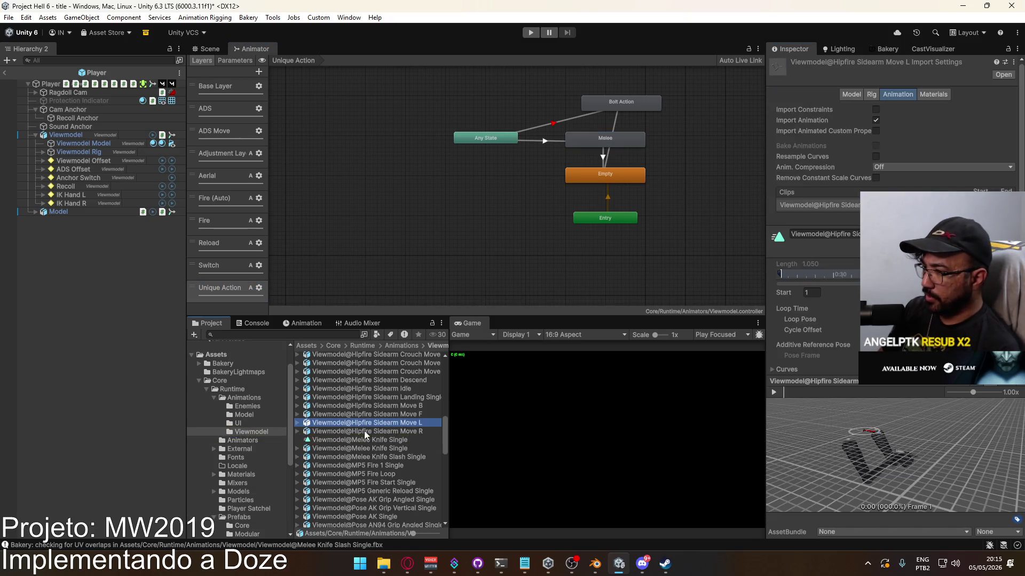
Open the Melee Knife Single clip in the Animation window
{"action": "left_click", "coordinate": [363, 440]}
{"action": "left_click", "coordinate": [379, 434]}
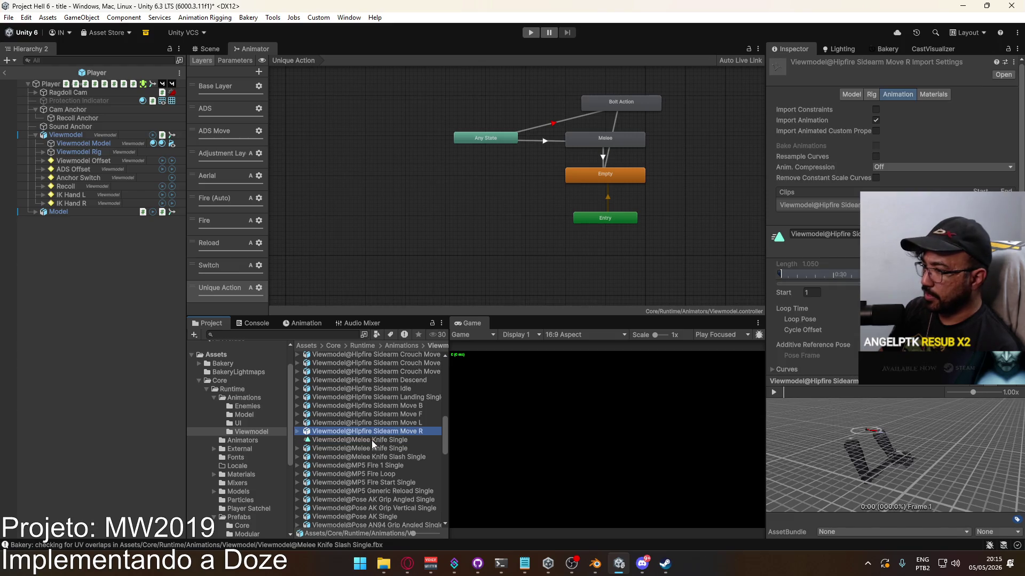
{"action": "double_click", "coordinate": [372, 440]}
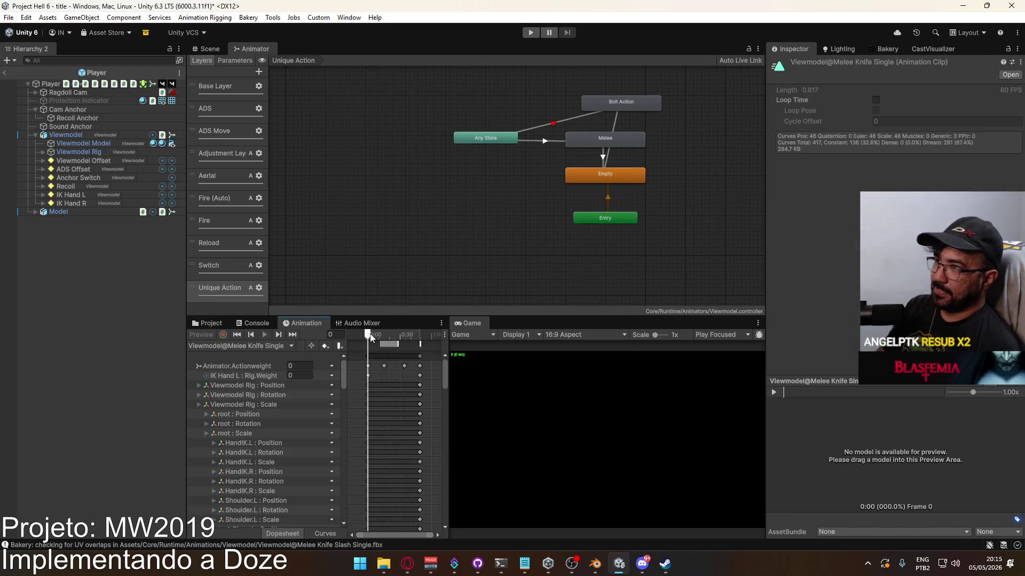
{"action": "left_click", "coordinate": [211, 323]}
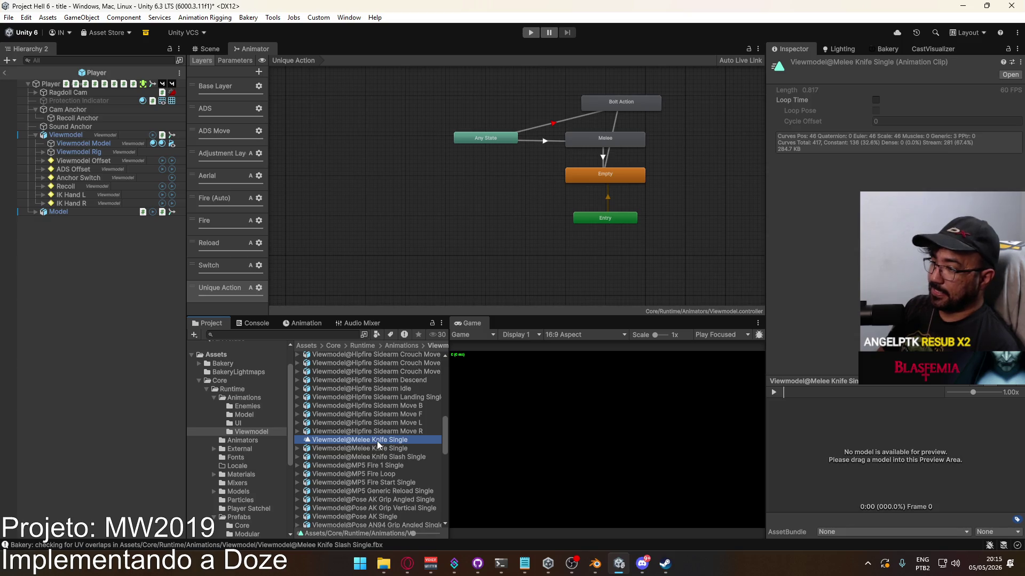
{"action": "double_click", "coordinate": [376, 441]}
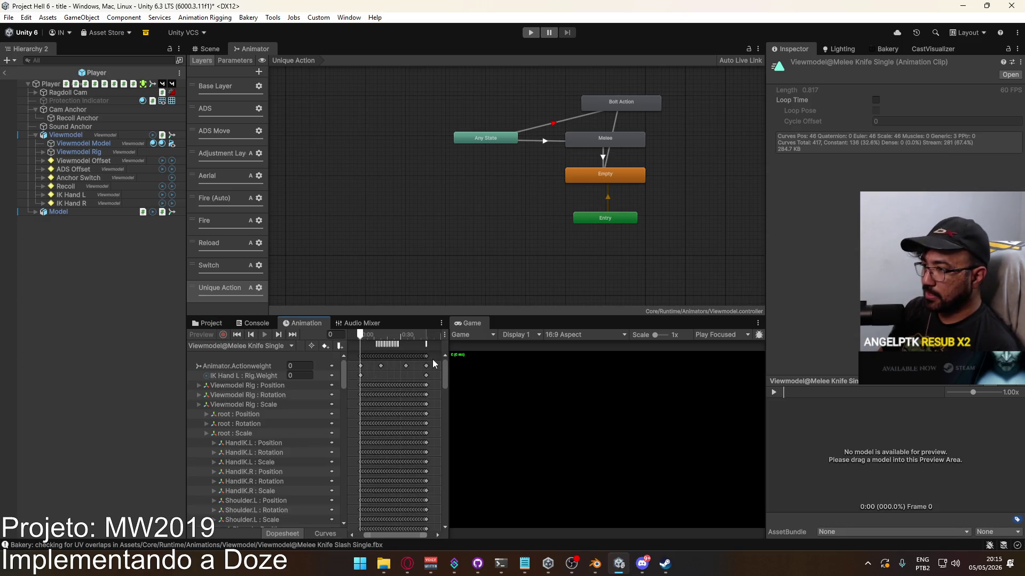
Inspect the MeleeEnd and MeleeActiveFrame events, then select Melee Knife Slash Single
{"action": "left_click", "coordinate": [426, 344]}
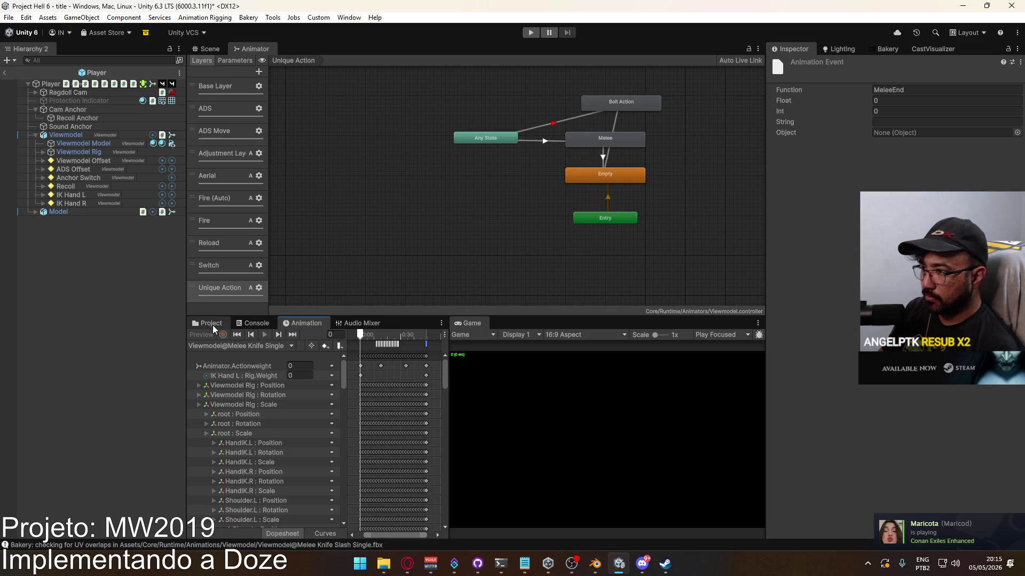
{"action": "left_click", "coordinate": [376, 347]}
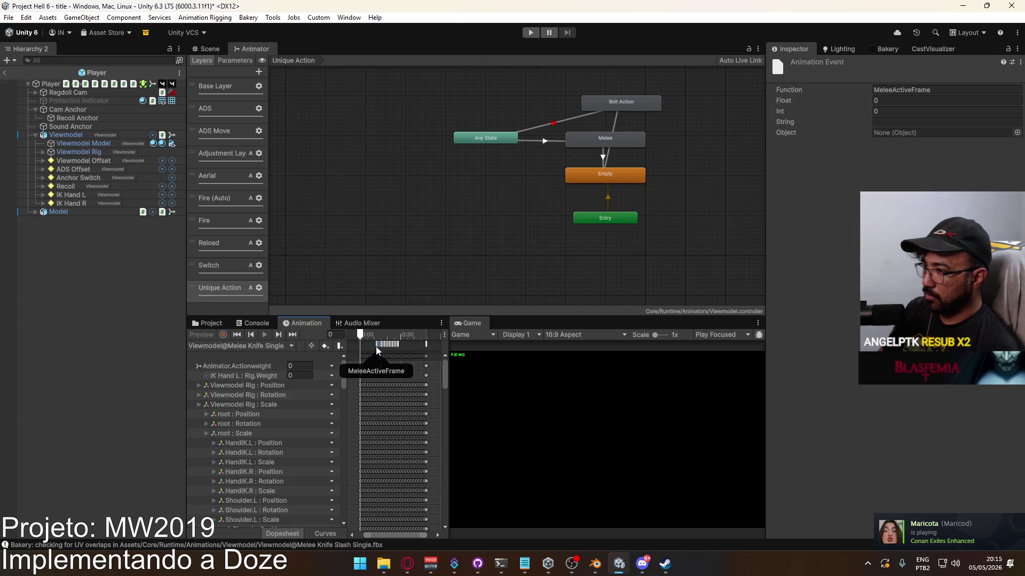
{"action": "left_click", "coordinate": [426, 343]}
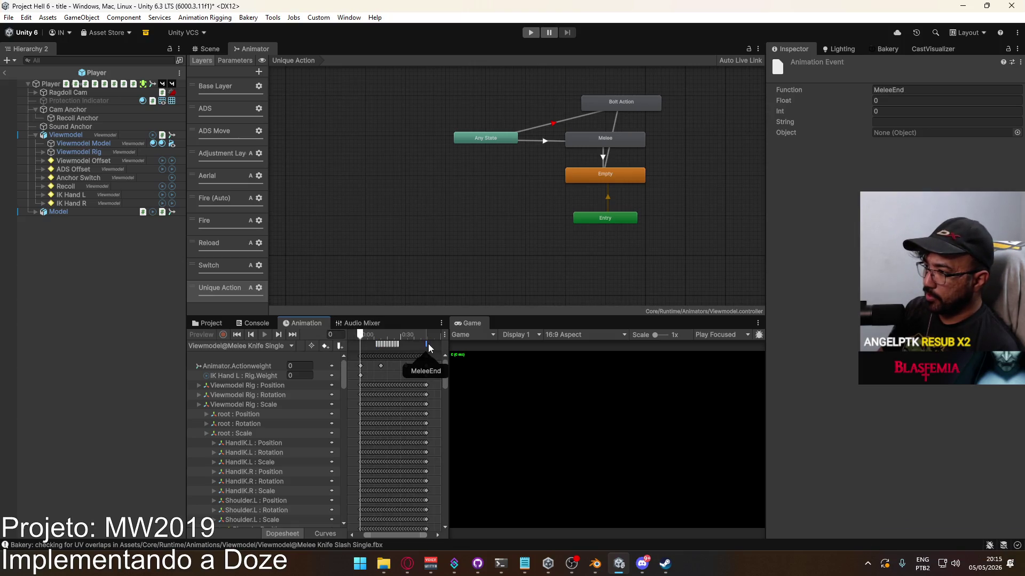
{"action": "left_click", "coordinate": [218, 325]}
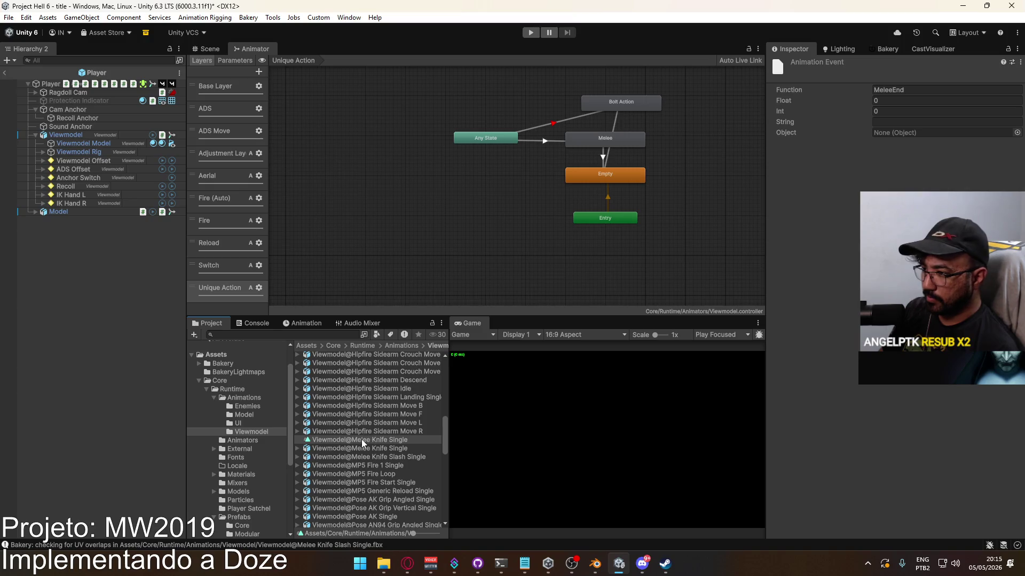
{"action": "left_click", "coordinate": [366, 457]}
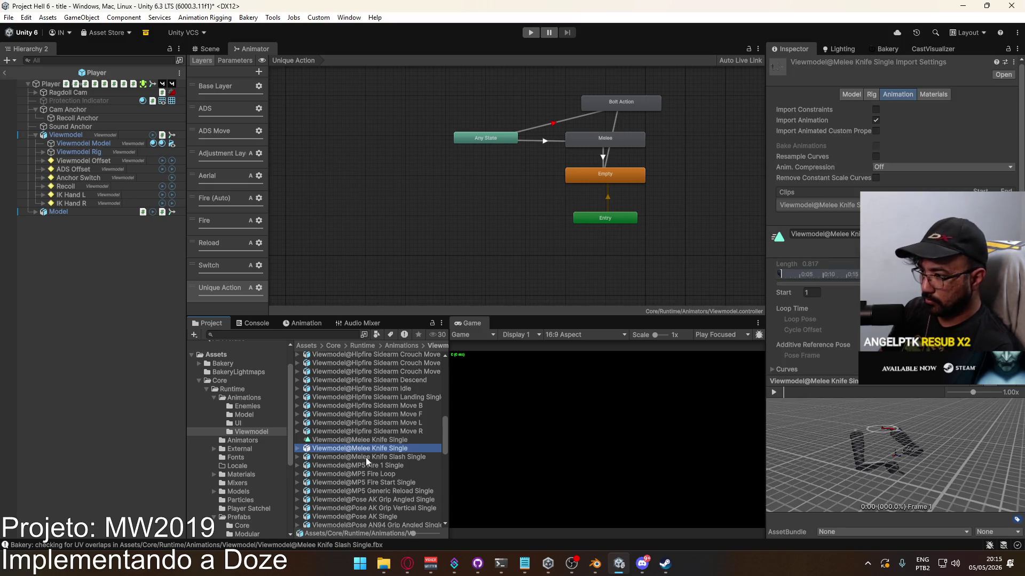
Expand the slash clip's Events and compare with Melee Knife Single's event and last frame
{"action": "scroll", "coordinate": [822, 267], "scroll_direction": "down", "scroll_amount": 2}
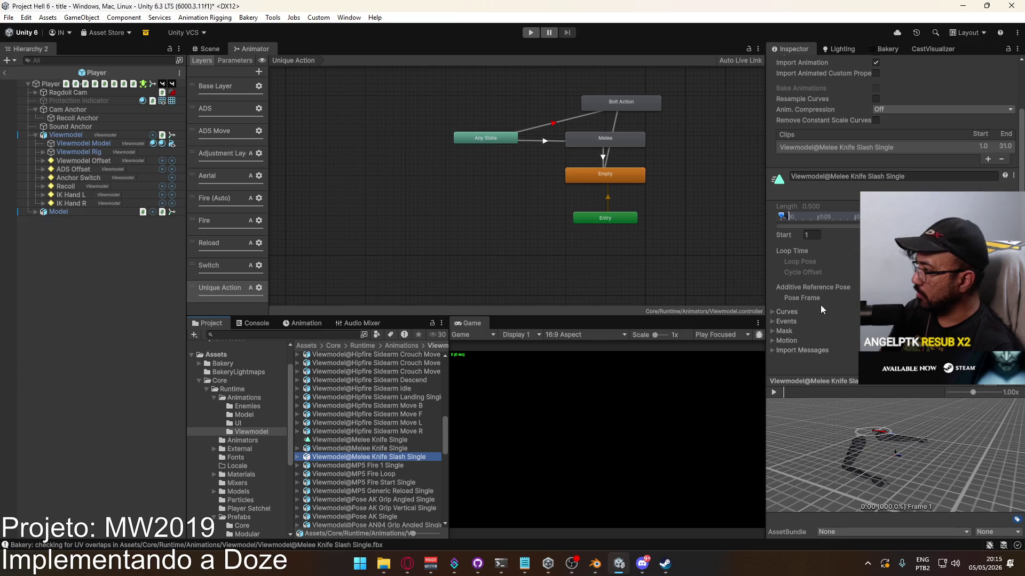
{"action": "left_click", "coordinate": [773, 321]}
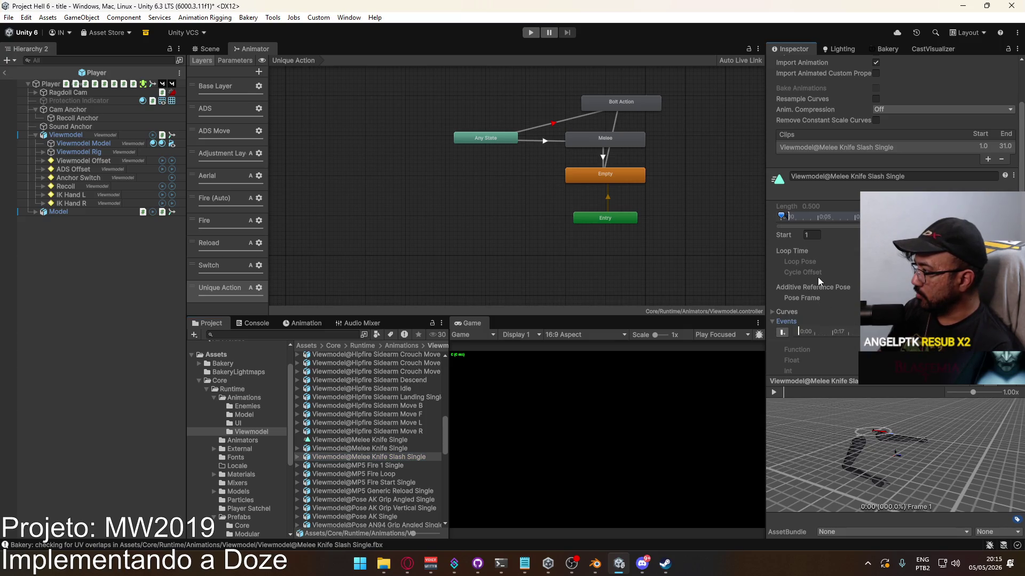
{"action": "left_click", "coordinate": [385, 449]}
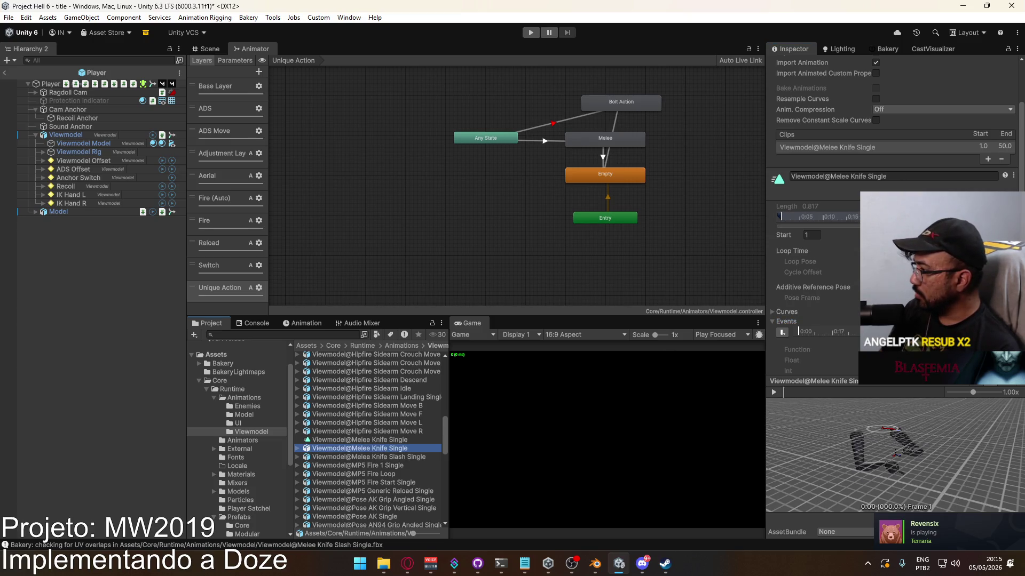
{"action": "left_click", "coordinate": [782, 332]}
{"action": "left_click_drag", "start_coordinate": [783, 394], "coordinate": [945, 396]}
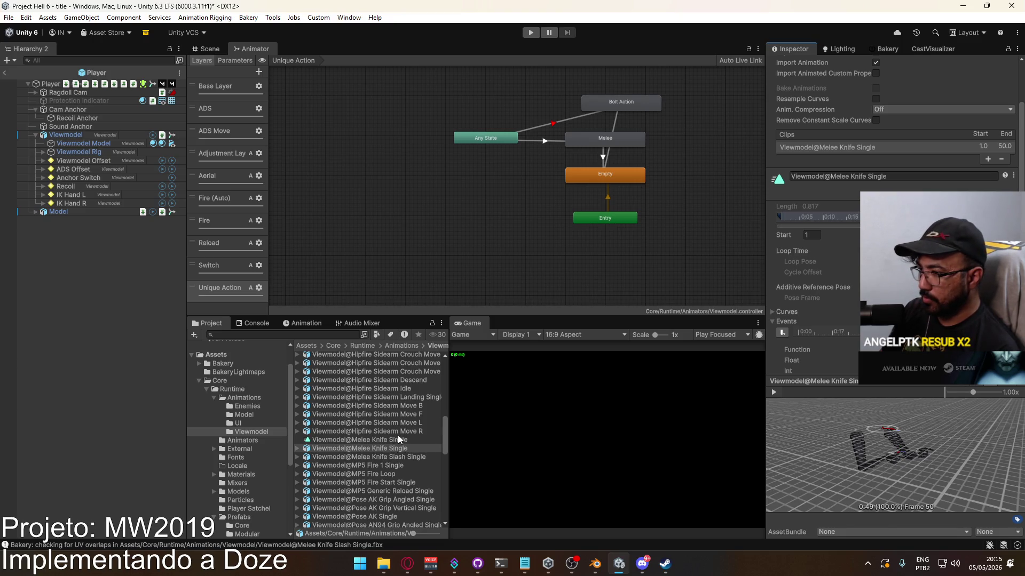
Reselect Melee Knife Slash Single, scrub and orbit its preview to frame 6, then return to Blender
{"action": "left_click", "coordinate": [397, 457]}
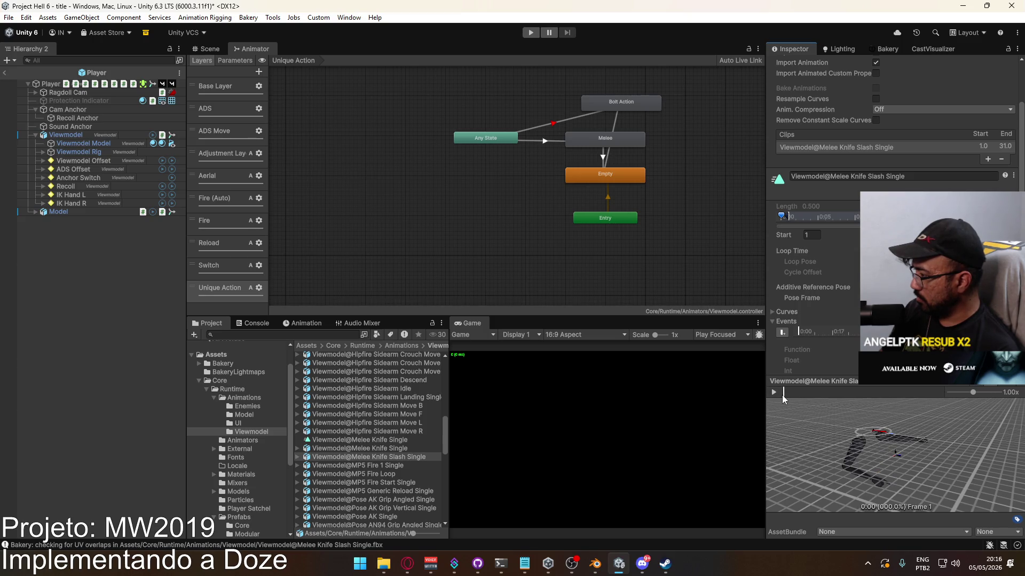
{"action": "left_click_drag", "start_coordinate": [782, 395], "coordinate": [944, 394]}
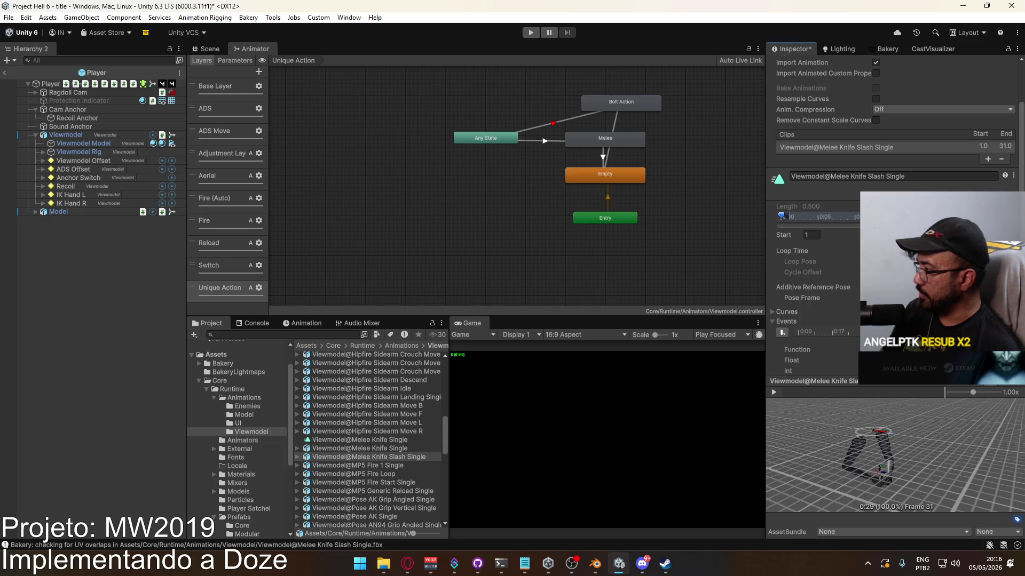
{"action": "mouse_move", "coordinate": [903, 391]}
{"action": "left_mouse_down"}
{"action": "mouse_move", "coordinate": [783, 396]}
{"action": "mouse_move", "coordinate": [848, 383]}
{"action": "mouse_move", "coordinate": [826, 391]}
{"action": "left_mouse_up"}
{"action": "left_click_drag", "start_coordinate": [832, 427], "coordinate": [973, 444]}
{"action": "left_click_drag", "start_coordinate": [825, 392], "coordinate": [812, 393]}
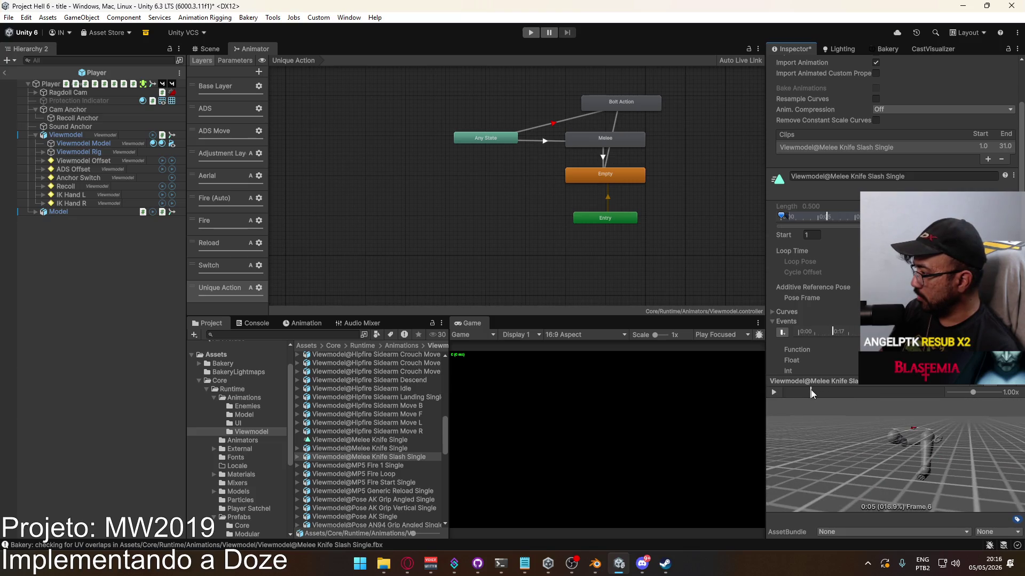
{"action": "left_click", "coordinate": [595, 563]}
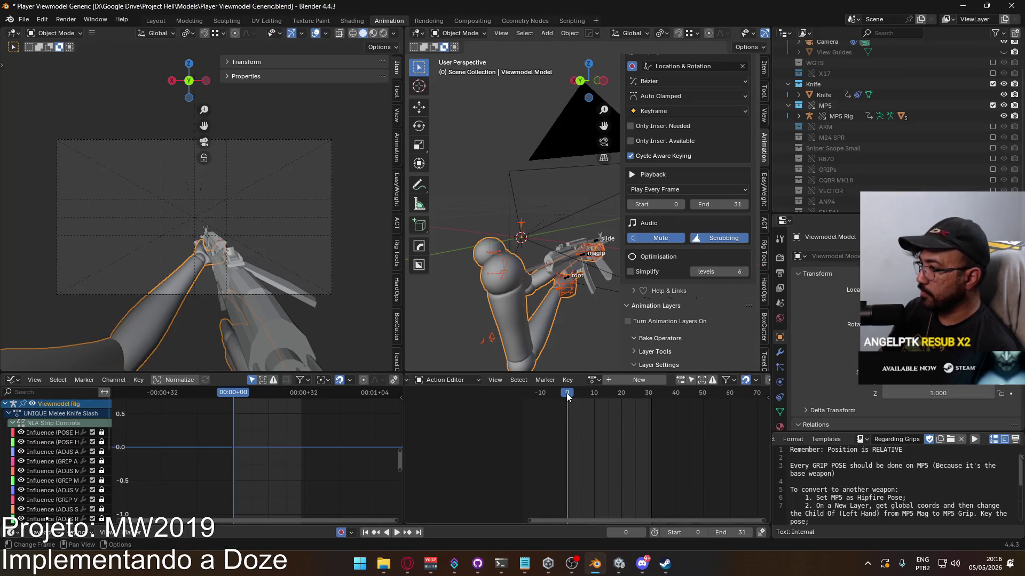
Play the slash action in Blender, then view Unity's clip preview top-down at its first frames
{"action": "key", "text": "space"}
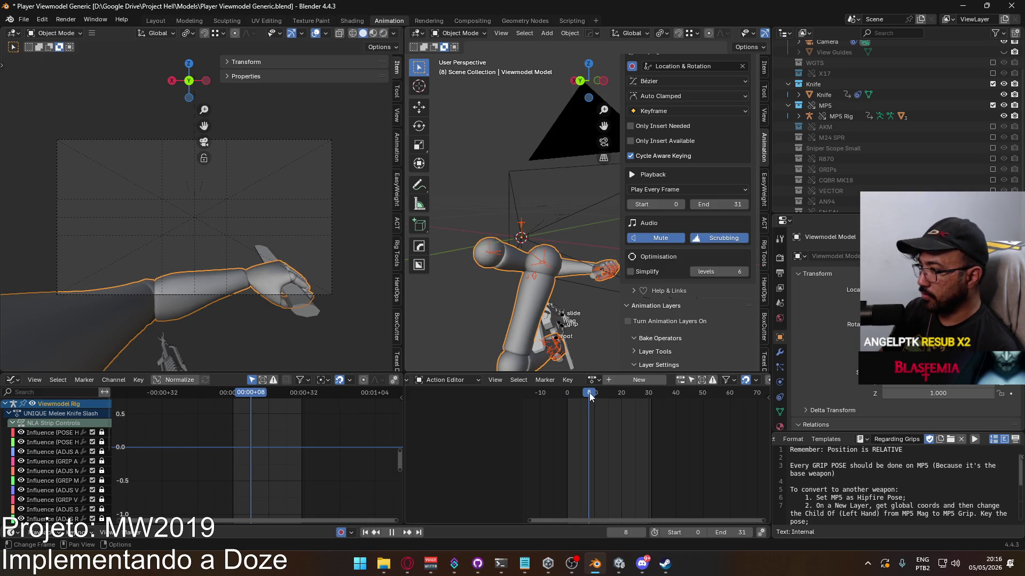
{"action": "key", "text": "alt+Tab"}
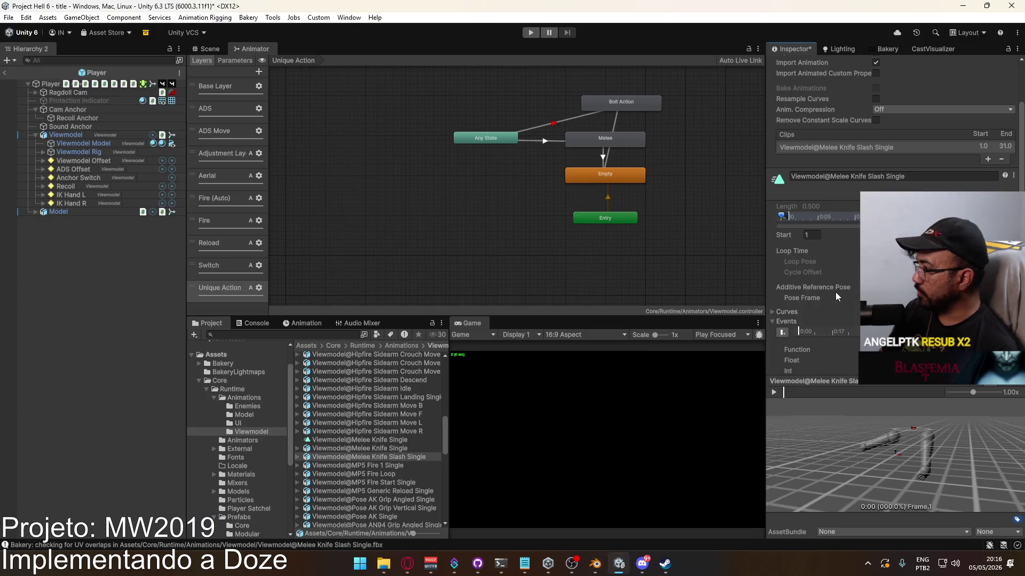
{"action": "scroll", "coordinate": [821, 253], "scroll_direction": "down", "scroll_amount": 3}
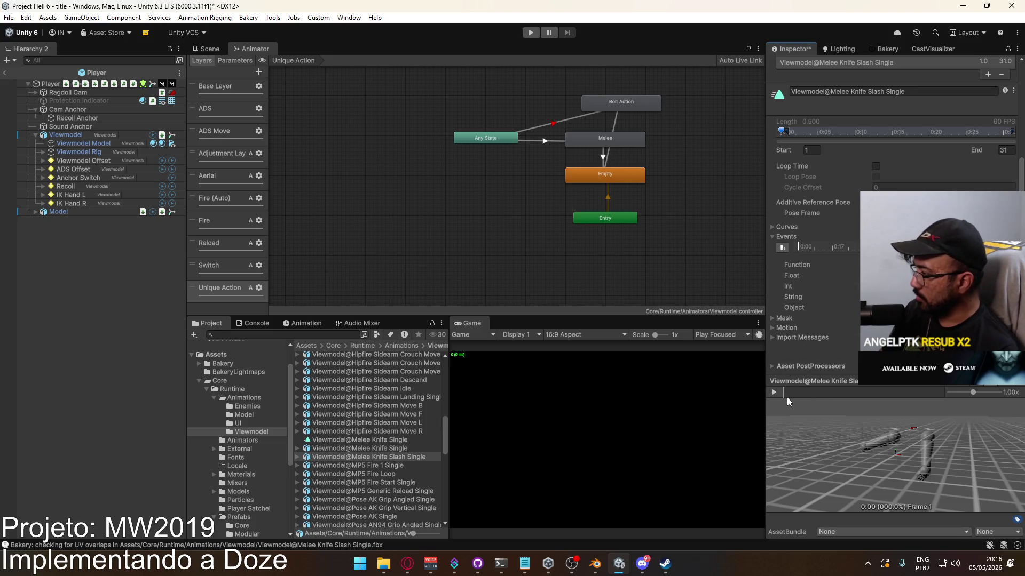
{"action": "left_click_drag", "start_coordinate": [882, 431], "coordinate": [799, 398]}
{"action": "left_click", "coordinate": [786, 392]}
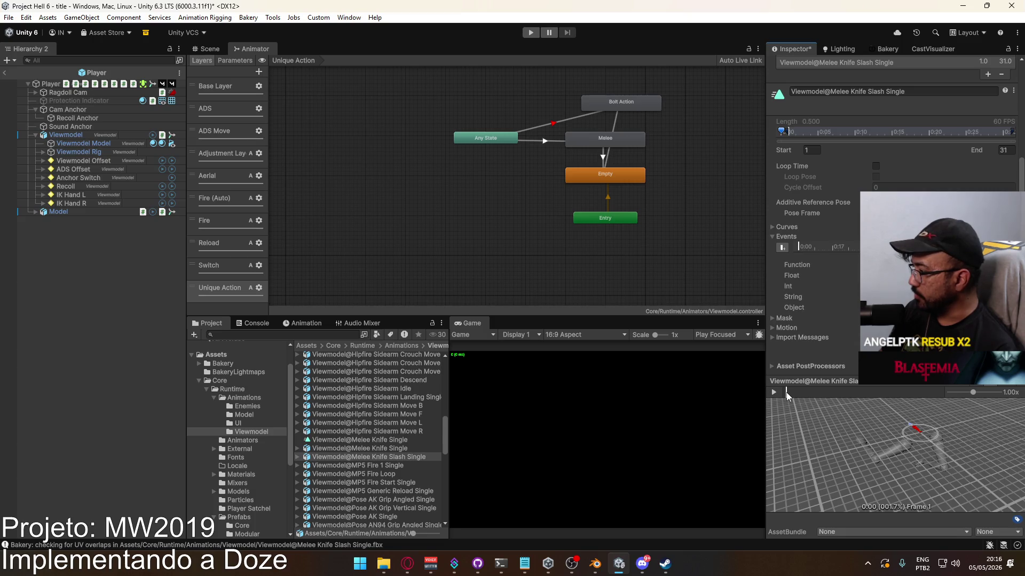
Stop Blender playback with the playhead near the start, and step Unity's slash preview to frame 2
{"action": "left_click", "coordinate": [595, 564]}
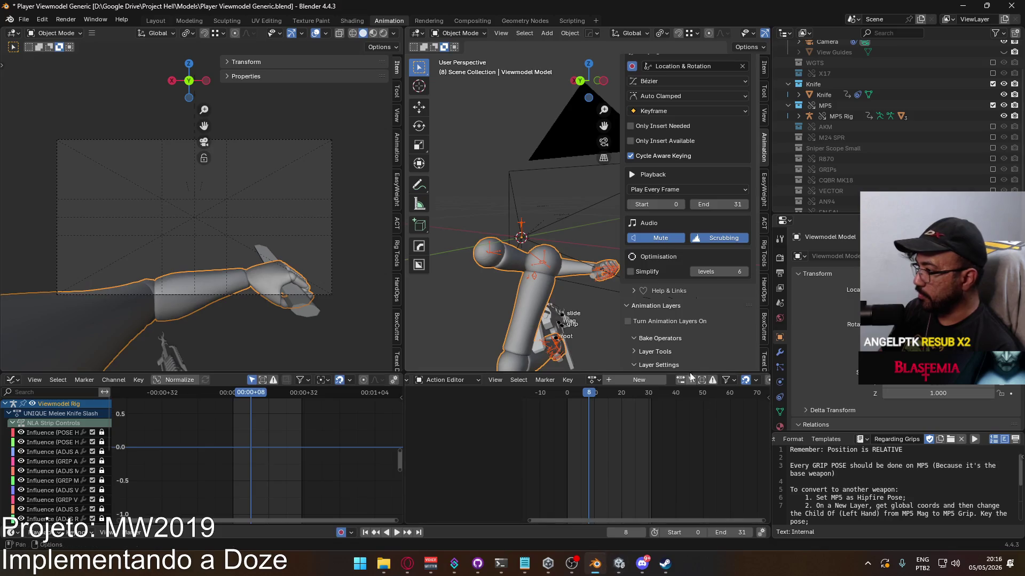
{"action": "left_click", "coordinate": [573, 398]}
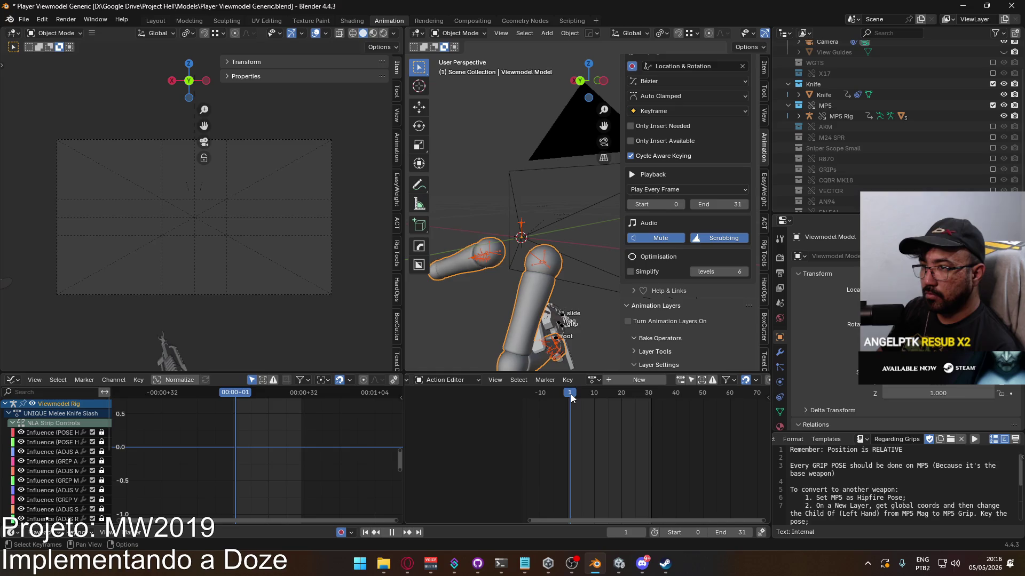
{"action": "key", "text": "Escape"}
{"action": "key", "text": "alt+Tab"}
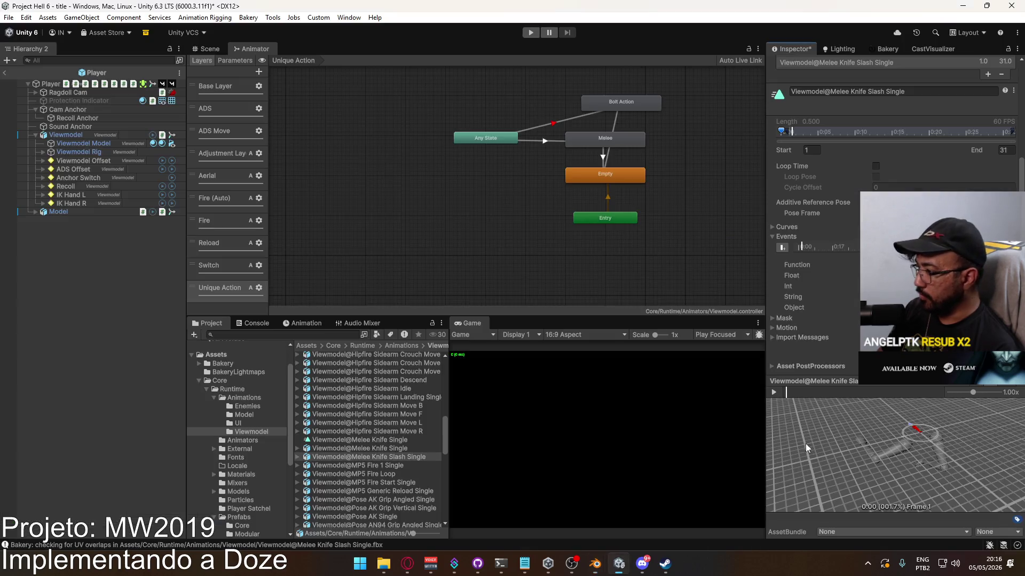
{"action": "left_click_drag", "start_coordinate": [784, 393], "coordinate": [791, 396]}
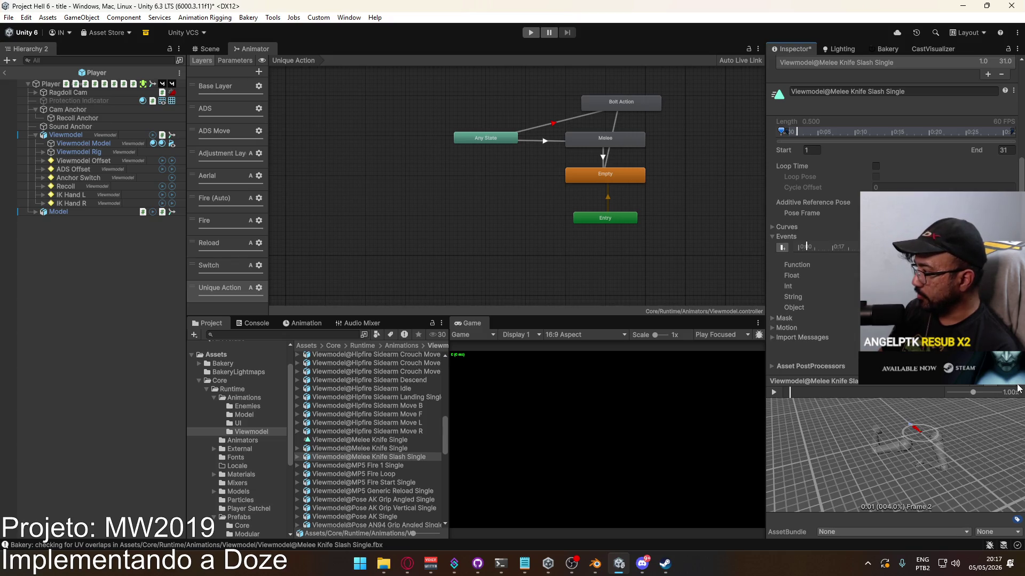
Dismiss the preview options unchanged, focus the event Function field, and scrub the preview to frame 3
{"action": "right_click", "coordinate": [994, 393]}
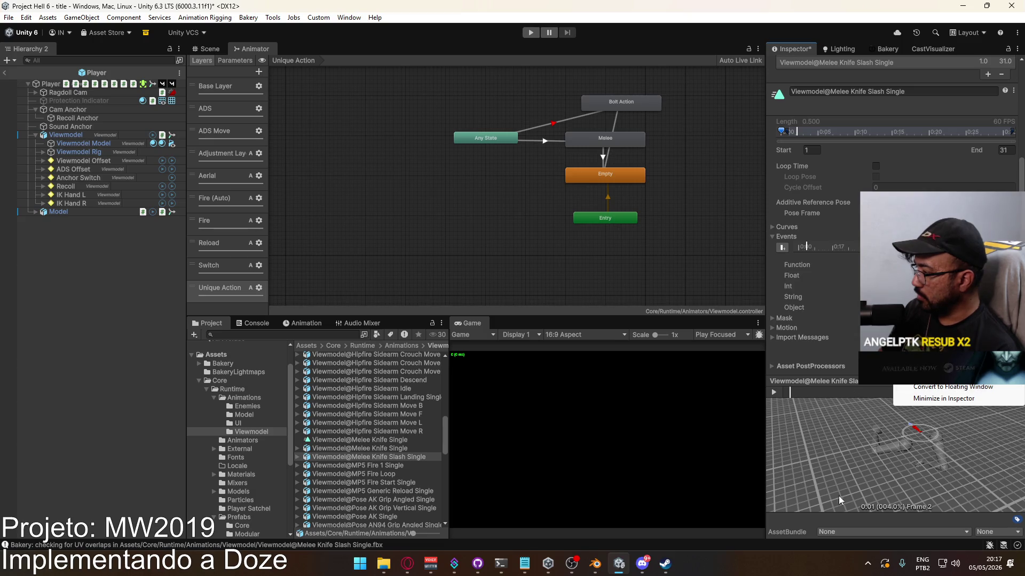
{"action": "left_click", "coordinate": [800, 534]}
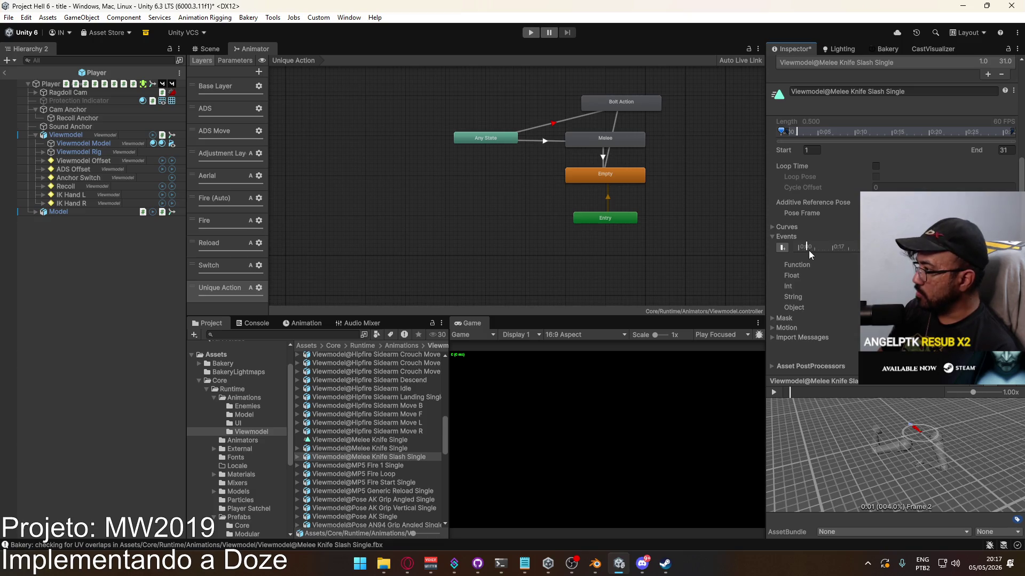
{"action": "left_click", "coordinate": [939, 265]}
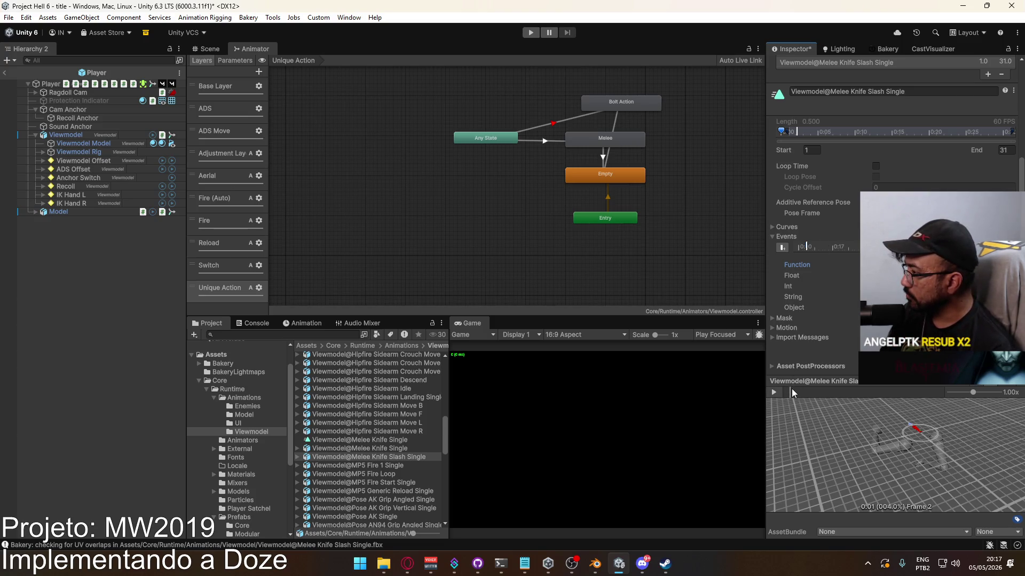
{"action": "left_click", "coordinate": [792, 390]}
{"action": "left_click_drag", "start_coordinate": [792, 393], "coordinate": [796, 393]}
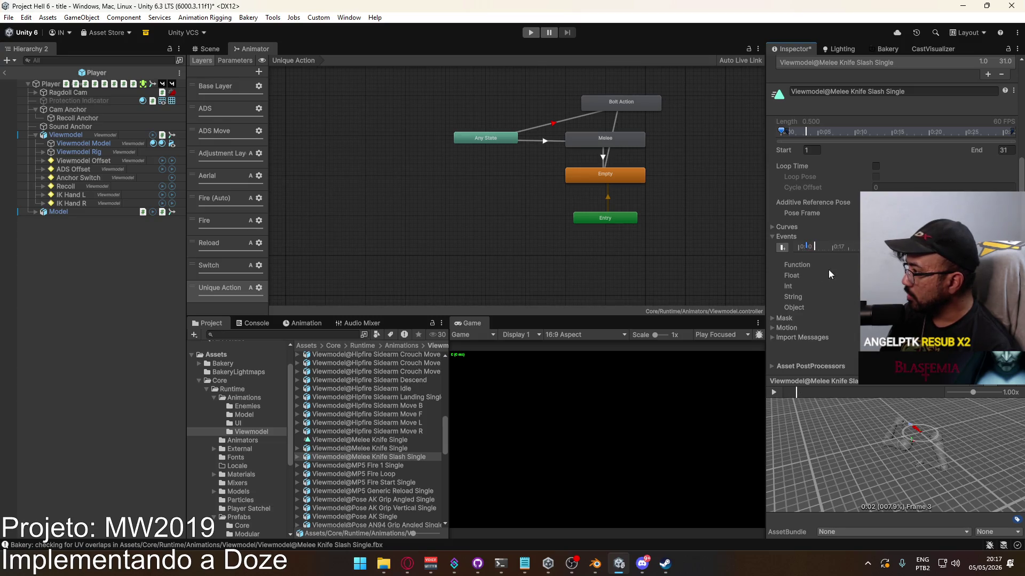